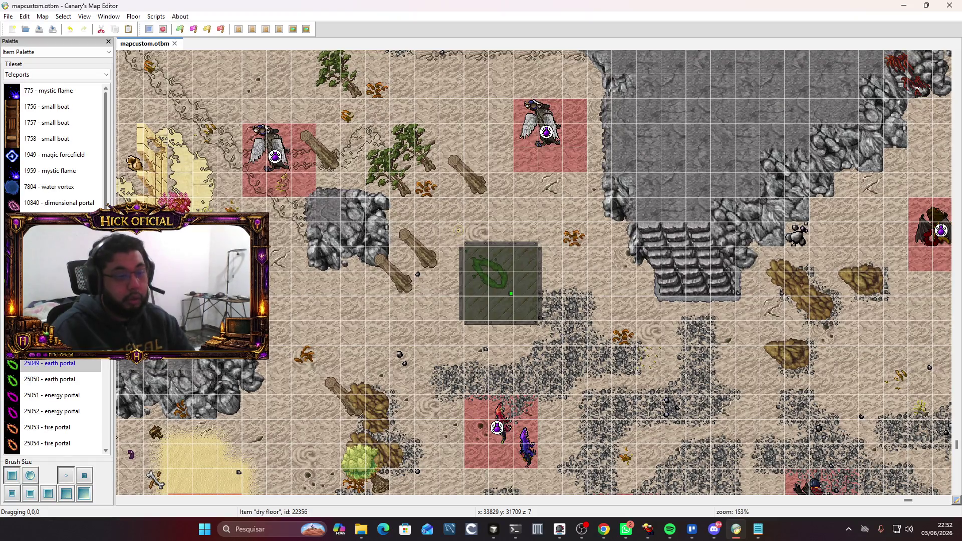
- Drag the 3x3 earth-portal platform onto the sand below the trees, ending one tile further right
{"action": "mouse_move", "coordinate": [458, 231]}
{"action": "left_mouse_down"}
{"action": "mouse_move", "coordinate": [434, 231]}
{"action": "mouse_move", "coordinate": [521, 283]}
{"action": "mouse_move", "coordinate": [496, 307]}
{"action": "mouse_move", "coordinate": [497, 355]}
{"action": "mouse_move", "coordinate": [524, 382]}
{"action": "mouse_move", "coordinate": [572, 381]}
{"action": "mouse_move", "coordinate": [474, 234]}
{"action": "mouse_move", "coordinate": [448, 136]}
{"action": "mouse_move", "coordinate": [468, 71]}
{"action": "left_mouse_up"}
{"action": "scroll", "coordinate": [467, 71], "scroll_direction": "down", "scroll_amount": 5}
{"action": "scroll", "coordinate": [486, 55], "scroll_direction": "up", "scroll_amount": 5}
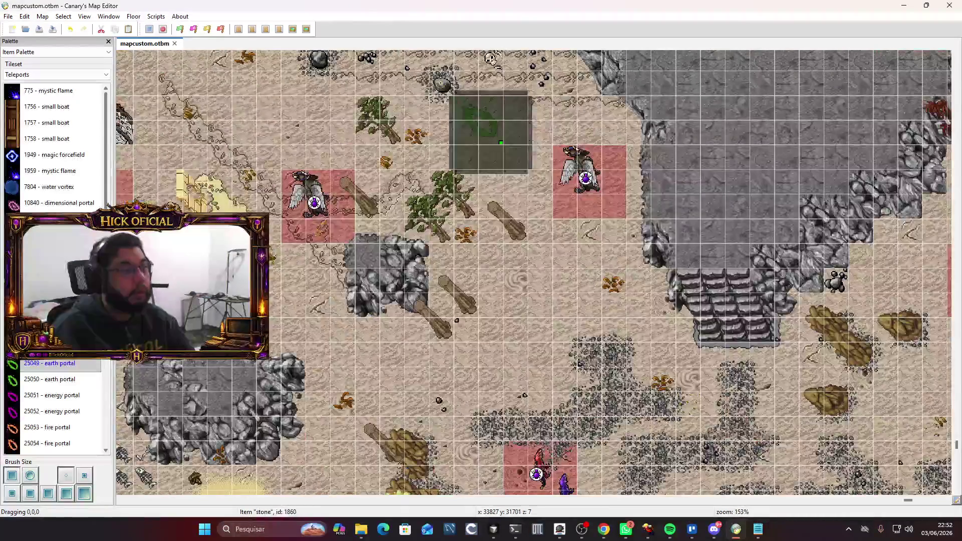
{"action": "left_click_drag", "start_coordinate": [500, 145], "coordinate": [500, 167]}
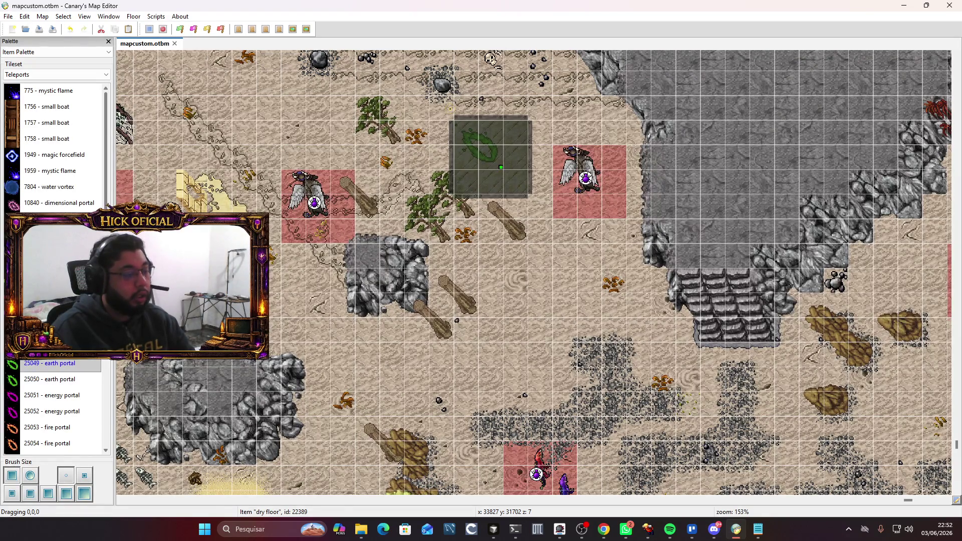
{"action": "mouse_move", "coordinate": [500, 167]}
{"action": "left_mouse_down"}
{"action": "mouse_move", "coordinate": [502, 243]}
{"action": "mouse_move", "coordinate": [527, 364]}
{"action": "mouse_move", "coordinate": [402, 363]}
{"action": "mouse_move", "coordinate": [401, 389]}
{"action": "mouse_move", "coordinate": [426, 364]}
{"action": "mouse_move", "coordinate": [401, 389]}
{"action": "mouse_move", "coordinate": [500, 339]}
{"action": "mouse_move", "coordinate": [525, 315]}
{"action": "mouse_move", "coordinate": [525, 290]}
{"action": "mouse_move", "coordinate": [524, 314]}
{"action": "left_mouse_up"}
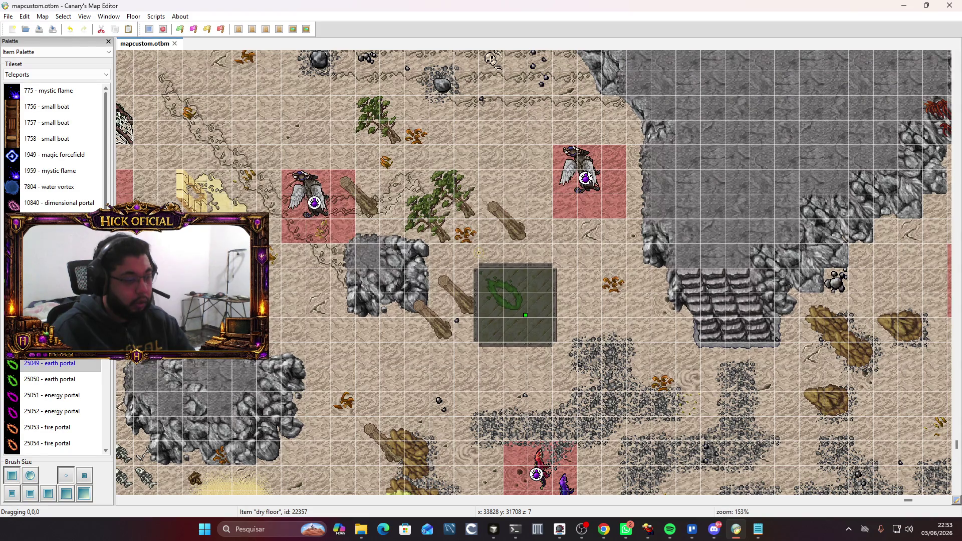
{"action": "left_click_drag", "start_coordinate": [525, 315], "coordinate": [549, 315]}
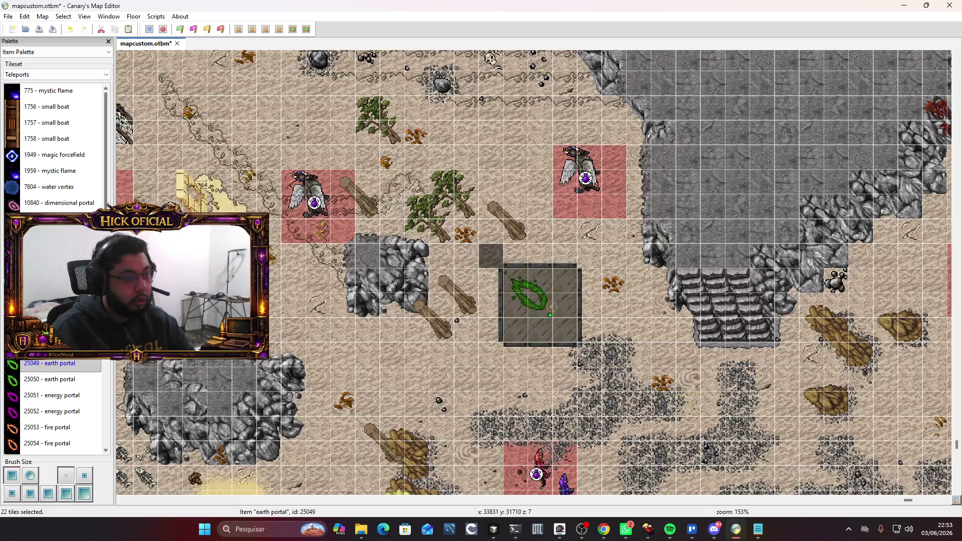
- Undo the platform move, then paste the platform back and drop it in its new spot
{"action": "key", "text": "ctrl+z"}
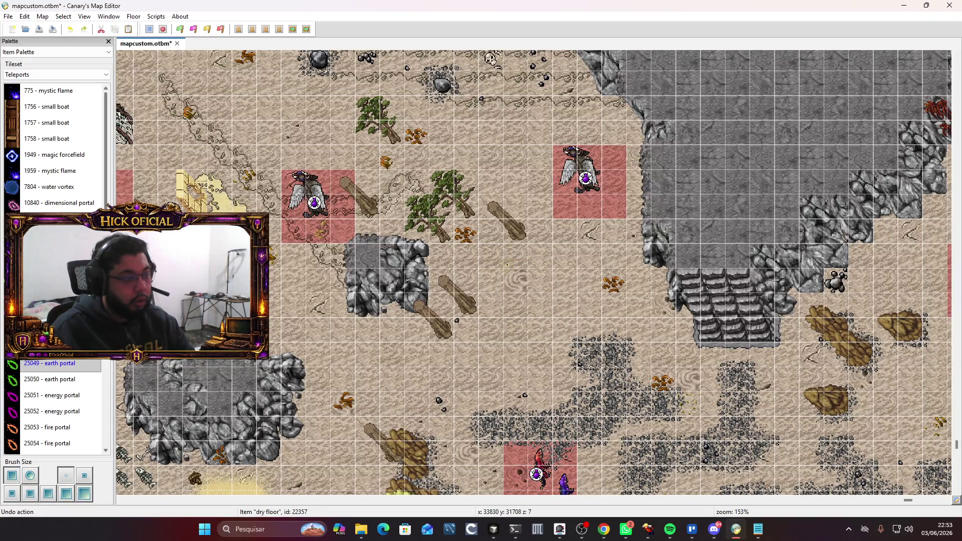
{"action": "key", "text": "ctrl+v"}
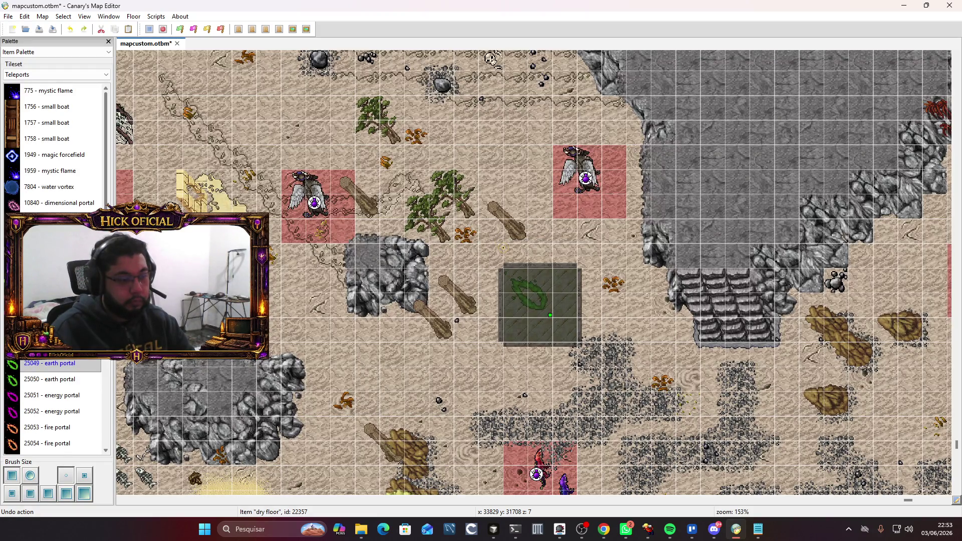
{"action": "key", "text": "Escape"}
{"action": "left_click", "coordinate": [491, 256]}
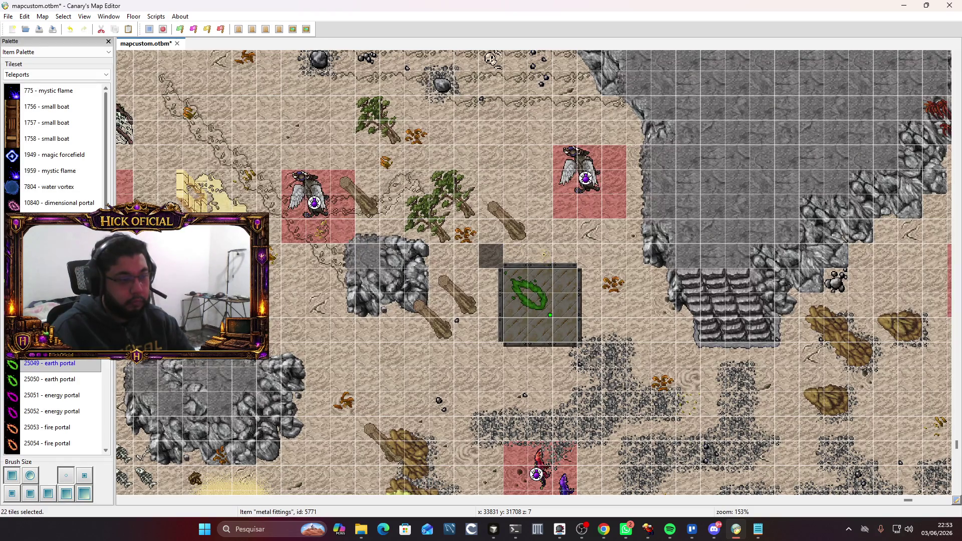
- Deselect the platform, zoom in, and bring up the context menu of a marble floor tile
{"action": "right_click", "coordinate": [544, 258]}
{"action": "key", "text": "Escape"}
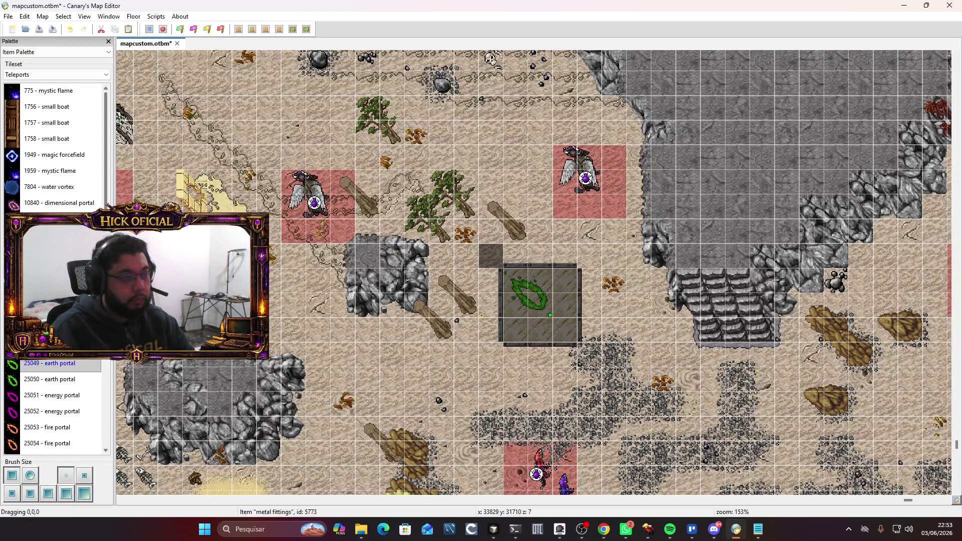
{"action": "left_click", "coordinate": [476, 352]}
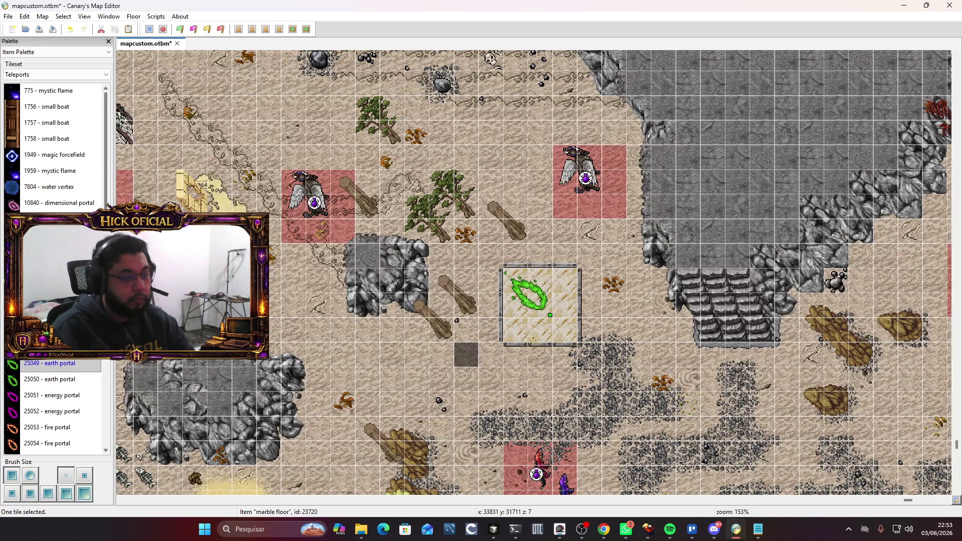
{"action": "left_click", "coordinate": [540, 330]}
{"action": "left_click", "coordinate": [510, 373]}
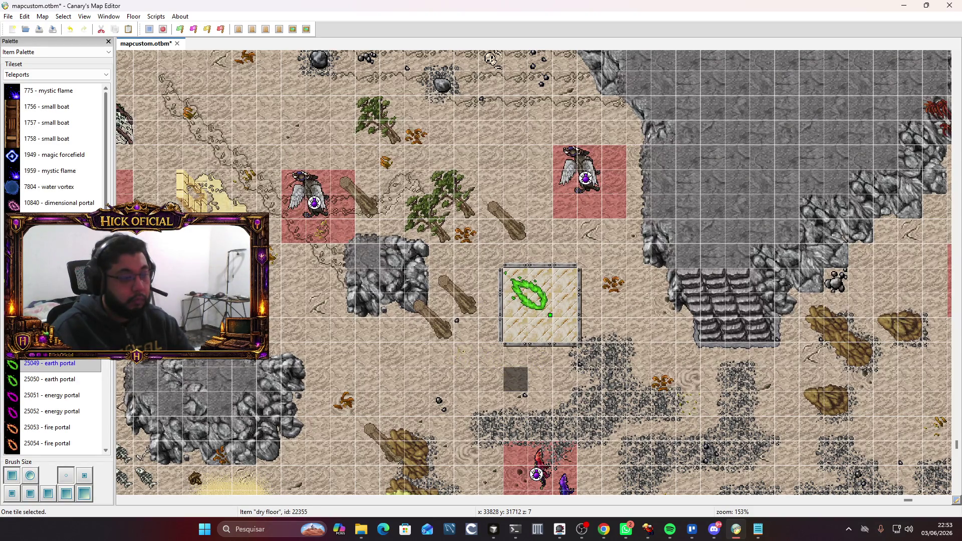
{"action": "scroll", "coordinate": [519, 357], "scroll_direction": "up", "scroll_amount": 5, "text": "ctrl"}
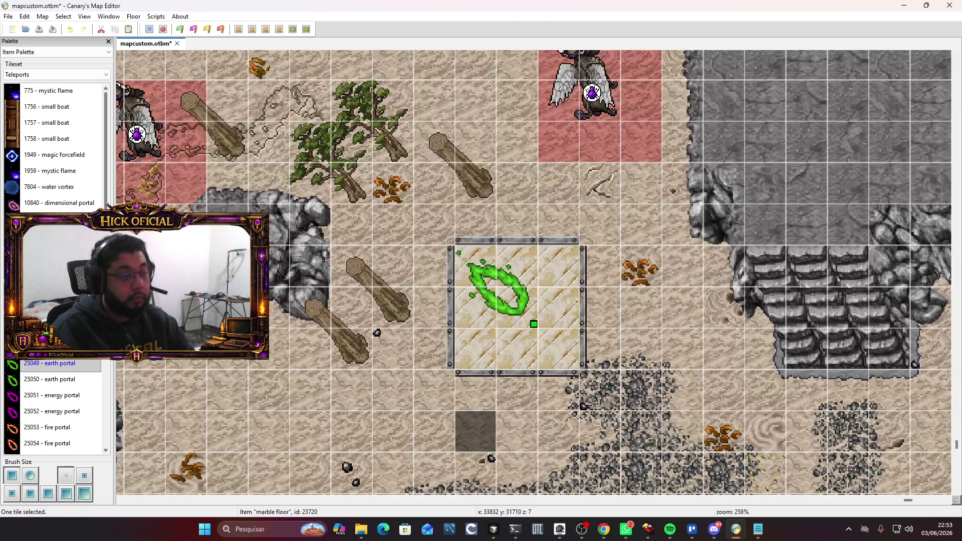
{"action": "left_click", "coordinate": [519, 356]}
{"action": "right_click", "coordinate": [520, 356]}
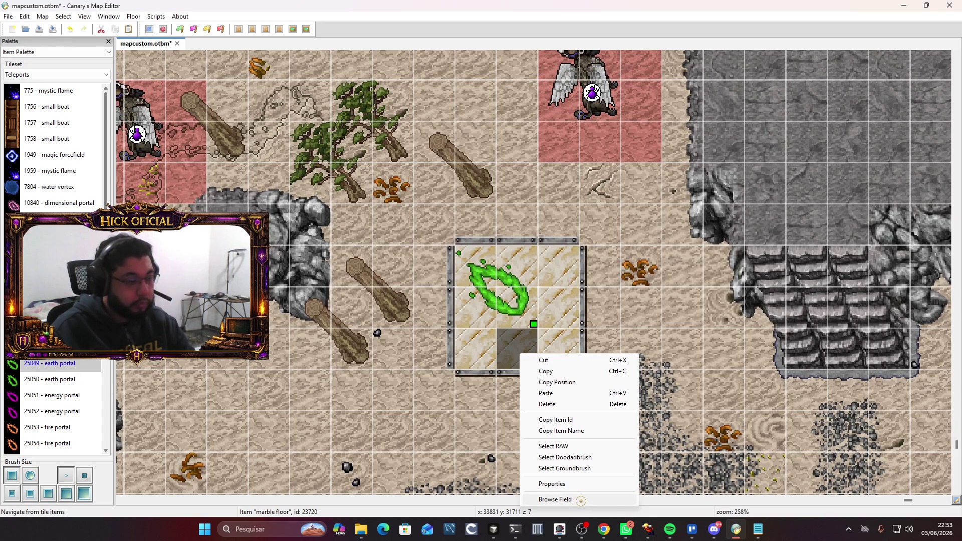
- Browse the tile's items: marble floor over stone floor, flagged as a protection zone
{"action": "left_click", "coordinate": [580, 500]}
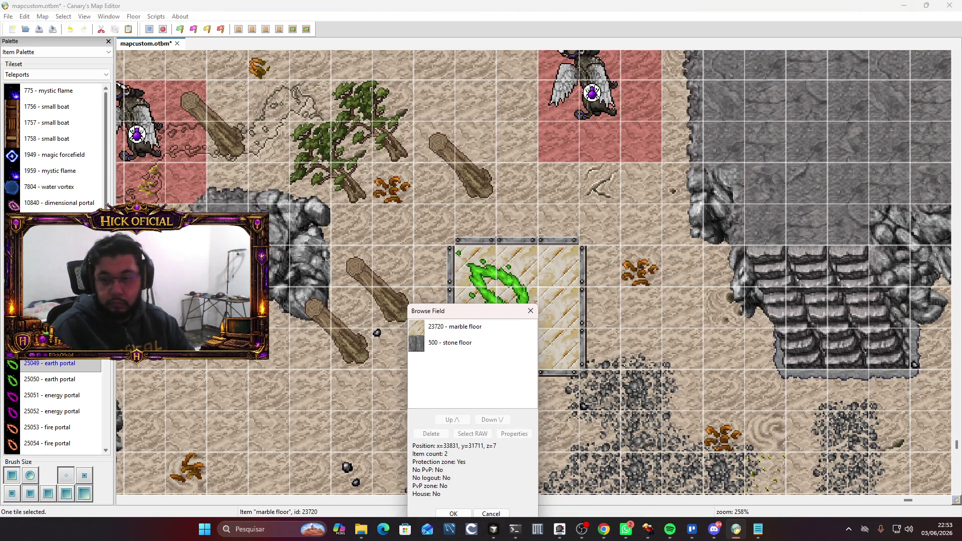
{"action": "key", "text": "alt+Tab"}
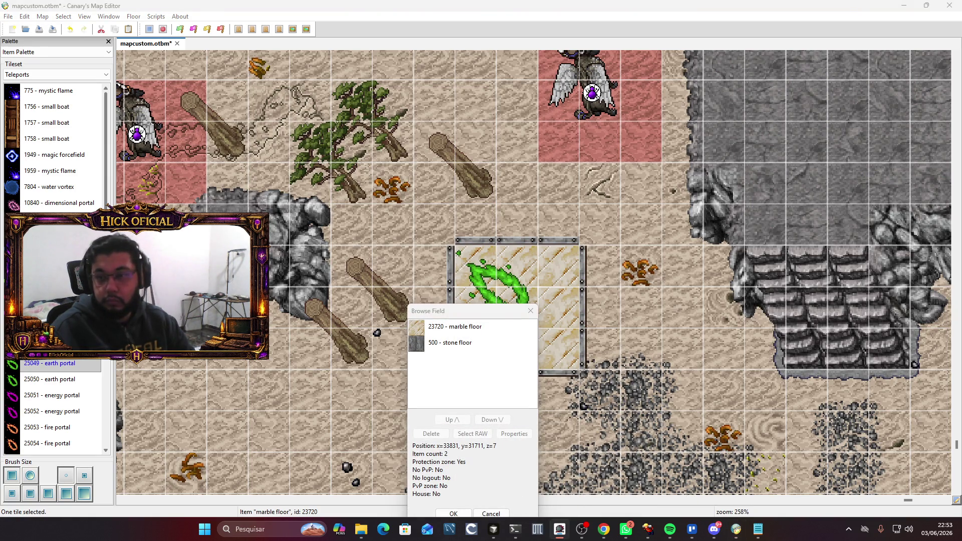
{"action": "key", "text": "alt+Tab"}
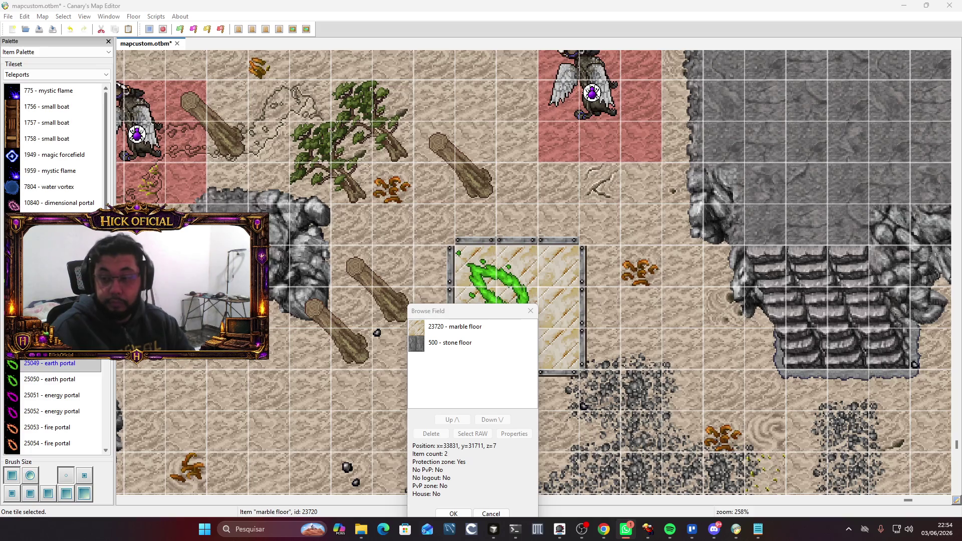
{"action": "mouse_move", "coordinate": [464, 314]}
{"action": "left_mouse_down"}
{"action": "mouse_move", "coordinate": [429, 279]}
{"action": "mouse_move", "coordinate": [434, 210]}
{"action": "mouse_move", "coordinate": [631, 210]}
{"action": "mouse_move", "coordinate": [625, 203]}
{"action": "left_mouse_up"}
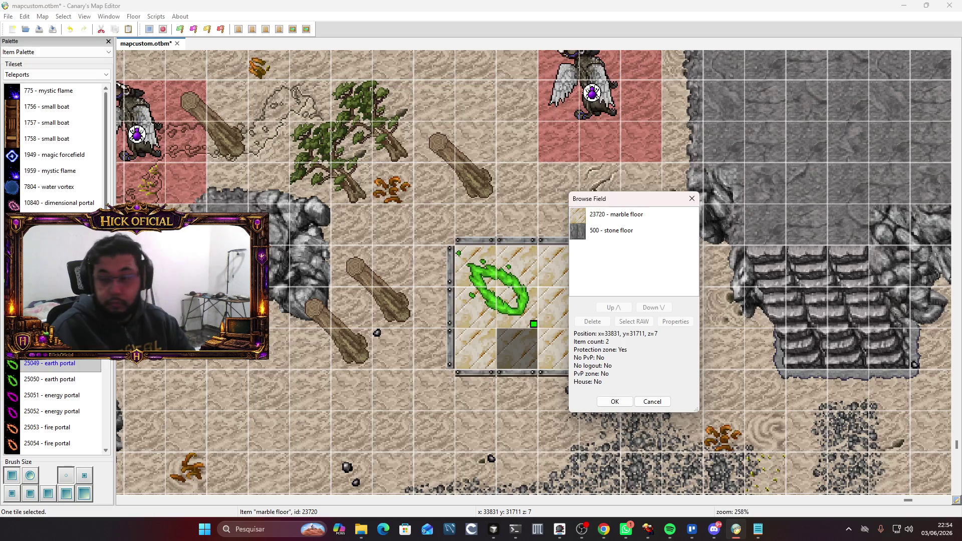
{"action": "left_click", "coordinate": [626, 529]}
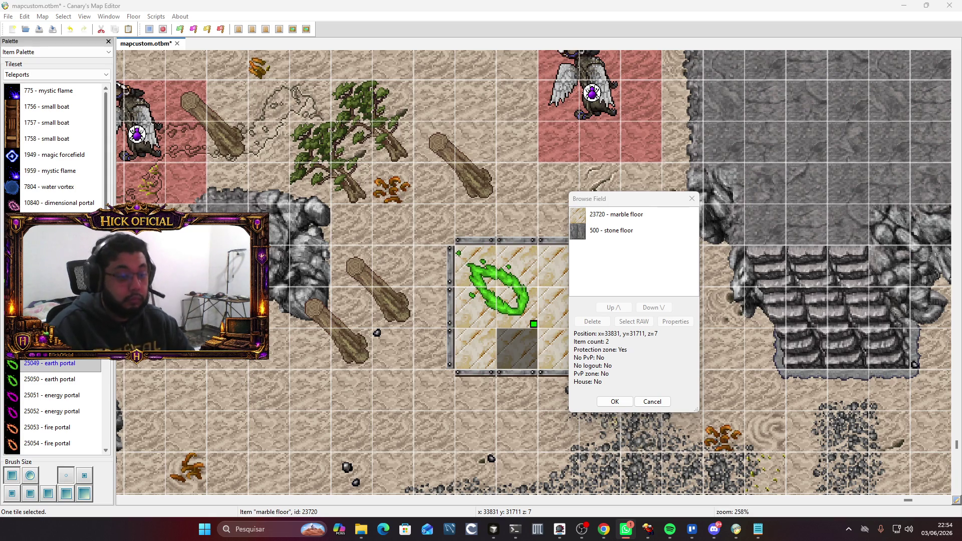
- Close the item list and enter position 30124, 32205, floor 7 in Go To Position
{"action": "left_click", "coordinate": [615, 401]}
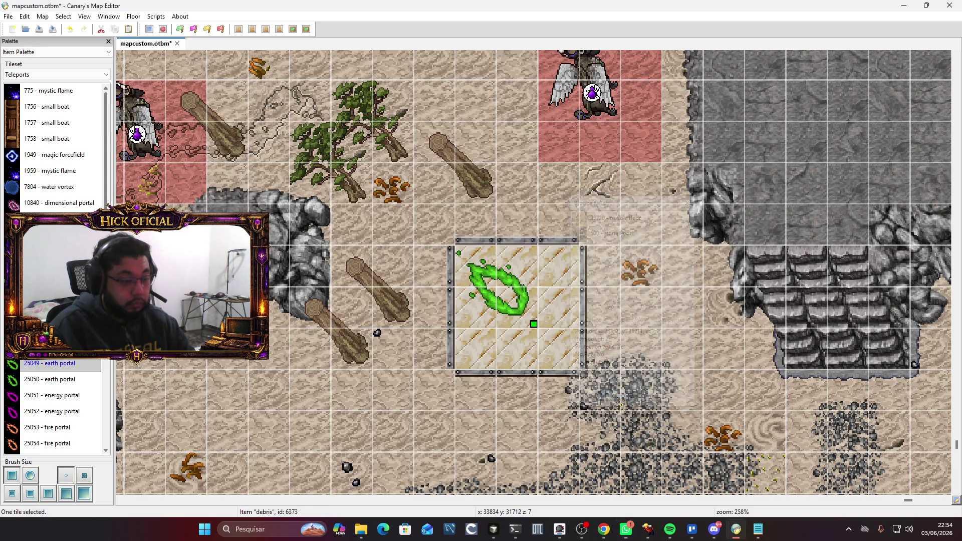
{"action": "key", "text": "ctrl+g"}
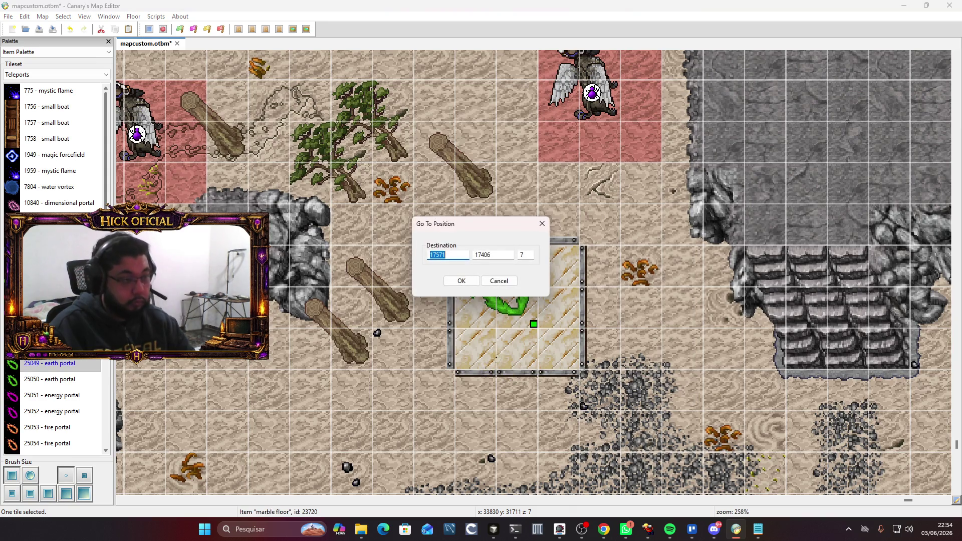
{"action": "type", "text": "3"}
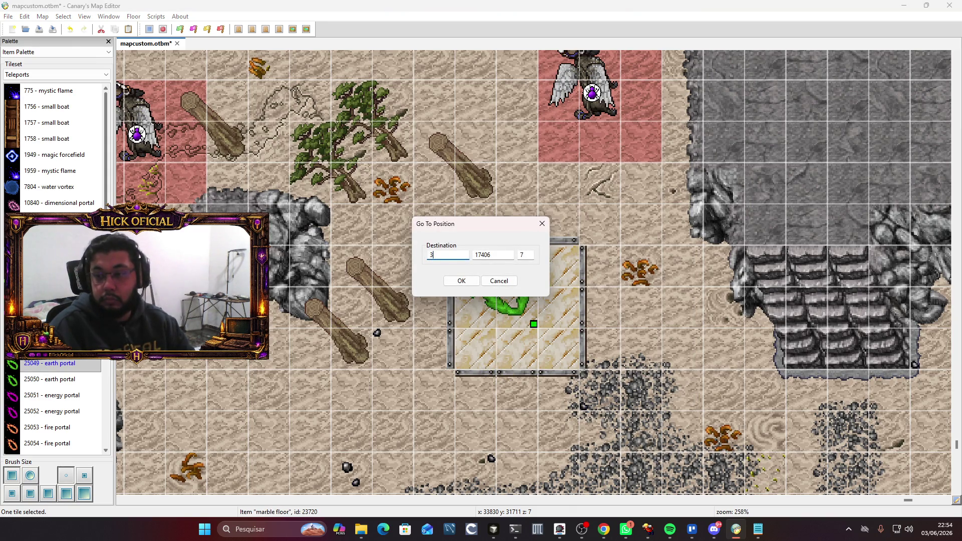
{"action": "type", "text": "01"}
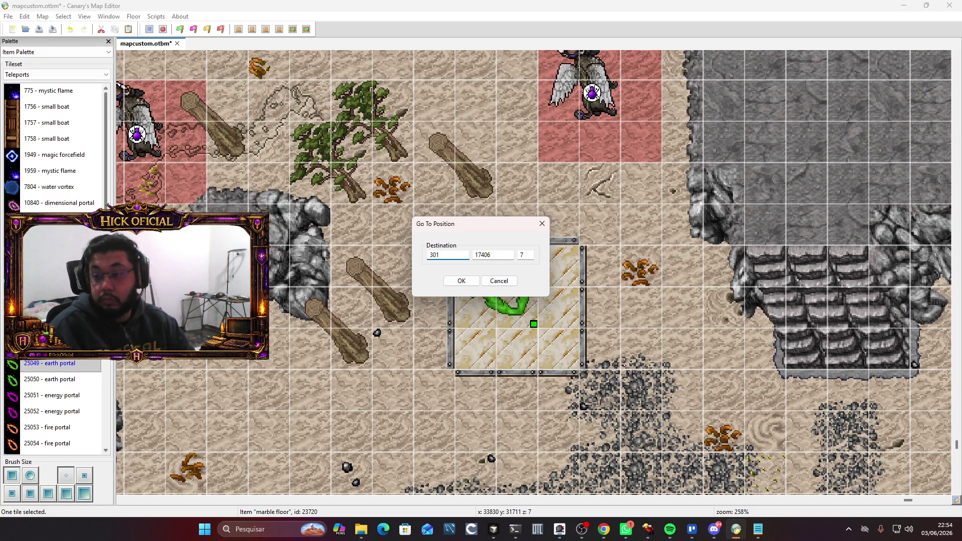
{"action": "type", "text": "24"}
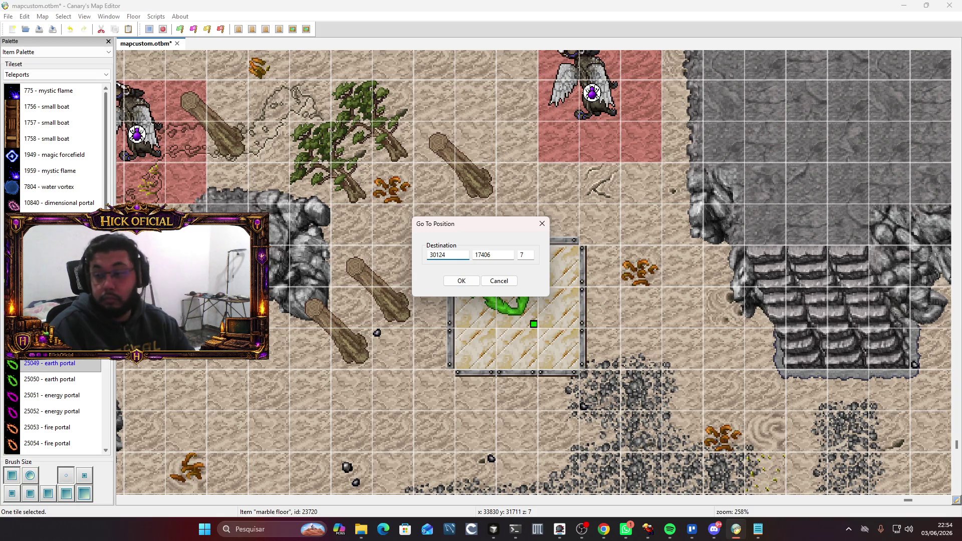
{"action": "key", "text": "Tab"}
{"action": "type", "text": "32205"}
{"action": "key", "text": "Tab"}
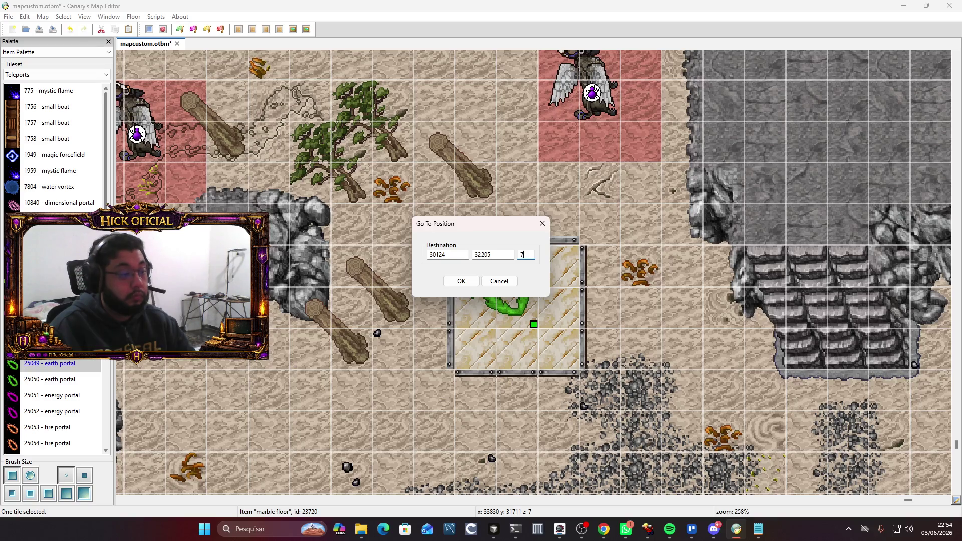
- Jump to the entered position and inspect the first energy portal and The Extension Site sign
{"action": "left_click", "coordinate": [461, 280]}
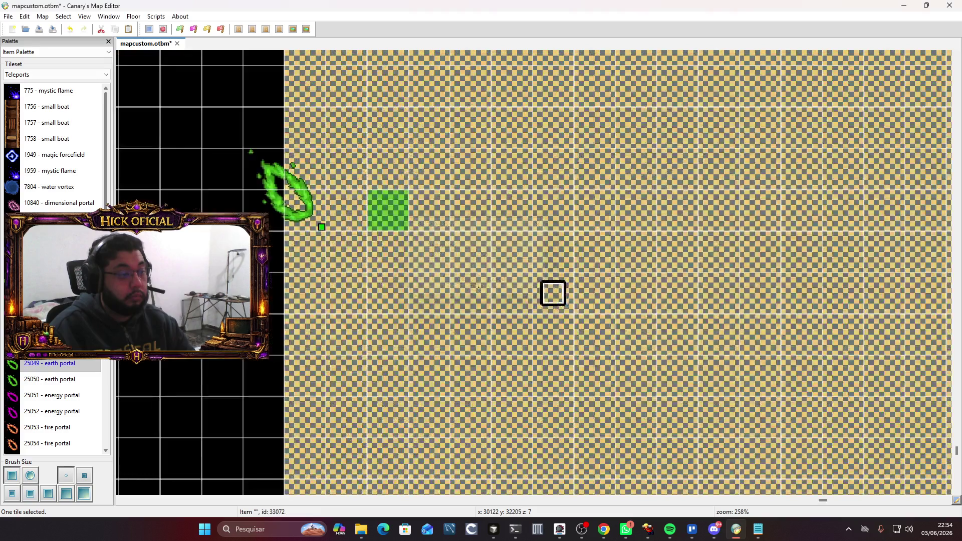
{"action": "scroll", "coordinate": [497, 153], "scroll_direction": "down", "scroll_amount": 3}
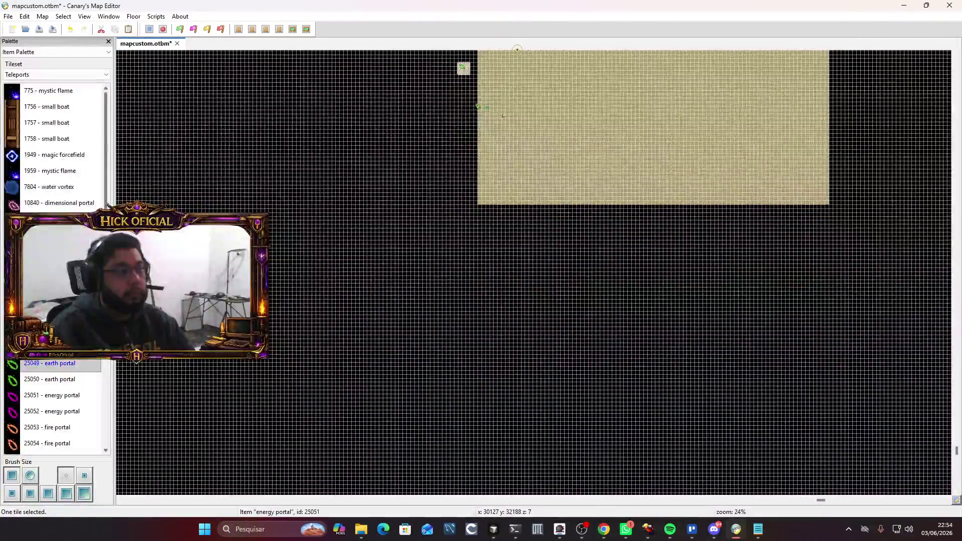
{"action": "scroll", "coordinate": [480, 103], "scroll_direction": "up", "scroll_amount": 5}
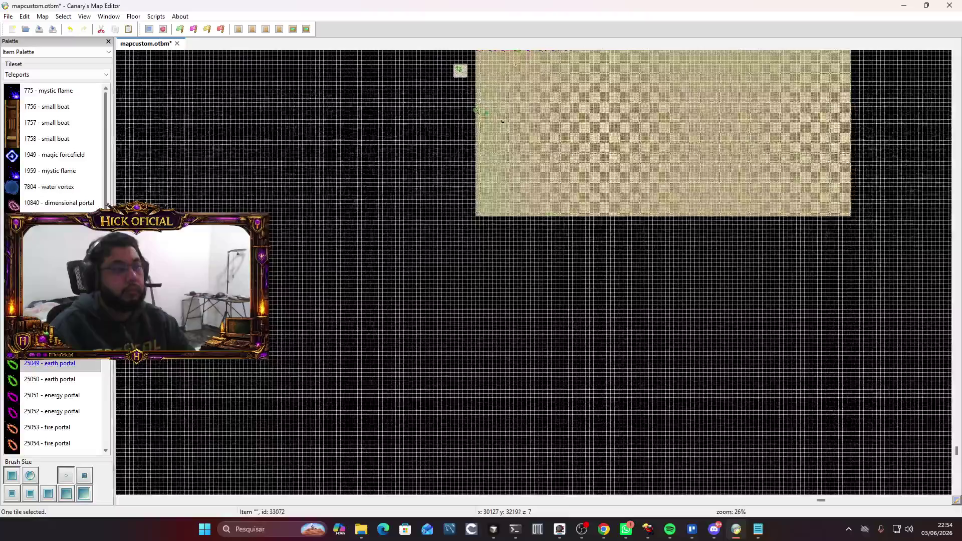
{"action": "scroll", "coordinate": [563, 307], "scroll_direction": "up", "scroll_amount": 5}
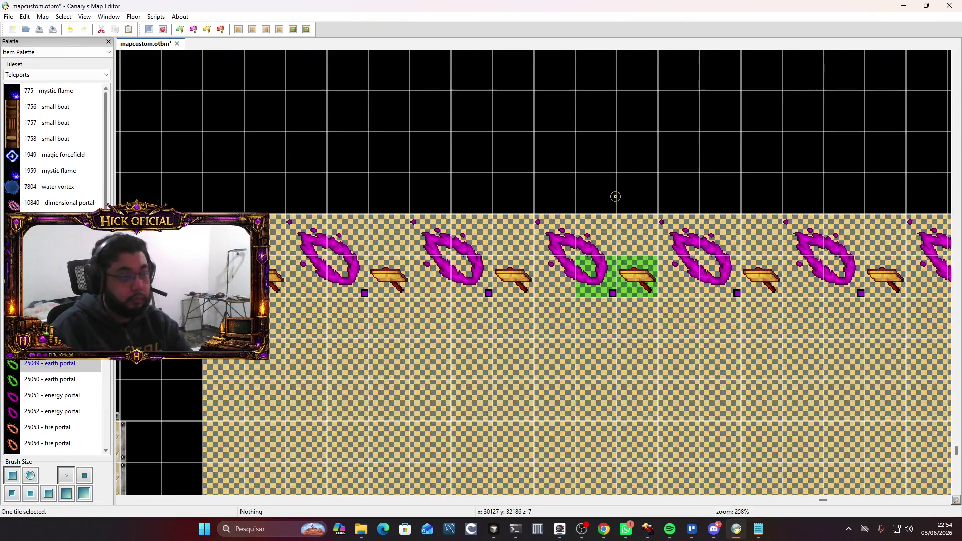
{"action": "double_click", "coordinate": [599, 274]}
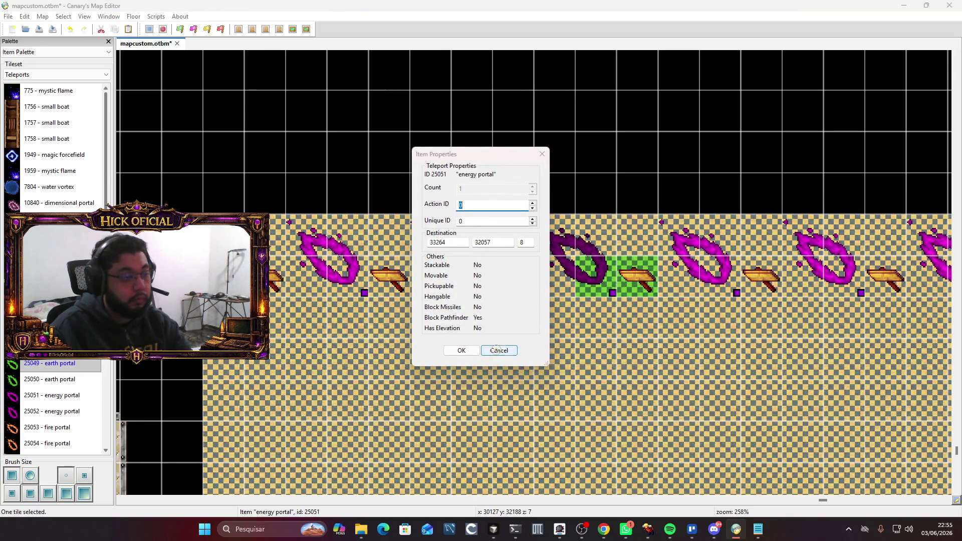
{"action": "left_click", "coordinate": [499, 350]}
{"action": "left_click", "coordinate": [640, 277]}
{"action": "double_click", "coordinate": [641, 277]}
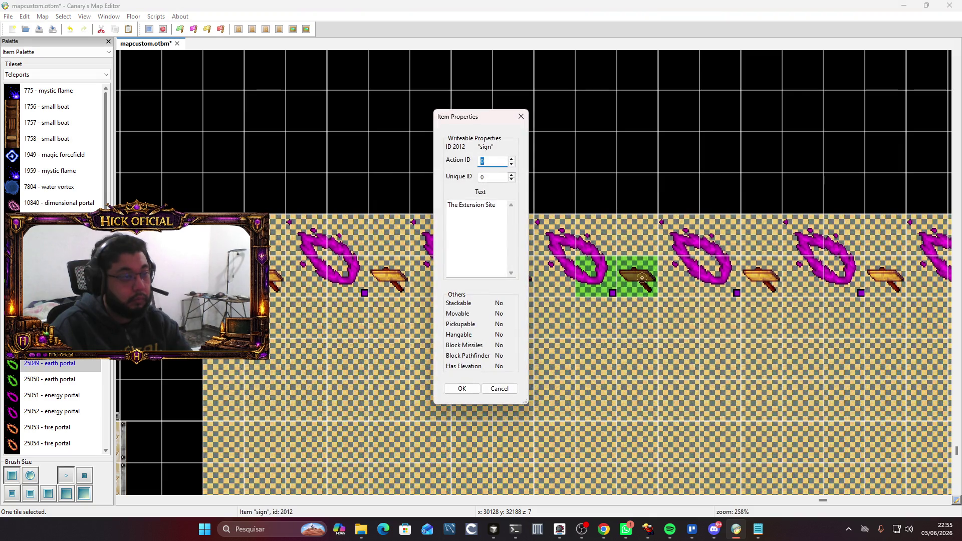
{"action": "key", "text": "Escape"}
- Set the next energy portal's teleport destination to 33831, 31711, floor 7
{"action": "double_click", "coordinate": [725, 279]}
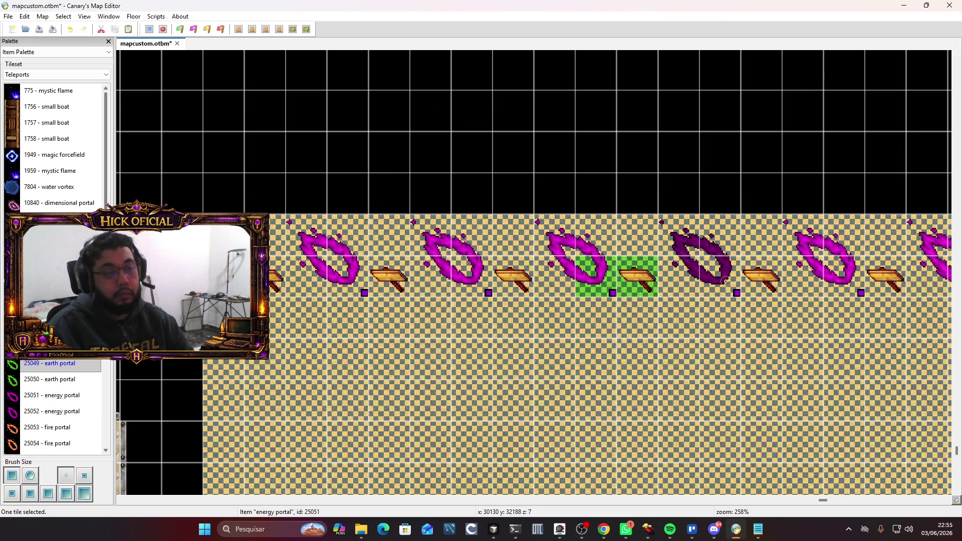
{"action": "double_click", "coordinate": [437, 243]}
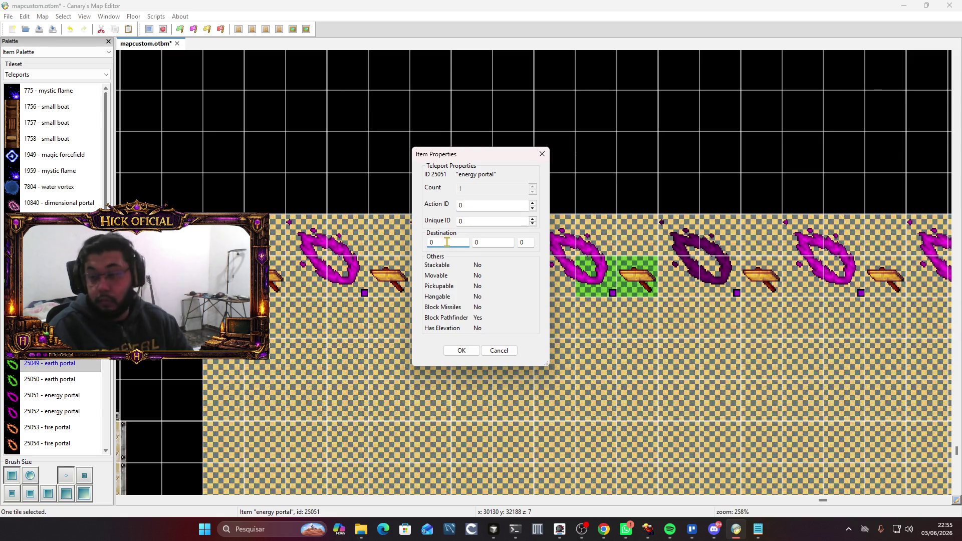
{"action": "type", "text": "33"}
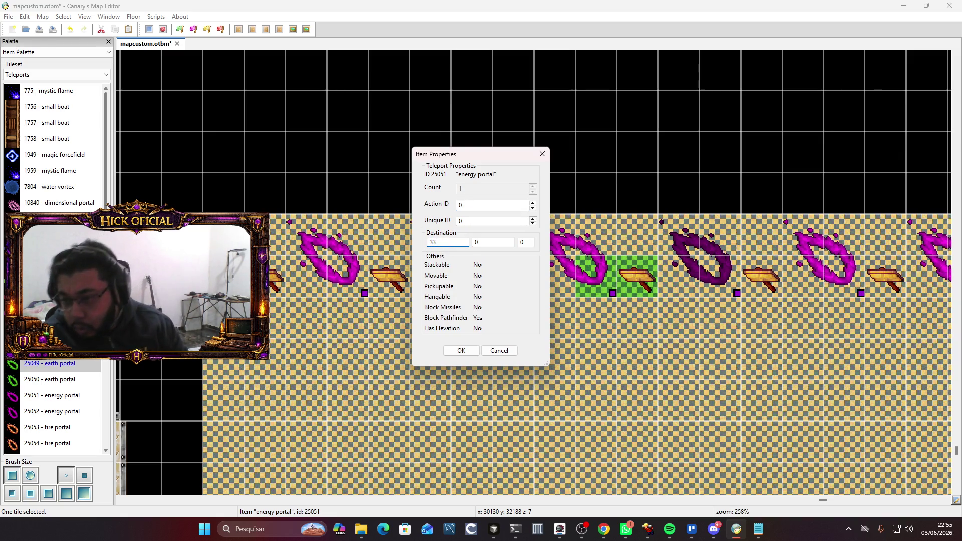
{"action": "type", "text": "831"}
{"action": "key", "text": "Tab"}
{"action": "type", "text": "31"}
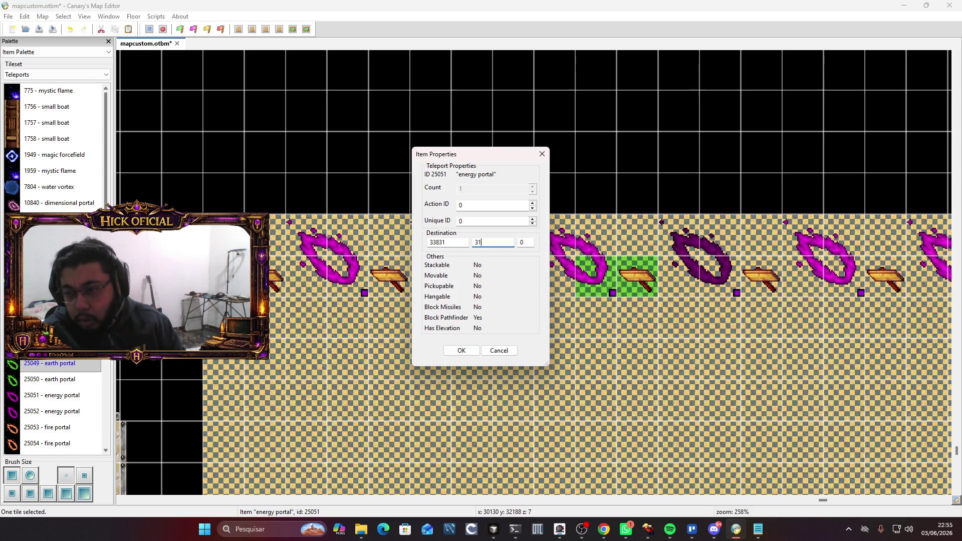
{"action": "type", "text": "711"}
{"action": "key", "text": "Tab"}
{"action": "type", "text": "7"}
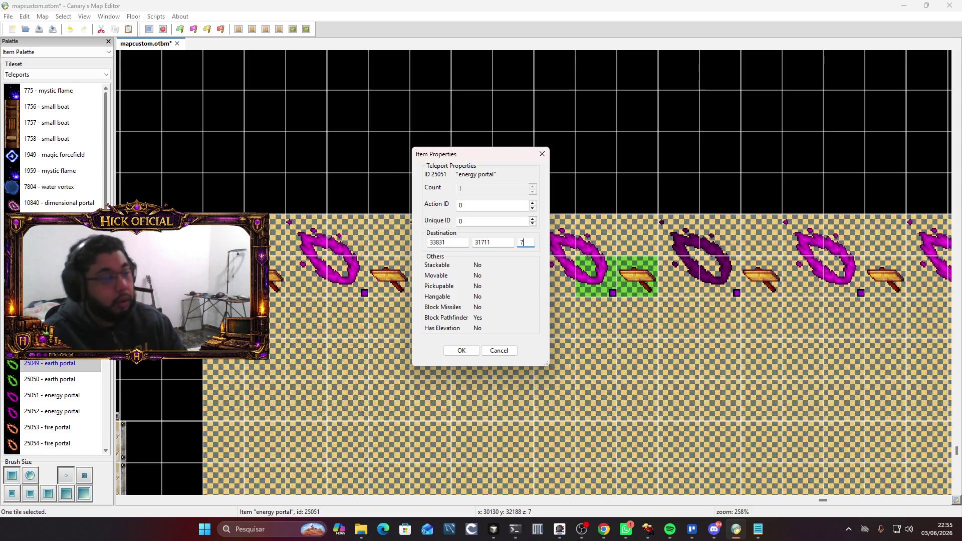
{"action": "left_click", "coordinate": [461, 350]}
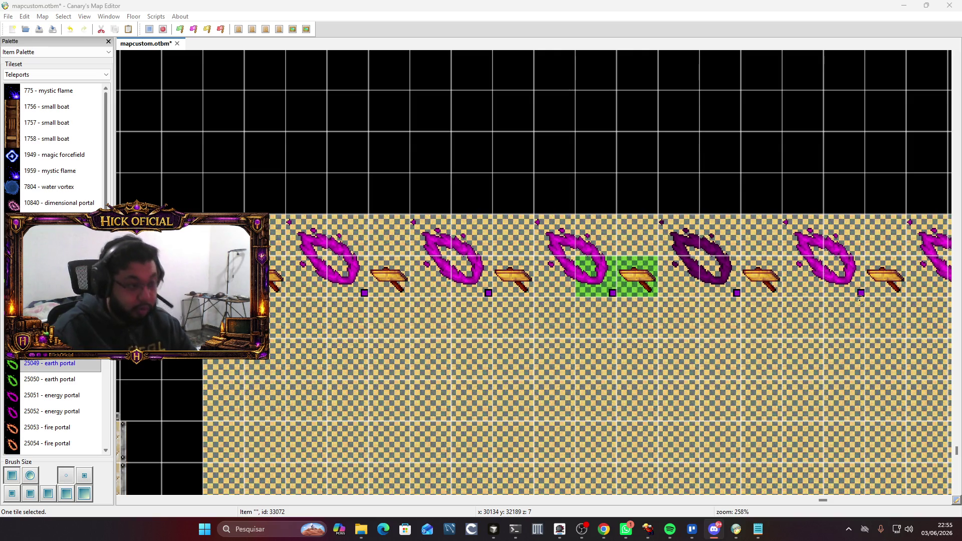
- Replace the BANUTA sign's text with 'Southern Steppe'
{"action": "double_click", "coordinate": [770, 286]}
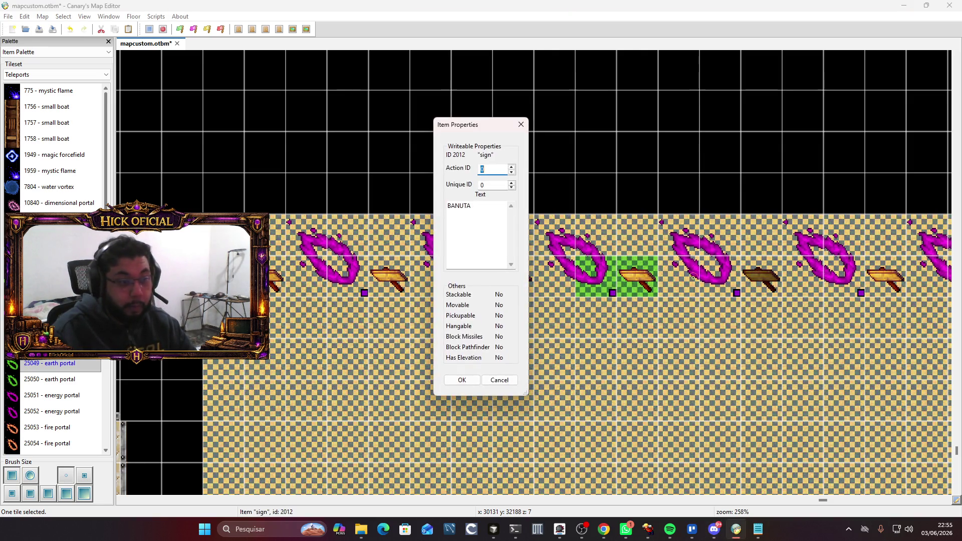
{"action": "double_click", "coordinate": [485, 229]}
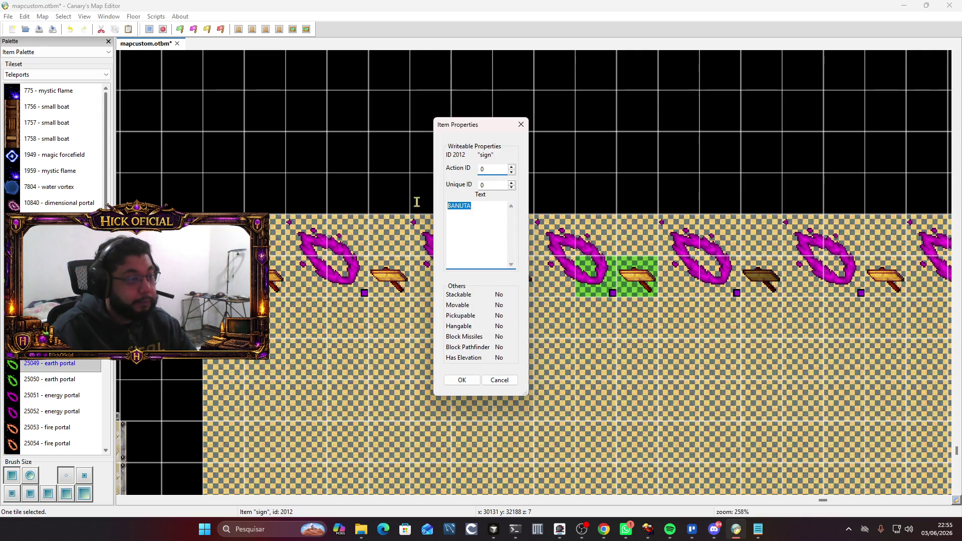
{"action": "type", "text": "Southern Steppe"}
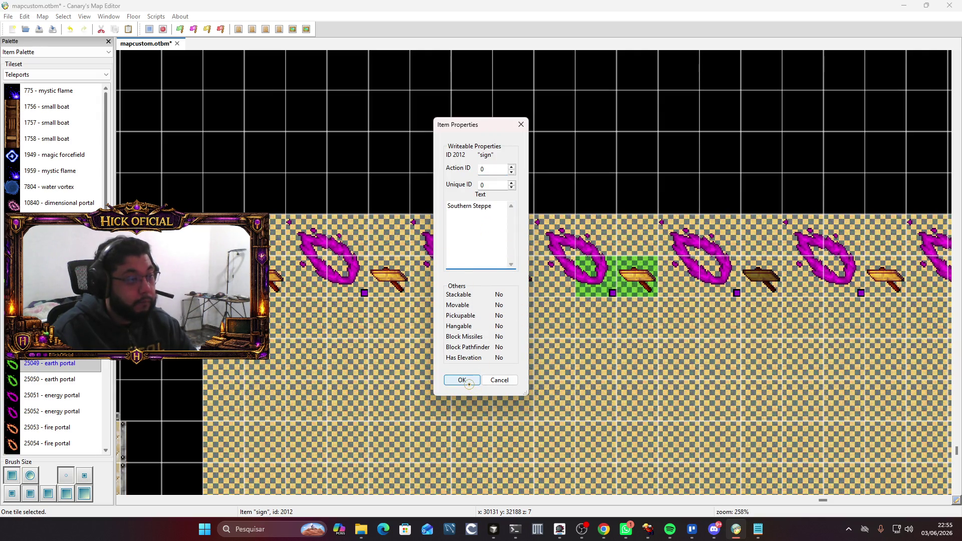
{"action": "left_click", "coordinate": [468, 383]}
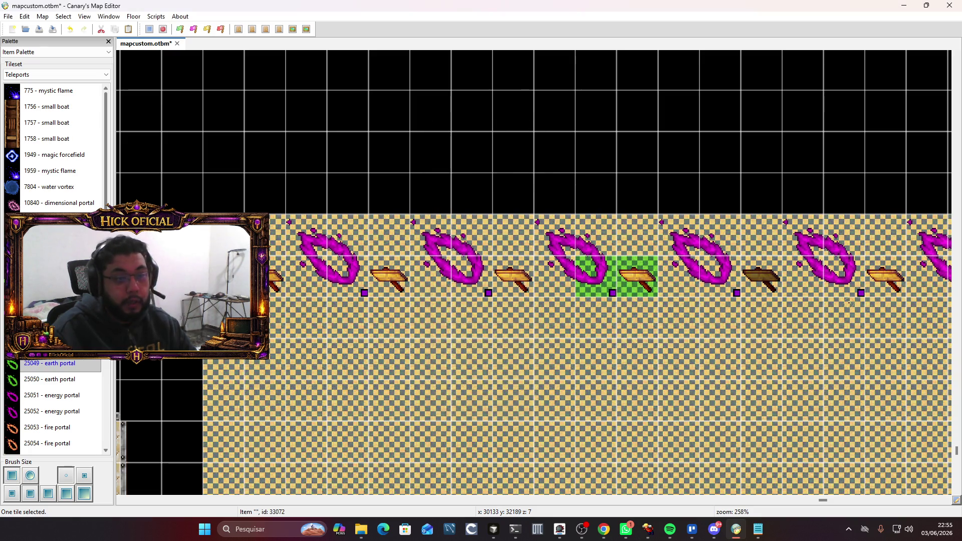
{"action": "scroll", "coordinate": [841, 302], "scroll_direction": "right", "scroll_amount": 4}
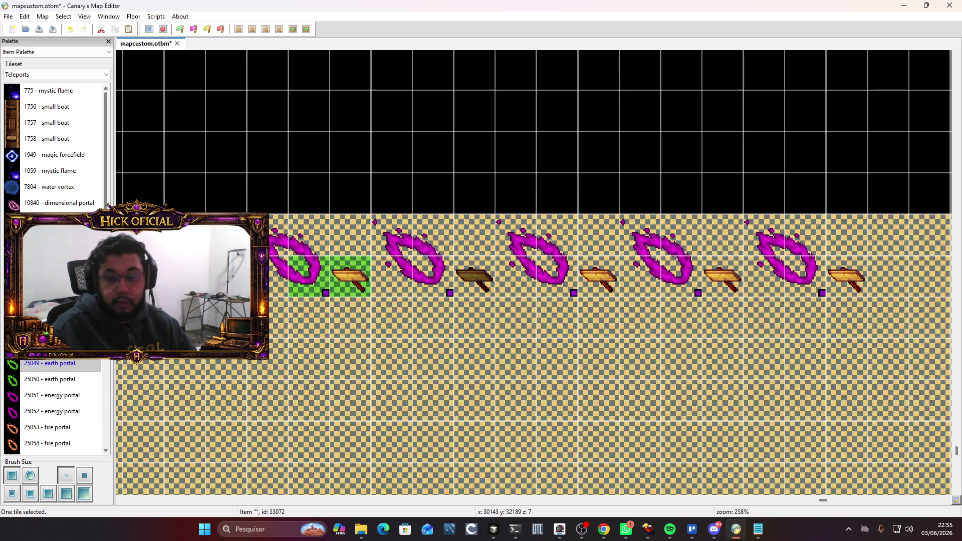
{"action": "scroll", "coordinate": [541, 144], "scroll_direction": "down", "scroll_amount": 5}
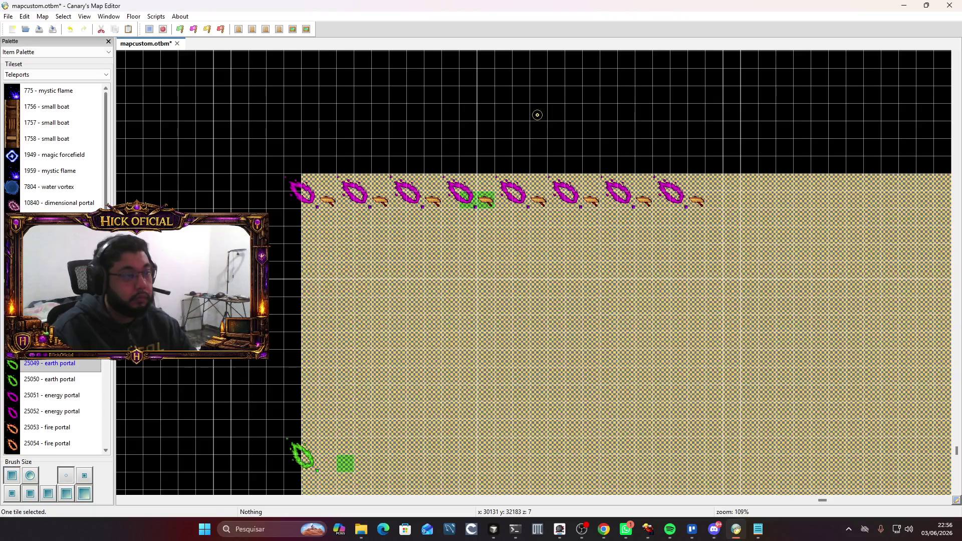
- Cancel the copied portal's paste preview and dismiss the tile options
{"action": "key", "text": "ctrl+v"}
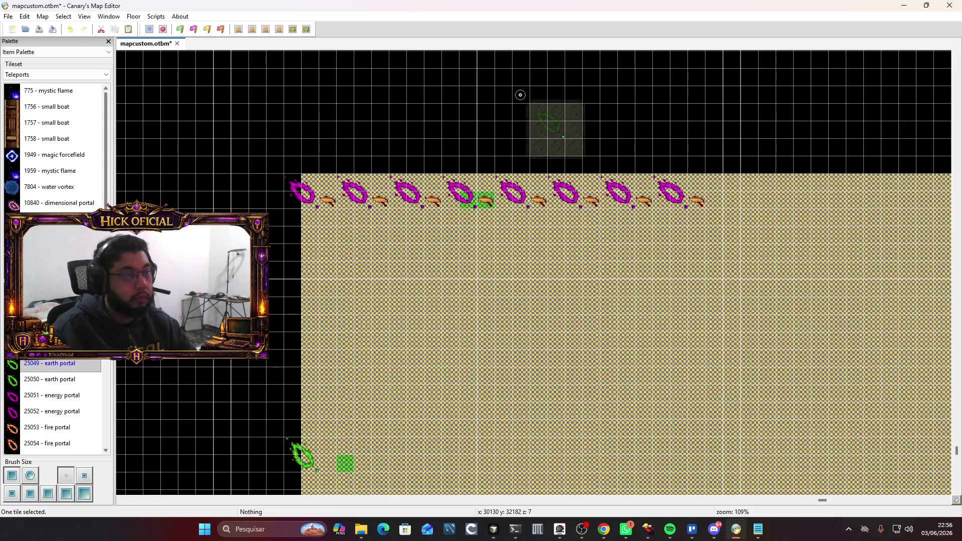
{"action": "right_click", "coordinate": [486, 78]}
{"action": "key", "text": "Escape"}
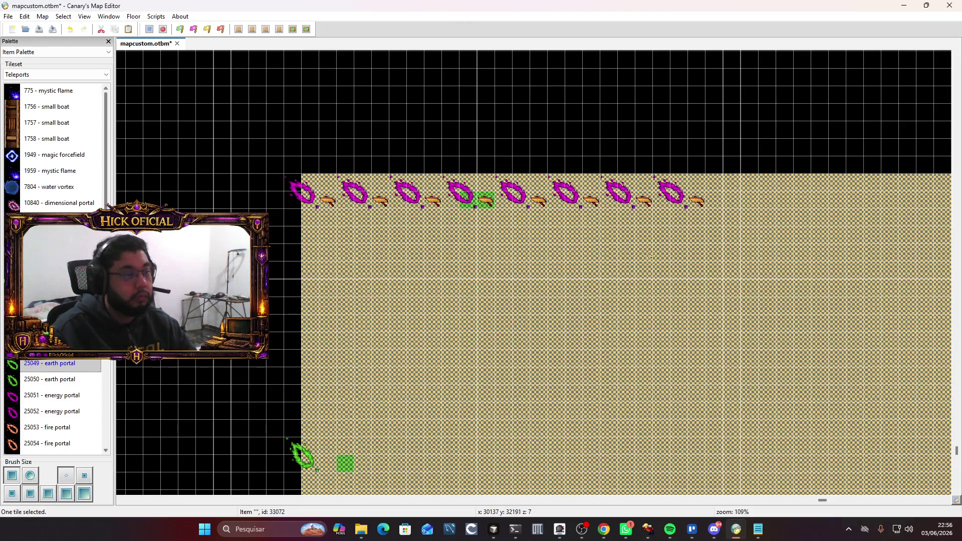
{"action": "scroll", "coordinate": [513, 207], "scroll_direction": "up", "scroll_amount": 2}
- Check the next two energy portals' destinations, still 0, 0, 0, then bring up the window switcher
{"action": "left_click", "coordinate": [515, 173]}
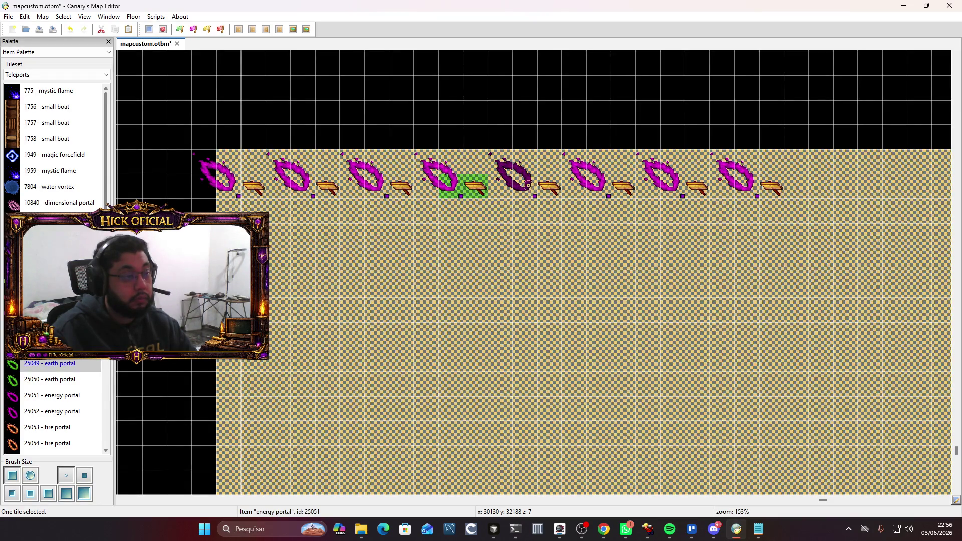
{"action": "double_click", "coordinate": [526, 185]}
{"action": "key", "text": "Escape"}
{"action": "double_click", "coordinate": [599, 188]}
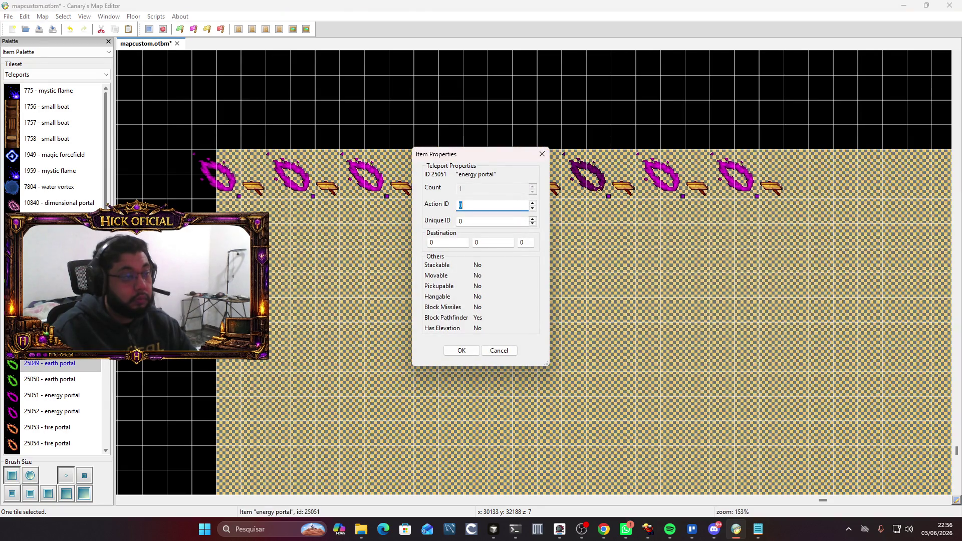
{"action": "key", "text": "Escape"}
{"action": "key", "text": "alt+Tab"}
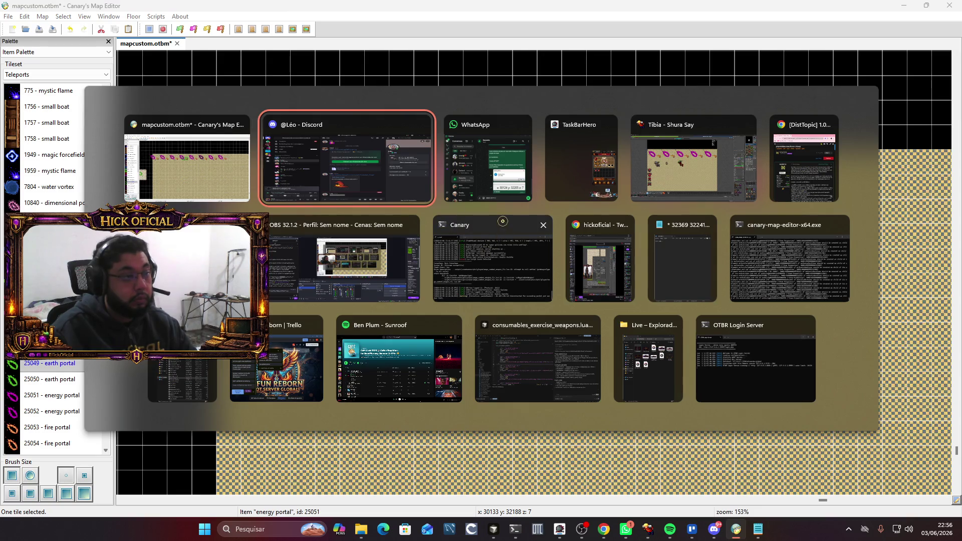
- Dismiss the window switcher and stay in the map editor
{"action": "key", "text": "Escape"}
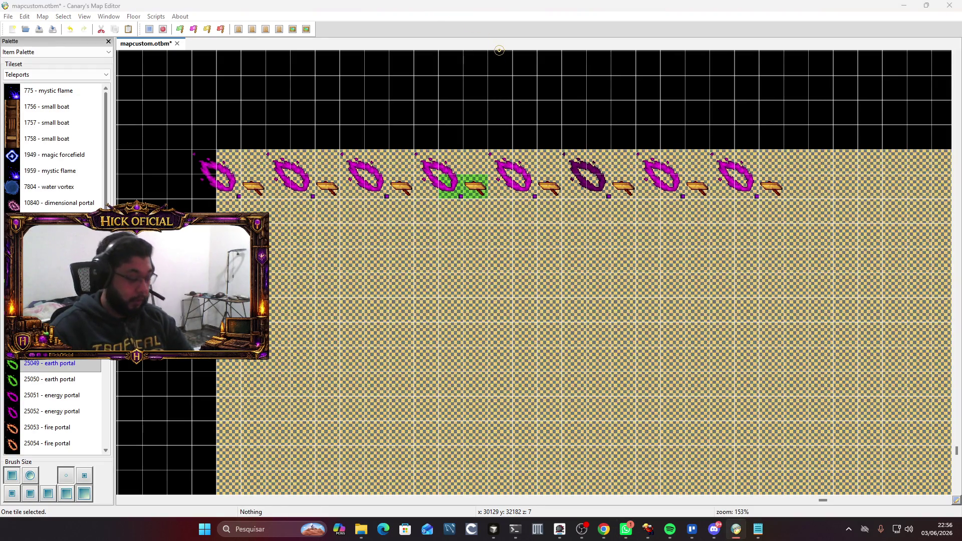
- Jump the view to position 33719, 31670 on floor 9
{"action": "key", "text": "ctrl+g"}
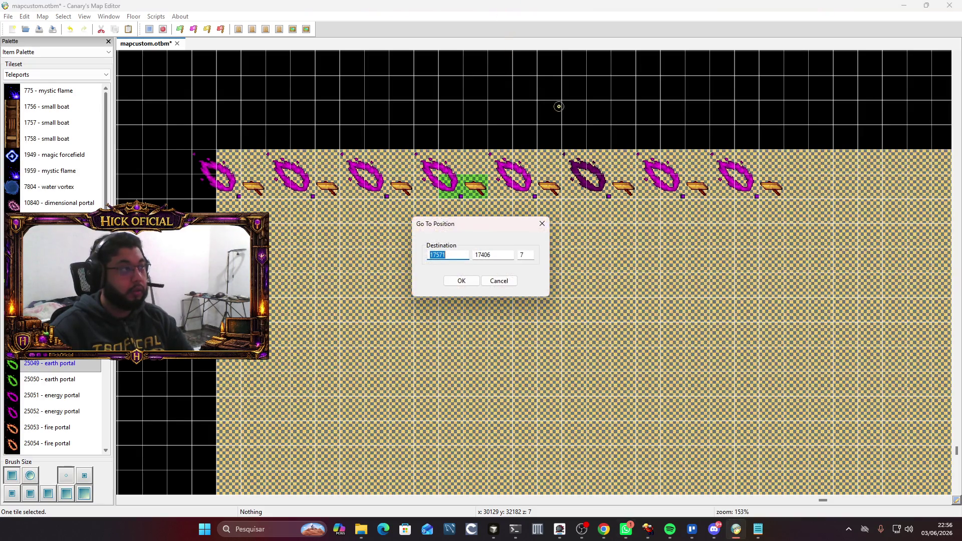
{"action": "type", "text": "33719"}
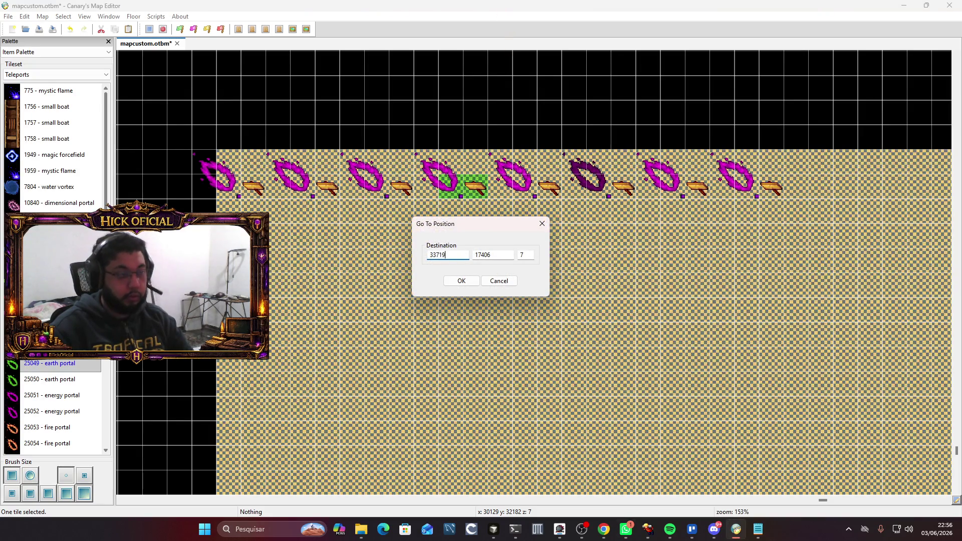
{"action": "key", "text": "Tab"}
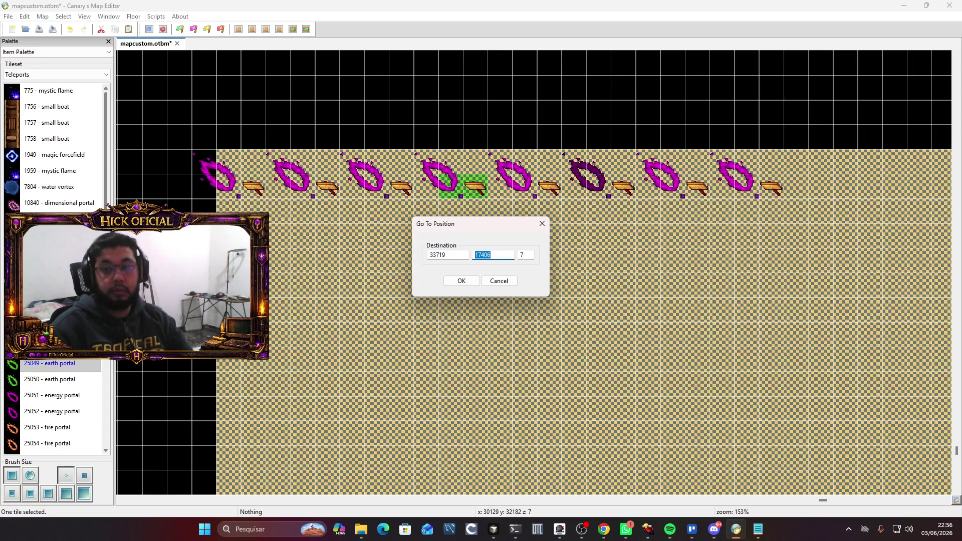
{"action": "type", "text": "31"}
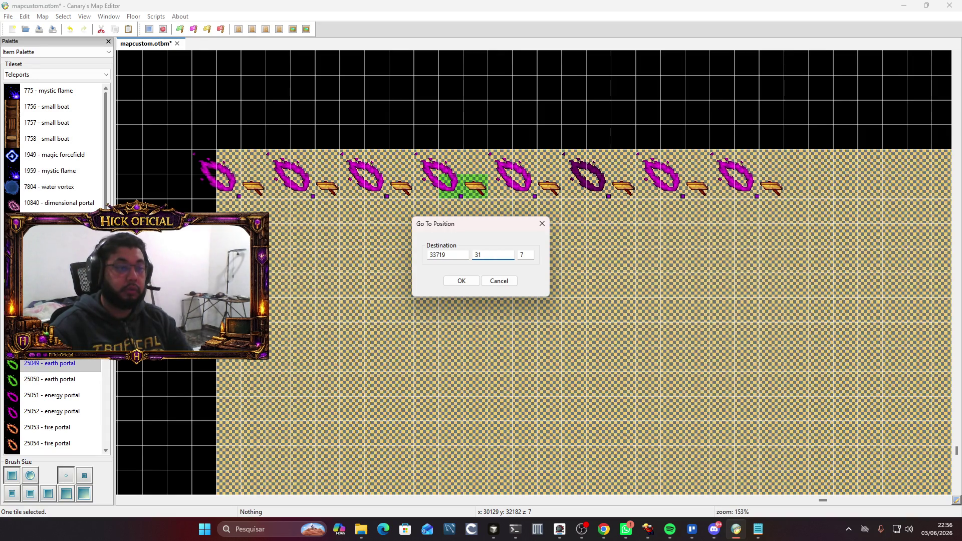
{"action": "type", "text": "670"}
{"action": "key", "text": "Tab"}
{"action": "type", "text": "9"}
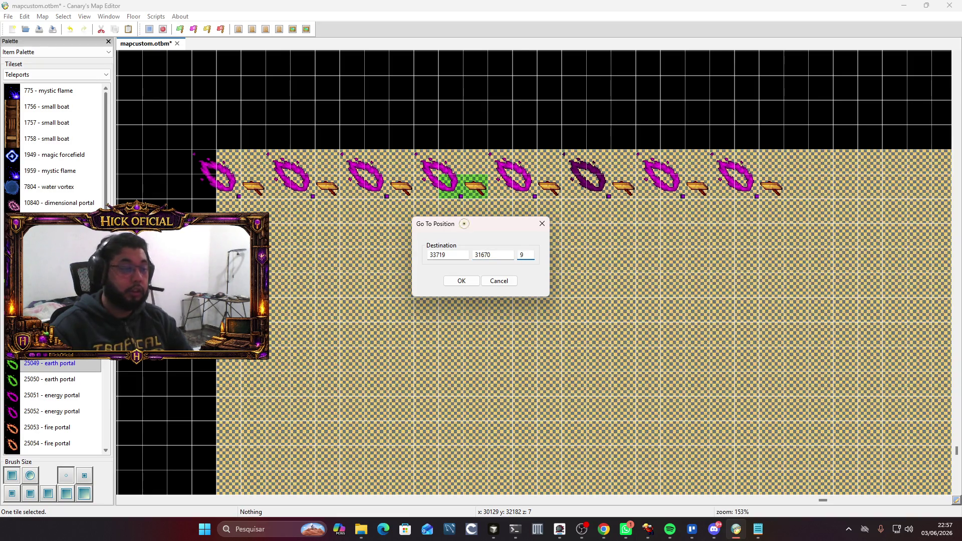
{"action": "left_click", "coordinate": [468, 283]}
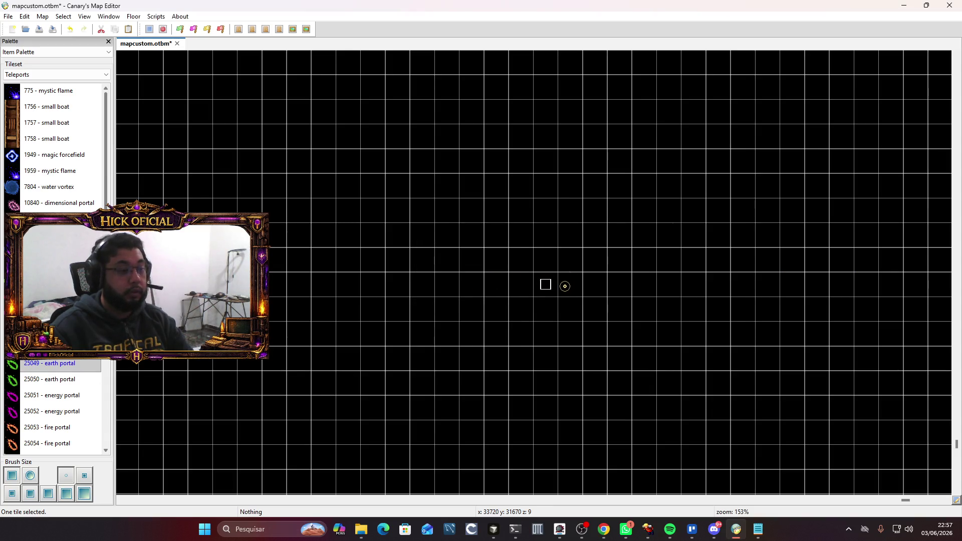
- Flip between the neighbouring floors 7, 8 and 9 at that position
{"action": "key", "text": "Page_Down"}
{"action": "key", "text": "Page_Down"}
{"action": "key", "text": "Page_Down"}
{"action": "key", "text": "Page_Up"}
{"action": "key", "text": "Page_Up"}
{"action": "key", "text": "Page_Up"}
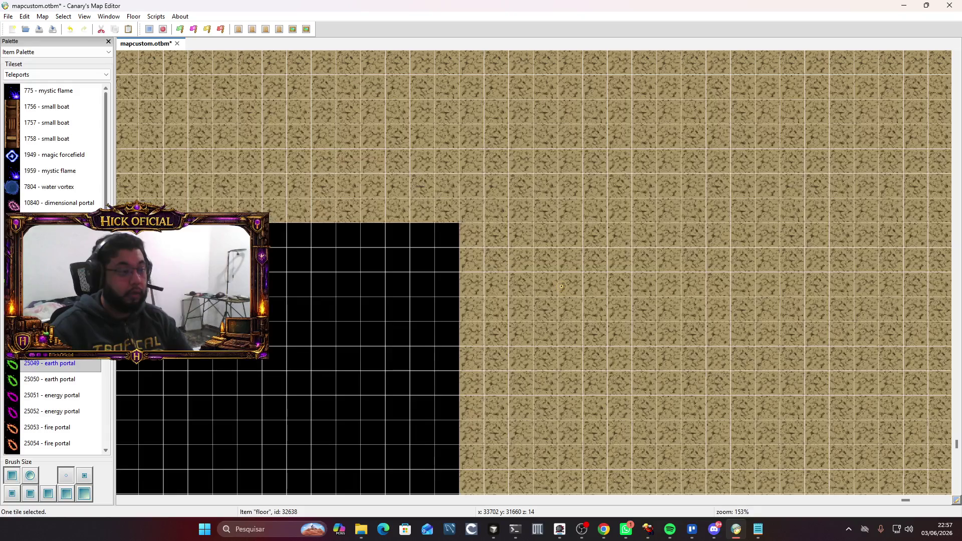
{"action": "scroll", "coordinate": [565, 284], "scroll_direction": "down", "scroll_amount": 5}
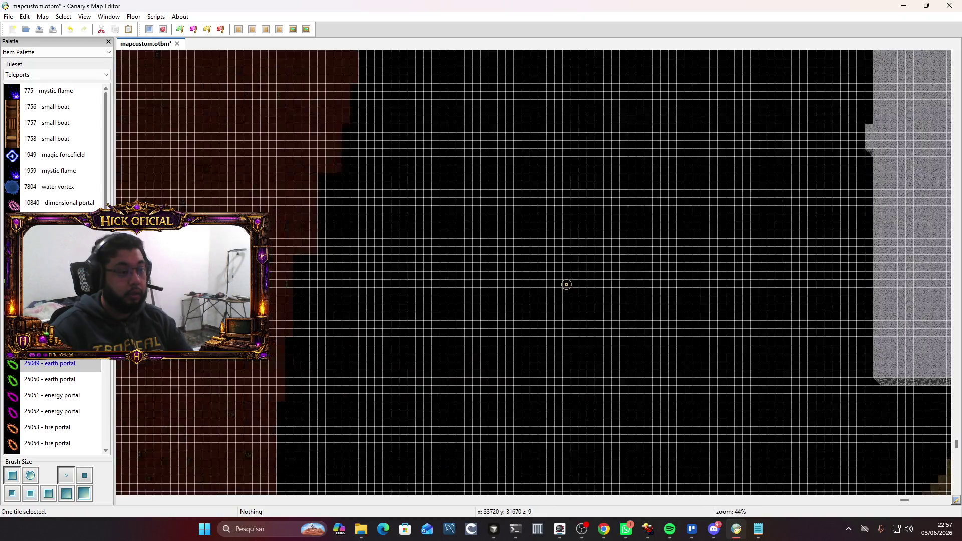
{"action": "key", "text": "Page_Up"}
{"action": "key", "text": "Page_Up"}
{"action": "key", "text": "Page_Up"}
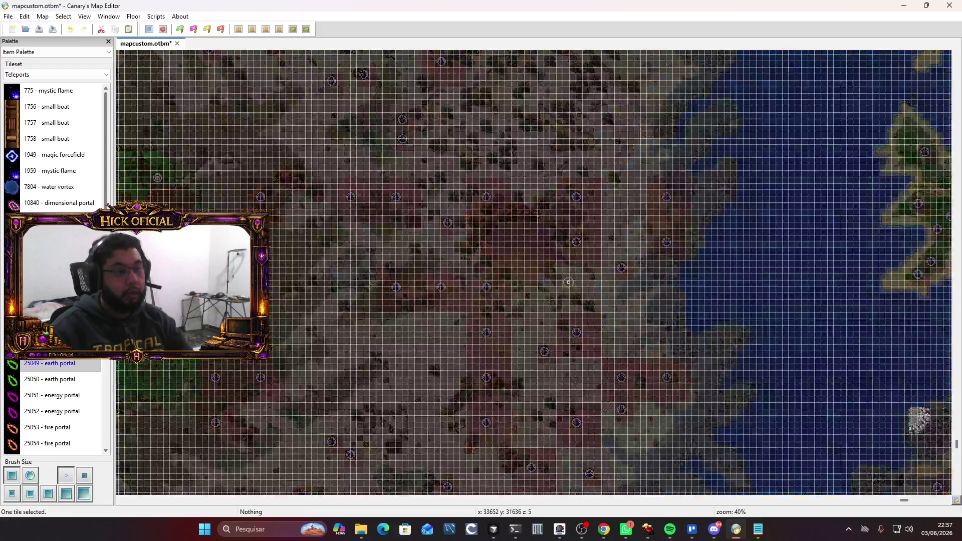
{"action": "key", "text": "Page_Down"}
{"action": "key", "text": "Page_Down"}
{"action": "key", "text": "Page_Up"}
{"action": "scroll", "coordinate": [569, 279], "scroll_direction": "up", "scroll_amount": 6}
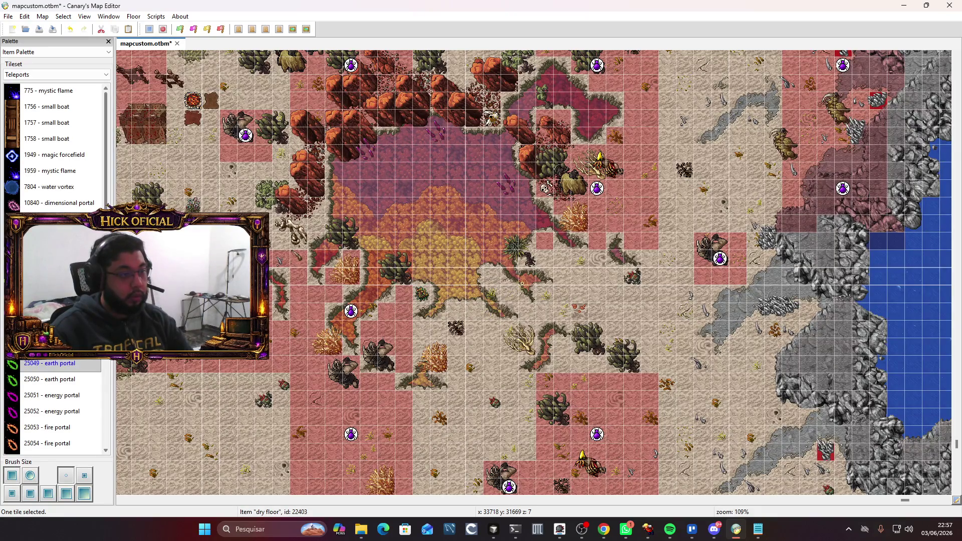
- Look at floor 13, then step back up through floor 11 to floor 8
{"action": "key", "text": "Page_Down"}
{"action": "key", "text": "Page_Down"}
{"action": "key", "text": "Page_Down"}
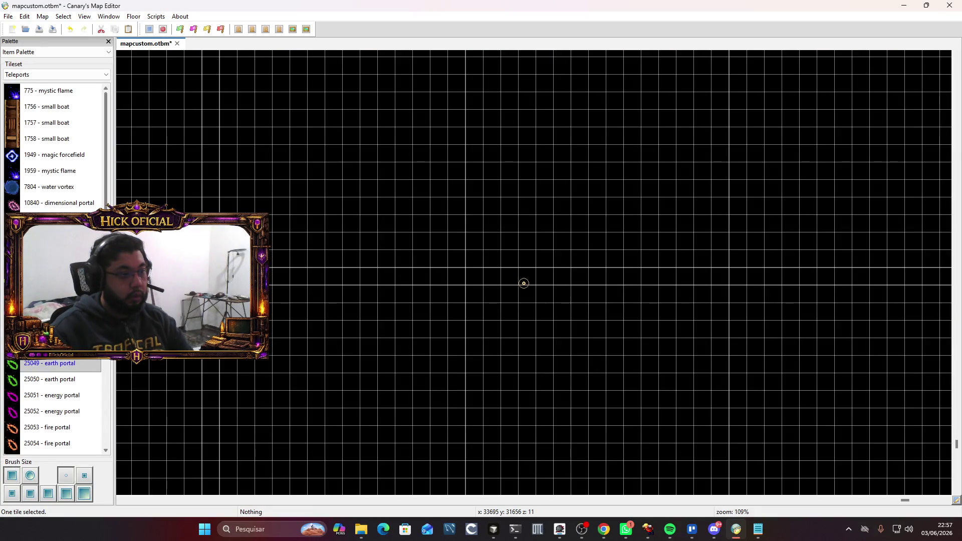
{"action": "scroll", "coordinate": [523, 283], "scroll_direction": "down", "scroll_amount": 5}
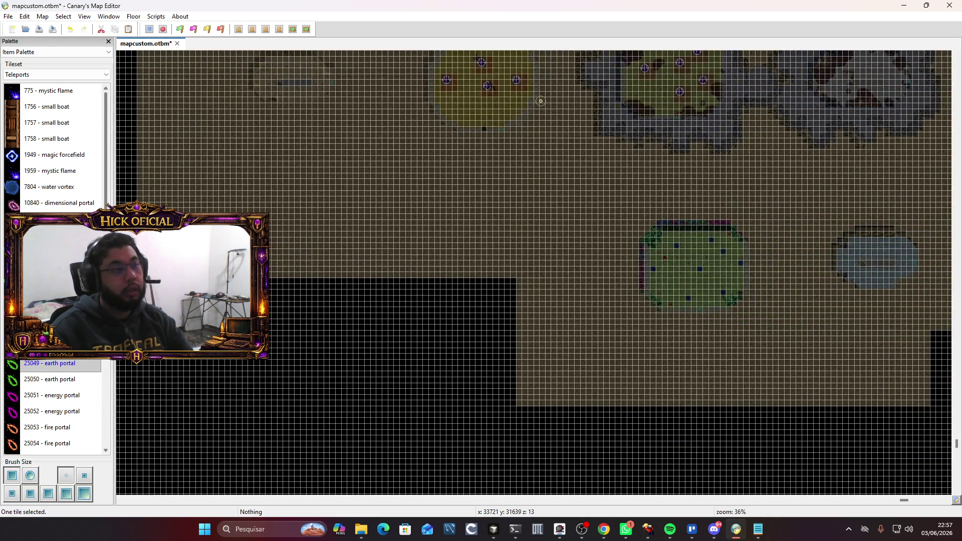
{"action": "scroll", "coordinate": [534, 89], "scroll_direction": "up", "scroll_amount": 1}
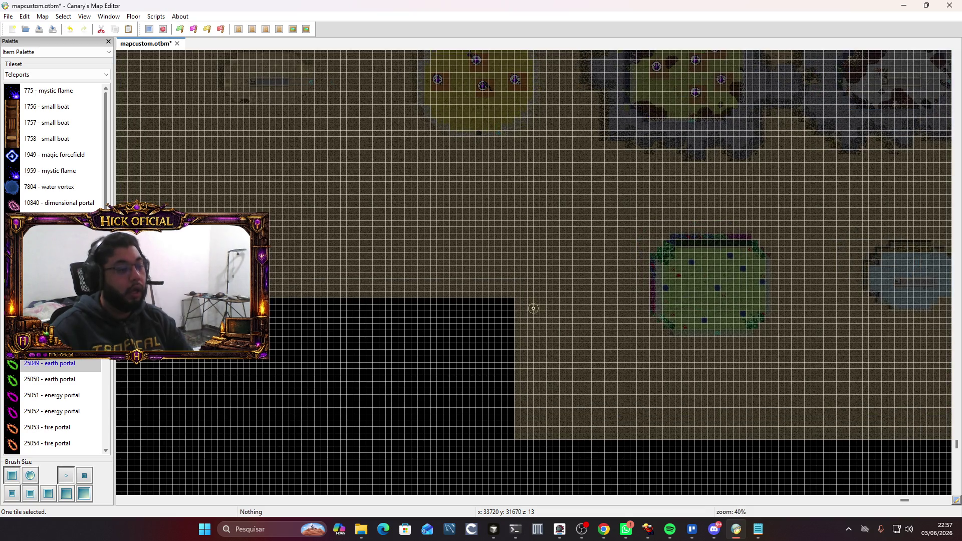
{"action": "key", "text": "Page_Up"}
{"action": "key", "text": "Page_Up"}
{"action": "key", "text": "Page_Up"}
{"action": "key", "text": "Page_Up"}
{"action": "key", "text": "Page_Up"}
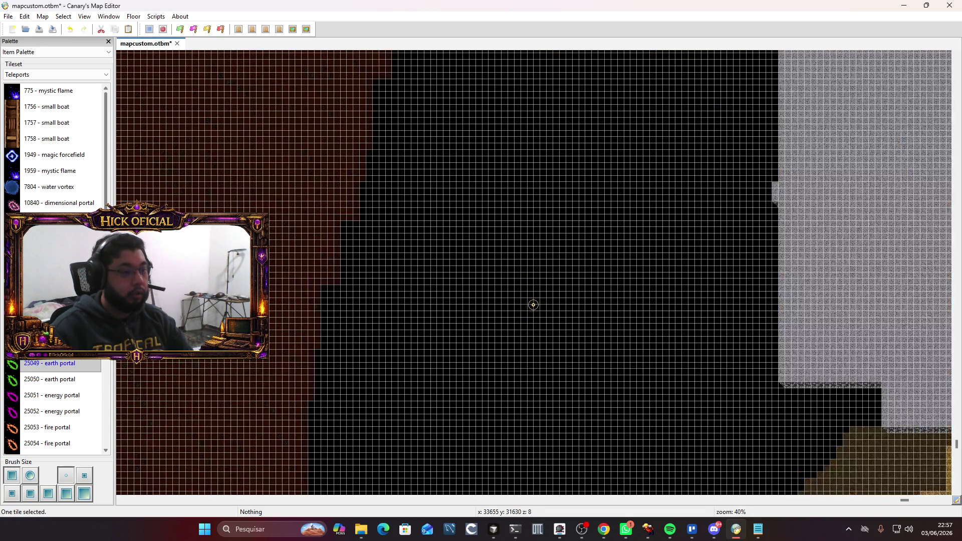
{"action": "key", "text": "Page_Up"}
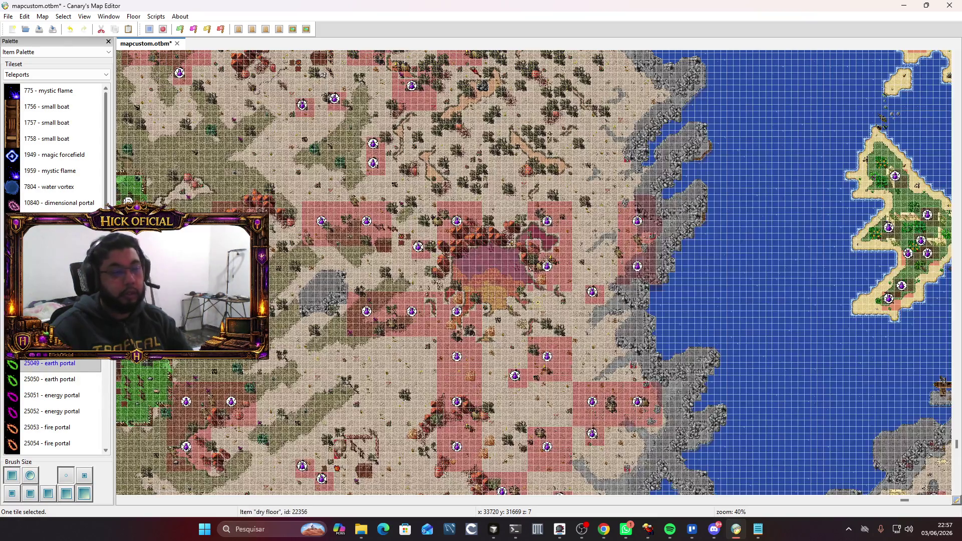
{"action": "scroll", "coordinate": [530, 303], "scroll_direction": "up", "scroll_amount": 5}
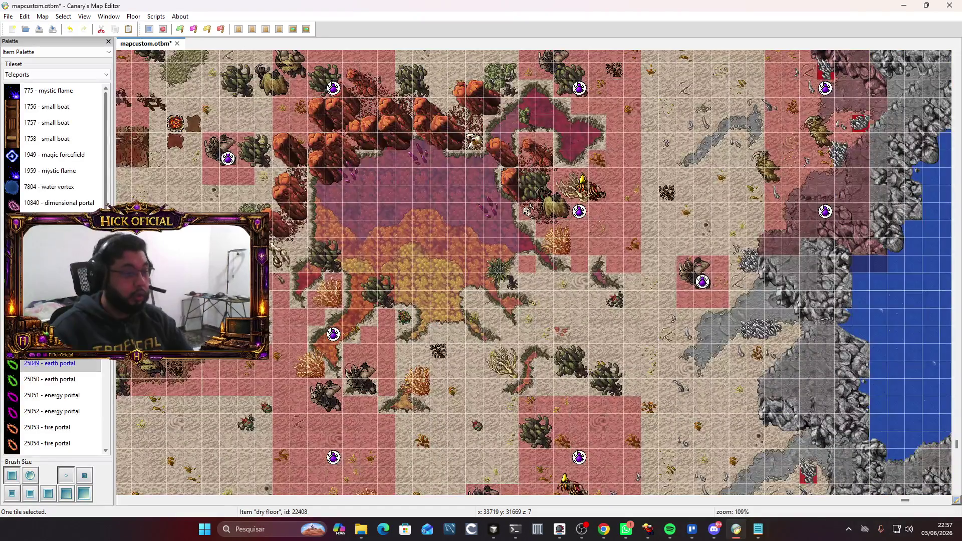
{"action": "scroll", "coordinate": [532, 303], "scroll_direction": "down", "scroll_amount": 2}
{"action": "scroll", "coordinate": [528, 210], "scroll_direction": "down", "scroll_amount": 3}
- Go to position 33867, 31775 on floor 7
{"action": "scroll", "coordinate": [528, 211], "scroll_direction": "up", "scroll_amount": 2}
{"action": "key", "text": "ctrl+g"}
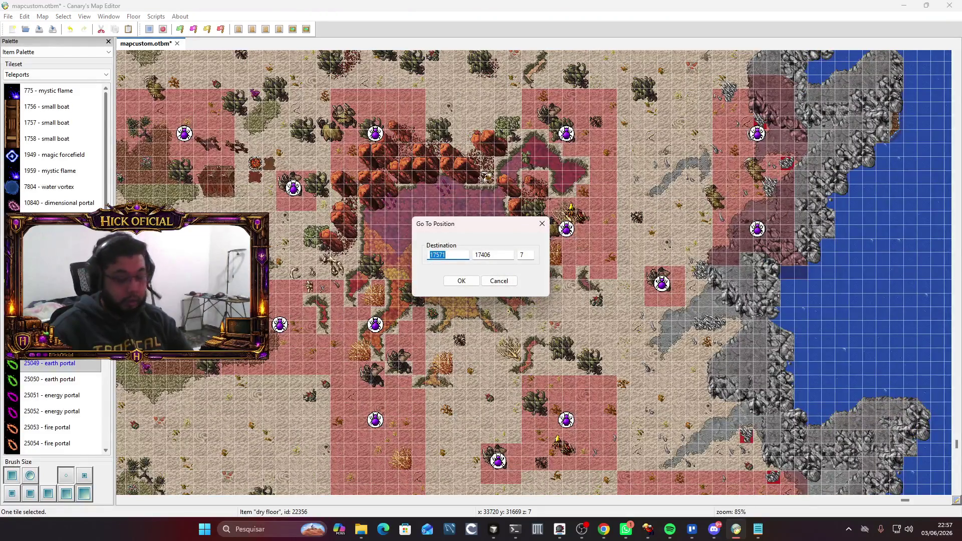
{"action": "type", "text": "38"}
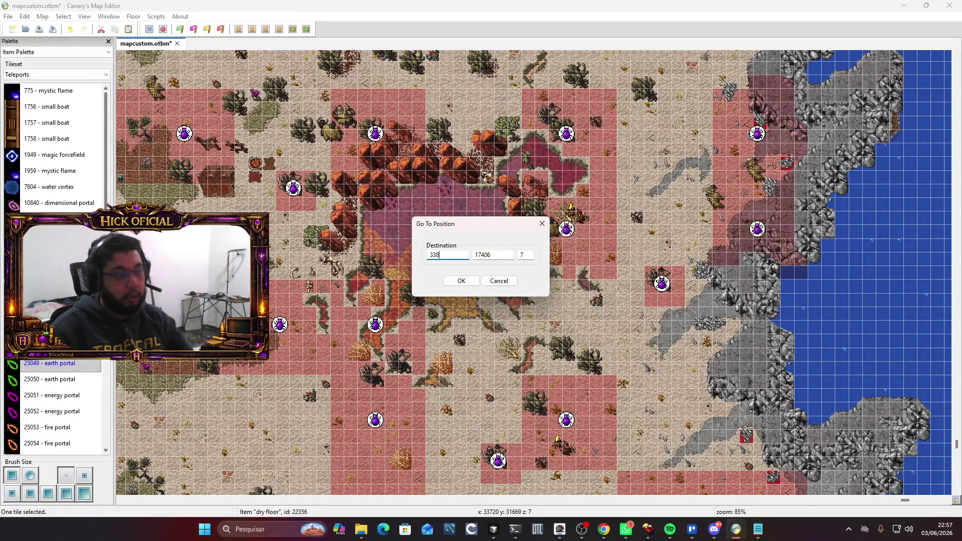
{"action": "type", "text": "67"}
{"action": "key", "text": "Tab"}
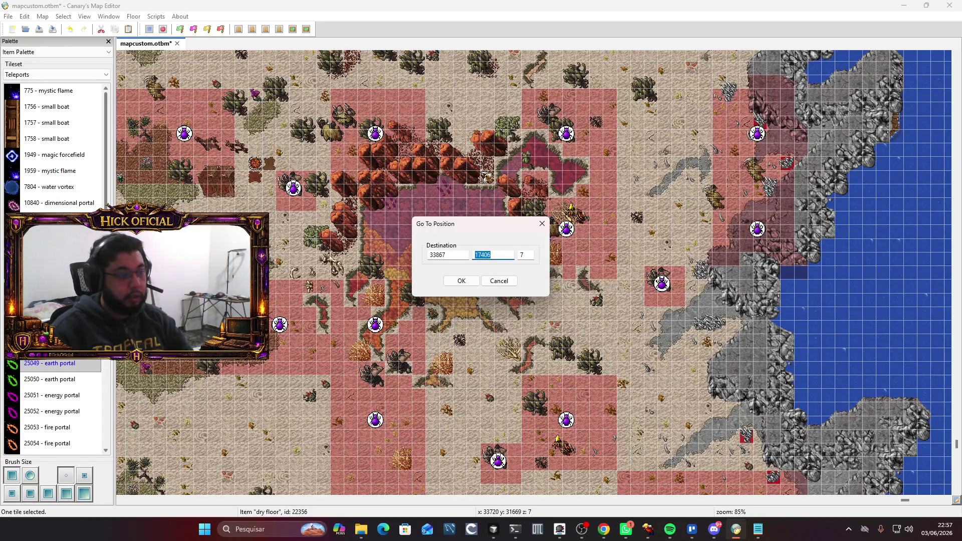
{"action": "type", "text": "31775"}
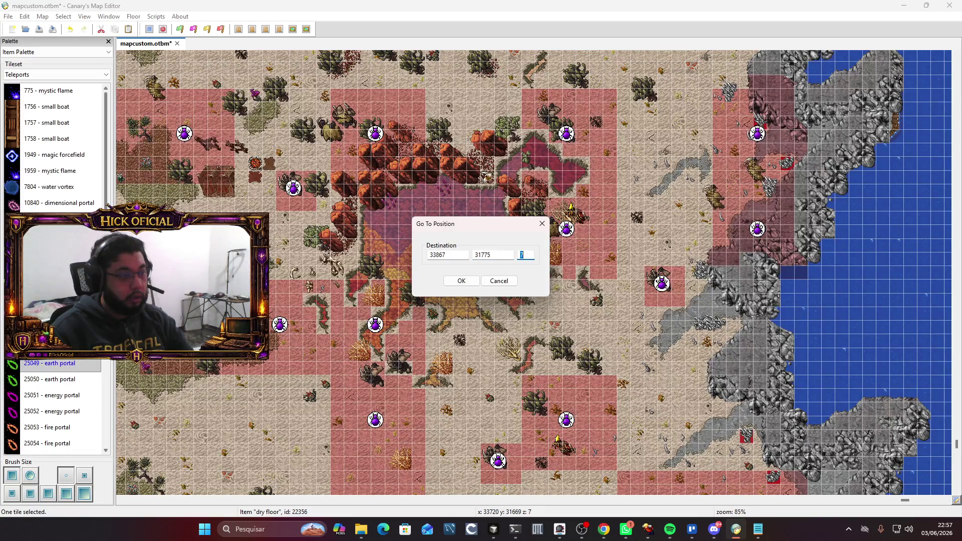
{"action": "left_click", "coordinate": [461, 280]}
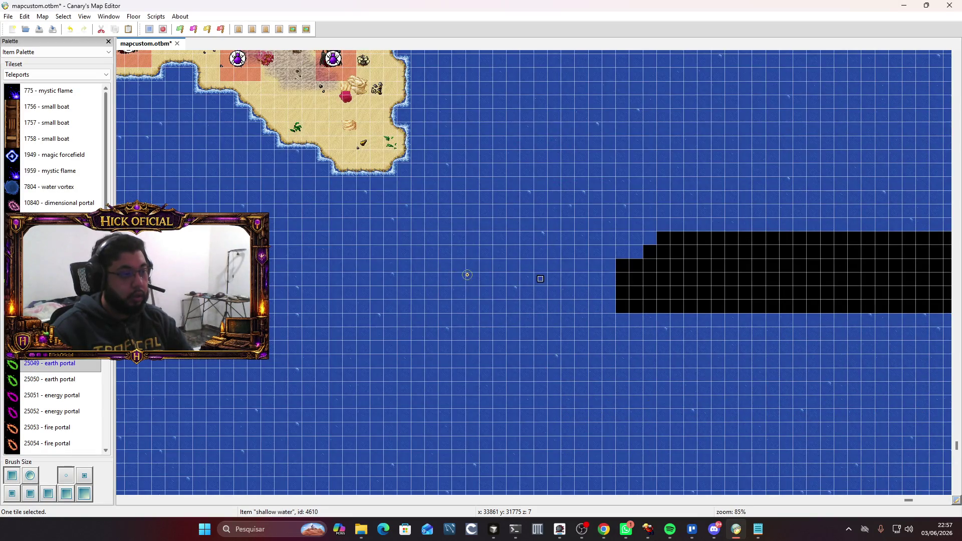
- Zoom and shift the view to locate the green portal tile in the desert
{"action": "scroll", "coordinate": [456, 239], "scroll_direction": "down", "scroll_amount": 5}
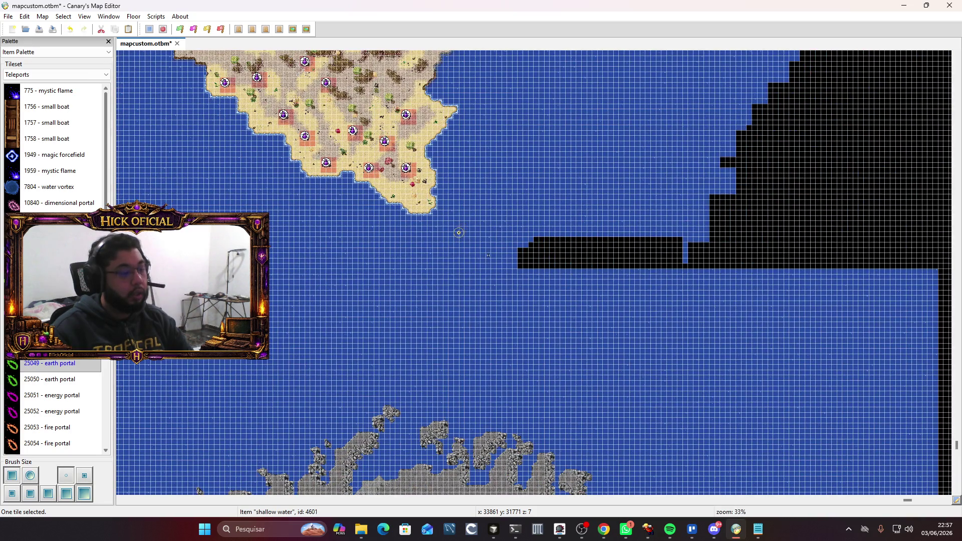
{"action": "scroll", "coordinate": [488, 255], "scroll_direction": "down", "scroll_amount": 4}
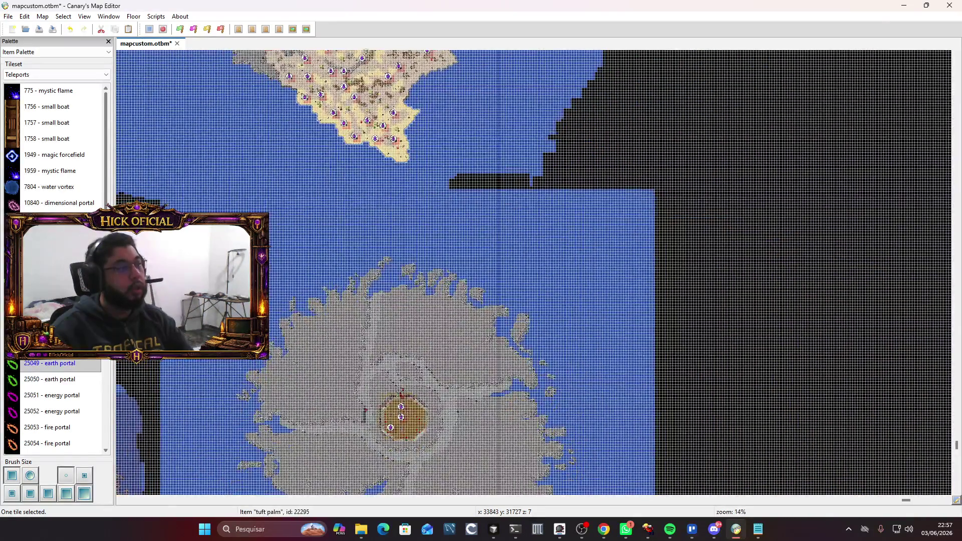
{"action": "scroll", "coordinate": [357, 50], "scroll_direction": "up", "scroll_amount": 5}
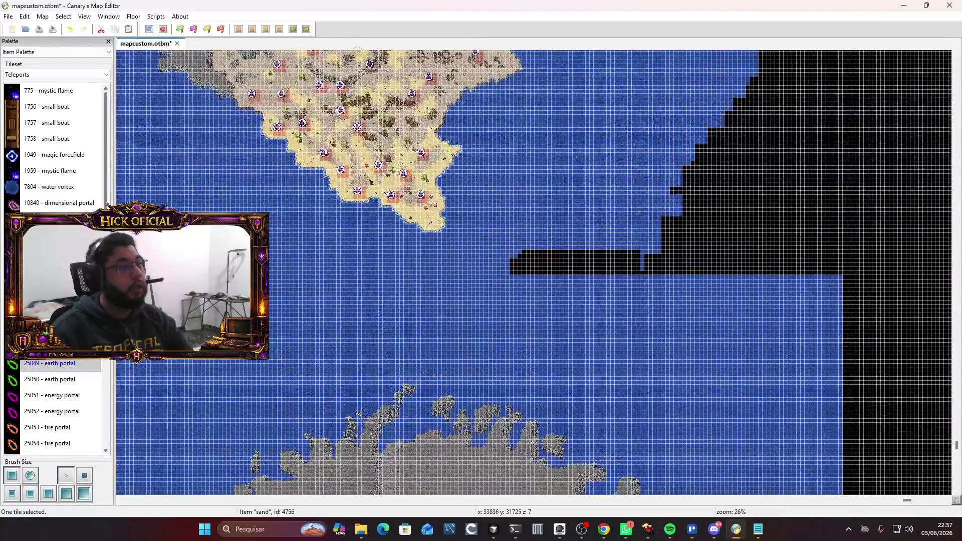
{"action": "scroll", "coordinate": [357, 51], "scroll_direction": "up", "scroll_amount": 2}
{"action": "scroll", "coordinate": [358, 51], "scroll_direction": "up", "scroll_amount": 3}
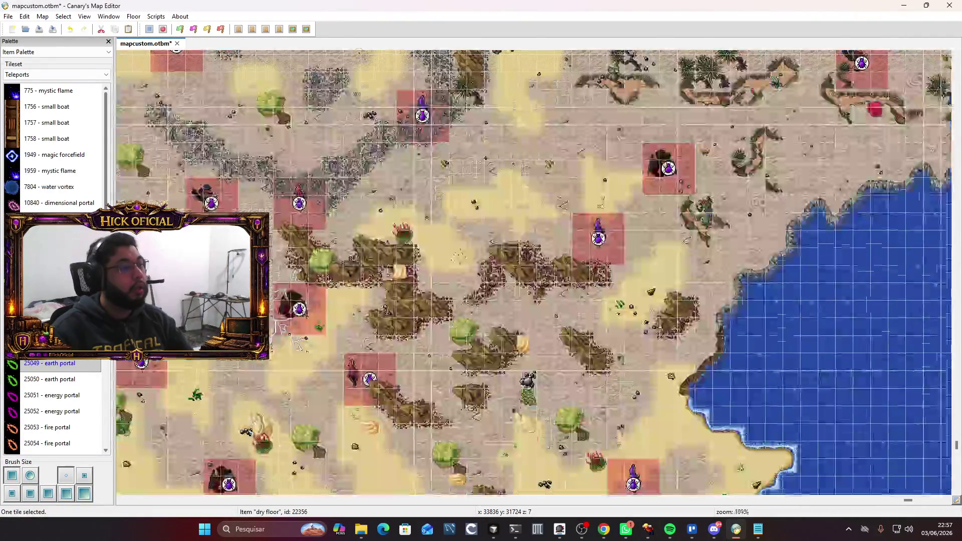
{"action": "scroll", "coordinate": [359, 51], "scroll_direction": "down", "scroll_amount": 4}
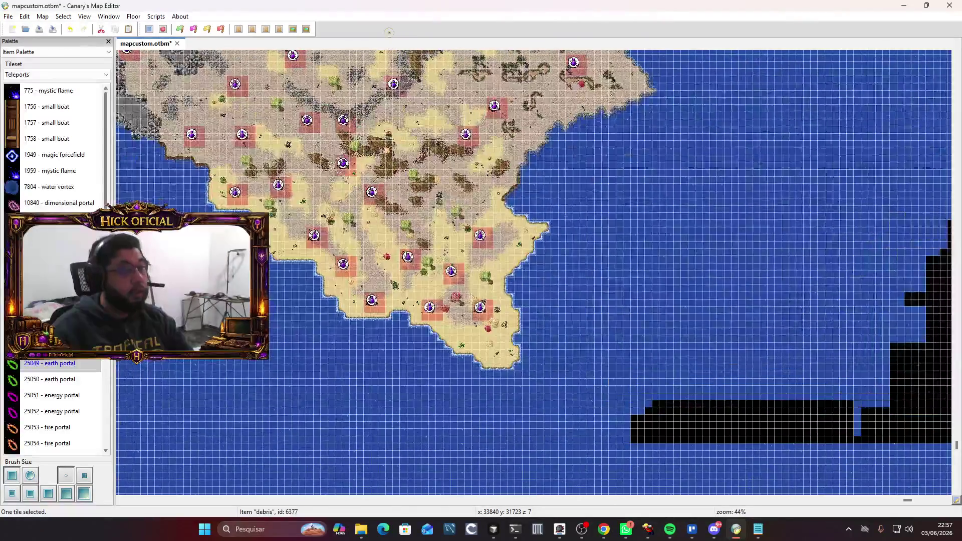
{"action": "scroll", "coordinate": [534, 272], "scroll_direction": "up", "scroll_amount": 4}
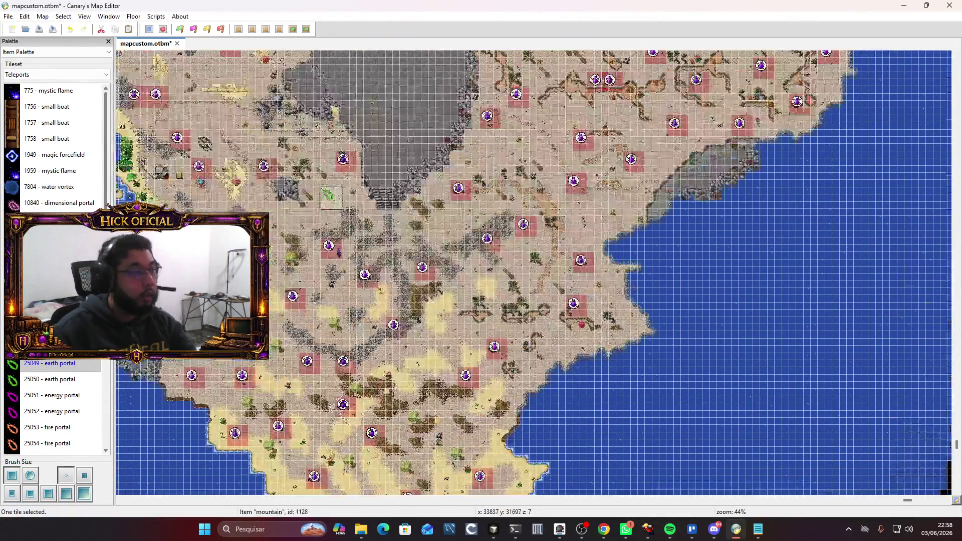
{"action": "scroll", "coordinate": [238, 255], "scroll_direction": "up", "scroll_amount": 4}
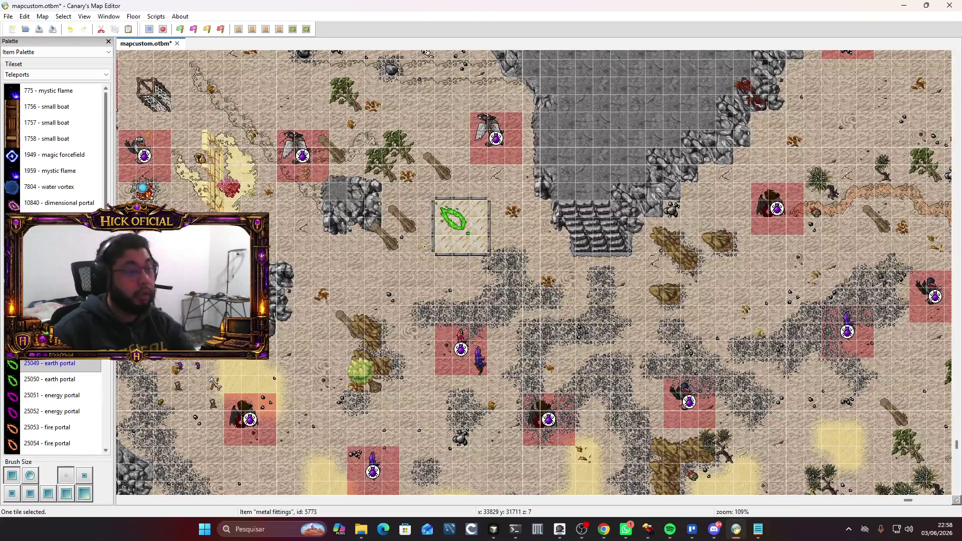
{"action": "key", "text": "Right"}
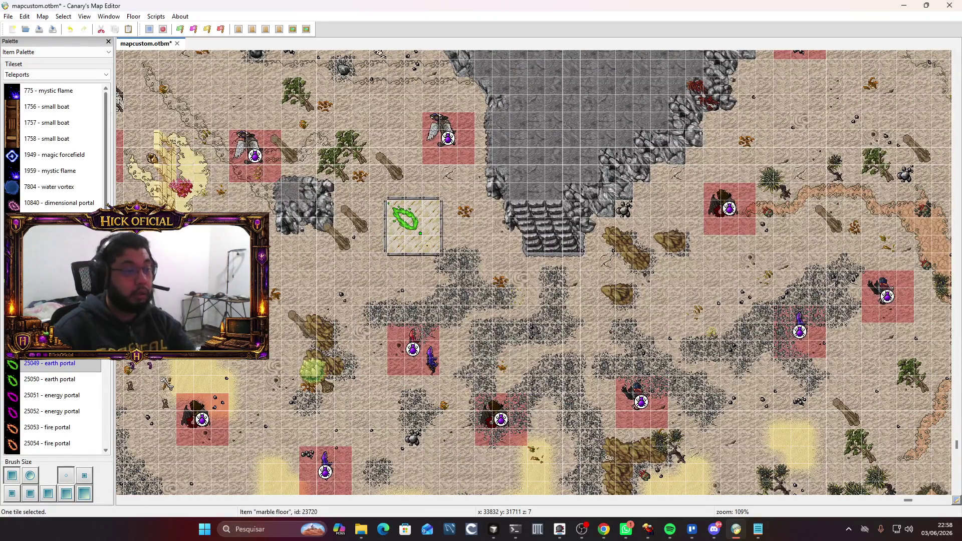
{"action": "scroll", "coordinate": [427, 252], "scroll_direction": "down", "scroll_amount": 2}
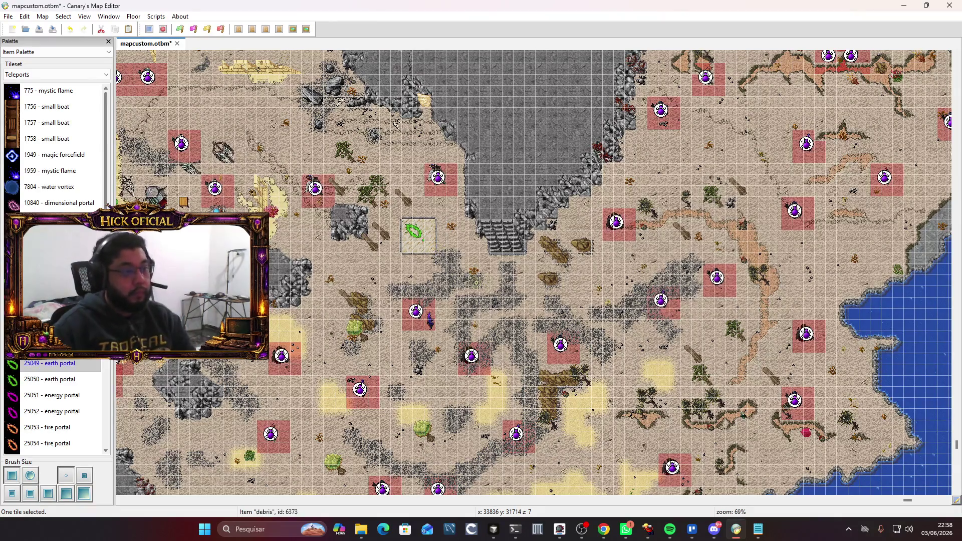
- Drop to floor 9 and pan south-east to the cave tunnels with purple spider markers
{"action": "key", "text": "Page_Down"}
{"action": "key", "text": "Page_Down"}
{"action": "key", "text": "Page_Down"}
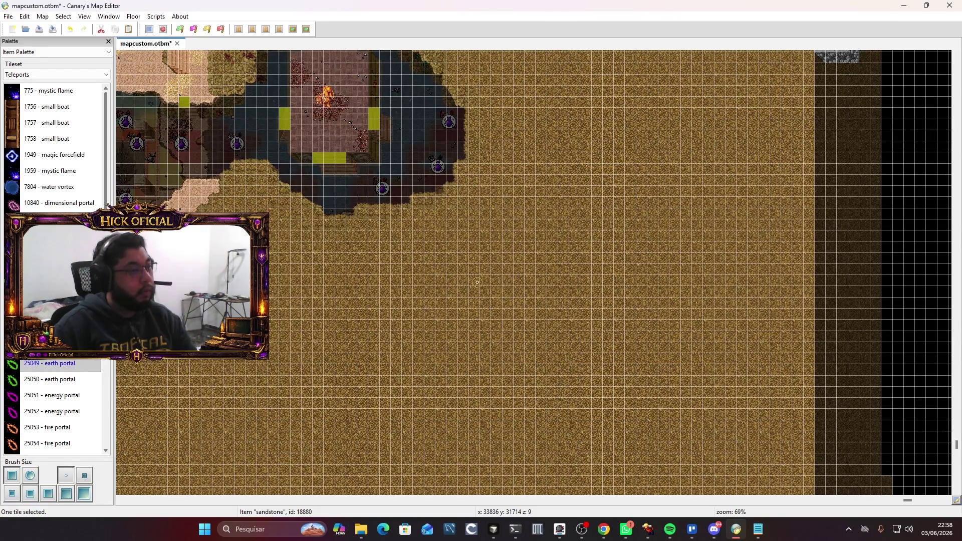
{"action": "key", "text": "Up"}
{"action": "key", "text": "Left"}
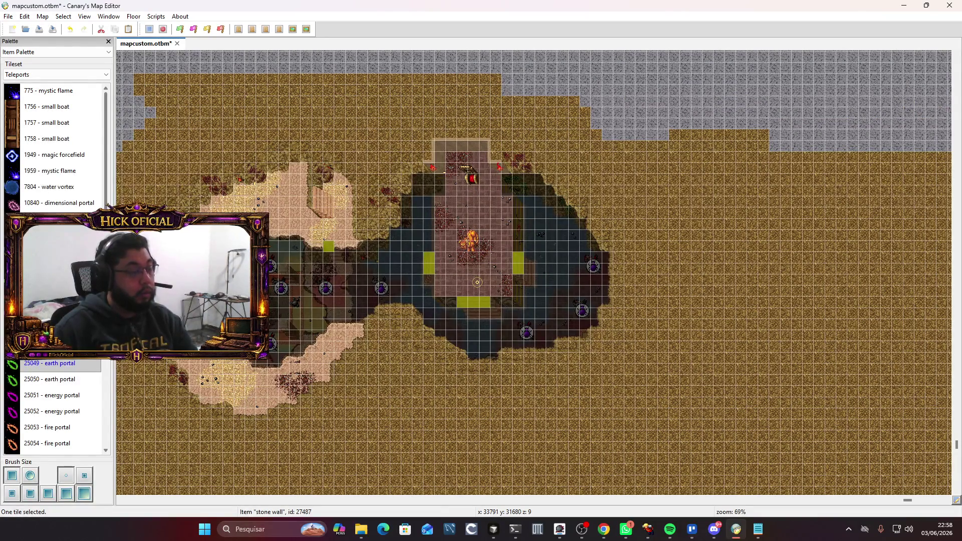
{"action": "key", "text": "Left"}
{"action": "key", "text": "Down"}
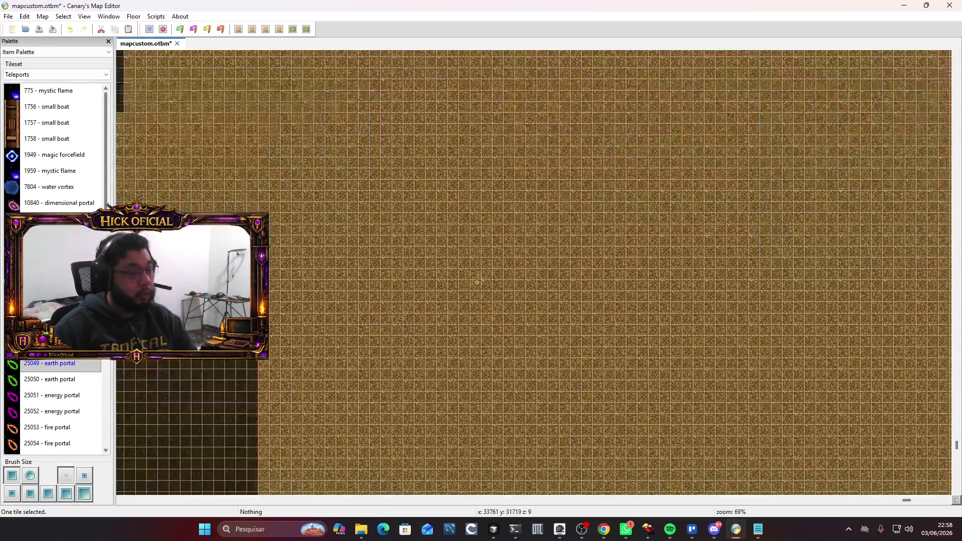
{"action": "key", "text": "Down"}
{"action": "key", "text": "Right"}
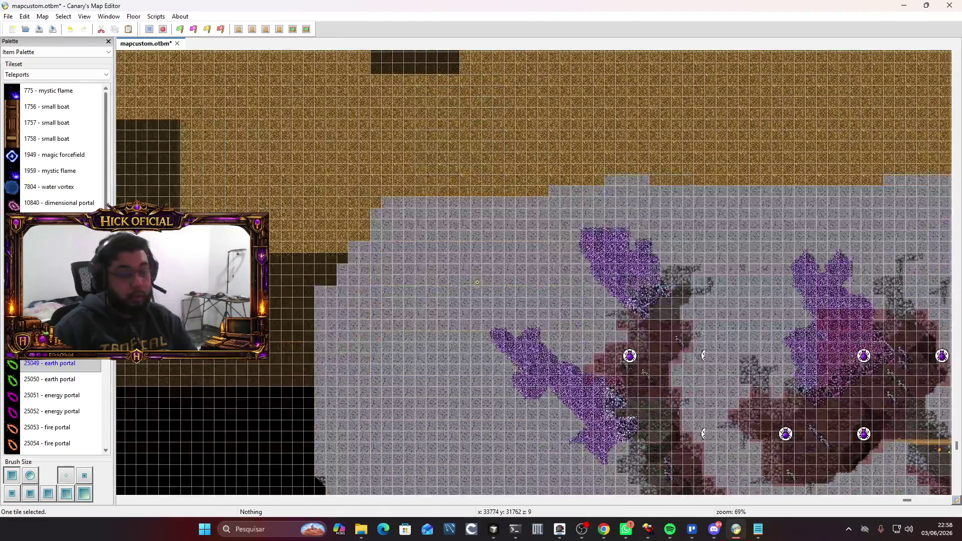
{"action": "key", "text": "Down"}
{"action": "key", "text": "Right"}
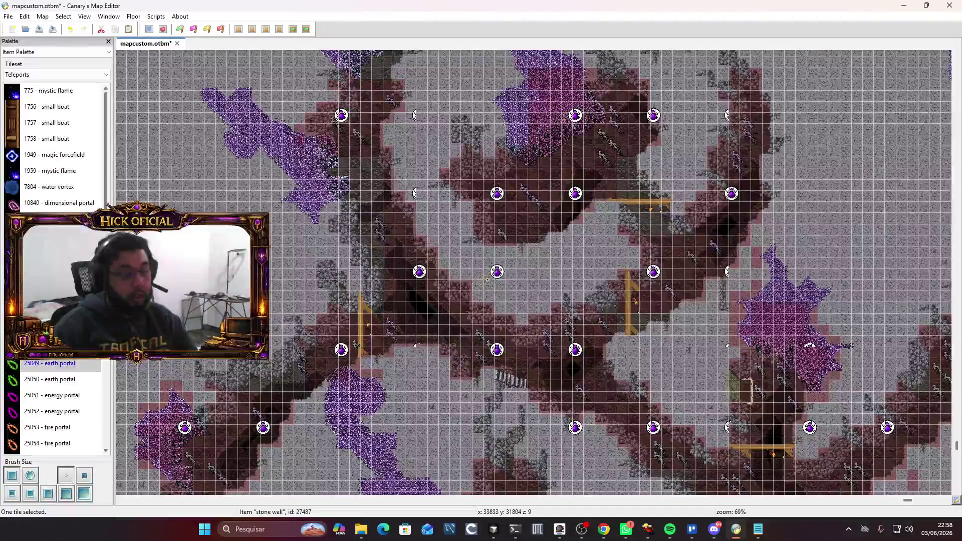
{"action": "scroll", "coordinate": [487, 280], "scroll_direction": "up", "scroll_amount": 2}
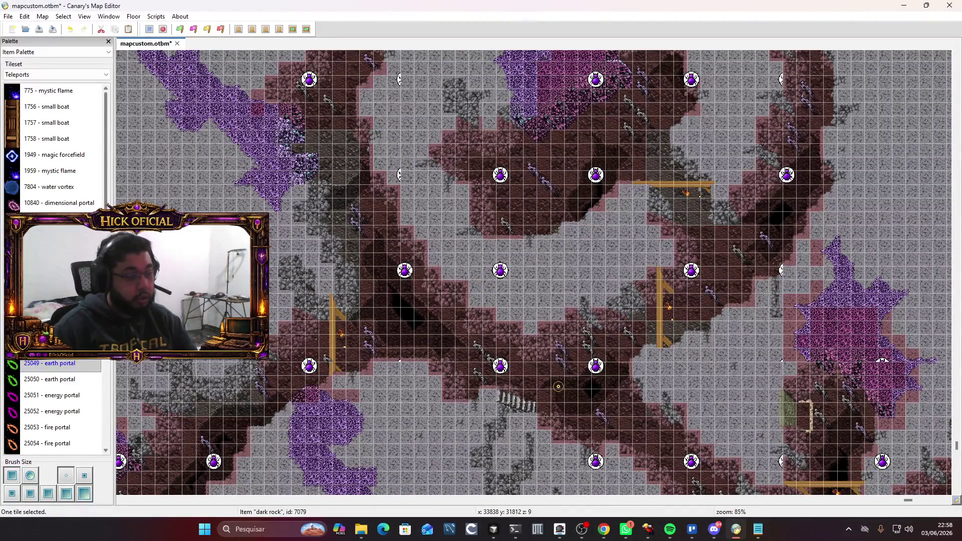
{"action": "scroll", "coordinate": [558, 386], "scroll_direction": "down", "scroll_amount": 2}
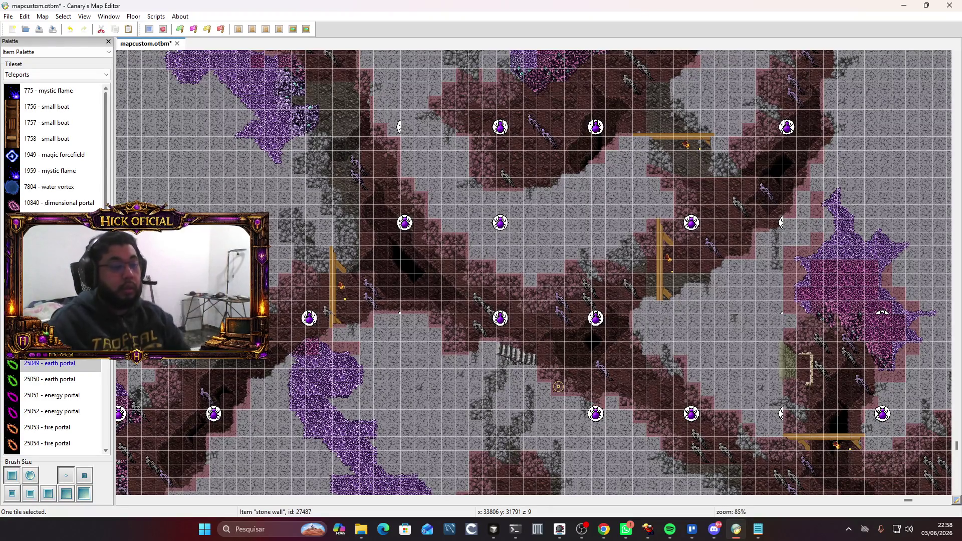
- Scroll around the desert area and look at the floor beneath the desert buildings
{"action": "scroll", "coordinate": [555, 386], "scroll_direction": "down", "scroll_amount": 5}
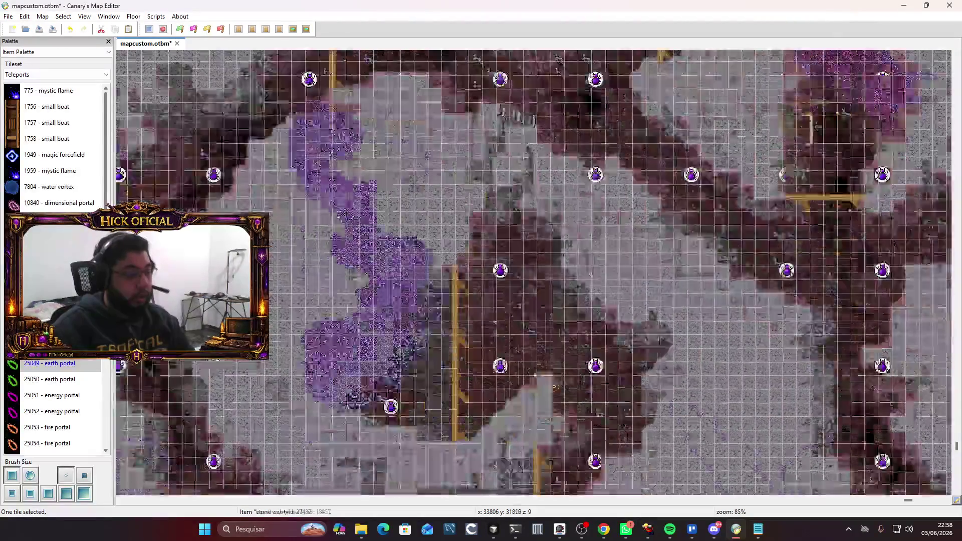
{"action": "scroll", "coordinate": [553, 386], "scroll_direction": "up", "scroll_amount": 15}
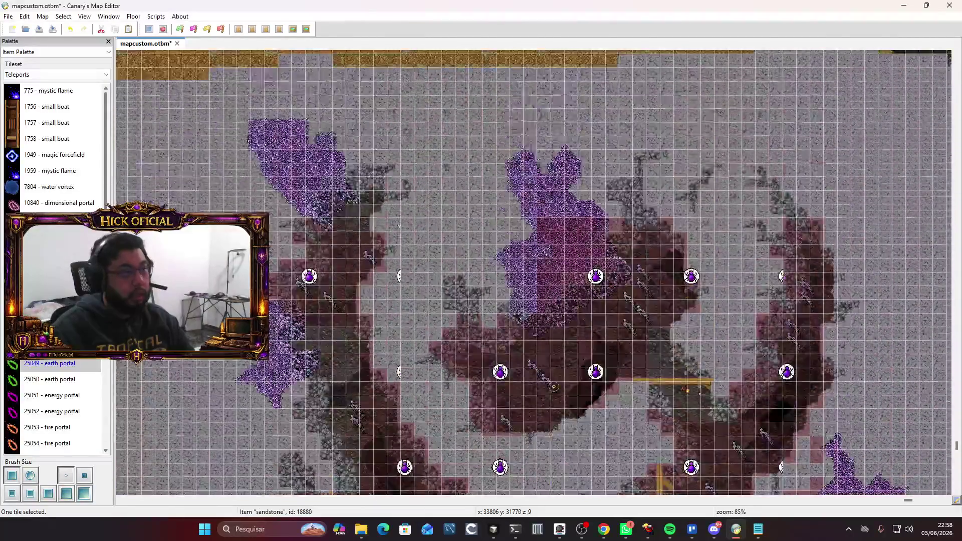
{"action": "scroll", "coordinate": [553, 386], "scroll_direction": "up", "scroll_amount": 9}
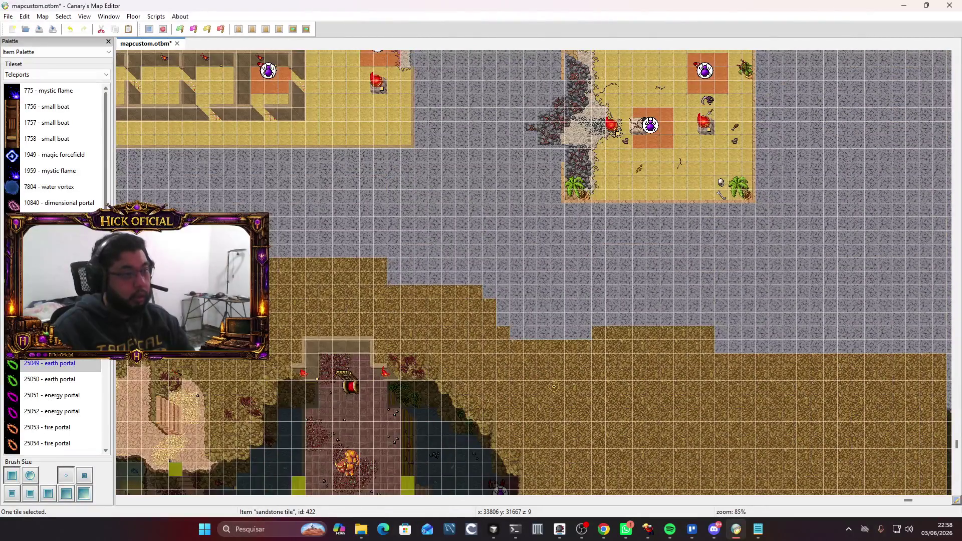
{"action": "scroll", "coordinate": [553, 386], "scroll_direction": "up", "scroll_amount": 2}
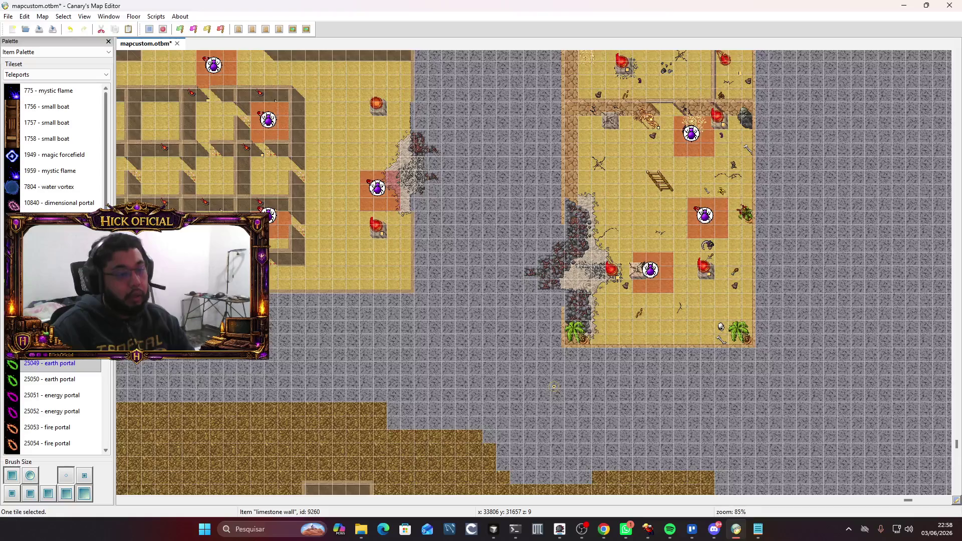
{"action": "scroll", "coordinate": [553, 386], "scroll_direction": "up", "scroll_amount": 1}
{"action": "scroll", "coordinate": [553, 386], "scroll_direction": "right", "scroll_amount": 1}
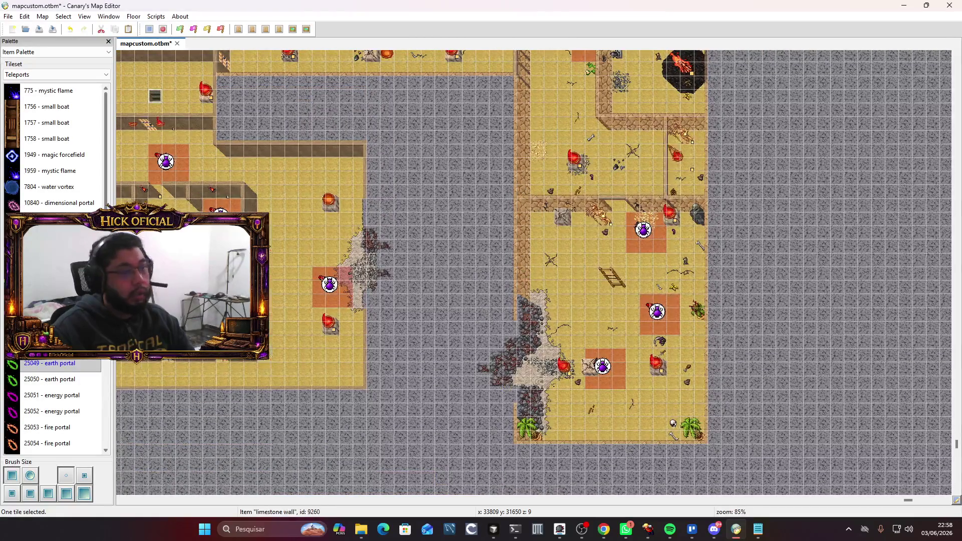
{"action": "key", "text": "Page_Down"}
{"action": "scroll", "coordinate": [507, 198], "scroll_direction": "up", "scroll_amount": 2}
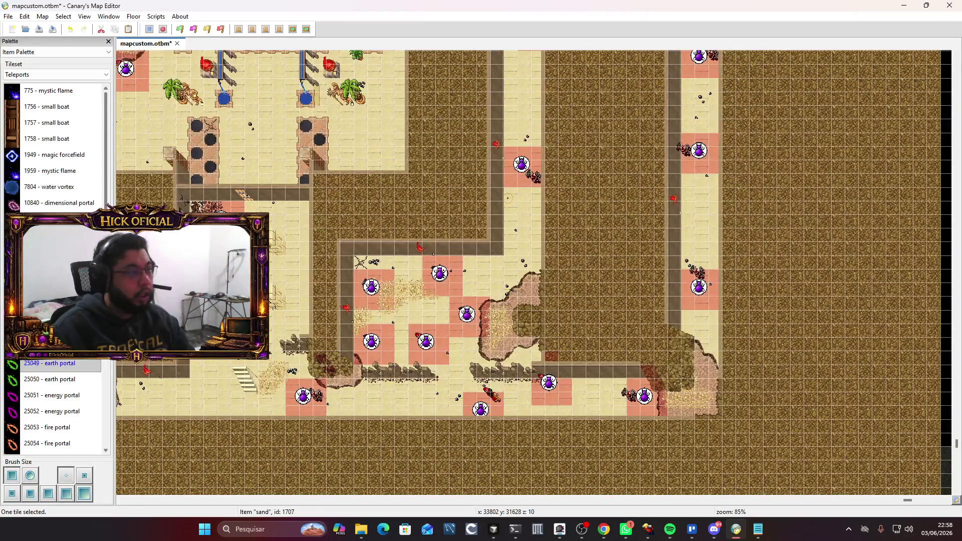
{"action": "scroll", "coordinate": [507, 198], "scroll_direction": "left", "scroll_amount": 2}
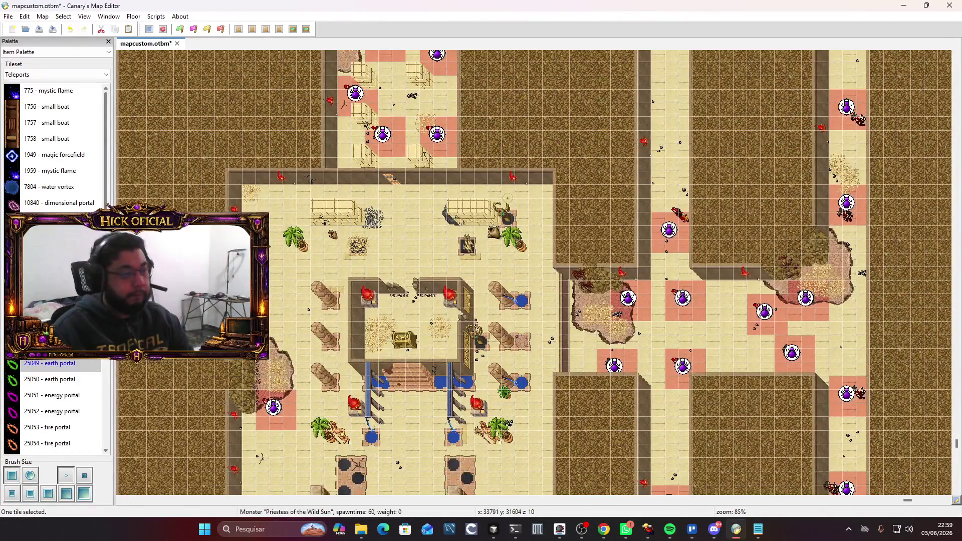
- Check ground floor 7 and floor 6, then descend to floor 10's portal hall
{"action": "key", "text": "Page_Up"}
{"action": "key", "text": "Page_Up"}
{"action": "key", "text": "Page_Up"}
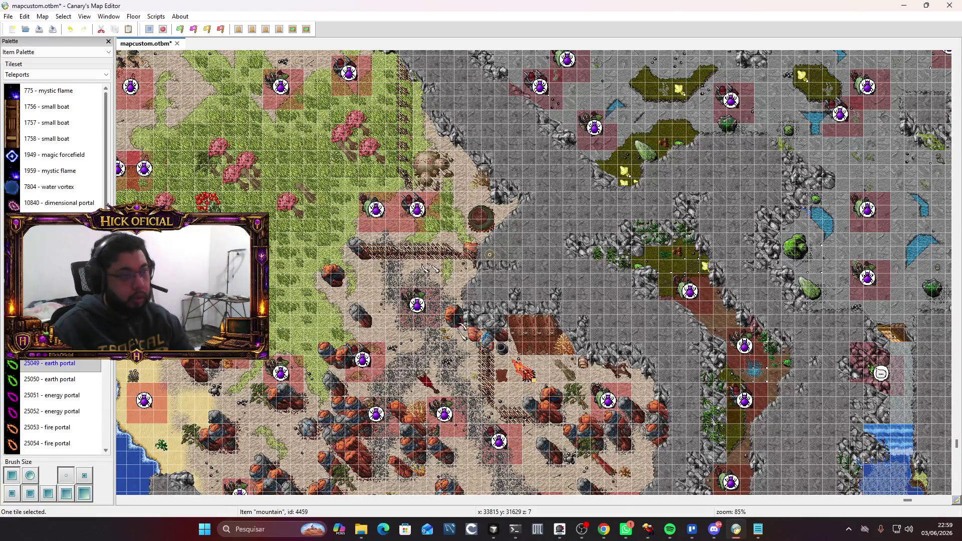
{"action": "key", "text": "Page_Up"}
{"action": "key", "text": "Page_Down"}
{"action": "scroll", "coordinate": [534, 273], "scroll_direction": "down", "scroll_amount": 5}
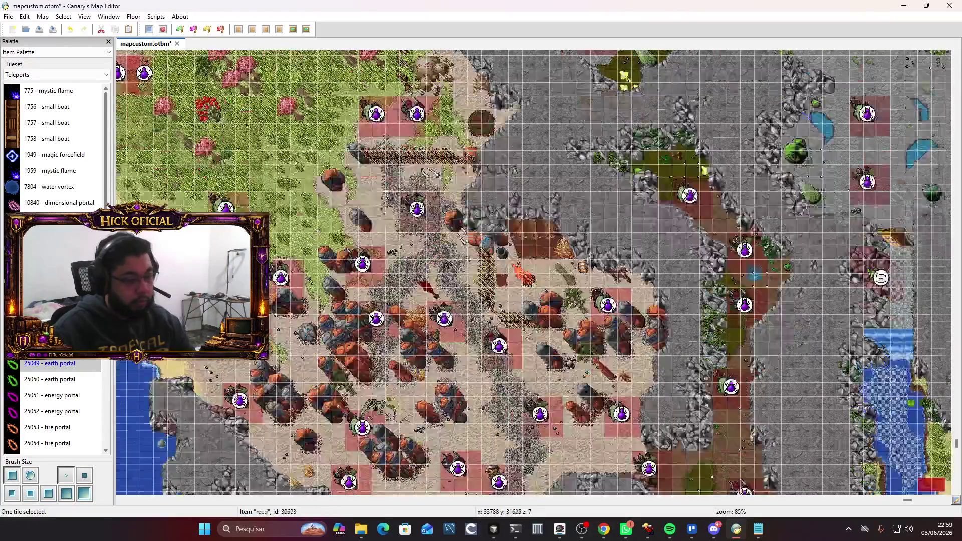
{"action": "scroll", "coordinate": [483, 268], "scroll_direction": "up", "scroll_amount": 10}
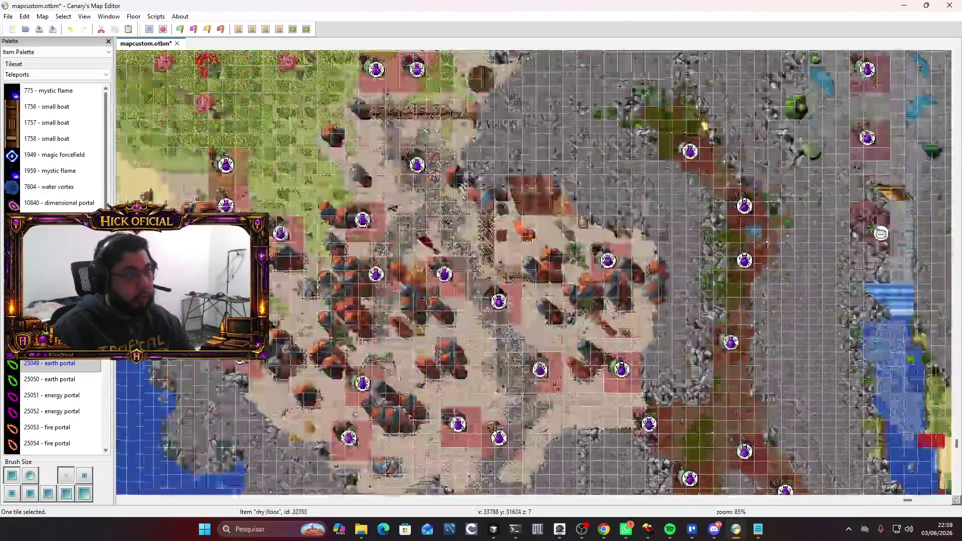
{"action": "scroll", "coordinate": [484, 267], "scroll_direction": "right", "scroll_amount": 8}
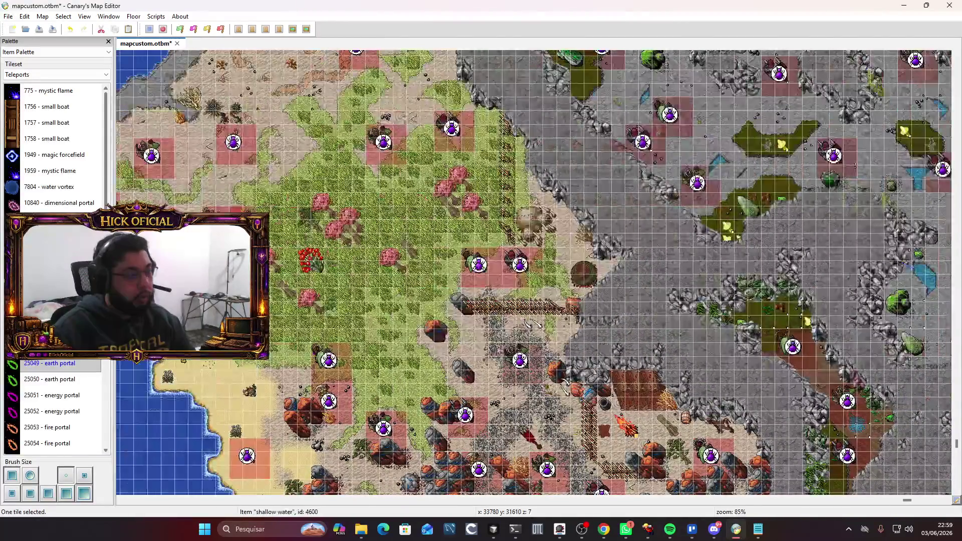
{"action": "key", "text": "Page_Down"}
{"action": "key", "text": "Page_Down"}
{"action": "key", "text": "Page_Down"}
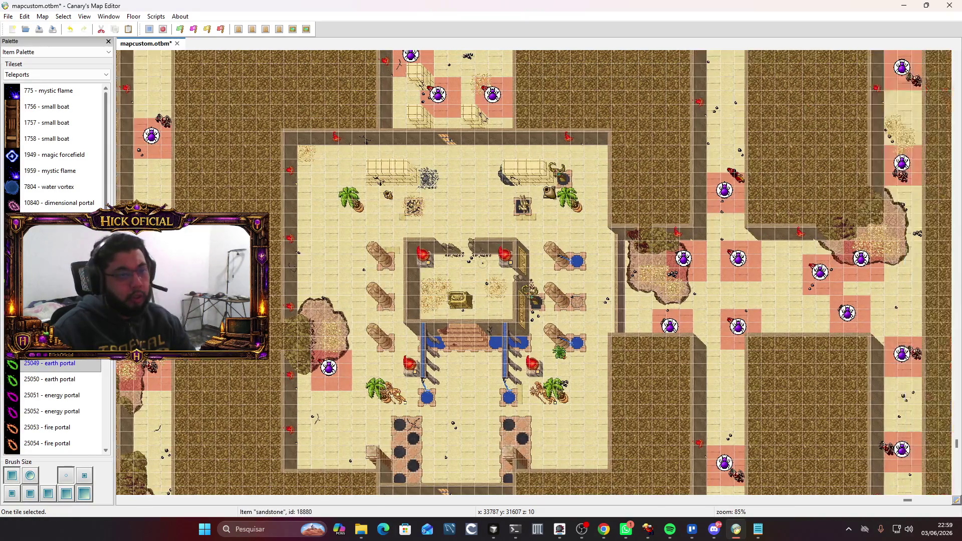
- Zoom out to about 11% to see the full square portal platform and neighbouring caves
{"action": "scroll", "coordinate": [534, 273], "scroll_direction": "right", "scroll_amount": 5}
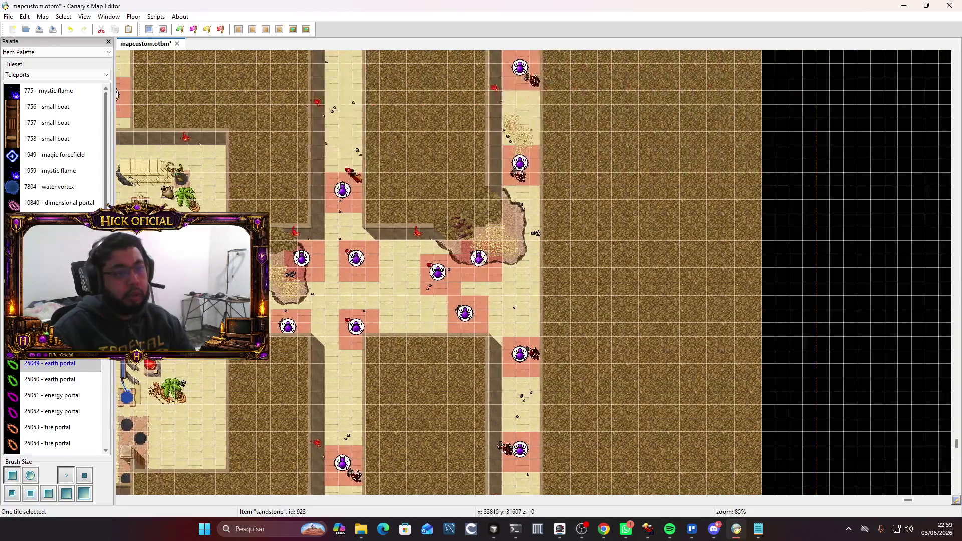
{"action": "scroll", "coordinate": [533, 273], "scroll_direction": "up", "scroll_amount": 5}
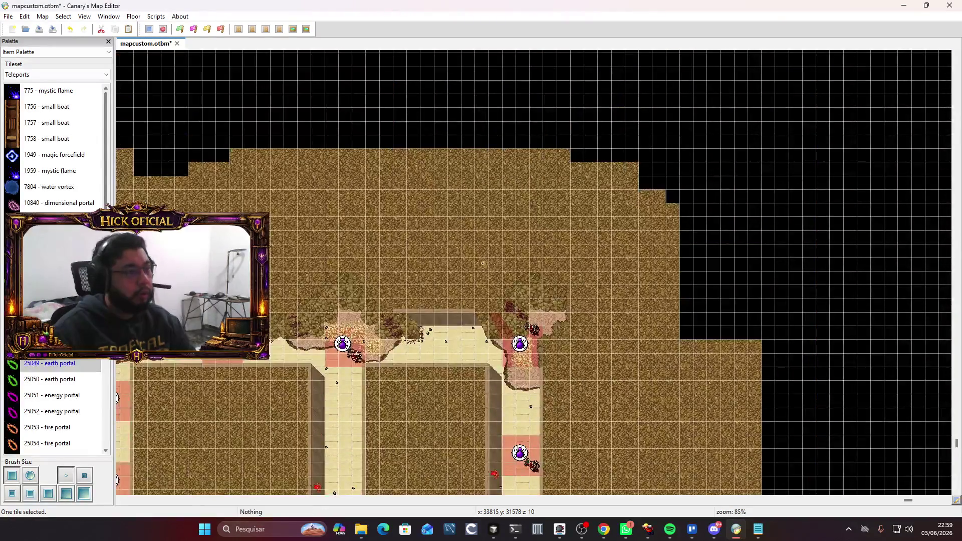
{"action": "scroll", "coordinate": [533, 273], "scroll_direction": "down", "scroll_amount": 5, "text": "ctrl"}
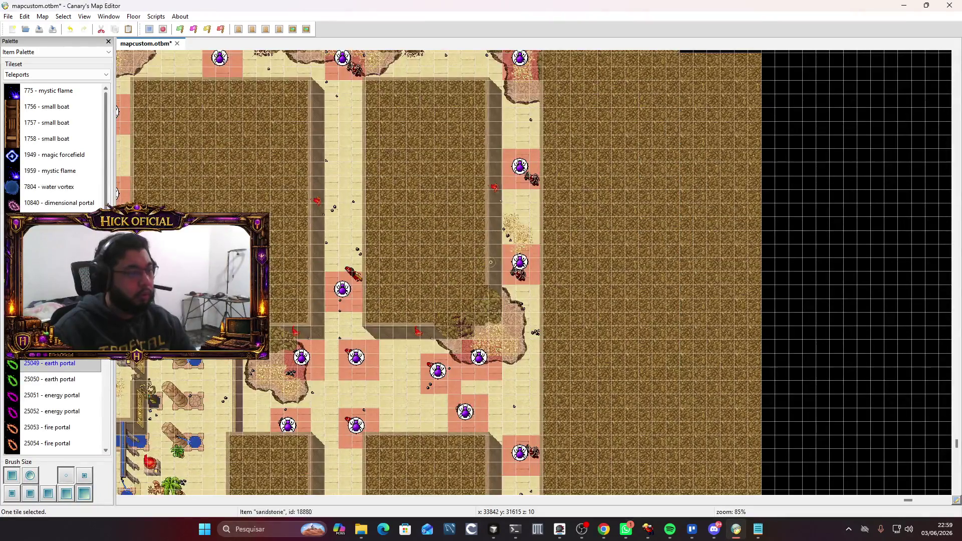
{"action": "scroll", "coordinate": [550, 264], "scroll_direction": "down", "scroll_amount": 3}
{"action": "scroll", "coordinate": [565, 295], "scroll_direction": "down", "scroll_amount": 3}
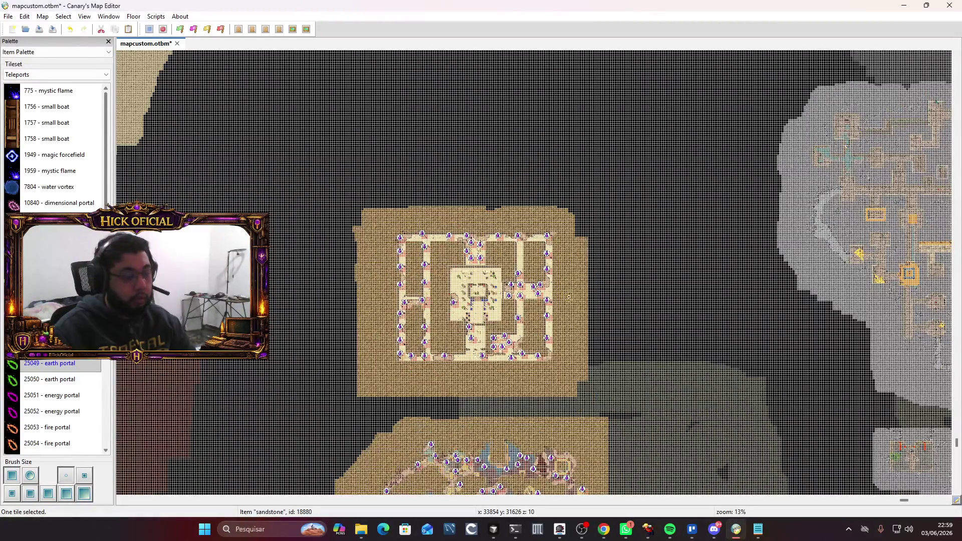
{"action": "scroll", "coordinate": [570, 295], "scroll_direction": "down", "scroll_amount": 1}
{"action": "scroll", "coordinate": [569, 296], "scroll_direction": "down", "scroll_amount": 1}
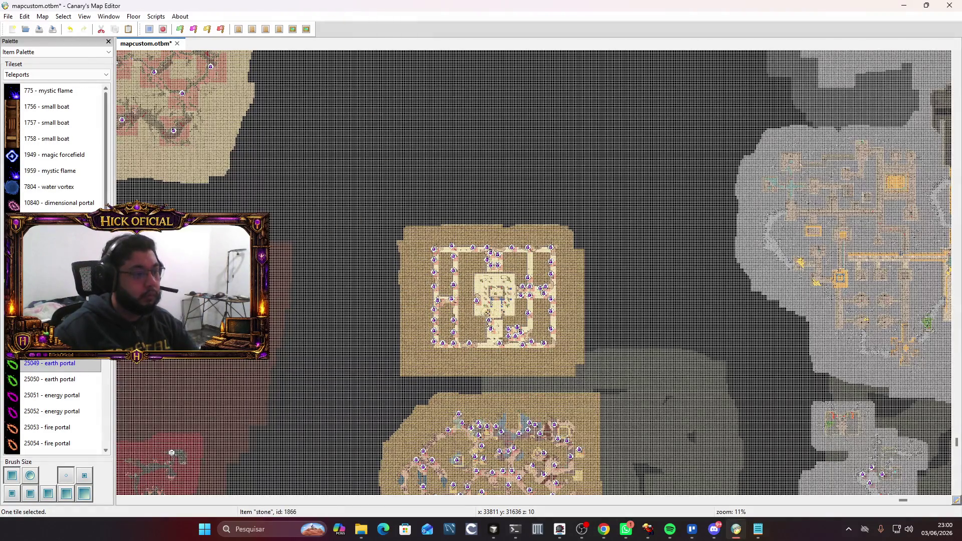
- Zoom back in, move up to floor 9 and shift the view right
{"action": "scroll", "coordinate": [490, 312], "scroll_direction": "up", "scroll_amount": 2}
{"action": "scroll", "coordinate": [496, 311], "scroll_direction": "up", "scroll_amount": 4}
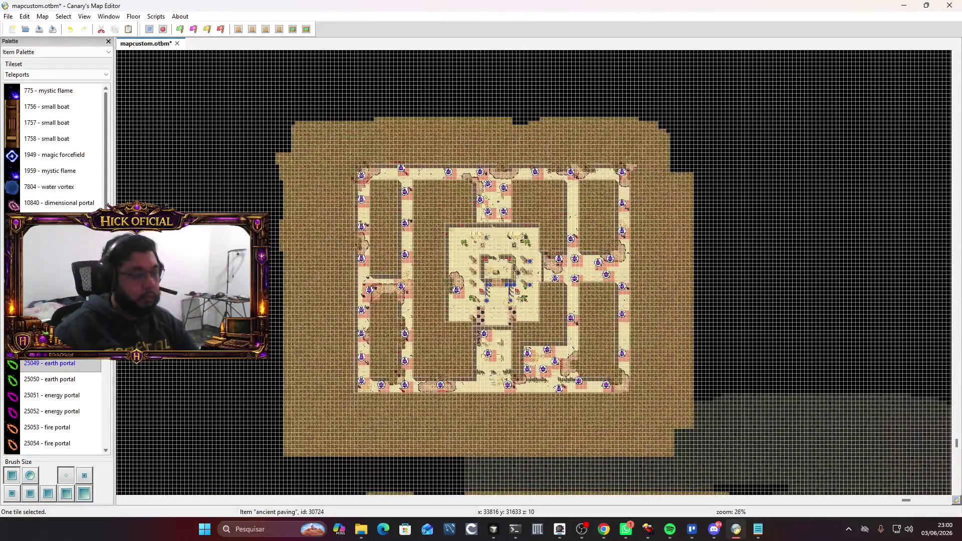
{"action": "scroll", "coordinate": [513, 303], "scroll_direction": "up", "scroll_amount": 2}
{"action": "key", "text": "Page_Up"}
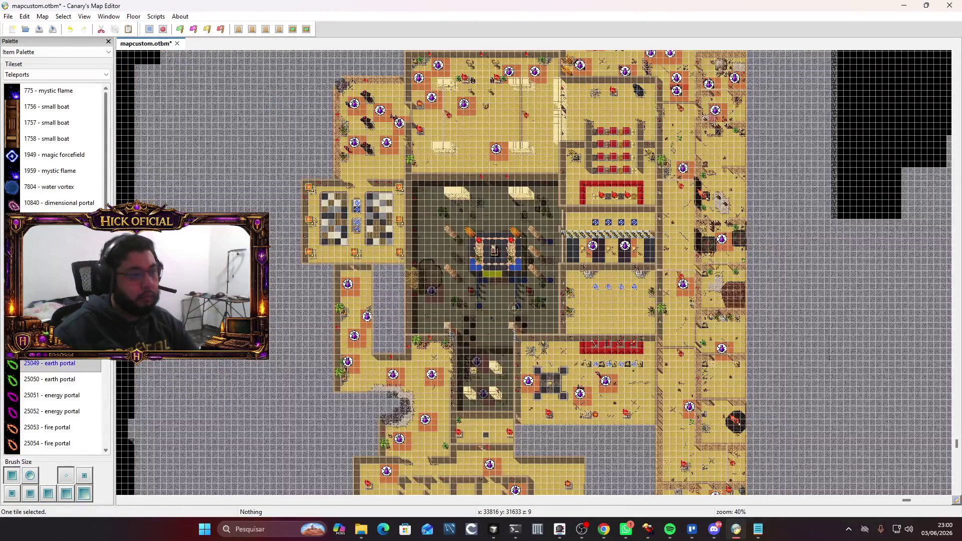
{"action": "scroll", "coordinate": [377, 143], "scroll_direction": "up", "scroll_amount": 5}
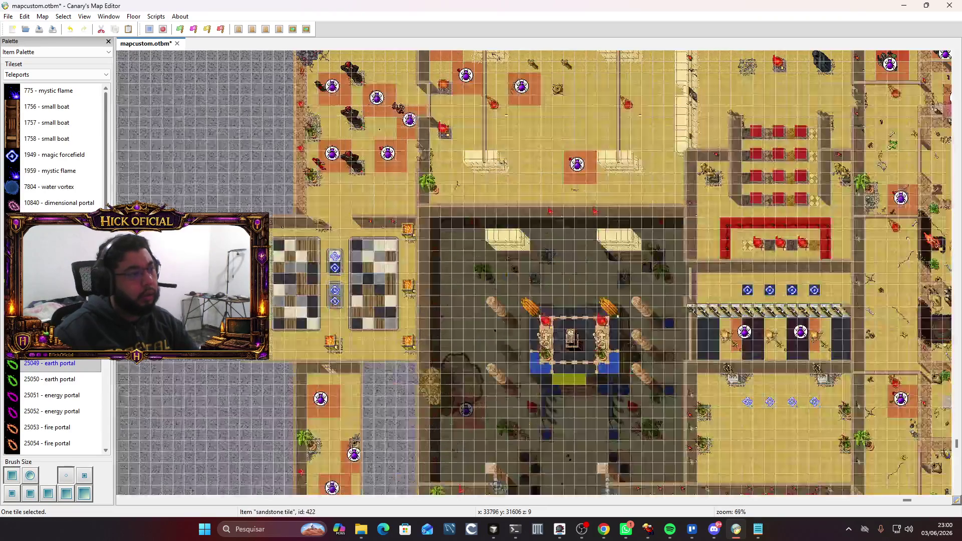
{"action": "scroll", "coordinate": [377, 143], "scroll_direction": "down", "scroll_amount": 4}
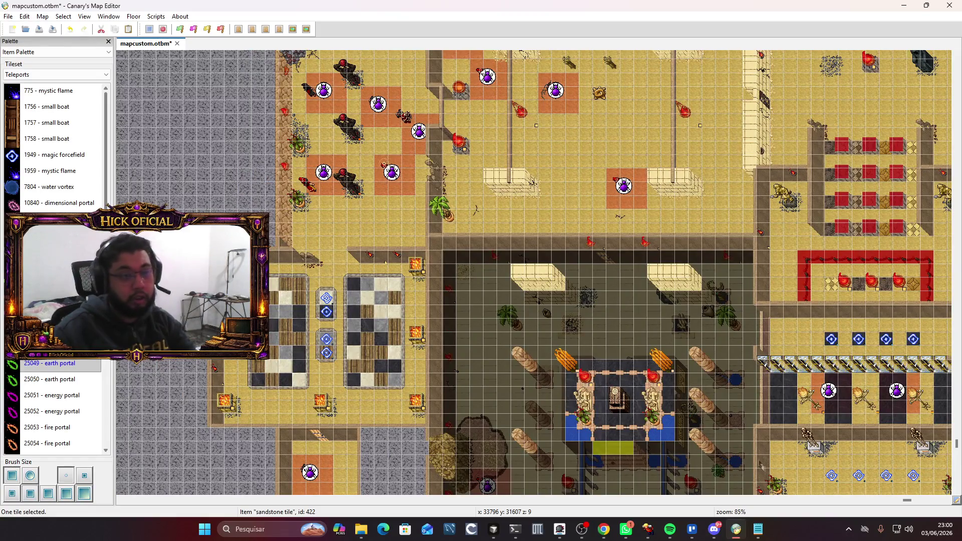
{"action": "key", "text": "Right"}
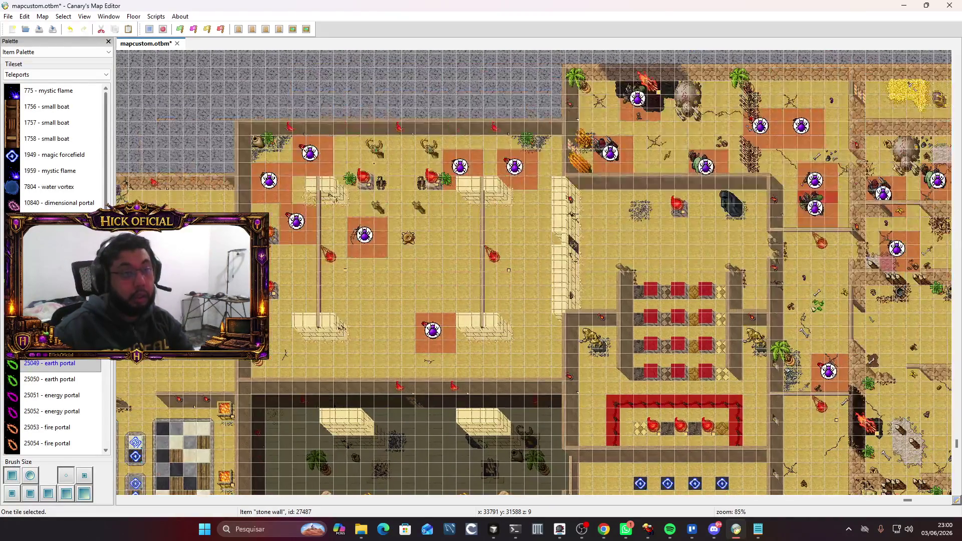
- Zoom in and scroll west to the desert hall's green-portal square
{"action": "scroll", "coordinate": [444, 126], "scroll_direction": "up", "scroll_amount": 6}
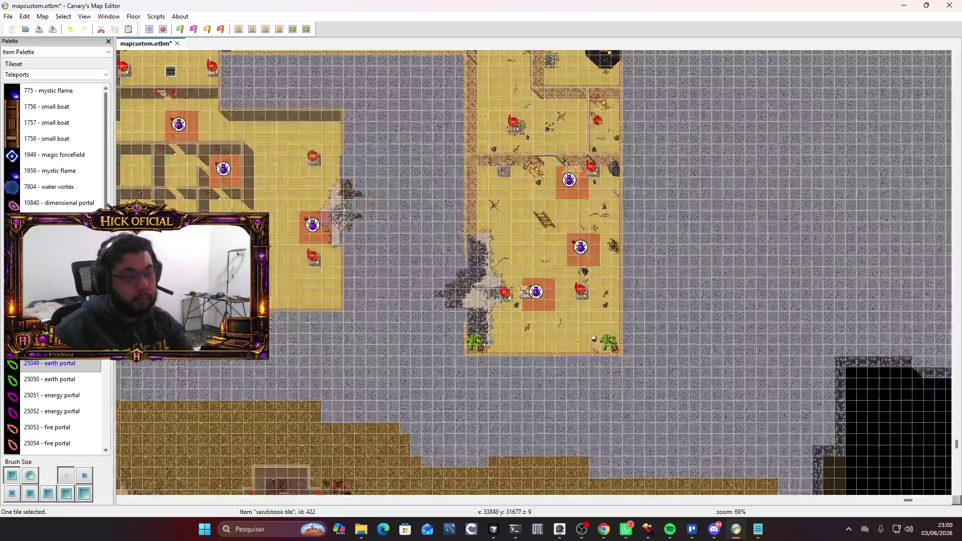
{"action": "scroll", "coordinate": [357, 267], "scroll_direction": "up", "scroll_amount": 2}
{"action": "scroll", "coordinate": [357, 267], "scroll_direction": "down", "scroll_amount": 4}
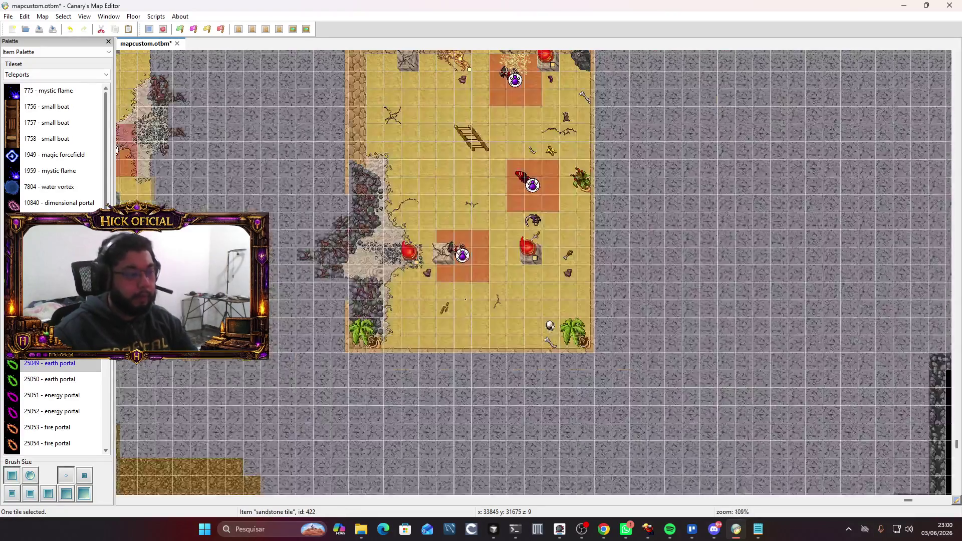
{"action": "scroll", "coordinate": [534, 272], "scroll_direction": "up", "scroll_amount": 3}
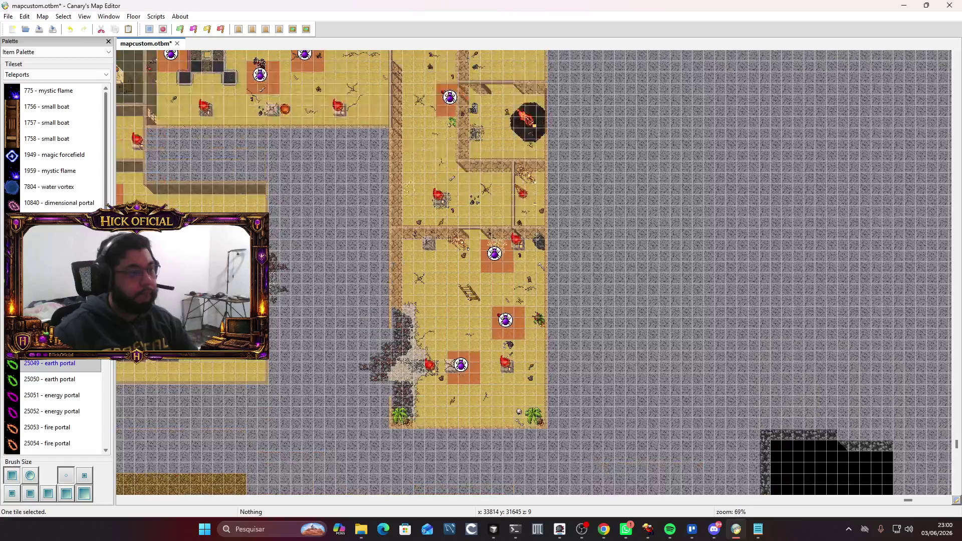
{"action": "scroll", "coordinate": [534, 273], "scroll_direction": "up", "scroll_amount": 10}
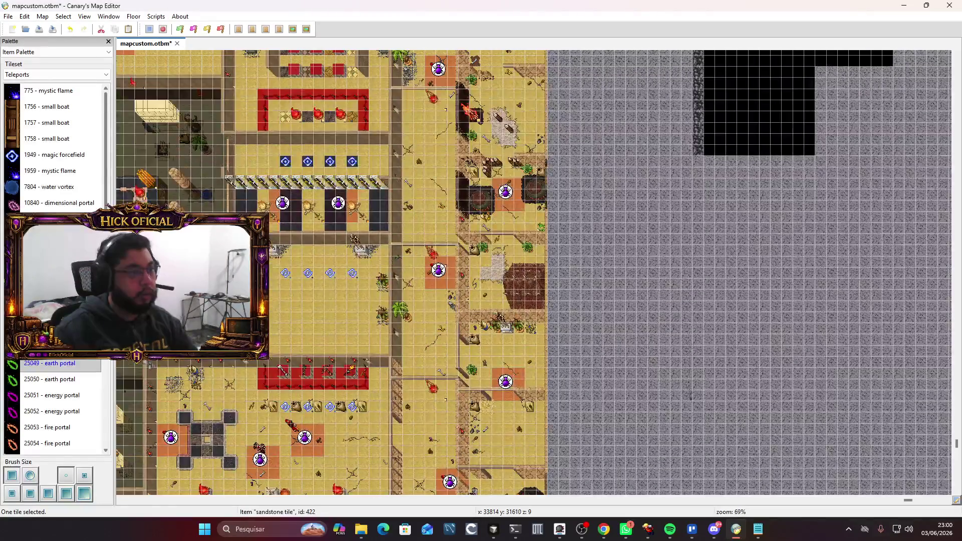
{"action": "scroll", "coordinate": [534, 273], "scroll_direction": "up", "scroll_amount": 3}
{"action": "scroll", "coordinate": [534, 273], "scroll_direction": "left", "scroll_amount": 1}
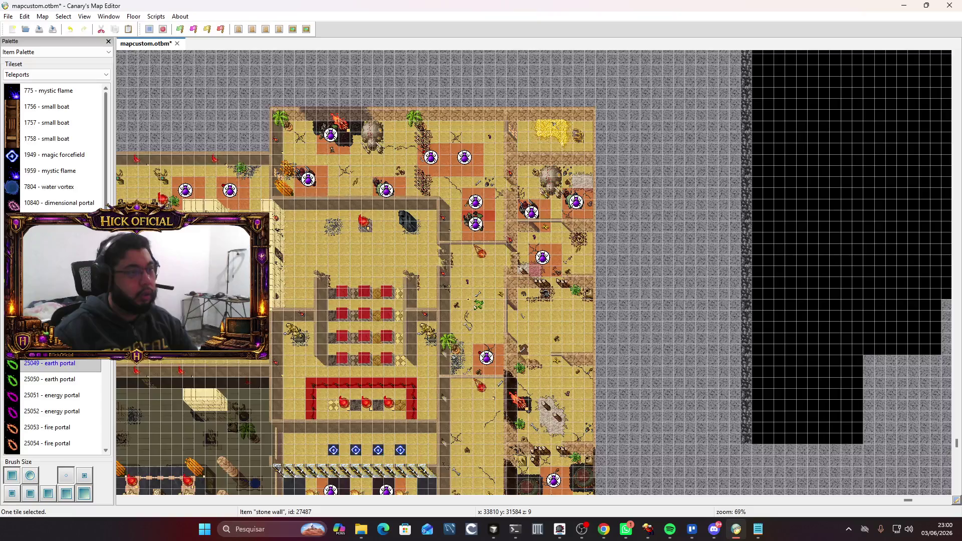
{"action": "scroll", "coordinate": [533, 273], "scroll_direction": "left", "scroll_amount": 1}
{"action": "scroll", "coordinate": [468, 299], "scroll_direction": "left", "scroll_amount": 2}
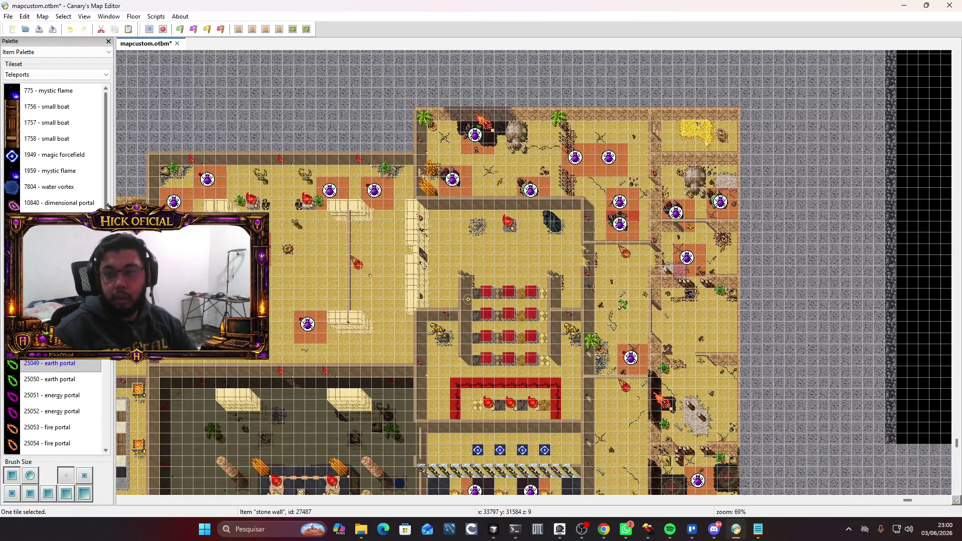
{"action": "scroll", "coordinate": [467, 299], "scroll_direction": "left", "scroll_amount": 1}
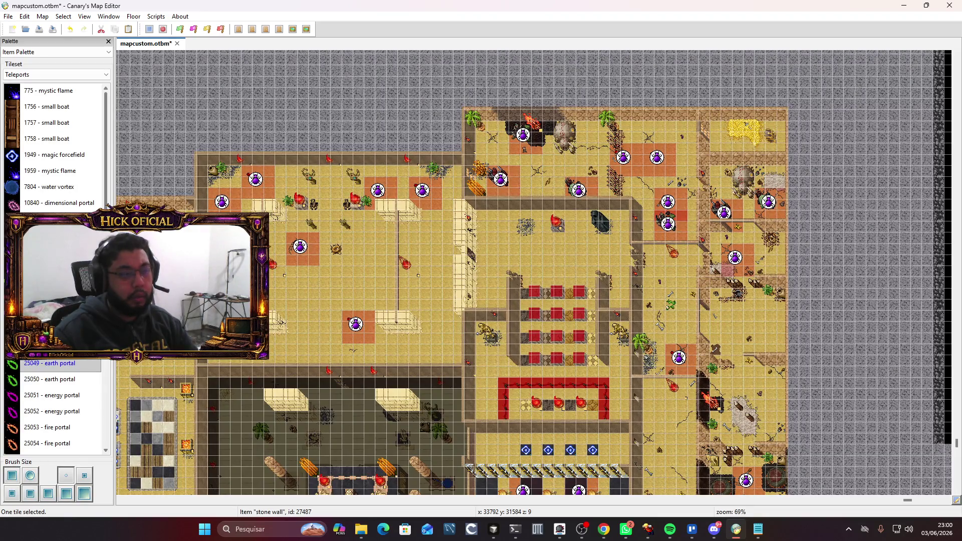
{"action": "scroll", "coordinate": [339, 393], "scroll_direction": "left", "scroll_amount": 2}
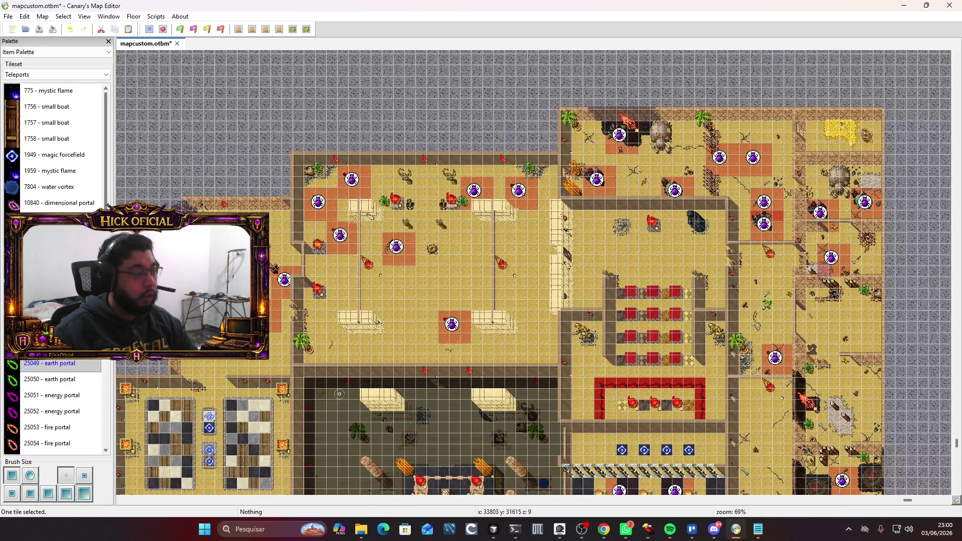
{"action": "scroll", "coordinate": [397, 241], "scroll_direction": "up", "scroll_amount": 3}
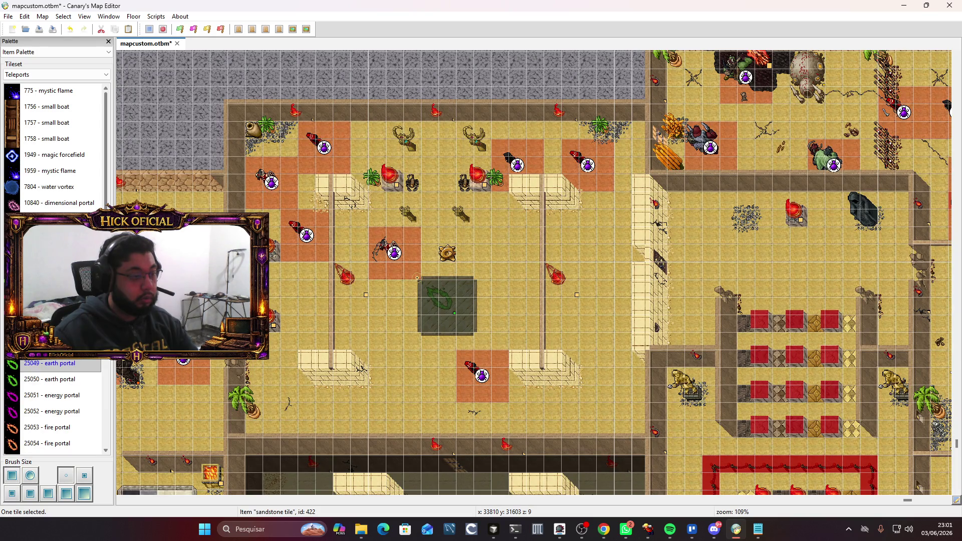
{"action": "left_click_drag", "start_coordinate": [416, 277], "coordinate": [486, 329]}
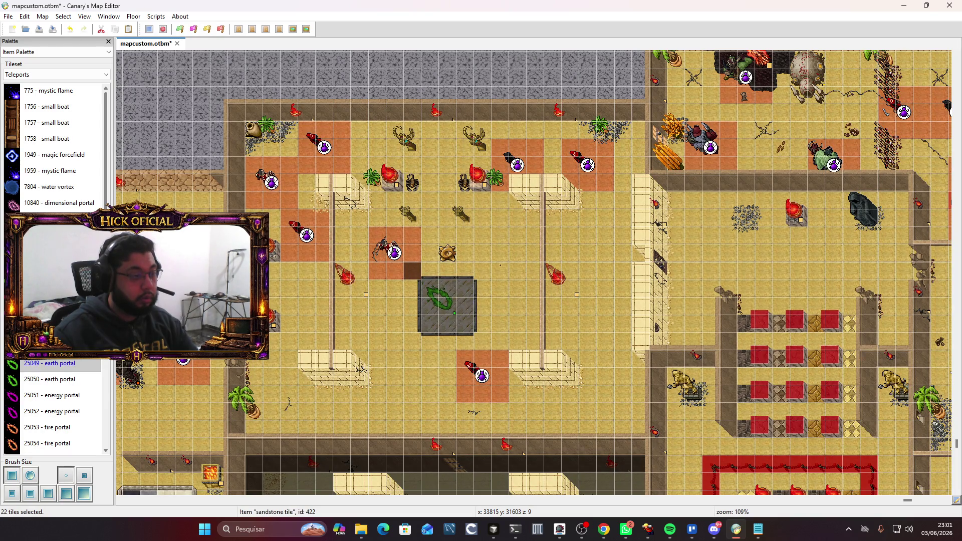
{"action": "right_click", "coordinate": [500, 264]}
{"action": "key", "text": "Escape"}
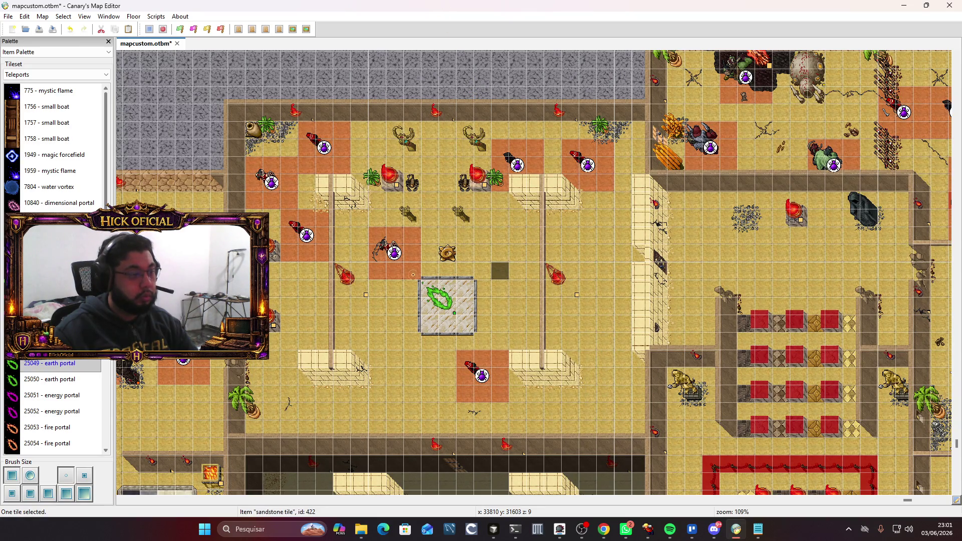
{"action": "scroll", "coordinate": [410, 271], "scroll_direction": "up", "scroll_amount": 10}
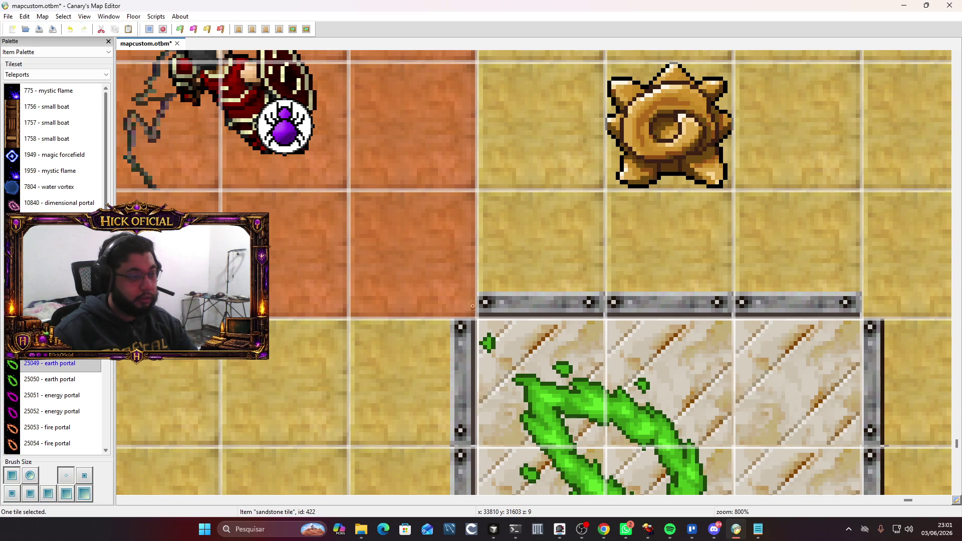
{"action": "scroll", "coordinate": [474, 311], "scroll_direction": "down", "scroll_amount": 10}
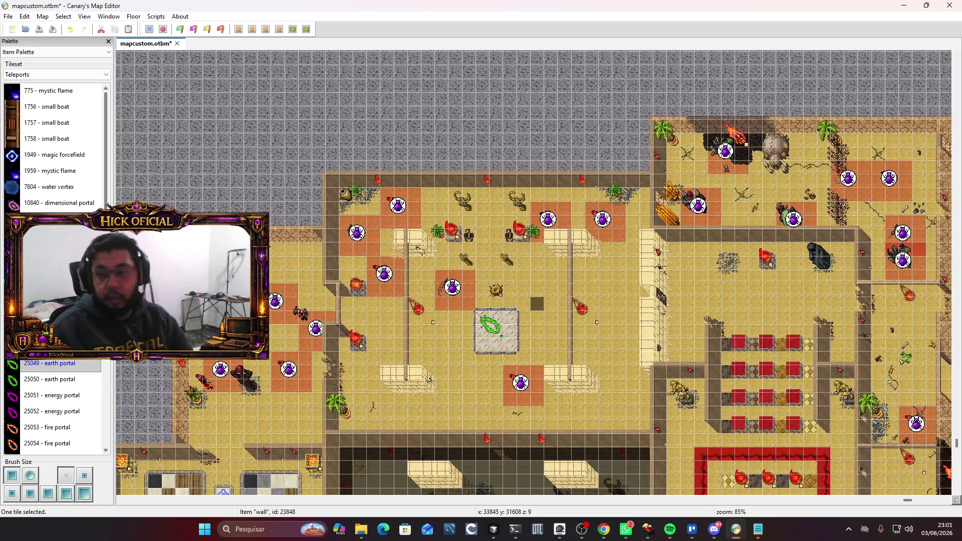
- Jump to position 30124, 32205 on floor 7 via Go To Position
{"action": "key", "text": "alt+Tab"}
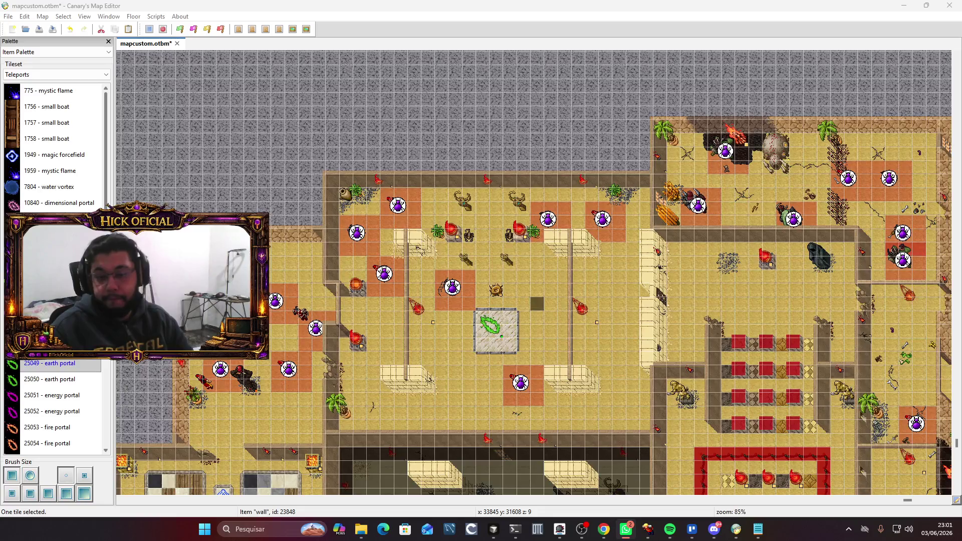
{"action": "left_click", "coordinate": [444, 6]}
{"action": "key", "text": "ctrl+g"}
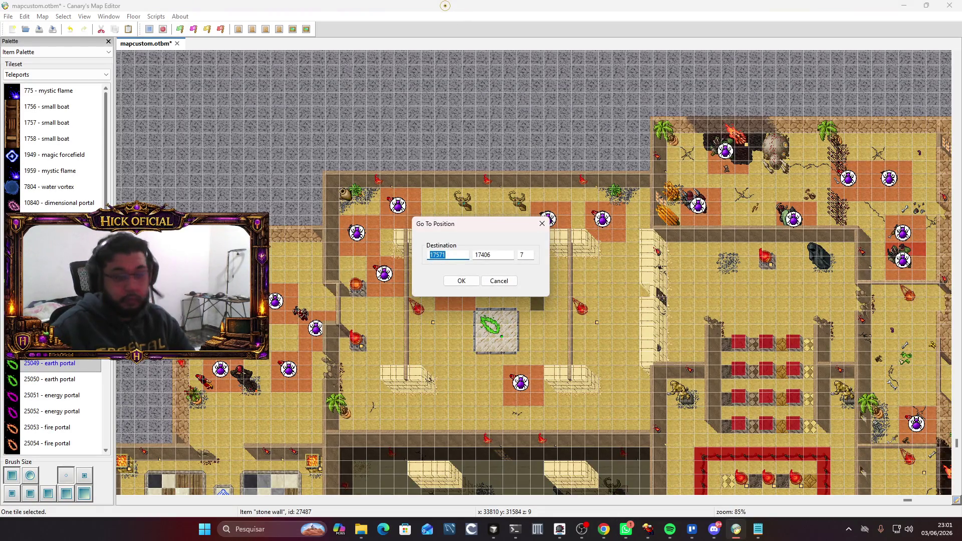
{"action": "type", "text": "30124"}
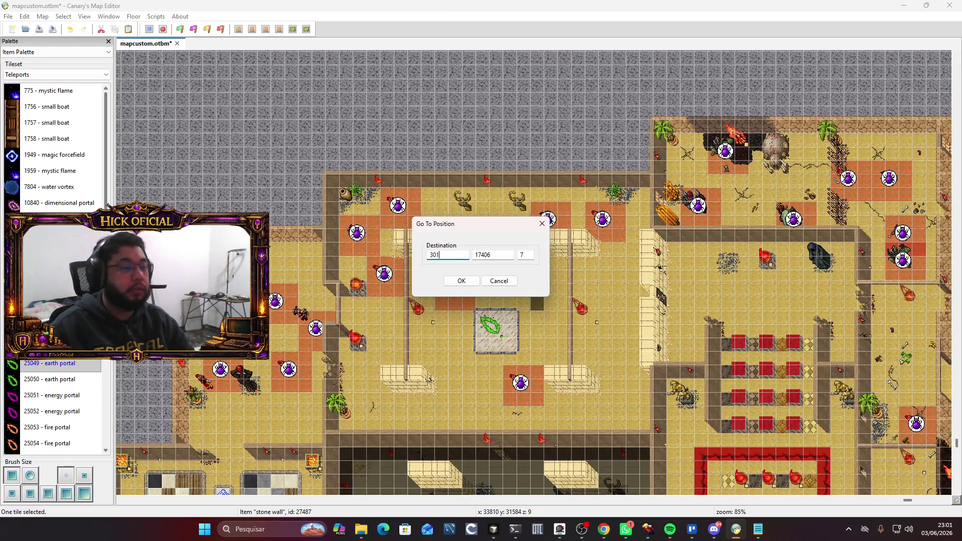
{"action": "key", "text": "Tab"}
{"action": "type", "text": "32205"}
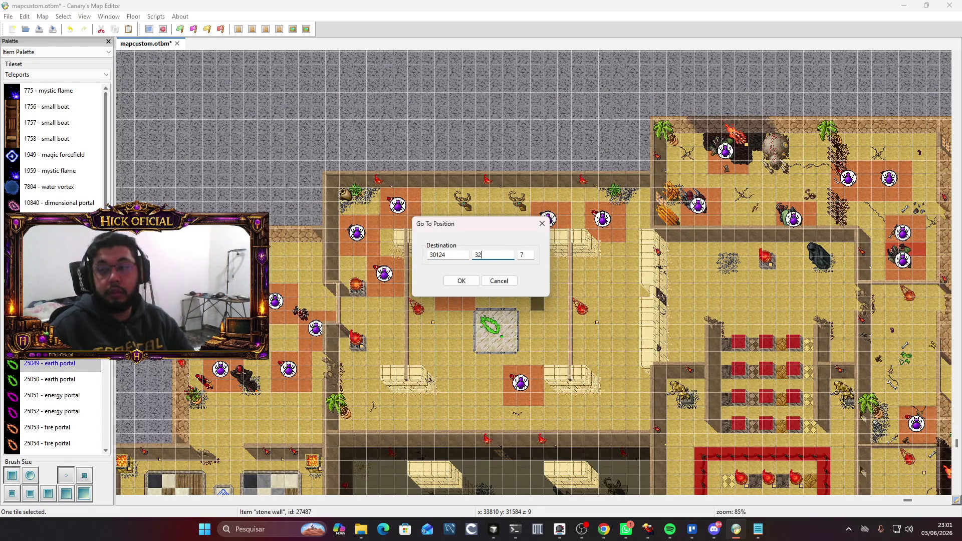
{"action": "key", "text": "Tab"}
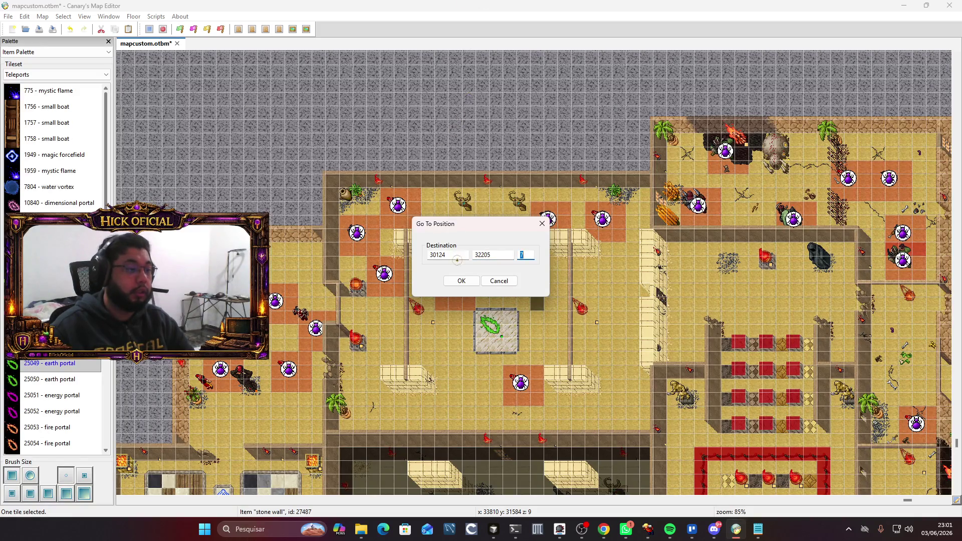
{"action": "left_click", "coordinate": [461, 280]}
- Zoom in on the row of energy portals and undo the last map edit
{"action": "scroll", "coordinate": [539, 279], "scroll_direction": "down", "scroll_amount": 5}
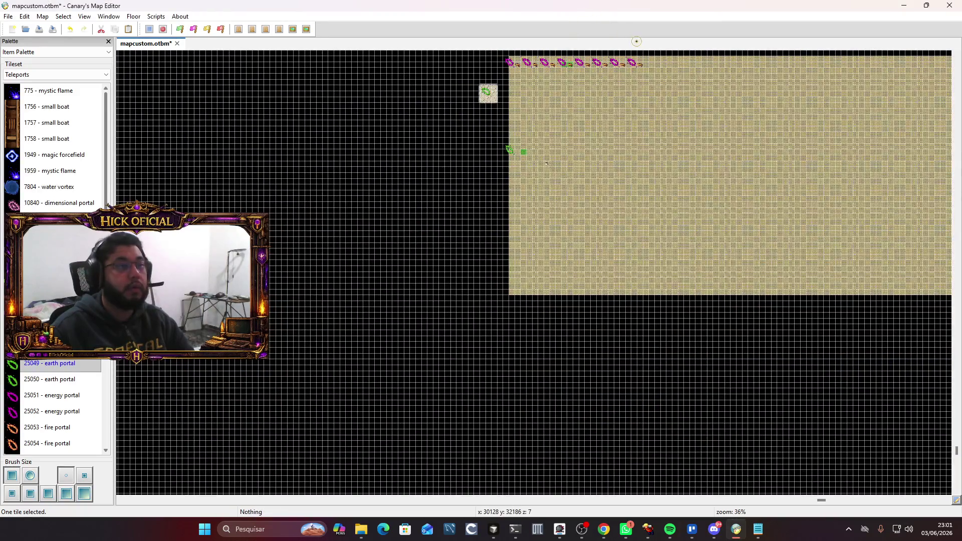
{"action": "scroll", "coordinate": [644, 56], "scroll_direction": "up", "scroll_amount": 10}
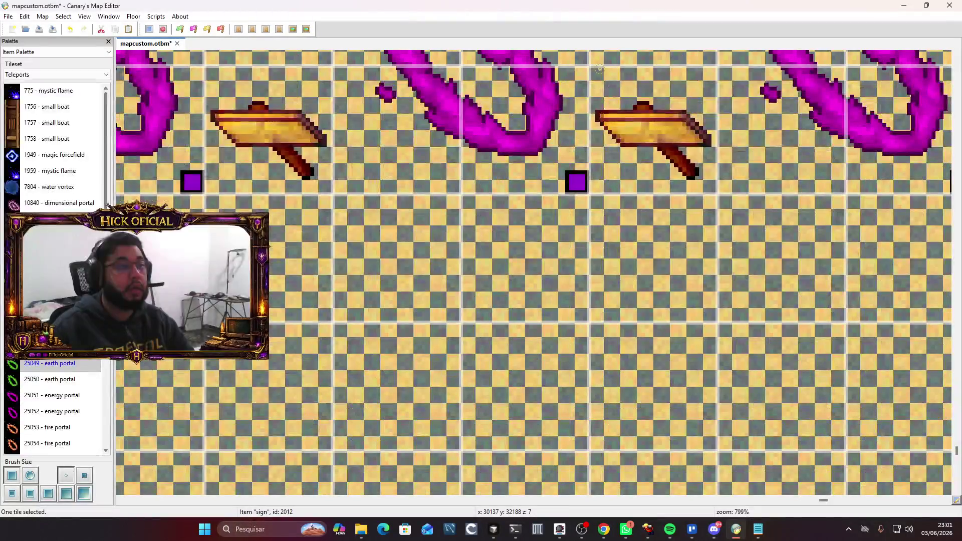
{"action": "scroll", "coordinate": [599, 72], "scroll_direction": "down", "scroll_amount": 4}
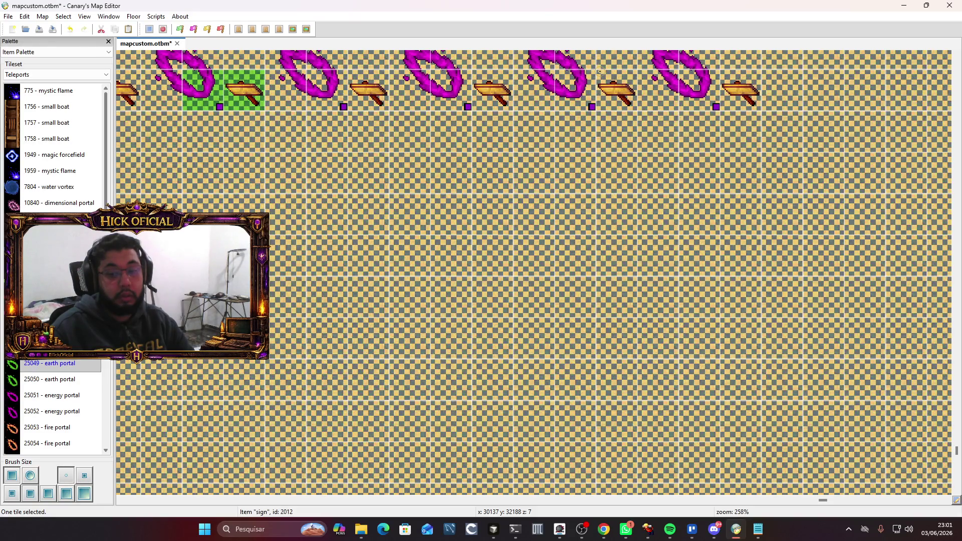
{"action": "scroll", "coordinate": [533, 273], "scroll_direction": "down", "scroll_amount": 5}
{"action": "key", "text": "ctrl+z"}
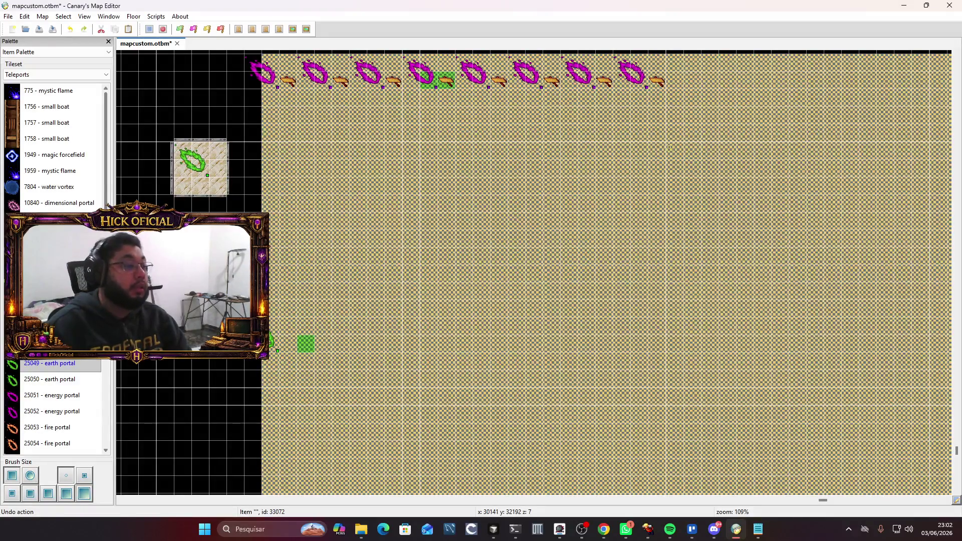
- Jump to position 33835, 31734 on floor 7 with Ctrl+G
{"action": "key", "text": "alt+Tab"}
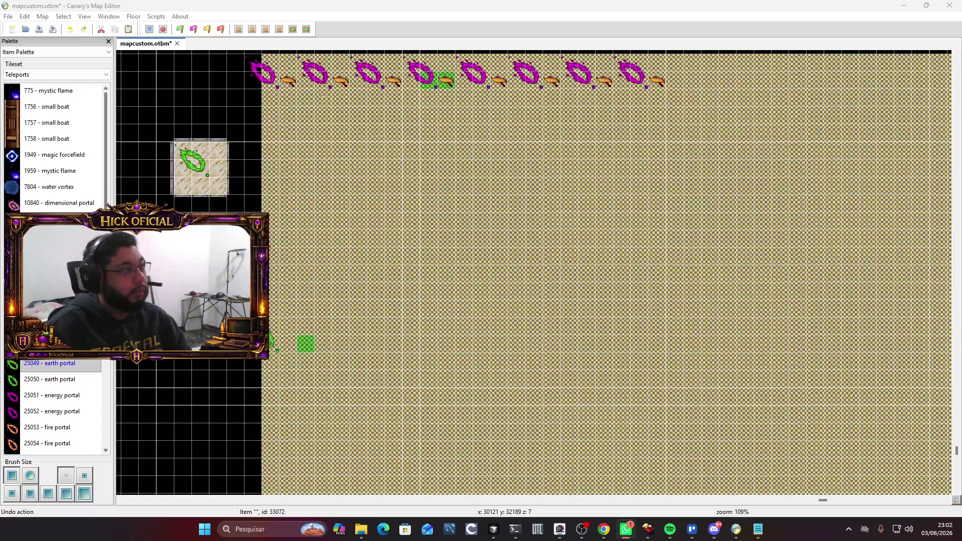
{"action": "key", "text": "alt+Tab"}
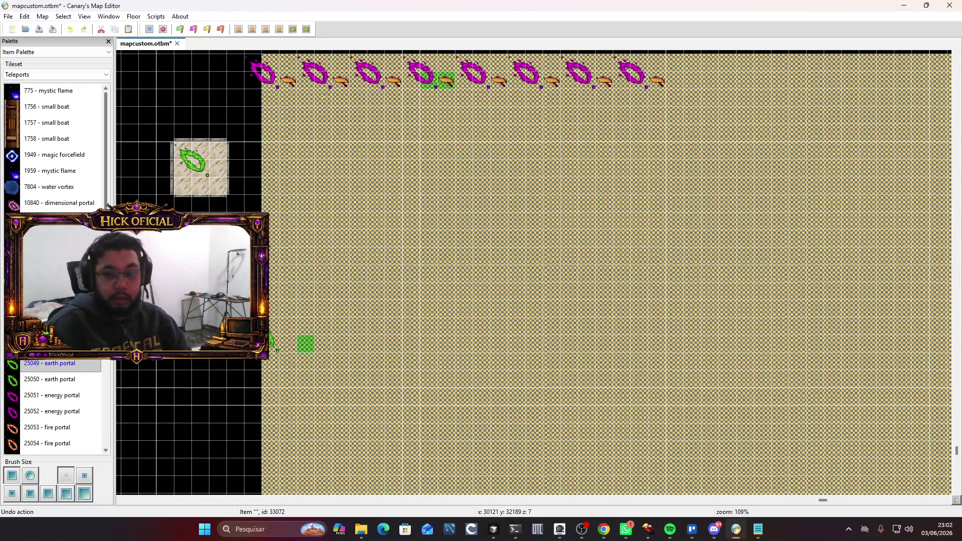
{"action": "key", "text": "ctrl+g"}
{"action": "type", "text": "33835"}
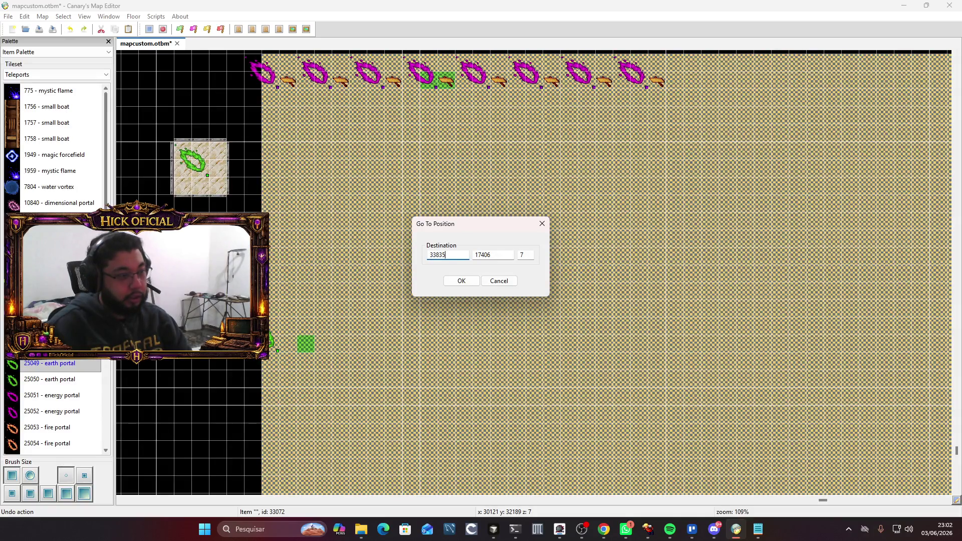
{"action": "key", "text": "Tab"}
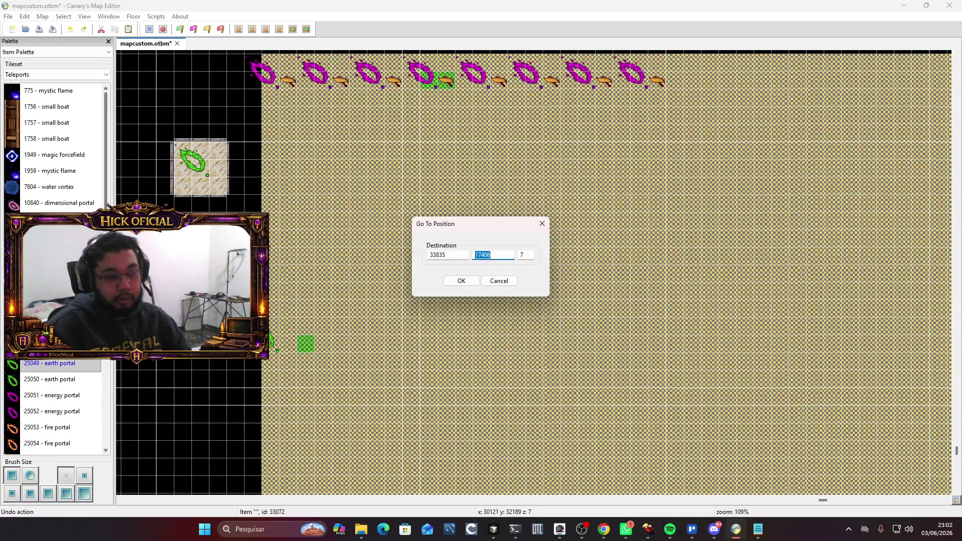
{"action": "type", "text": "3173"}
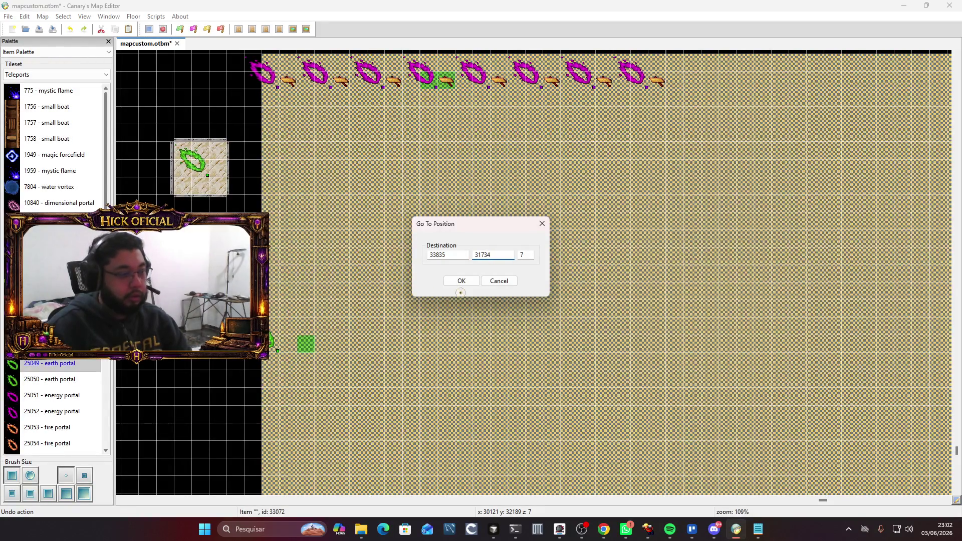
{"action": "left_click", "coordinate": [460, 281]}
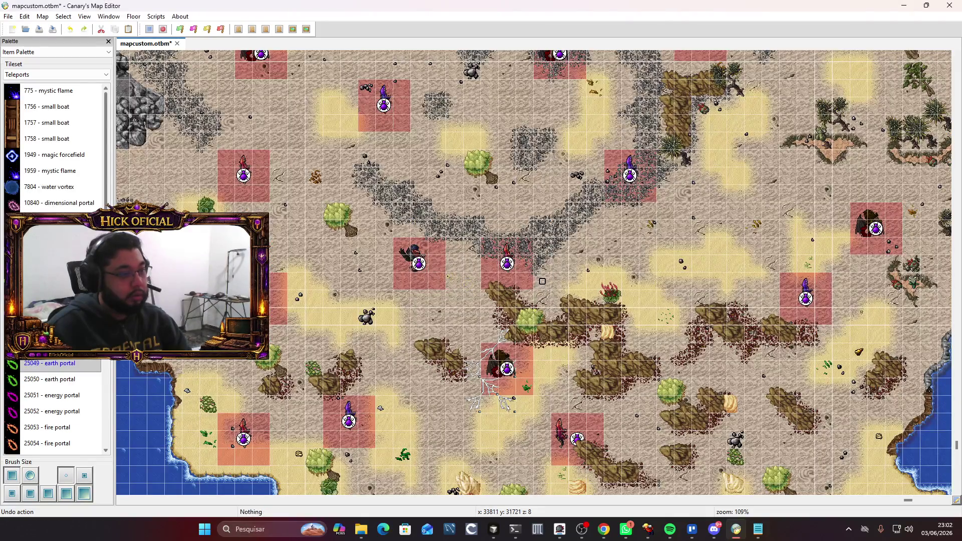
- Look through floors 9, 10 and 11 at that spot, settling on floor 10 and panning west
{"action": "key", "text": "Page_Down"}
{"action": "scroll", "coordinate": [441, 272], "scroll_direction": "down", "scroll_amount": 5}
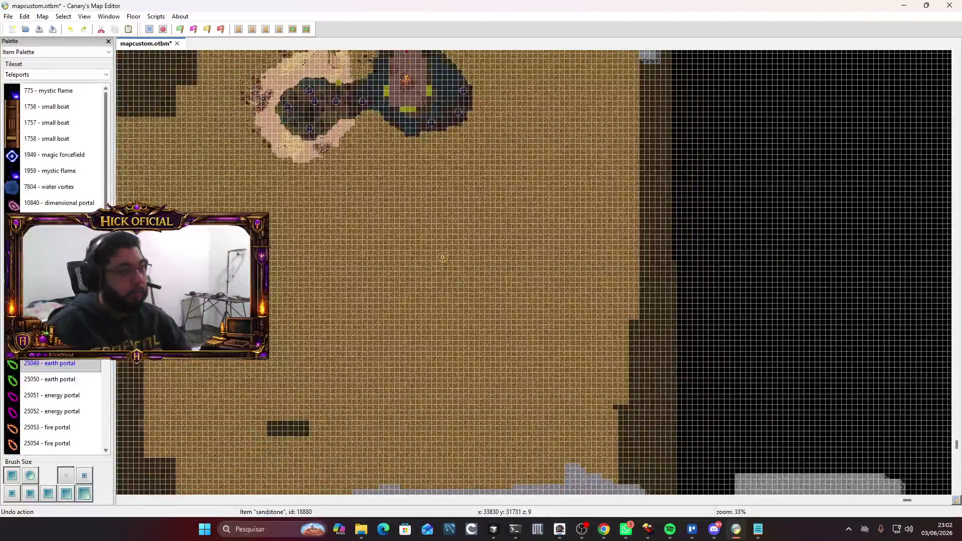
{"action": "key", "text": "Page_Down"}
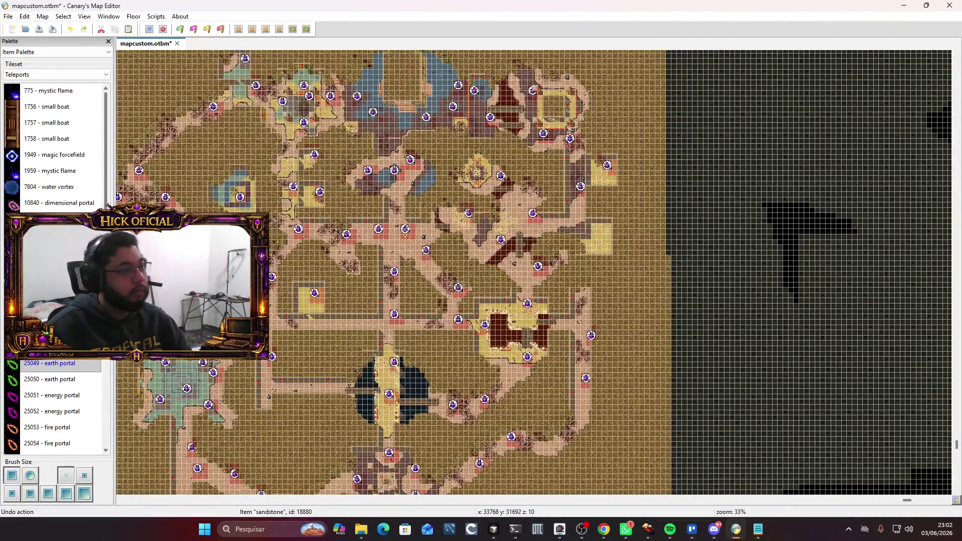
{"action": "key", "text": "Page_Down"}
{"action": "key", "text": "Page_Up"}
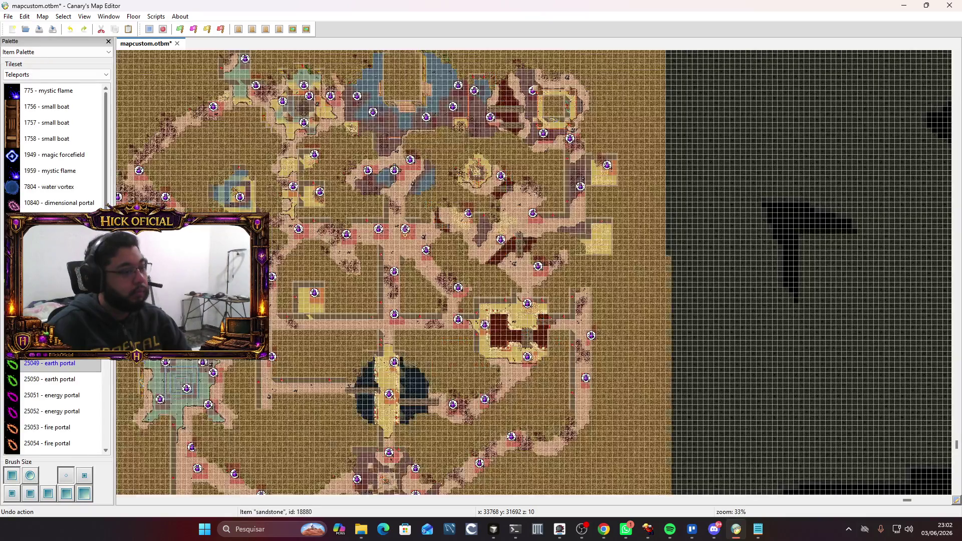
{"action": "key", "text": "Left"}
{"action": "key", "text": "Left"}
{"action": "key", "text": "Left"}
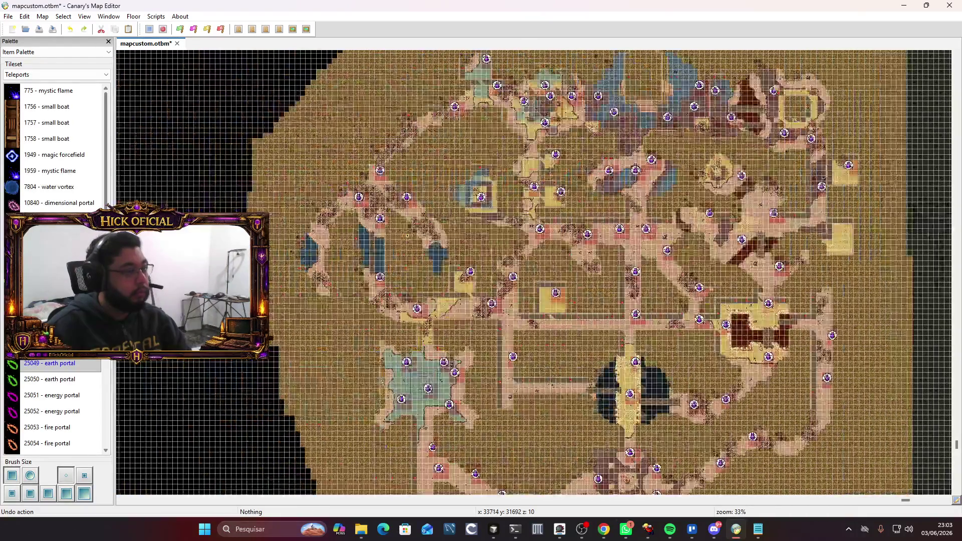
{"action": "scroll", "coordinate": [407, 236], "scroll_direction": "down", "scroll_amount": 5}
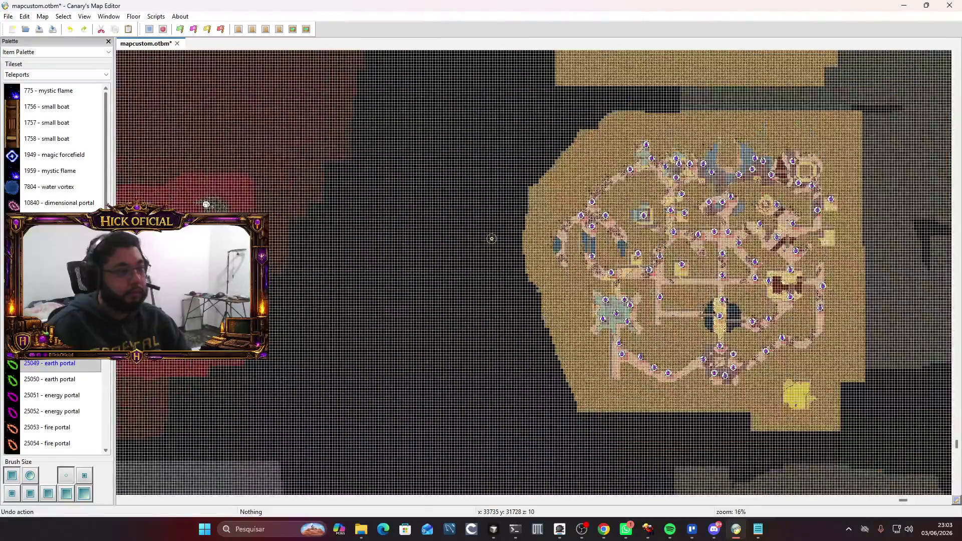
{"action": "scroll", "coordinate": [206, 204], "scroll_direction": "down", "scroll_amount": 3}
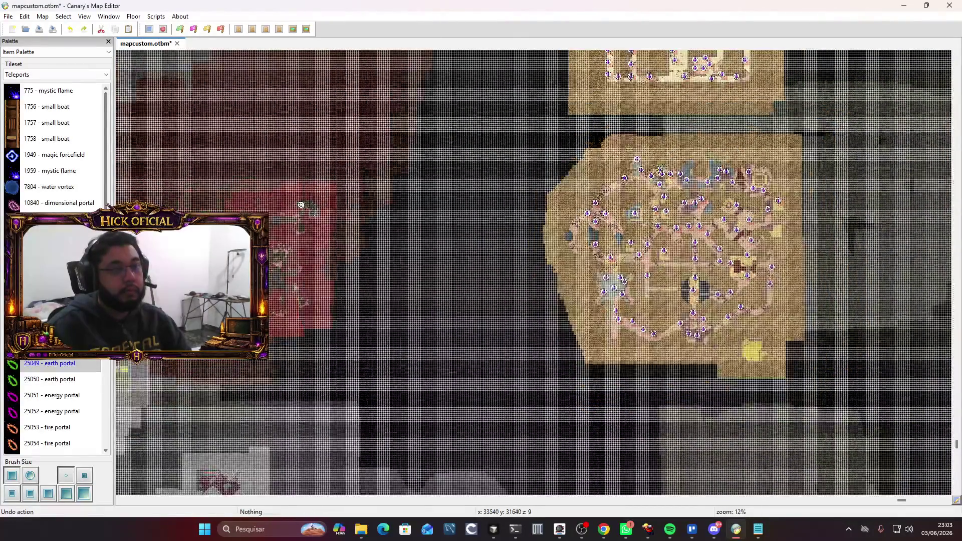
- Return to floor 9 and pan north-east to the desert hall's green earth-portal platform
{"action": "key", "text": "Page_Up"}
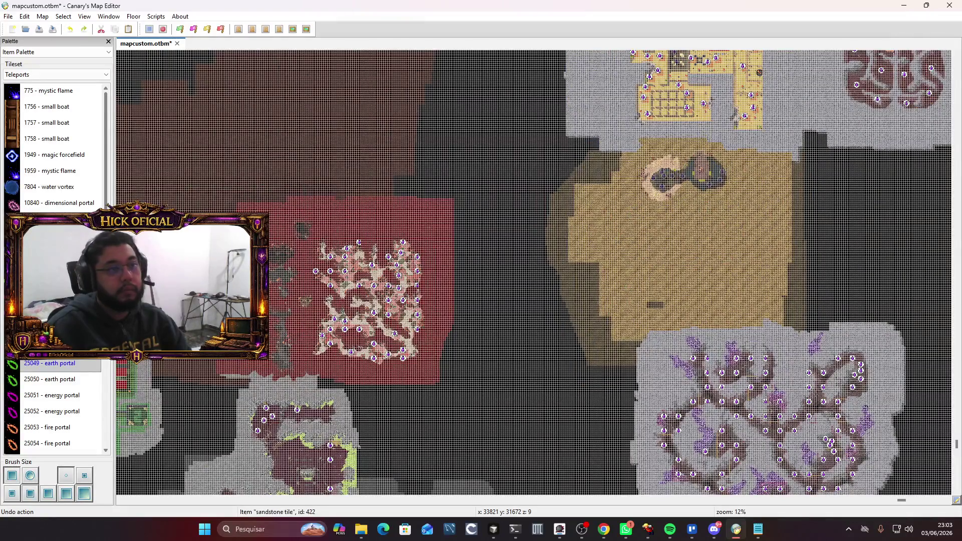
{"action": "key", "text": "Up"}
{"action": "key", "text": "Up"}
{"action": "key", "text": "Up"}
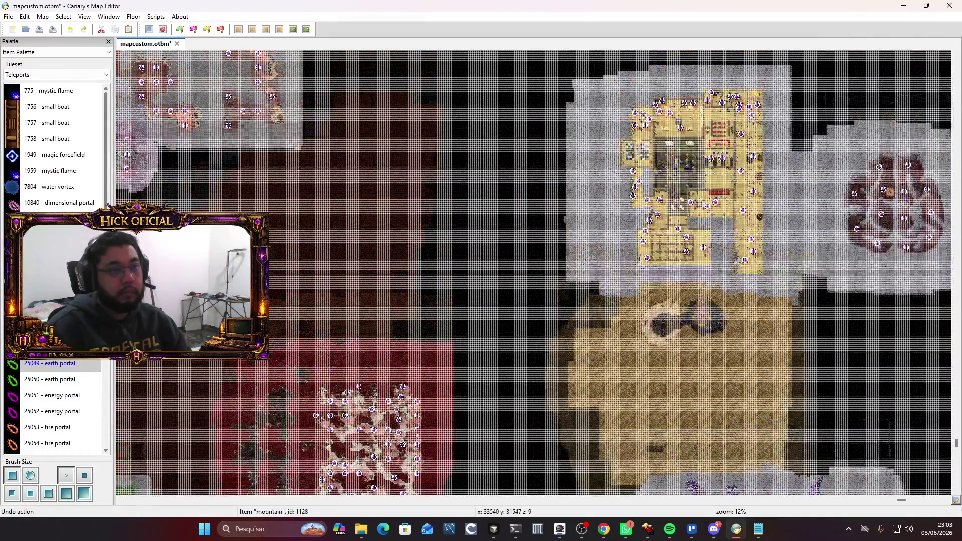
{"action": "key", "text": "Right"}
{"action": "key", "text": "Right"}
{"action": "key", "text": "Right"}
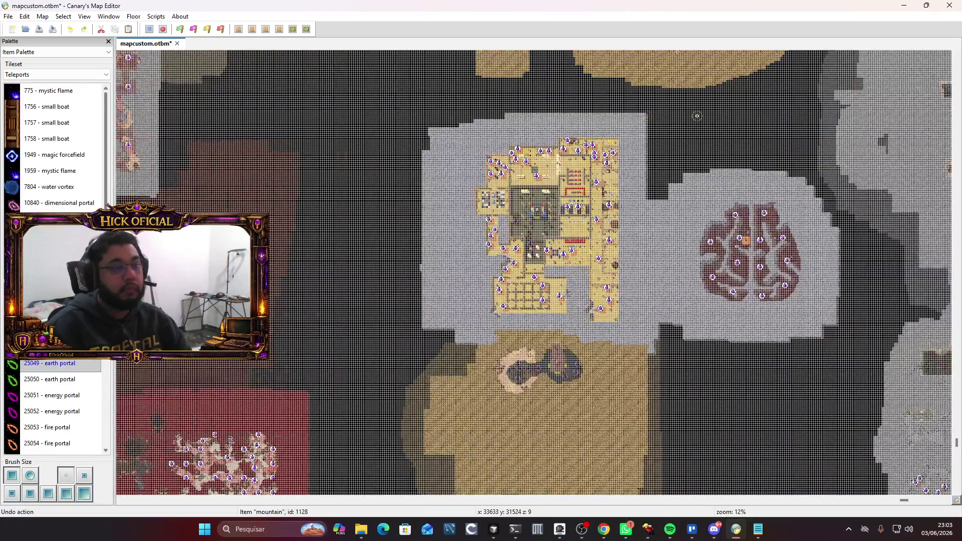
{"action": "key", "text": "Up"}
{"action": "scroll", "coordinate": [485, 219], "scroll_direction": "up", "scroll_amount": 3}
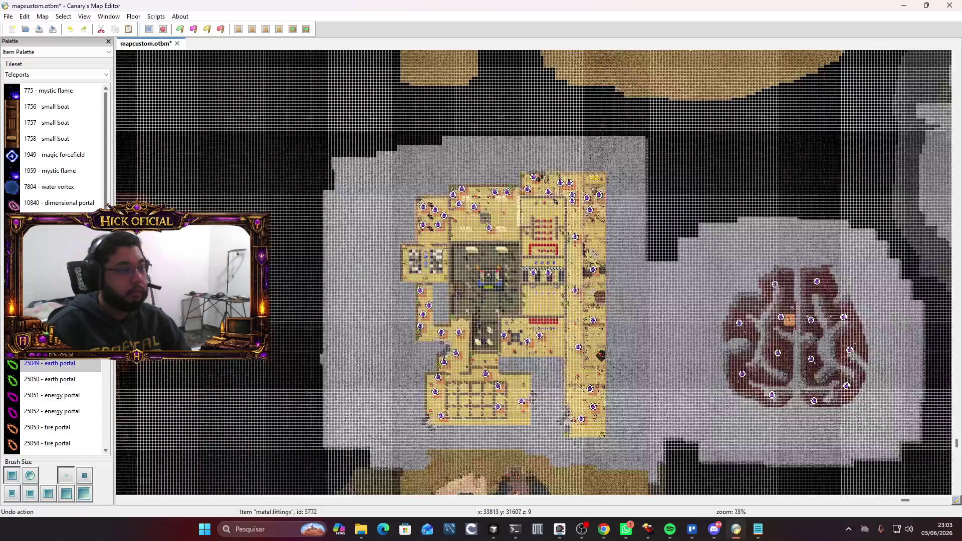
{"action": "scroll", "coordinate": [482, 216], "scroll_direction": "up", "scroll_amount": 7}
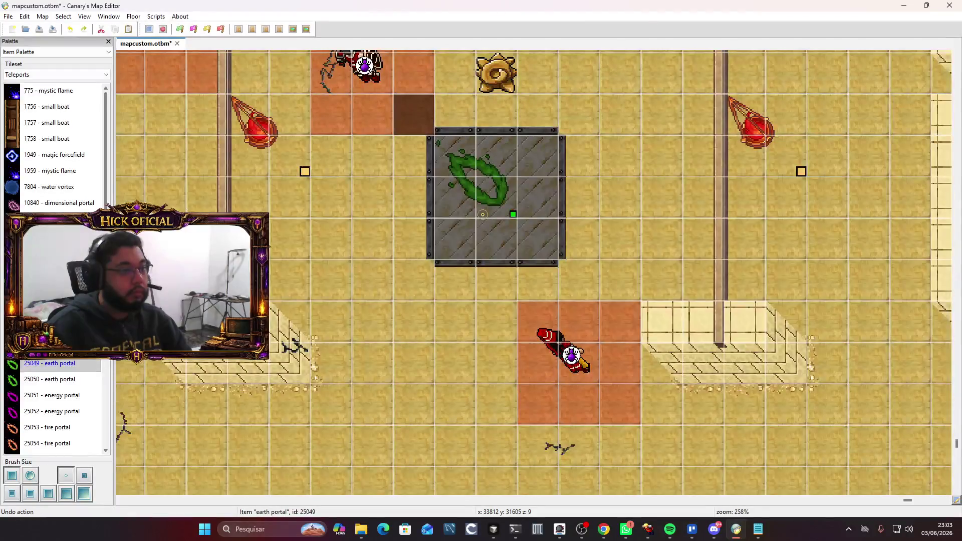
{"action": "scroll", "coordinate": [483, 215], "scroll_direction": "down", "scroll_amount": 3}
{"action": "right_click", "coordinate": [554, 213]}
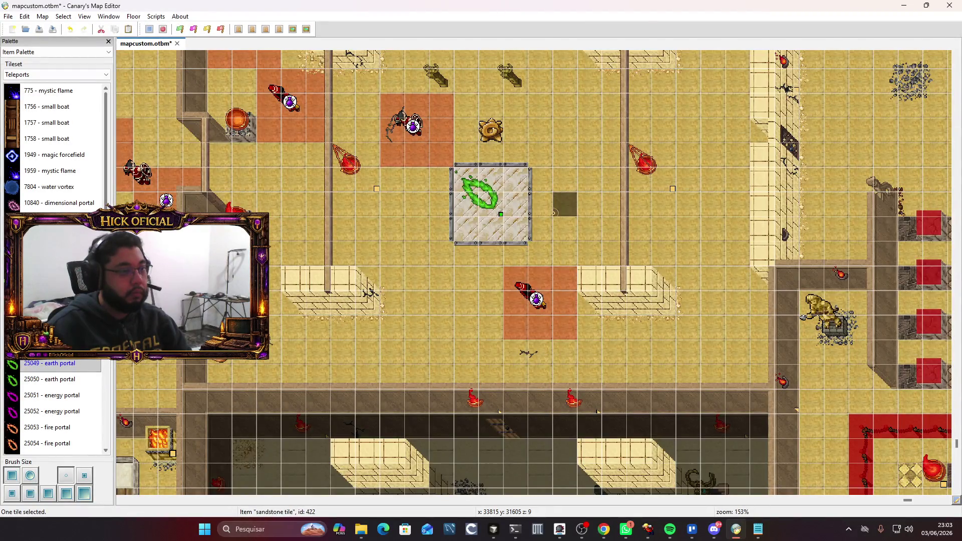
{"action": "left_click", "coordinate": [490, 231]}
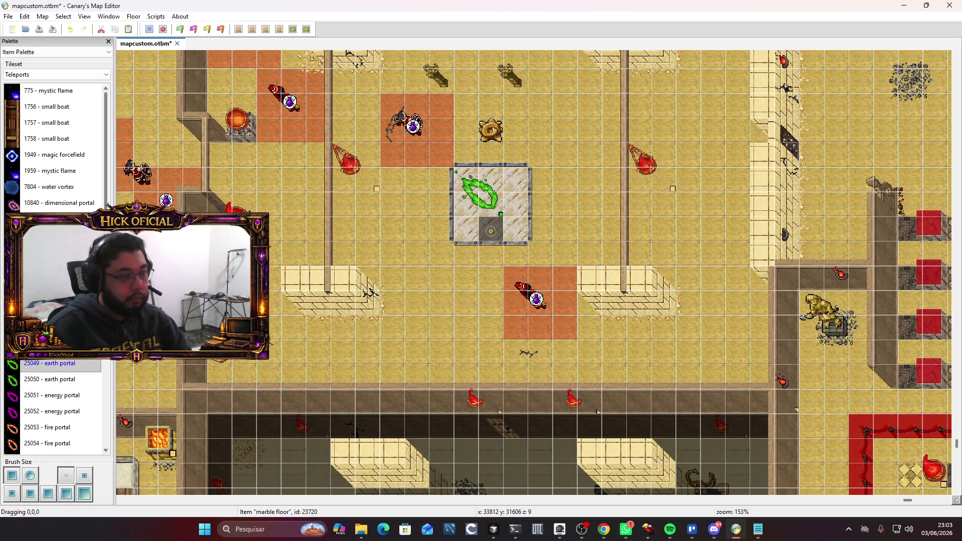
{"action": "right_click", "coordinate": [491, 231]}
{"action": "left_click", "coordinate": [547, 374]}
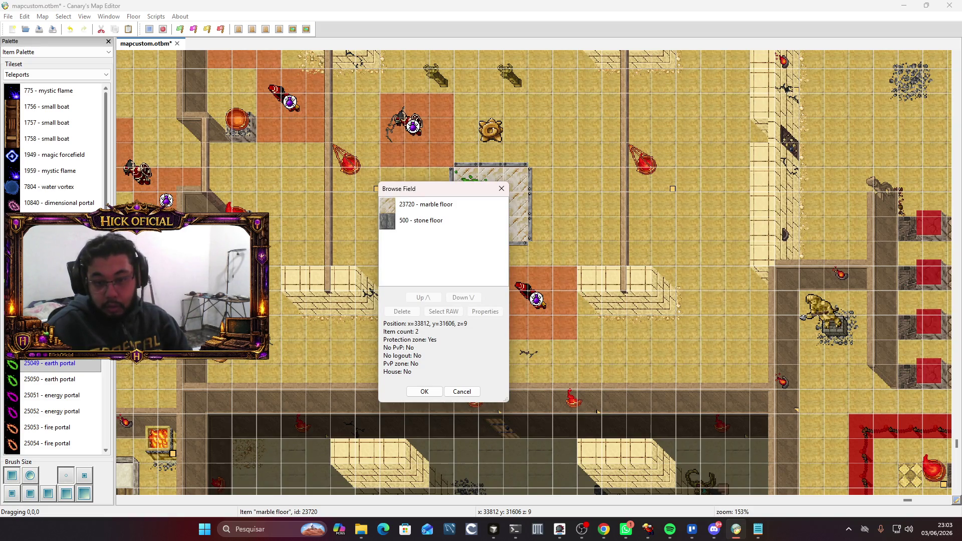
{"action": "key", "text": "alt+Tab"}
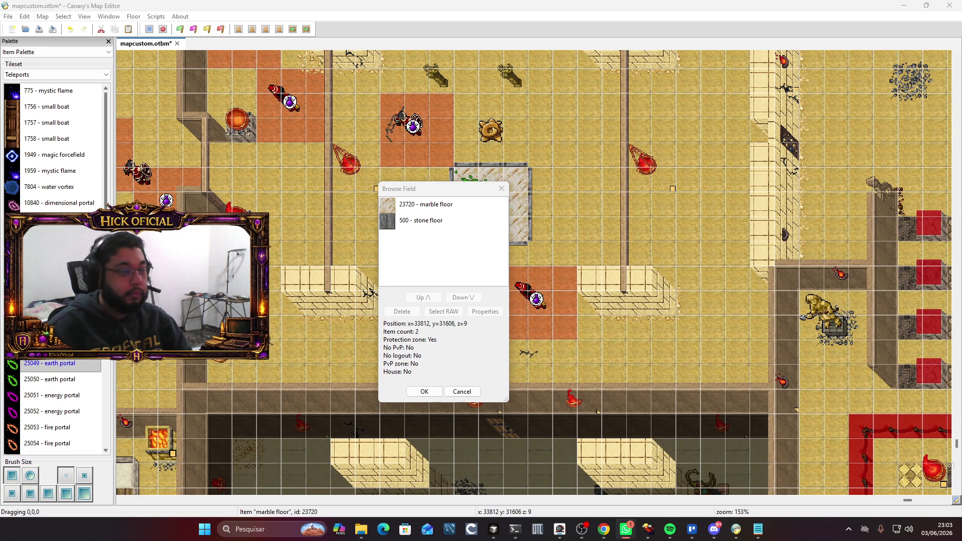
{"action": "left_click", "coordinate": [424, 392]}
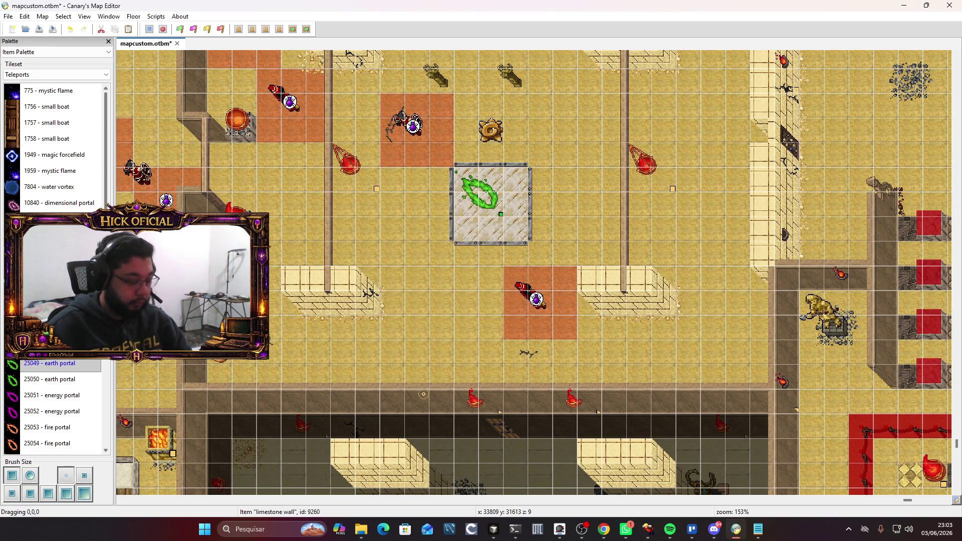
- Enter 30124, 32205, floor 7 in Go To Position to reach the portal platform
{"action": "key", "text": "ctrl+g"}
{"action": "type", "text": "30124"}
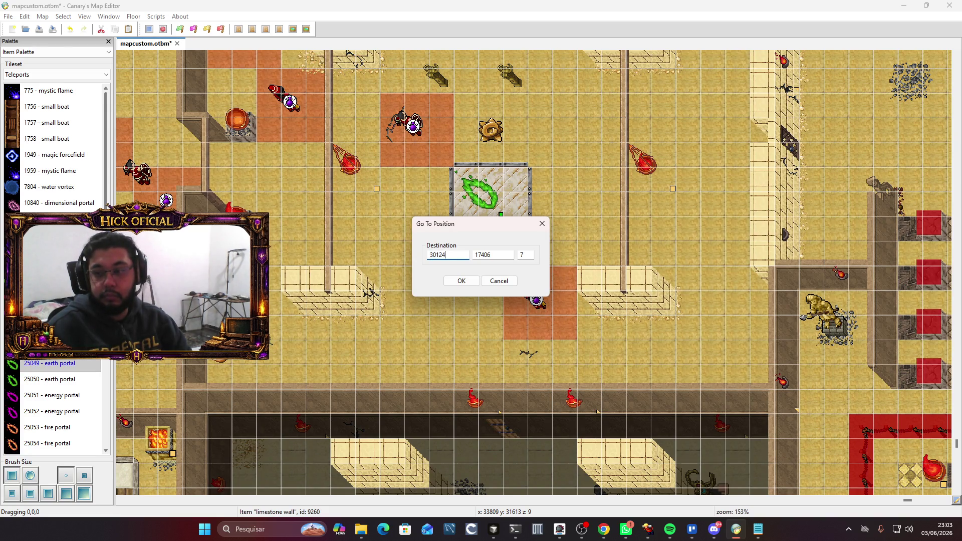
{"action": "key", "text": "Tab"}
{"action": "type", "text": "3"}
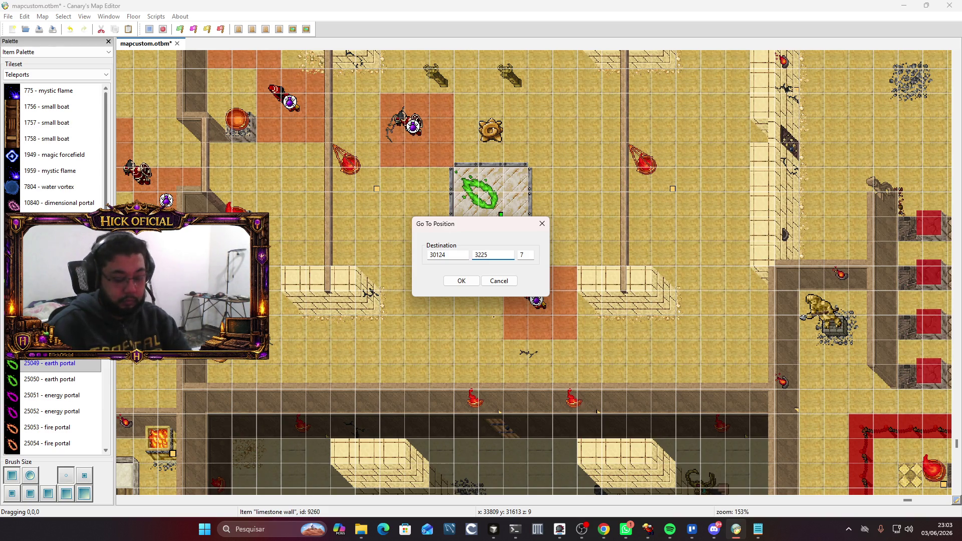
{"action": "left_click", "coordinate": [462, 281]}
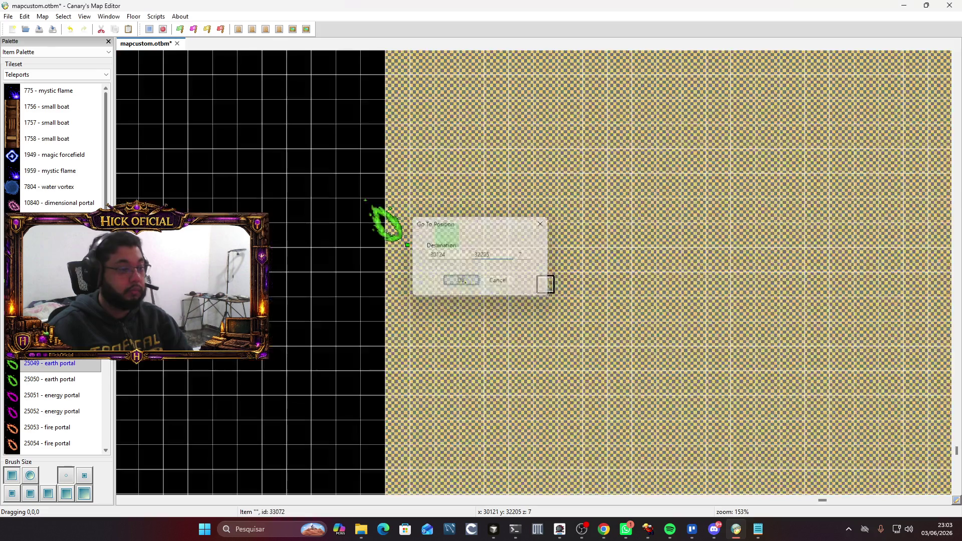
- Inspect the Southern Steppe and BANUTA signs' properties without changing them
{"action": "scroll", "coordinate": [719, 36], "scroll_direction": "up", "scroll_amount": 5}
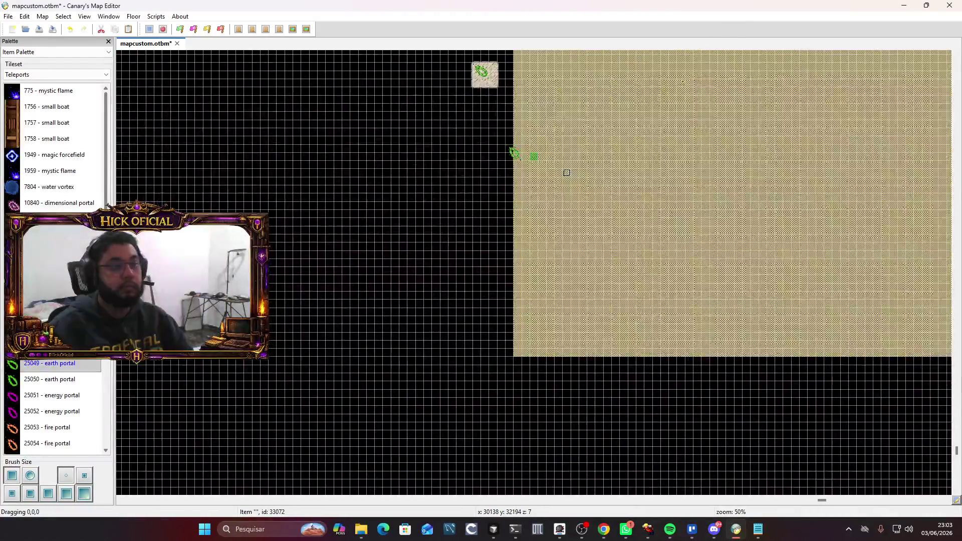
{"action": "scroll", "coordinate": [612, 91], "scroll_direction": "up", "scroll_amount": 5}
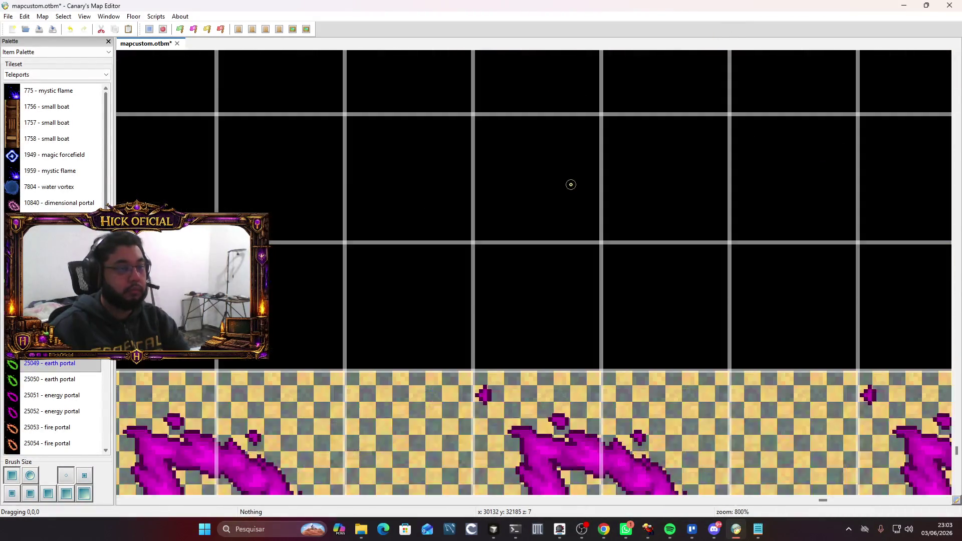
{"action": "scroll", "coordinate": [571, 185], "scroll_direction": "down", "scroll_amount": 5}
{"action": "scroll", "coordinate": [562, 212], "scroll_direction": "up", "scroll_amount": 4}
{"action": "double_click", "coordinate": [549, 267]}
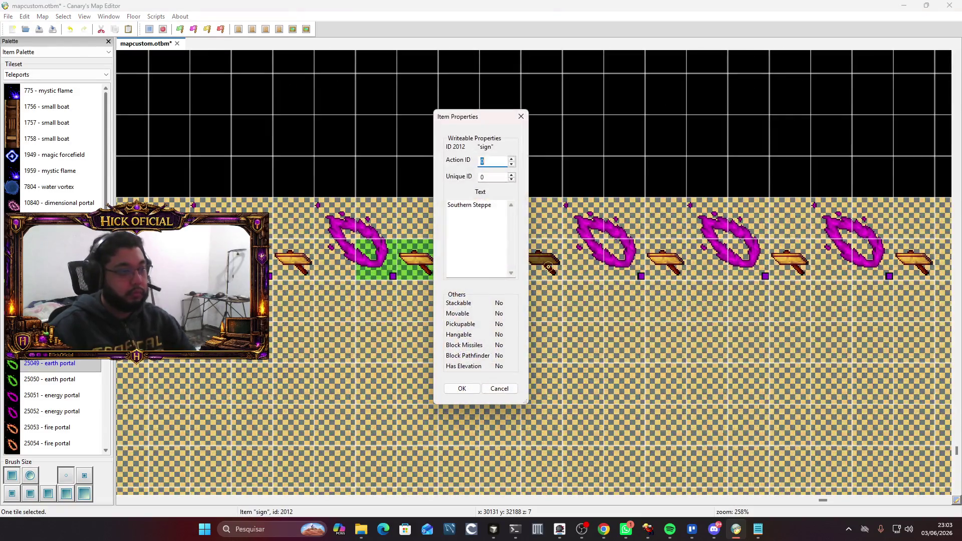
{"action": "key", "text": "Escape"}
{"action": "double_click", "coordinate": [671, 266]}
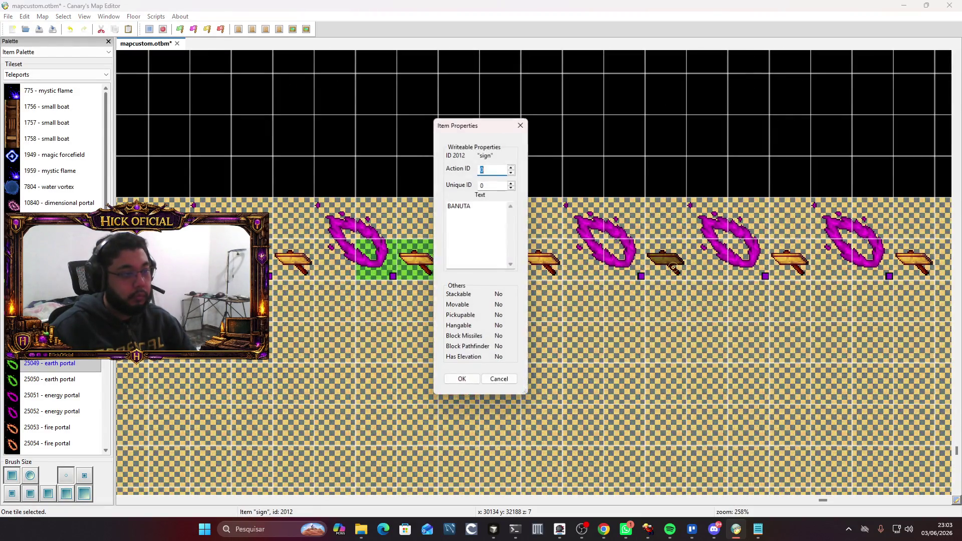
{"action": "key", "text": "Escape"}
- Set the energy portal's teleport destination to 30124, 32205, 7
{"action": "double_click", "coordinate": [612, 280]}
{"action": "key", "text": "Tab"}
{"action": "key", "text": "Tab"}
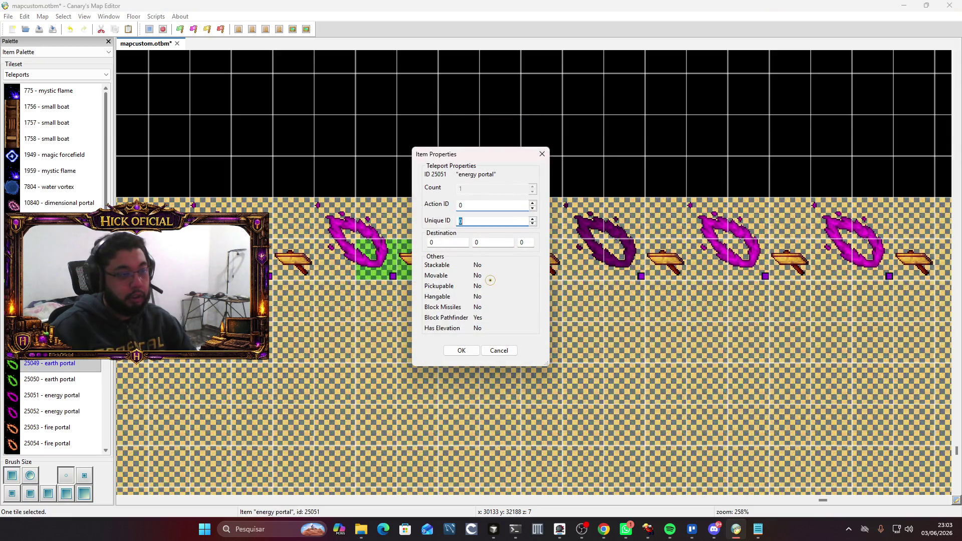
{"action": "type", "text": "30124"}
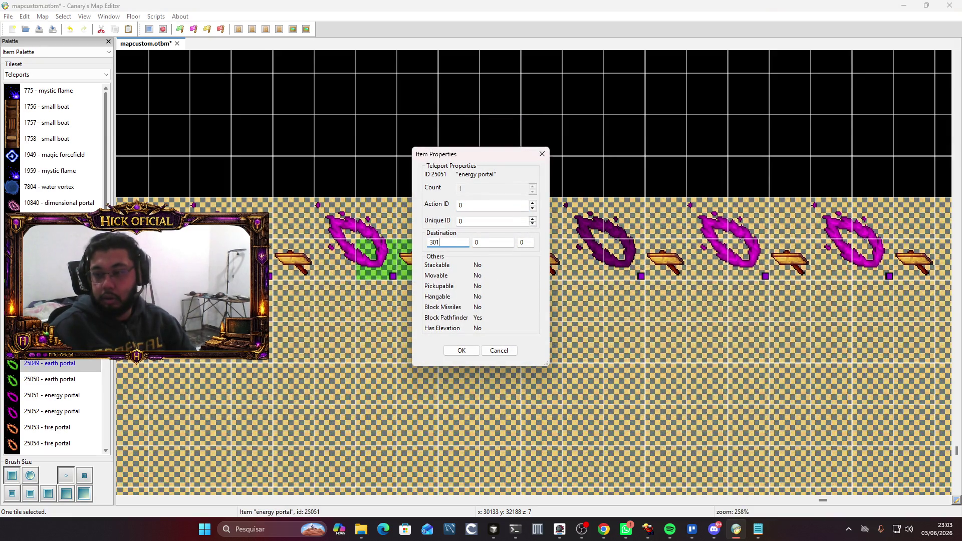
{"action": "key", "text": "Tab"}
{"action": "type", "text": "322"}
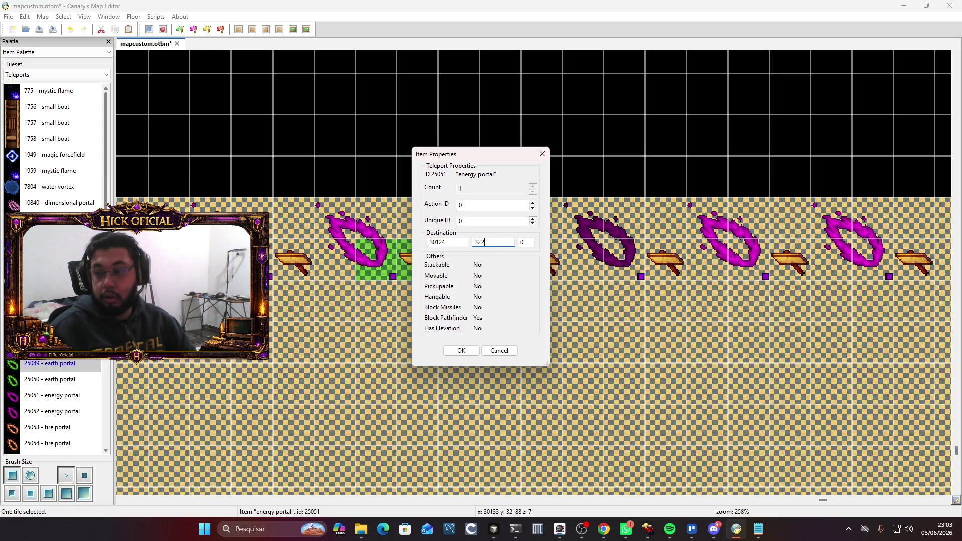
{"action": "type", "text": "05"}
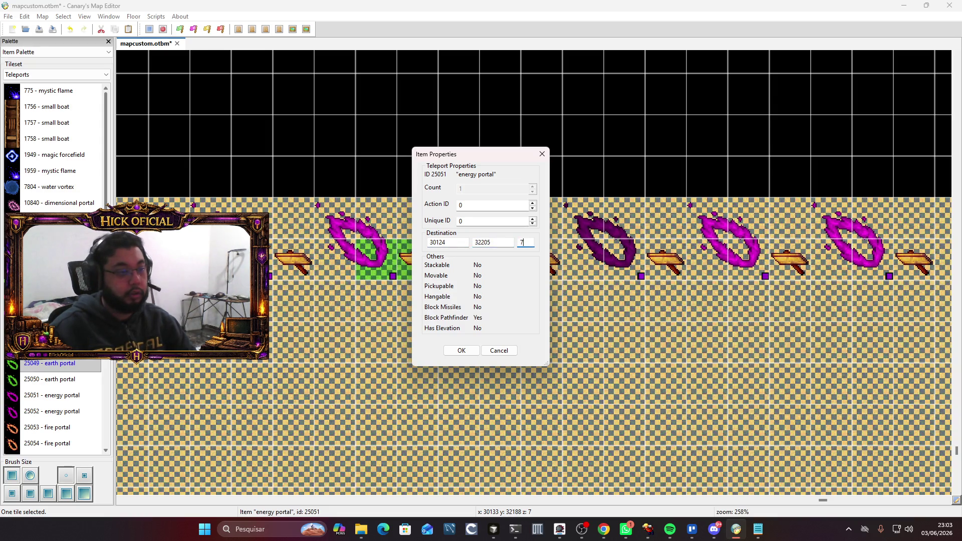
{"action": "left_click", "coordinate": [462, 350]}
- Replace the sign text BANUTA with 'Kilmaresh Puzzle' and confirm
{"action": "double_click", "coordinate": [672, 265]}
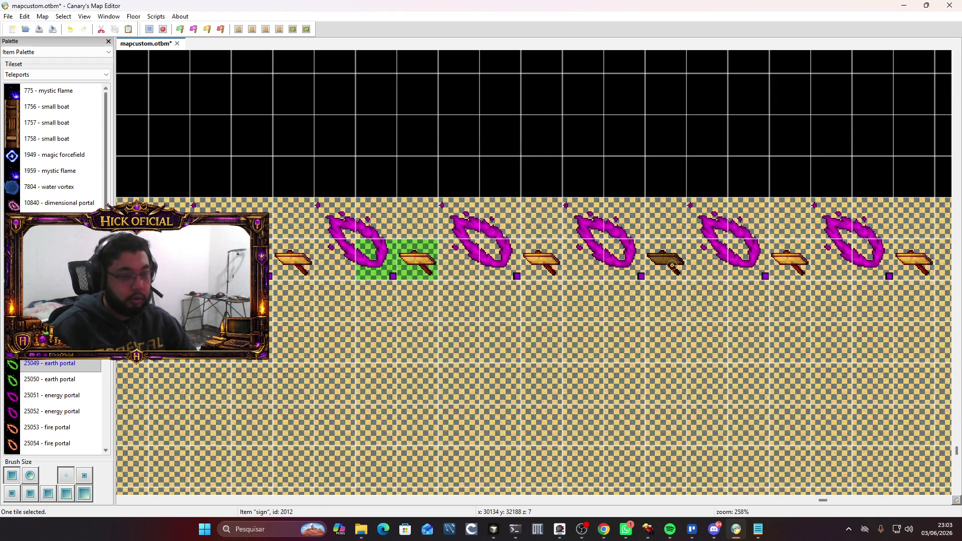
{"action": "double_click", "coordinate": [480, 214]}
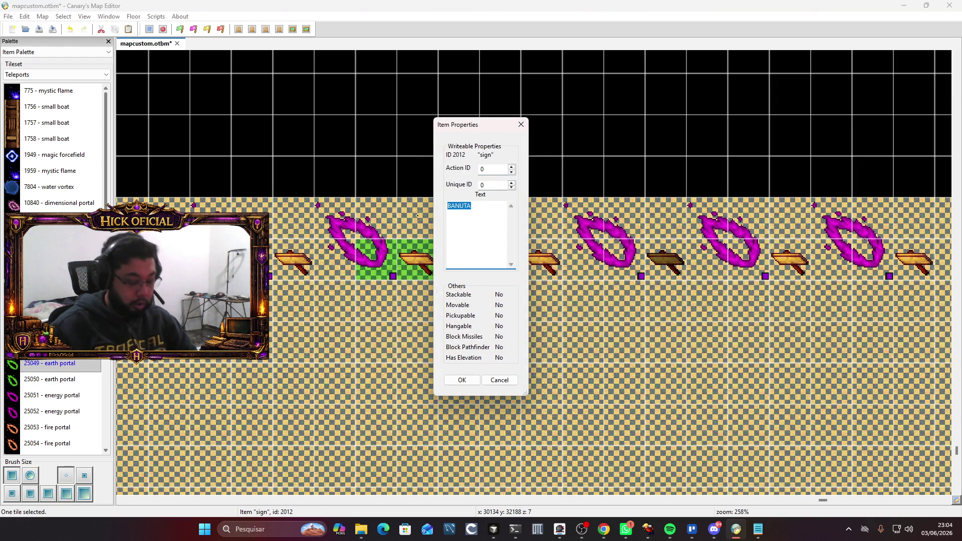
{"action": "type", "text": "Kilmare"}
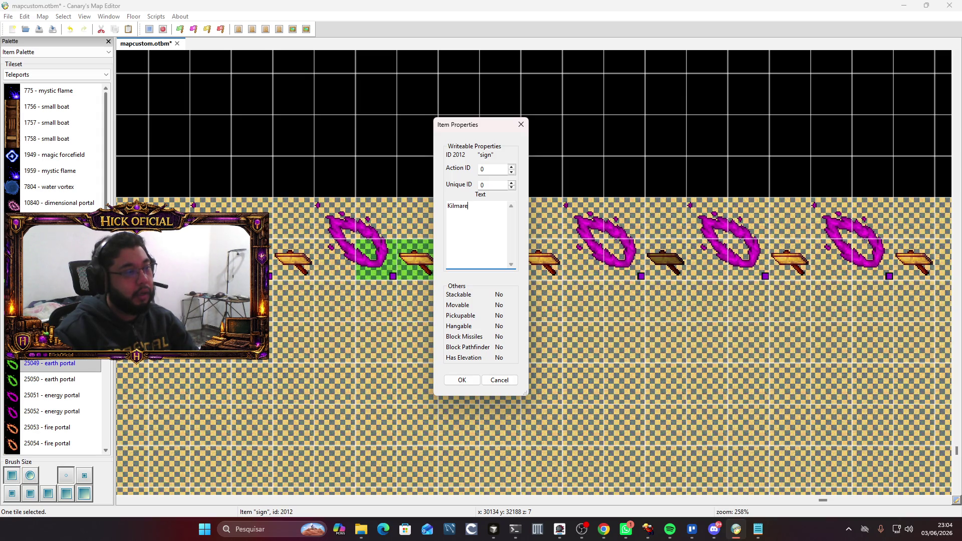
{"action": "type", "text": "sh"}
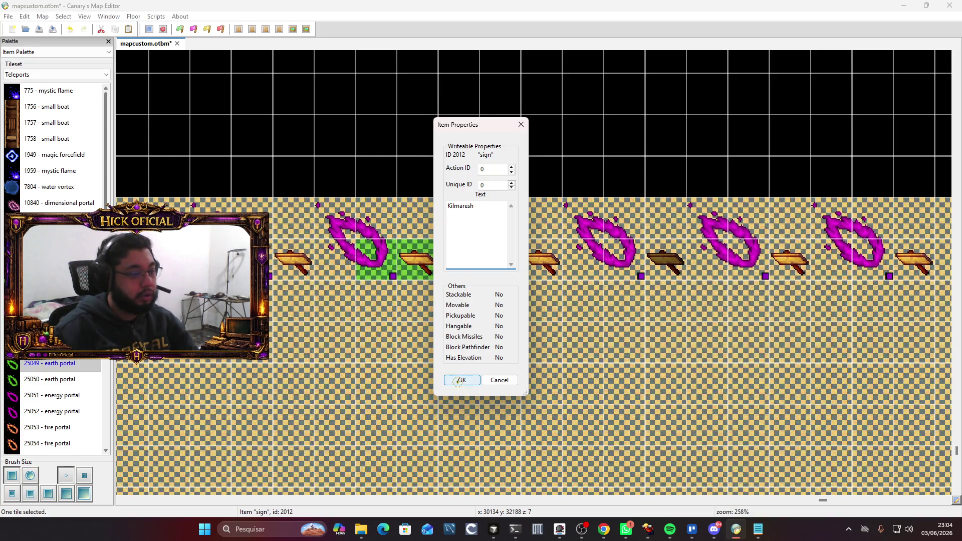
{"action": "type", "text": " Puzzle"}
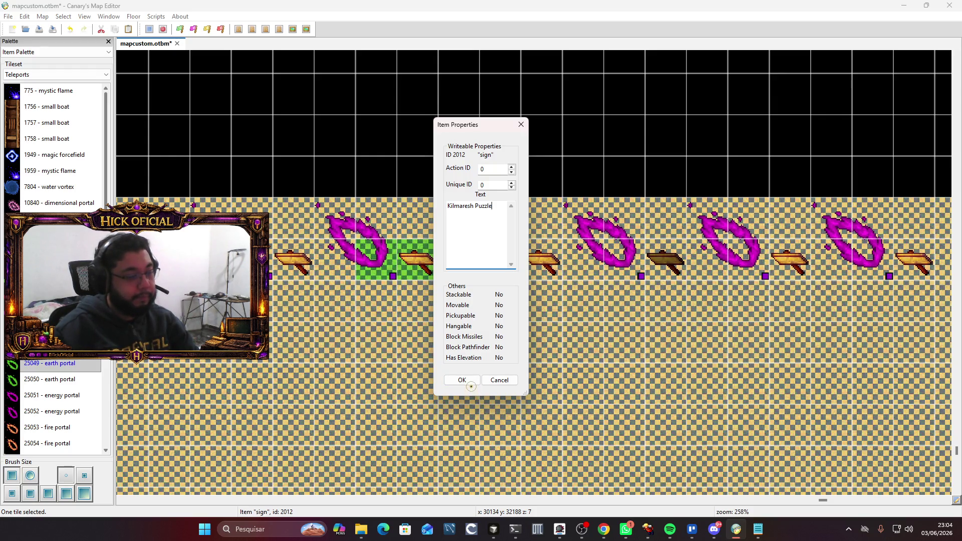
{"action": "left_click", "coordinate": [461, 380]}
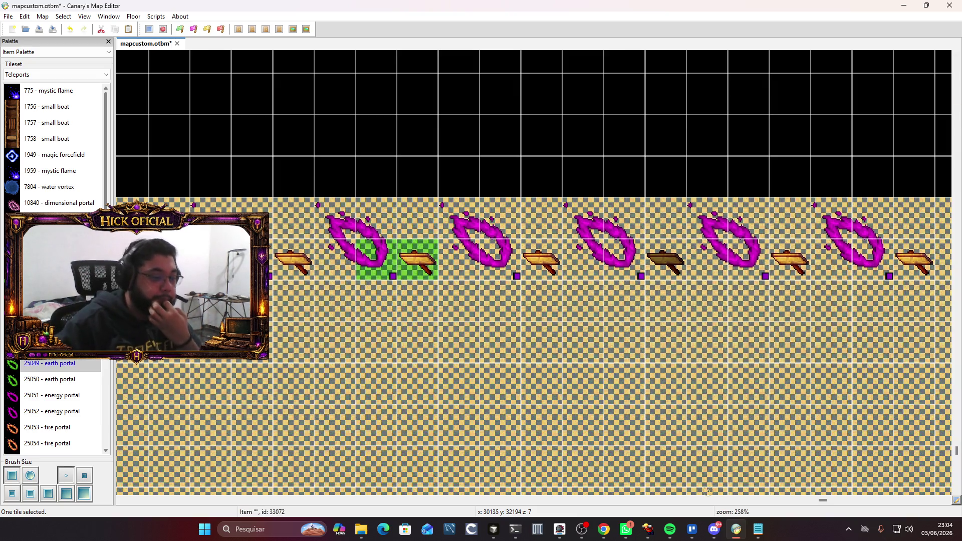
- Select the eight energy portals and signposts along the row and copy all 16 tiles
{"action": "key", "text": "Right"}
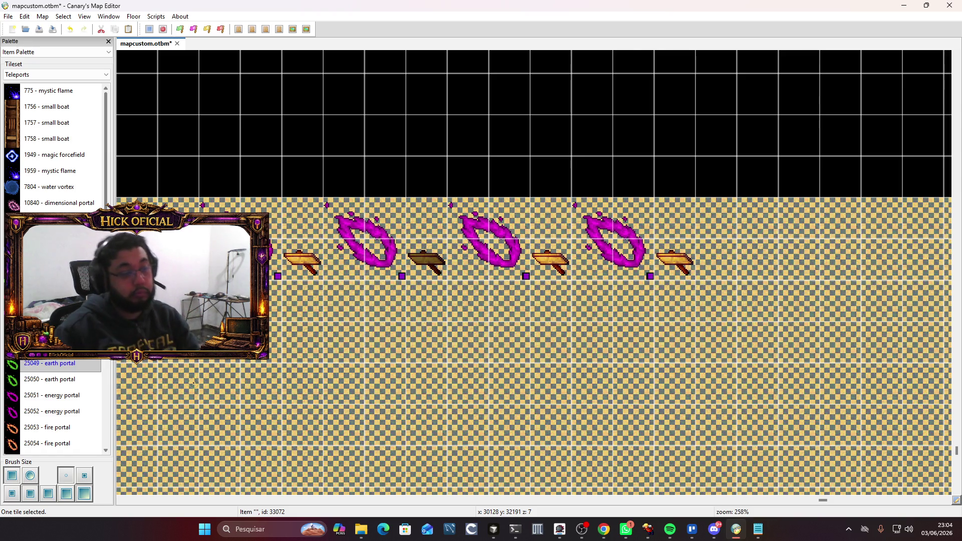
{"action": "scroll", "coordinate": [249, 384], "scroll_direction": "down", "scroll_amount": 3}
{"action": "key", "text": "Down"}
{"action": "key", "text": "Left"}
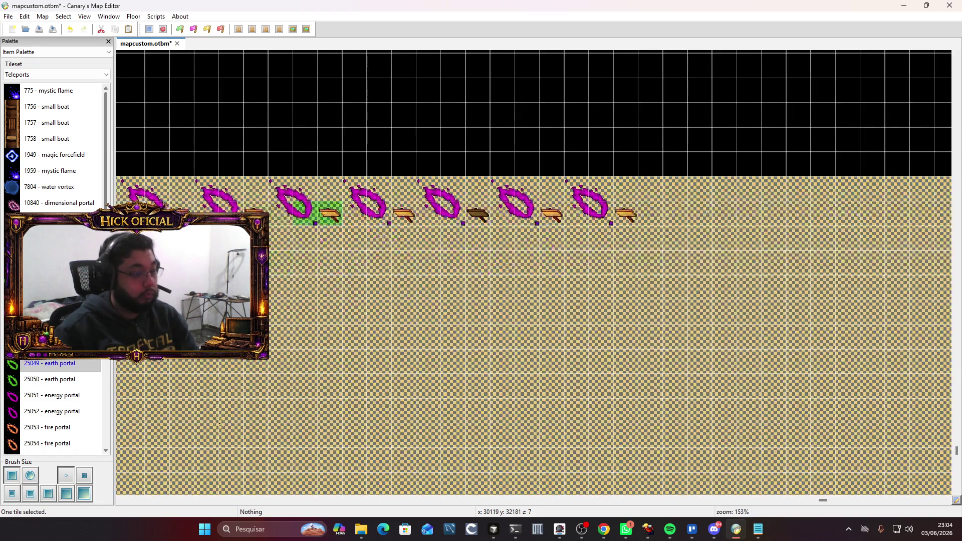
{"action": "key", "text": "Up"}
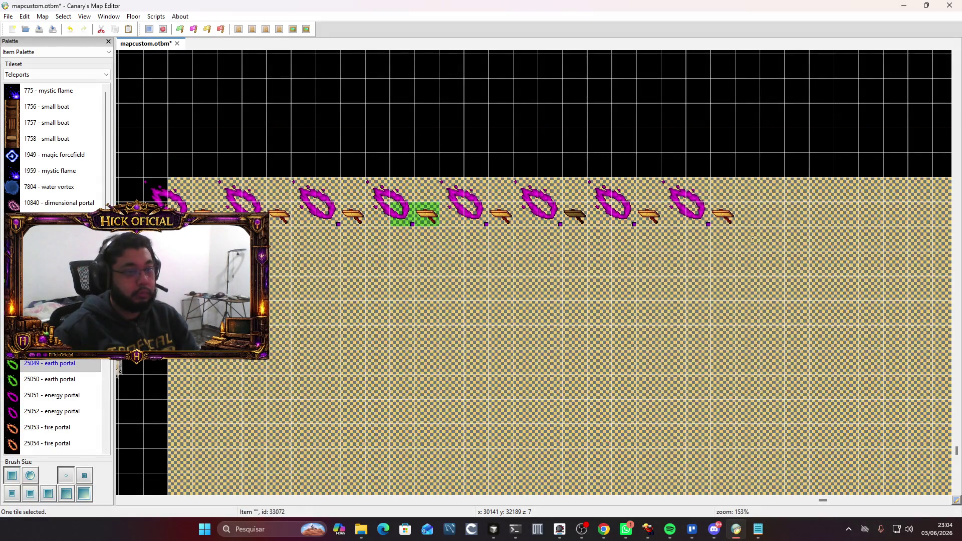
{"action": "left_click_drag", "start_coordinate": [754, 229], "coordinate": [181, 213]}
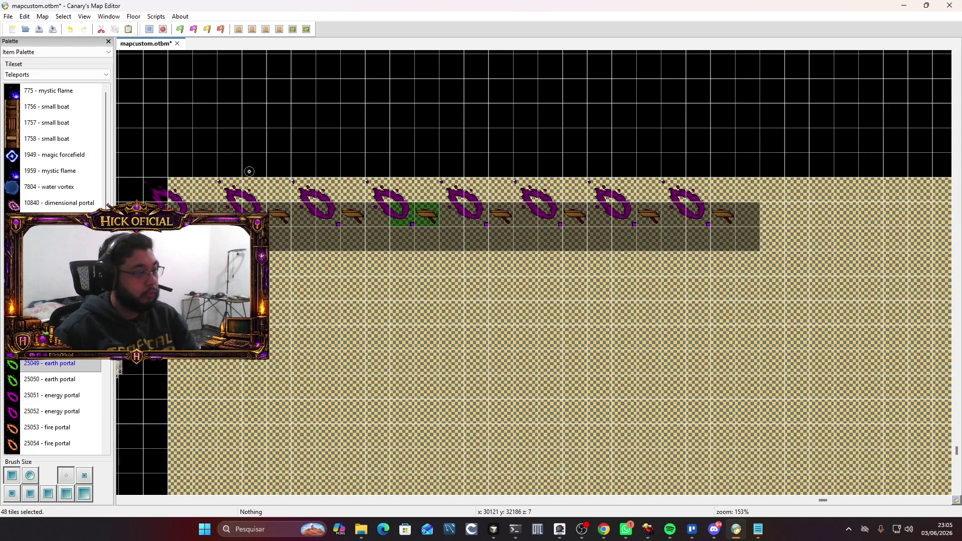
{"action": "left_click", "coordinate": [263, 132]}
{"action": "left_click_drag", "start_coordinate": [181, 216], "coordinate": [714, 215]}
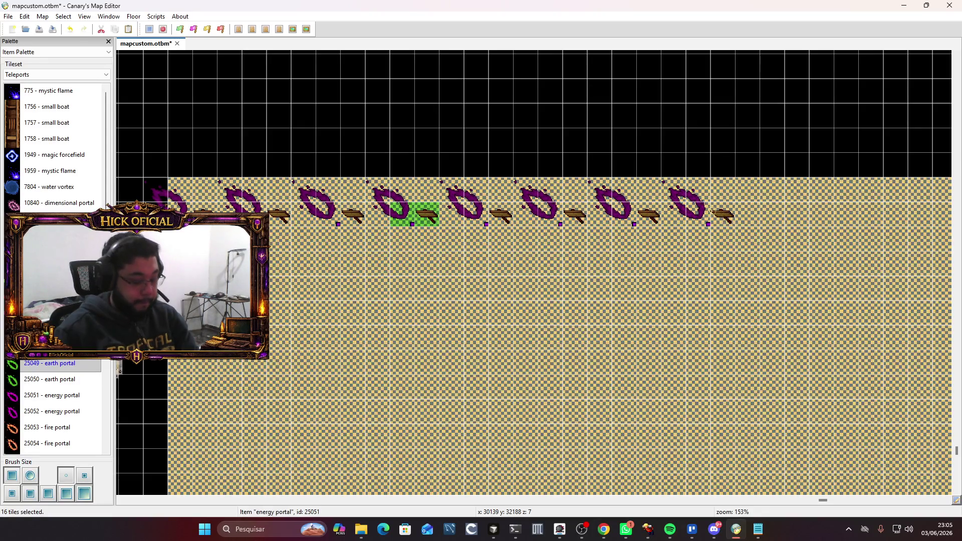
{"action": "key", "text": "ctrl+c"}
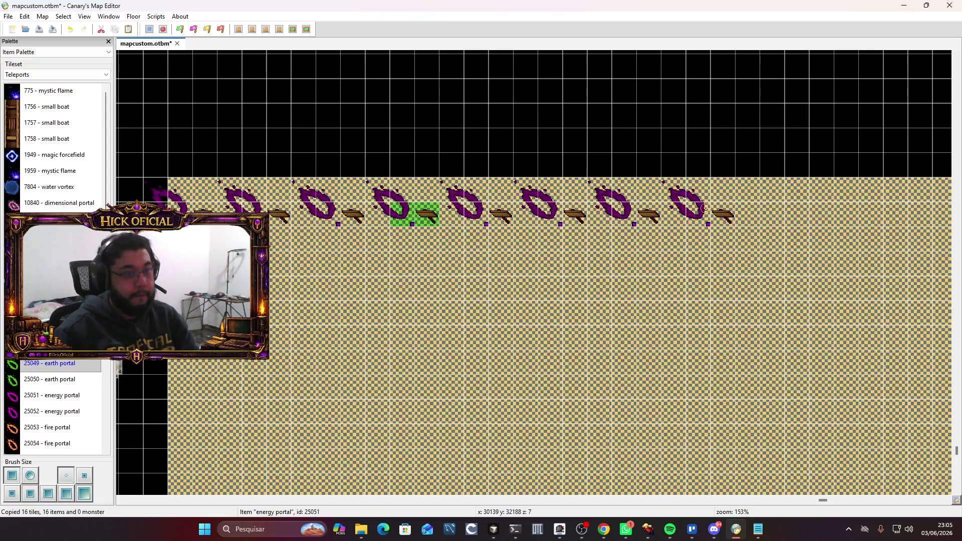
- Paste two more copies of the portal-and-sign row, placing one further right along the top edge
{"action": "scroll", "coordinate": [704, 207], "scroll_direction": "down", "scroll_amount": 3}
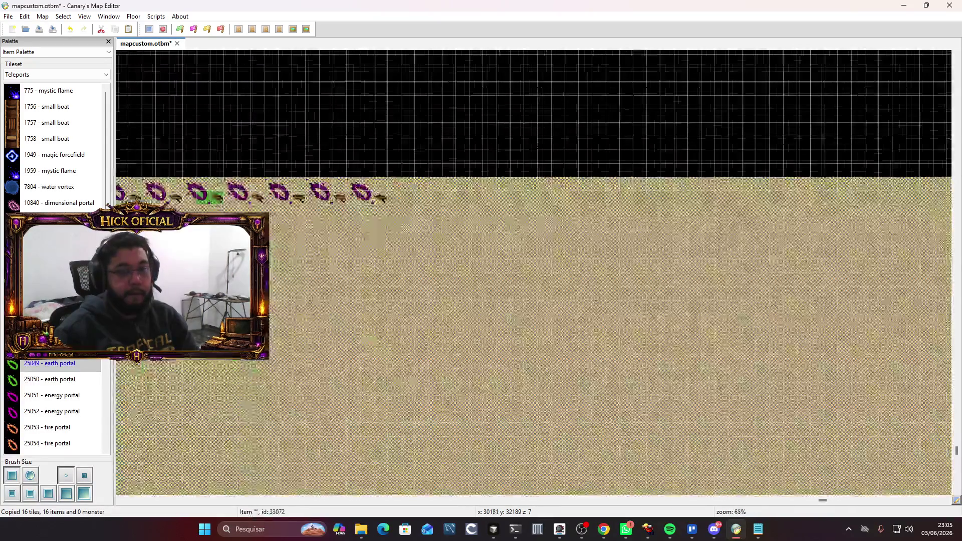
{"action": "key", "text": "ctrl+v"}
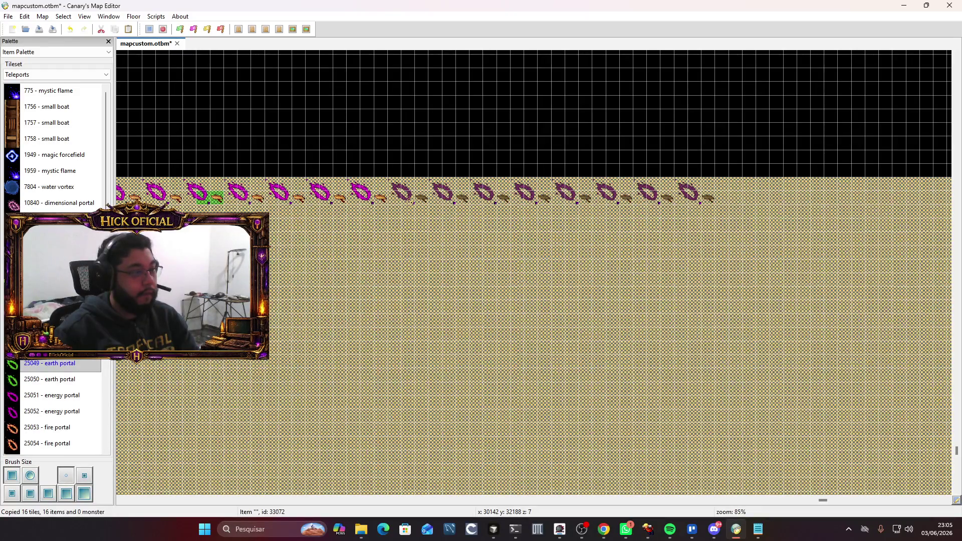
{"action": "left_click", "coordinate": [409, 196]}
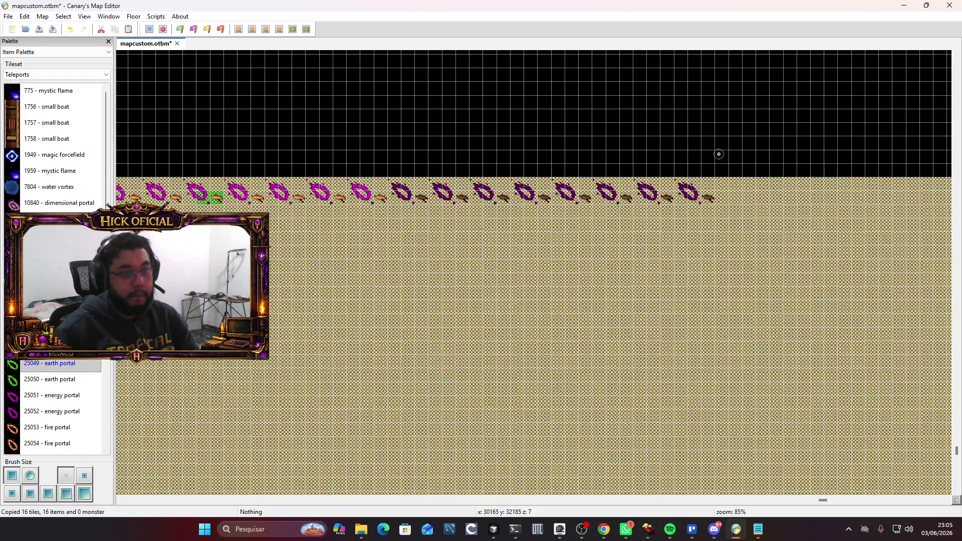
{"action": "key", "text": "ctrl+v"}
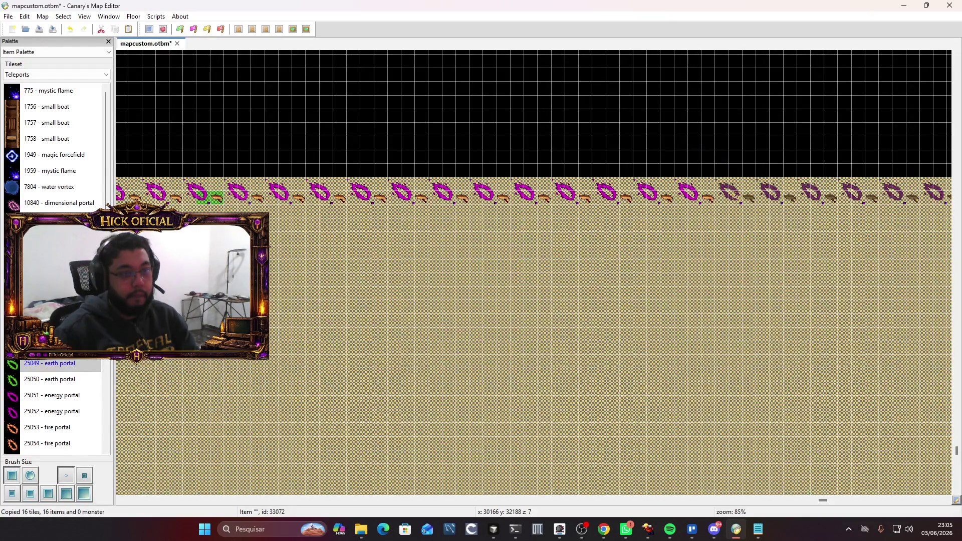
{"action": "scroll", "coordinate": [731, 170], "scroll_direction": "down", "scroll_amount": 5}
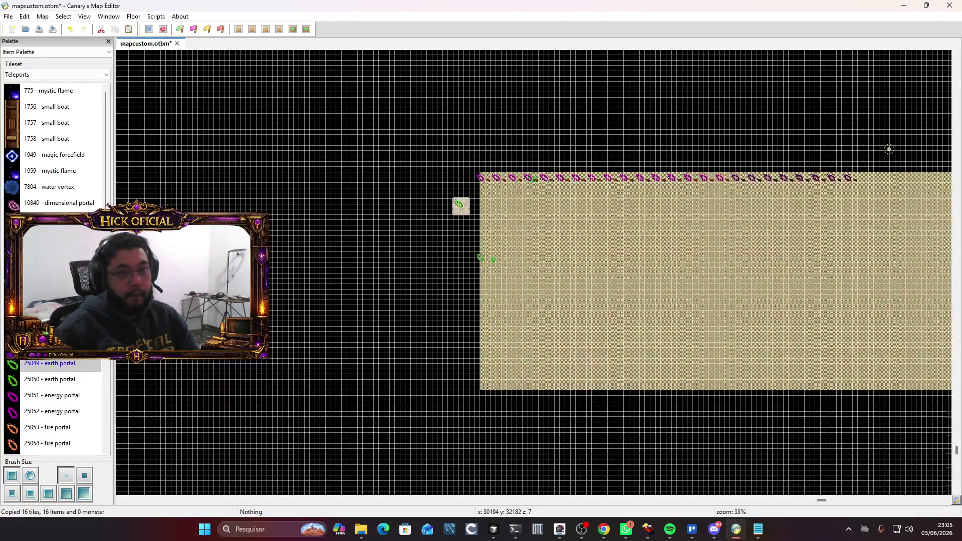
{"action": "scroll", "coordinate": [888, 149], "scroll_direction": "down", "scroll_amount": 1}
{"action": "scroll", "coordinate": [930, 168], "scroll_direction": "up", "scroll_amount": 5}
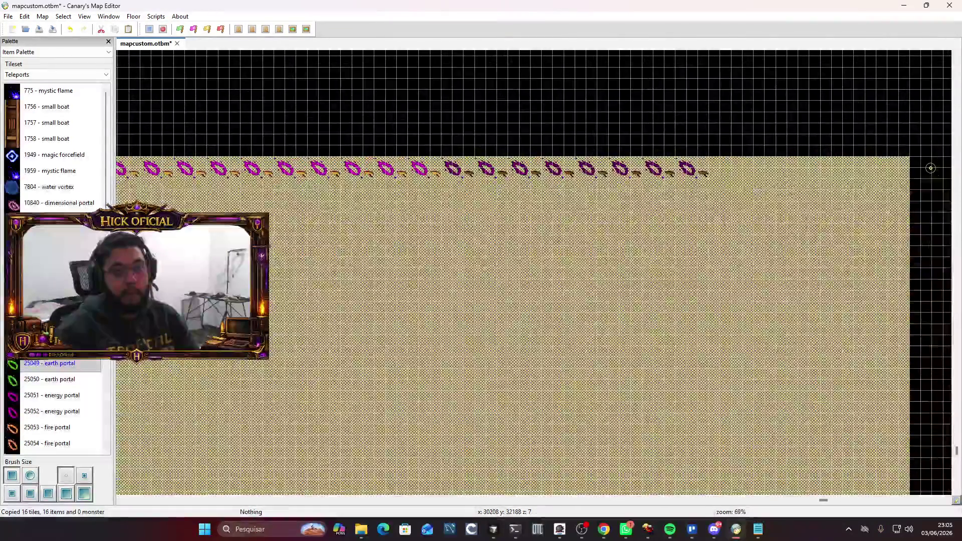
{"action": "scroll", "coordinate": [930, 167], "scroll_direction": "up", "scroll_amount": 1}
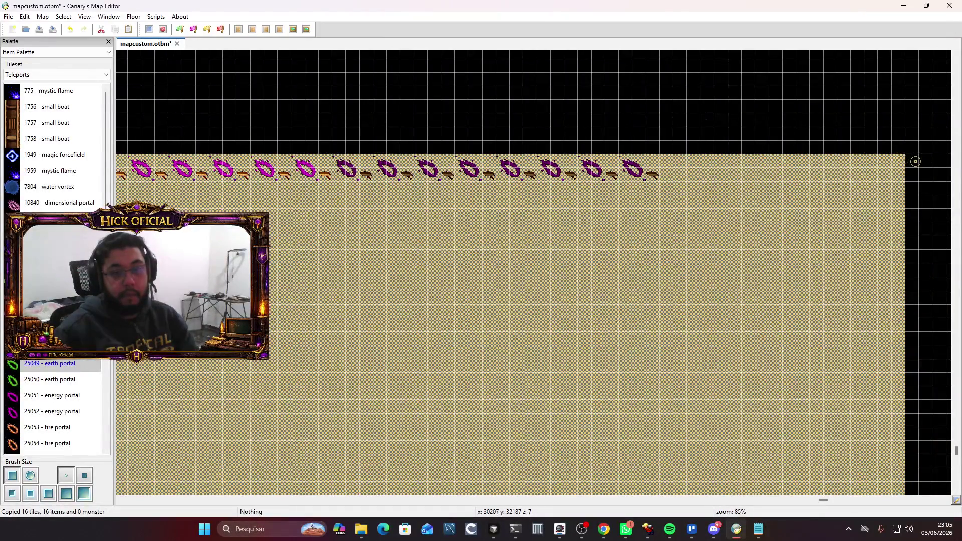
{"action": "scroll", "coordinate": [915, 161], "scroll_direction": "up", "scroll_amount": 3}
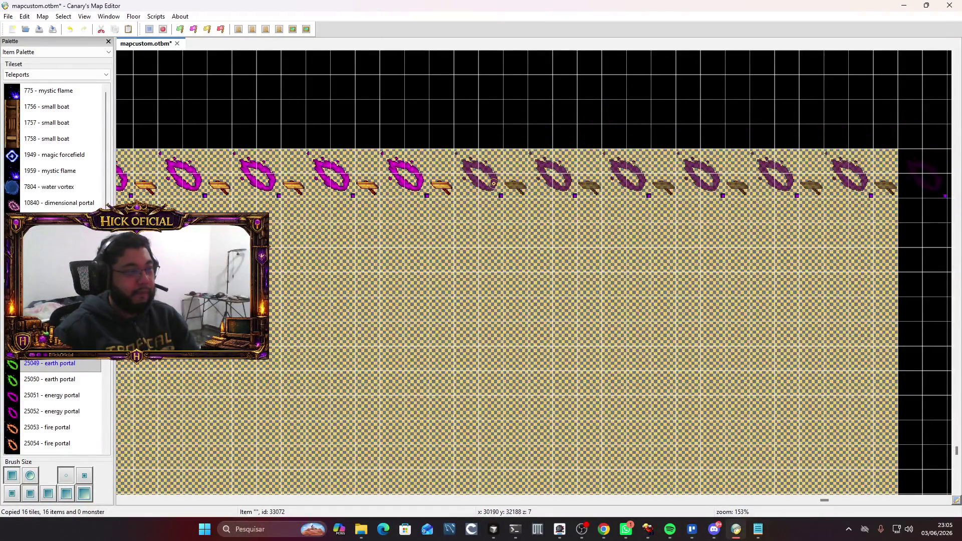
{"action": "scroll", "coordinate": [493, 183], "scroll_direction": "down", "scroll_amount": 3}
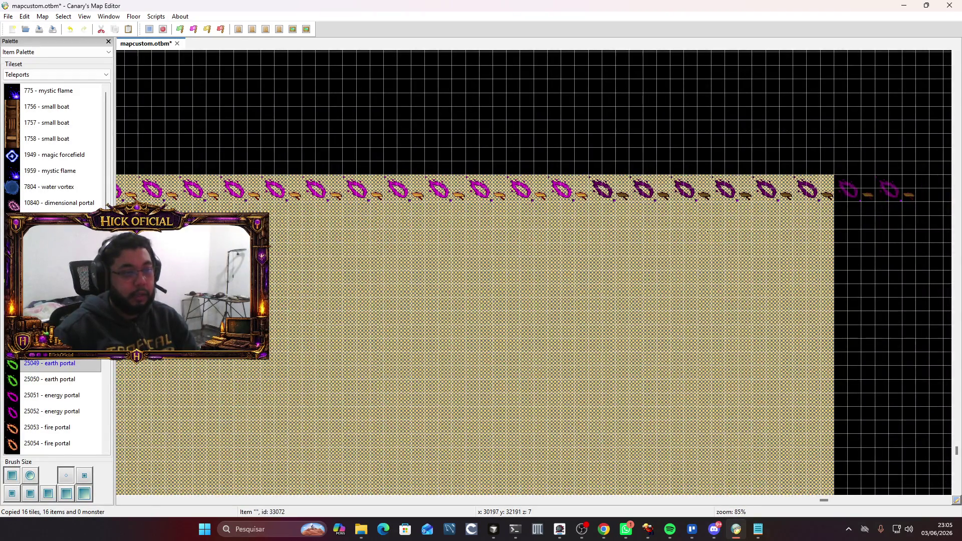
- Pick the plain ground tile (Select RAW) and paint a rectangular area of the platform
{"action": "right_click", "coordinate": [707, 232]}
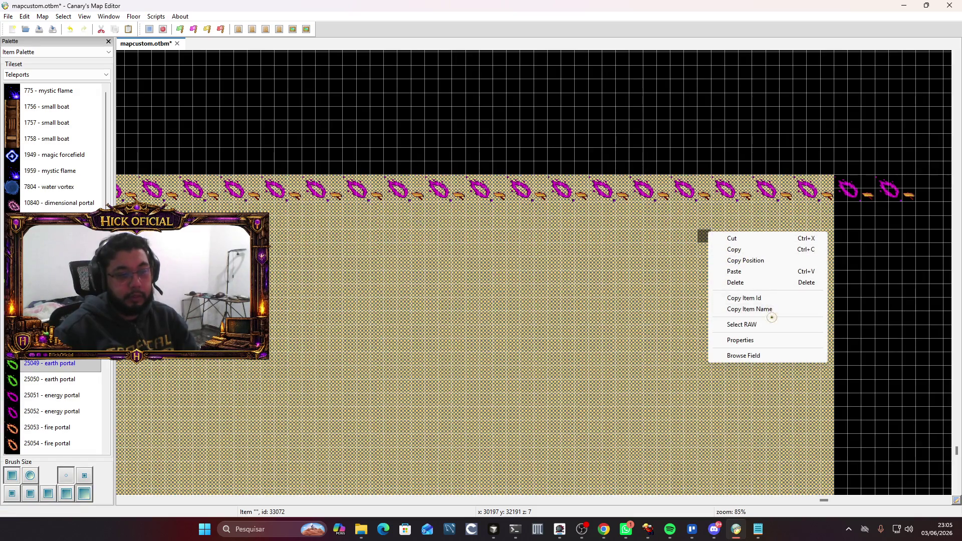
{"action": "left_click", "coordinate": [771, 324]}
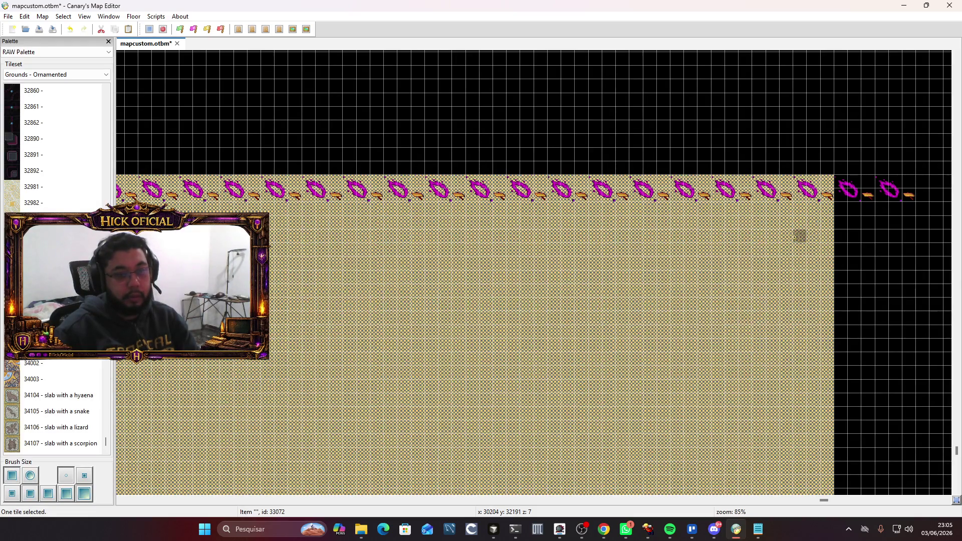
{"action": "mouse_move", "coordinate": [800, 181]}
{"action": "left_mouse_down"}
{"action": "mouse_move", "coordinate": [916, 270]}
{"action": "mouse_move", "coordinate": [923, 503]}
{"action": "left_mouse_up"}
{"action": "scroll", "coordinate": [921, 501], "scroll_direction": "down", "scroll_amount": 5}
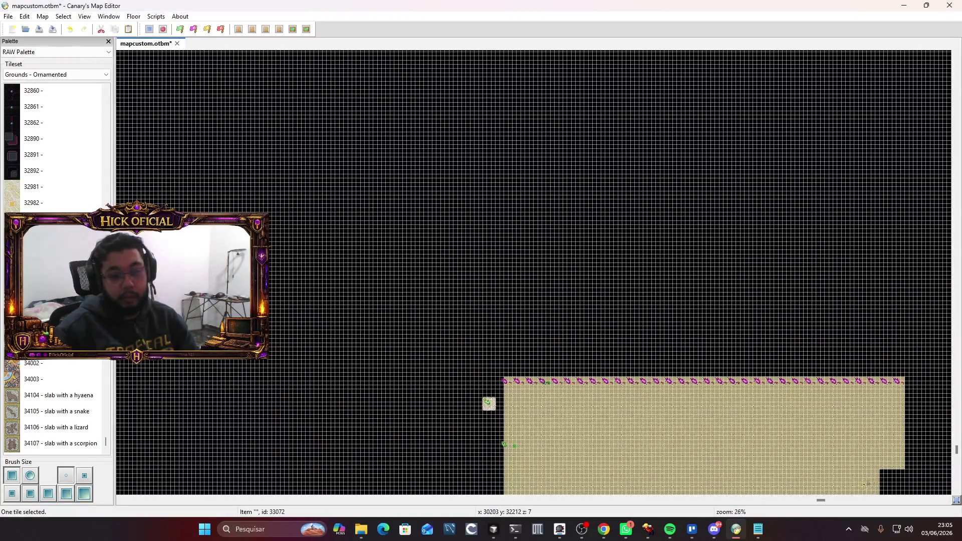
{"action": "scroll", "coordinate": [807, 448], "scroll_direction": "up", "scroll_amount": 1, "text": "ctrl"}
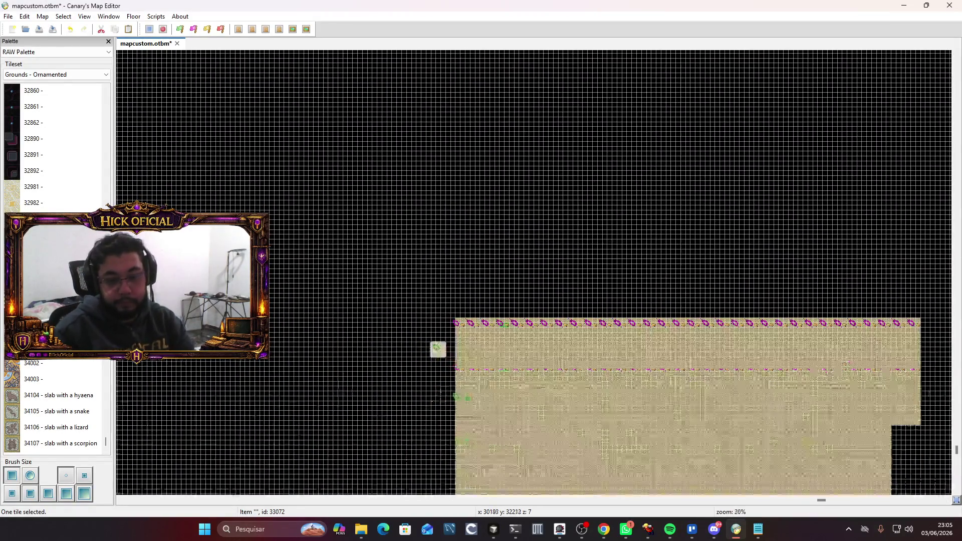
{"action": "scroll", "coordinate": [838, 437], "scroll_direction": "down", "scroll_amount": 3}
{"action": "scroll", "coordinate": [836, 401], "scroll_direction": "down", "scroll_amount": 3}
- Fill the empty notch in the platform with ground
{"action": "scroll", "coordinate": [823, 328], "scroll_direction": "right", "scroll_amount": 3}
{"action": "scroll", "coordinate": [823, 328], "scroll_direction": "up", "scroll_amount": 3}
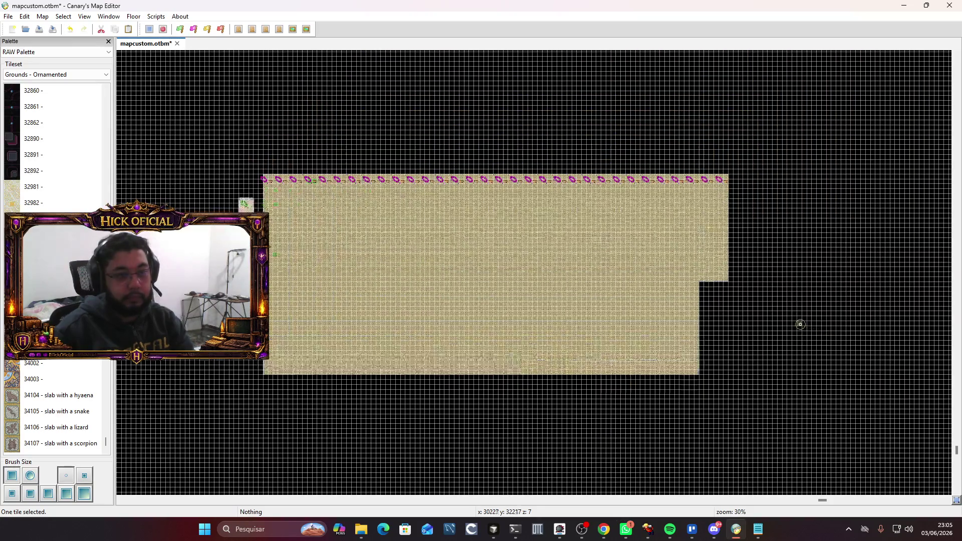
{"action": "scroll", "coordinate": [736, 385], "scroll_direction": "up", "scroll_amount": 1, "text": "ctrl"}
{"action": "scroll", "coordinate": [736, 384], "scroll_direction": "up", "scroll_amount": 2, "text": "ctrl"}
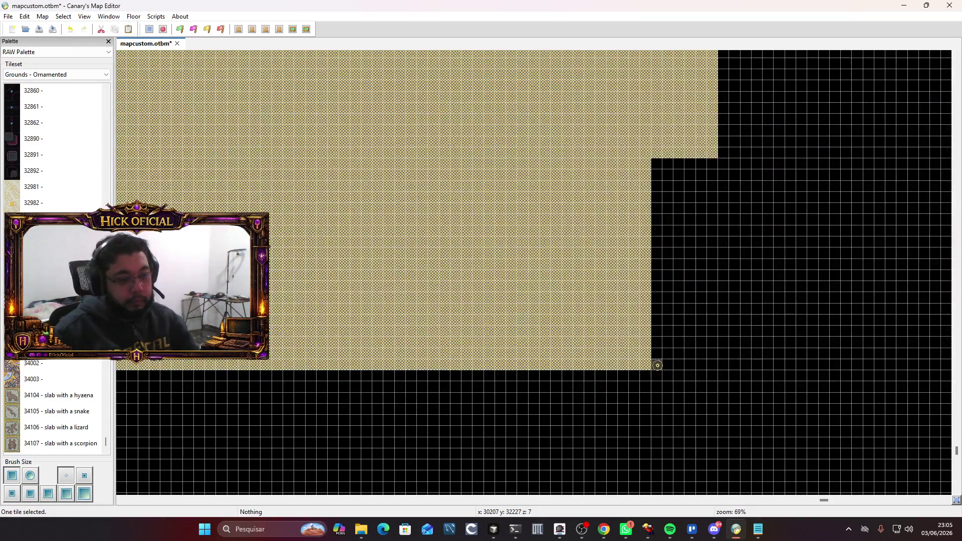
{"action": "mouse_move", "coordinate": [654, 365]}
{"action": "left_mouse_down"}
{"action": "mouse_move", "coordinate": [712, 198]}
{"action": "mouse_move", "coordinate": [711, 163]}
{"action": "left_mouse_up"}
{"action": "scroll", "coordinate": [712, 163], "scroll_direction": "down", "scroll_amount": 4, "text": "ctrl"}
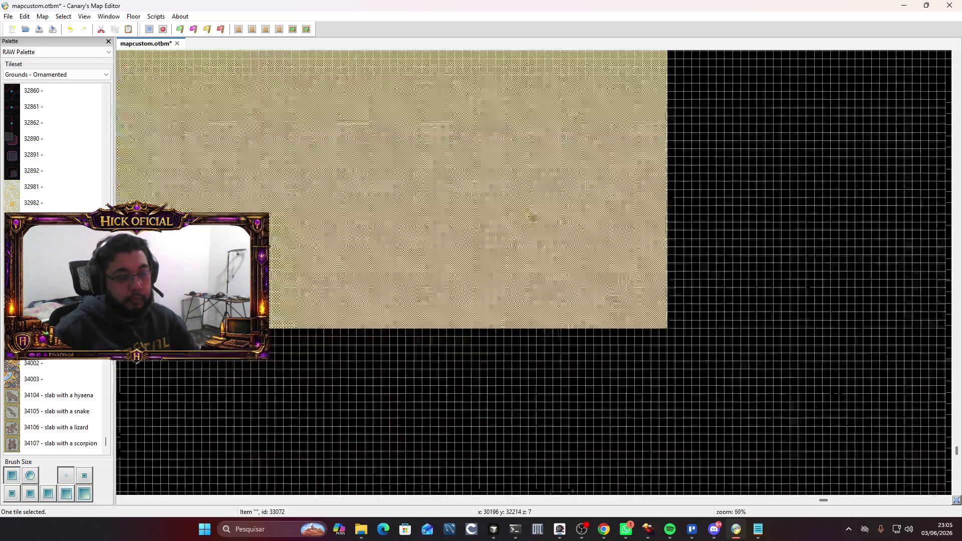
{"action": "scroll", "coordinate": [401, 108], "scroll_direction": "up", "scroll_amount": 4, "text": "ctrl"}
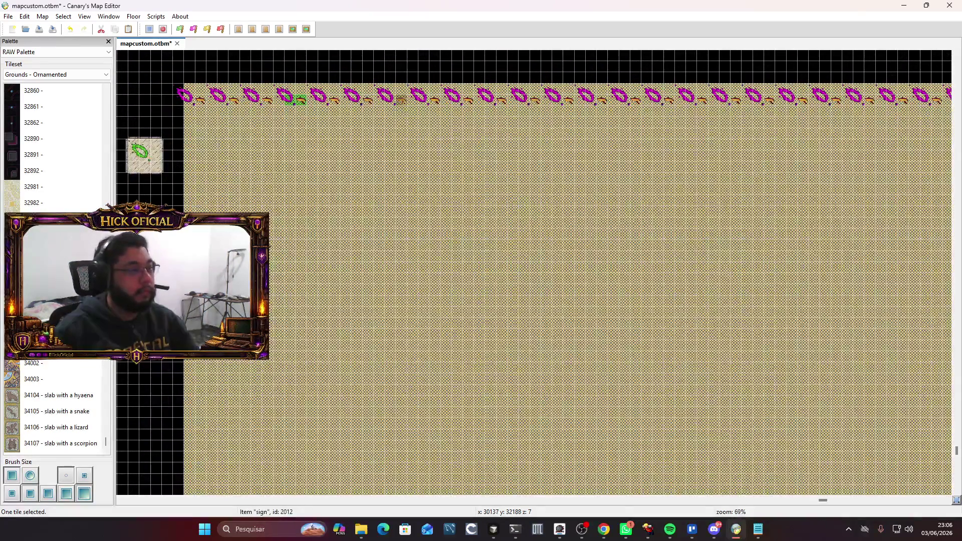
{"action": "right_click", "coordinate": [413, 71]}
{"action": "left_click", "coordinate": [148, 175]}
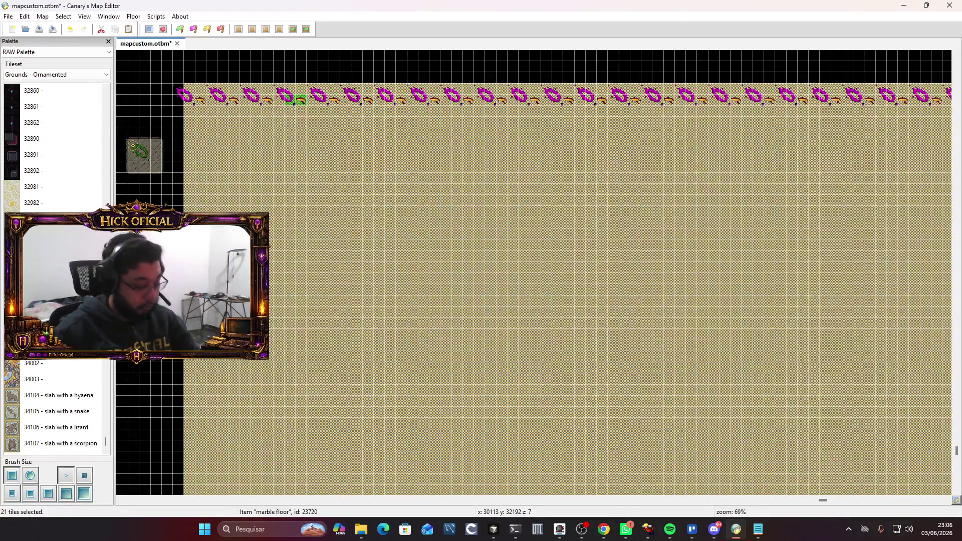
{"action": "key", "text": "ctrl+c"}
{"action": "left_click", "coordinate": [267, 189]}
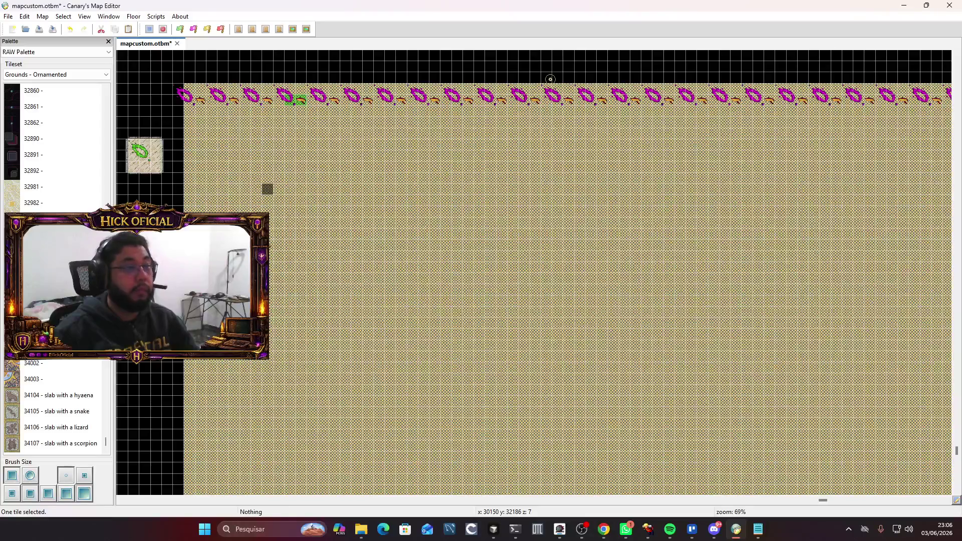
{"action": "double_click", "coordinate": [518, 95]}
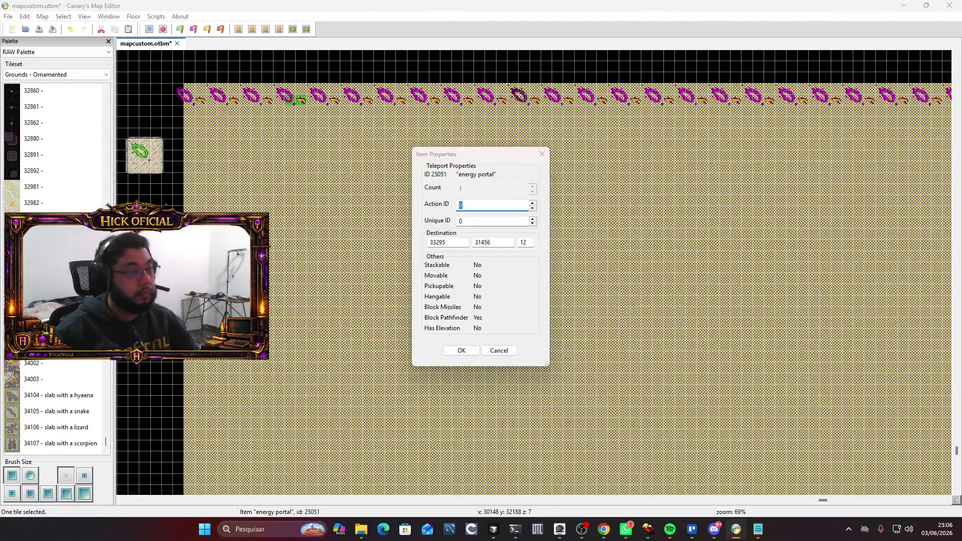
{"action": "left_click", "coordinate": [496, 371]}
{"action": "double_click", "coordinate": [534, 100]}
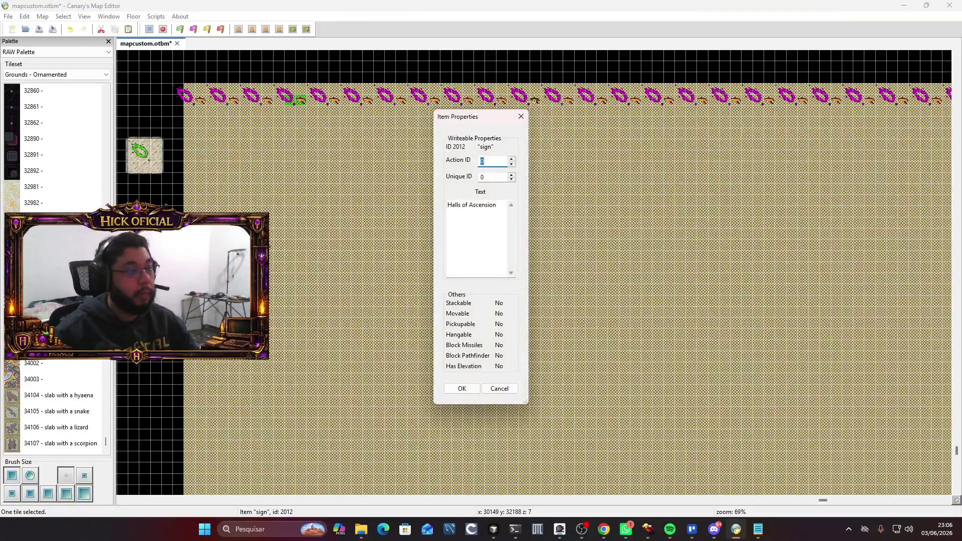
{"action": "key", "text": "Escape"}
{"action": "double_click", "coordinate": [601, 99]}
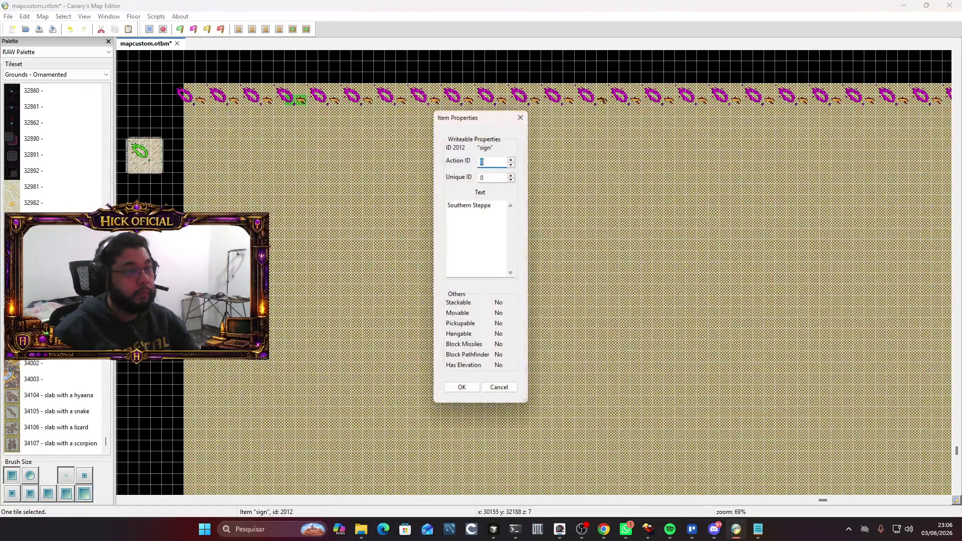
{"action": "key", "text": "Escape"}
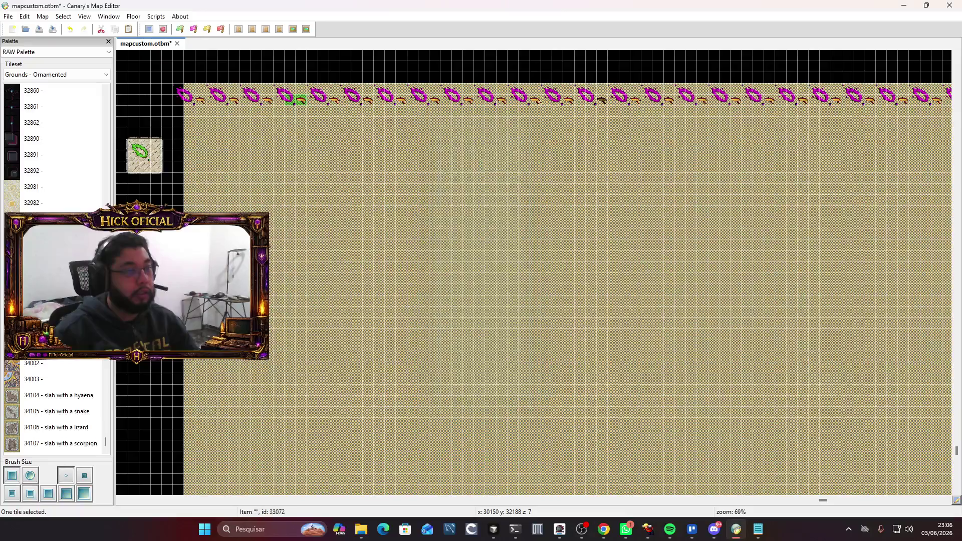
{"action": "double_click", "coordinate": [435, 100]}
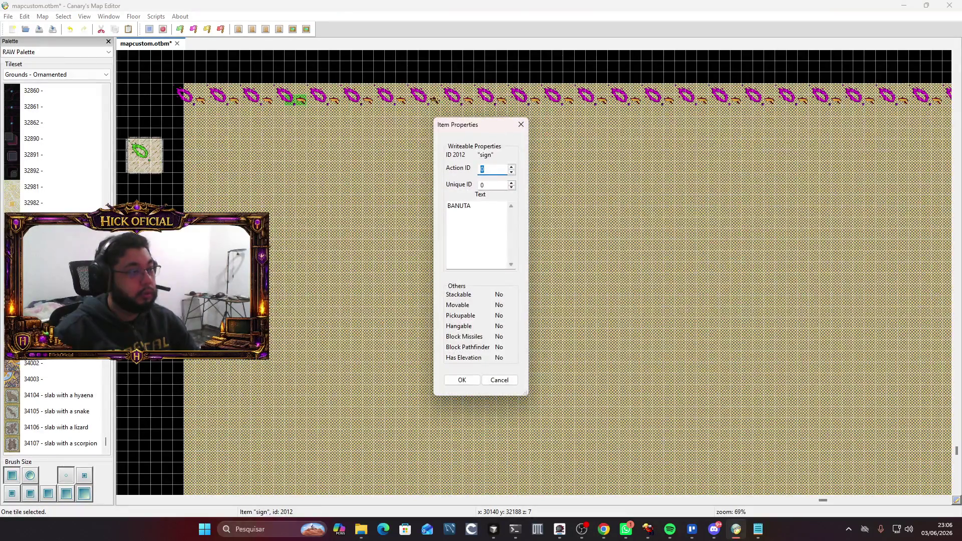
{"action": "key", "text": "Escape"}
{"action": "double_click", "coordinate": [402, 100]}
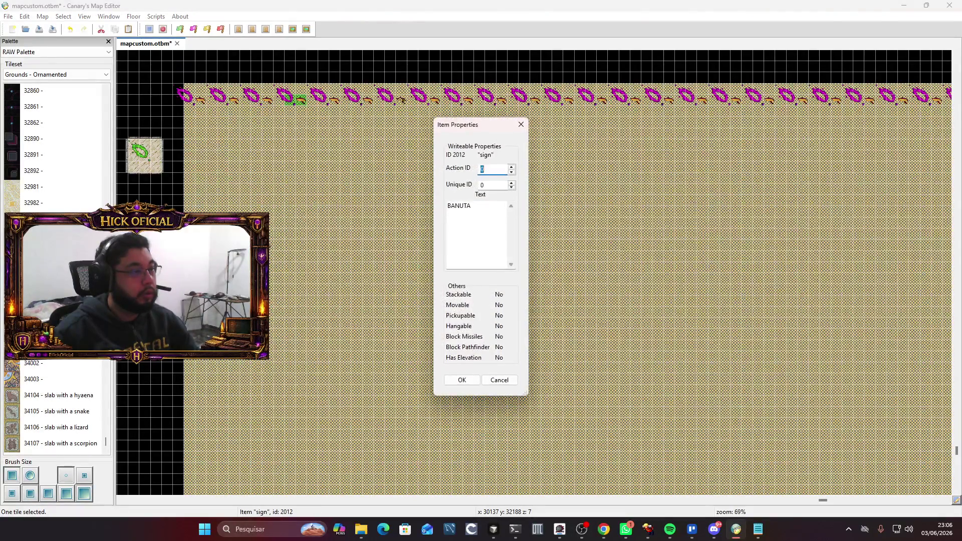
{"action": "key", "text": "Escape"}
{"action": "double_click", "coordinate": [369, 100]}
{"action": "key", "text": "Escape"}
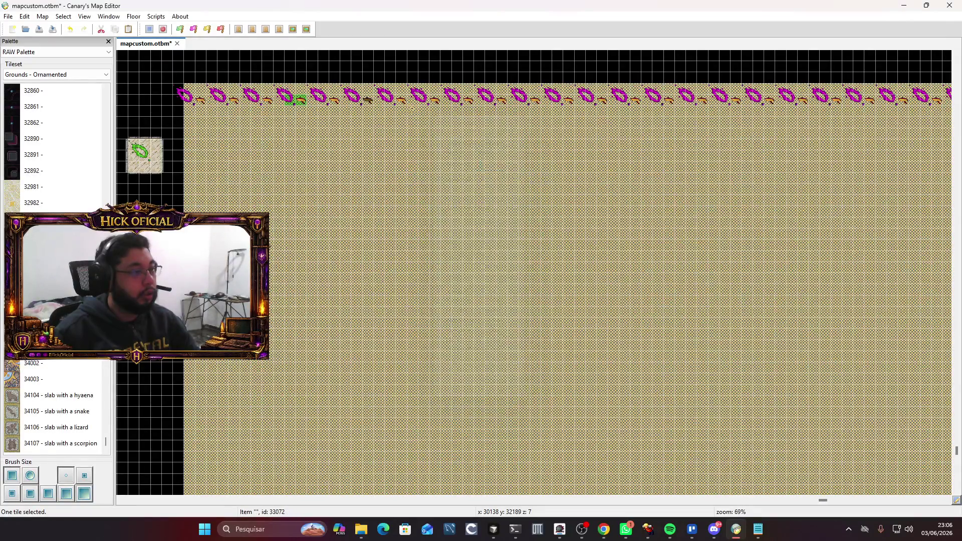
- Use Ctrl+G to jump to X 33837, Y 31525 on floor 9
{"action": "key", "text": "ctrl+g"}
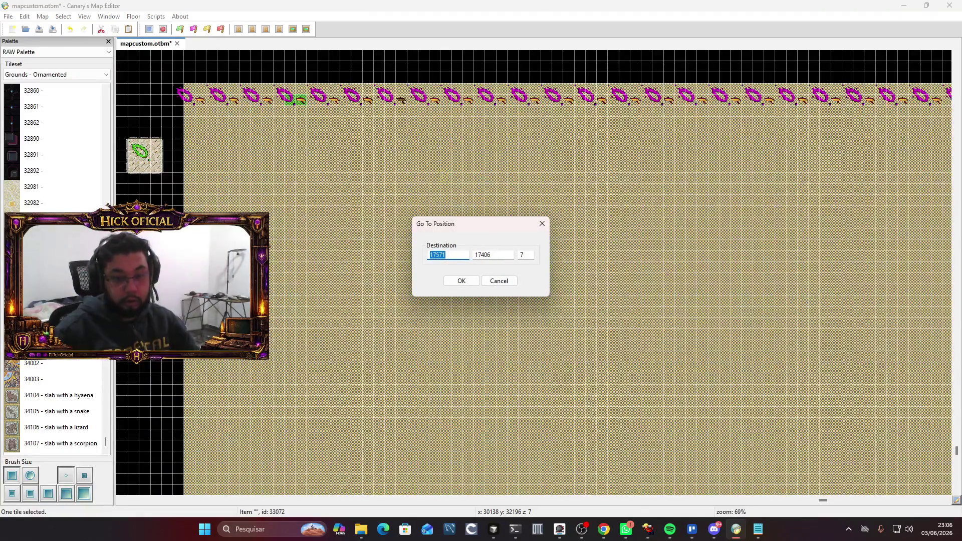
{"action": "type", "text": "33837"}
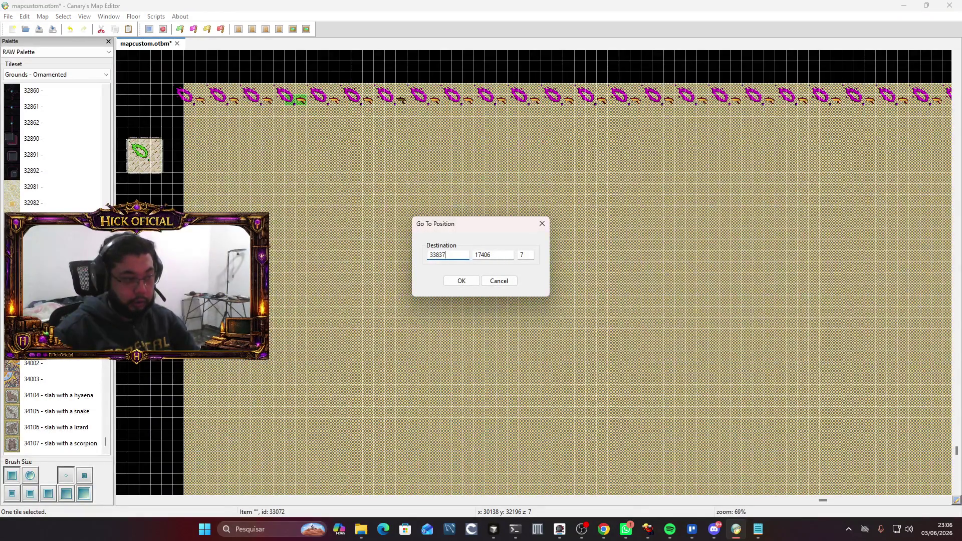
{"action": "key", "text": "Tab"}
{"action": "type", "text": "3152"}
{"action": "type", "text": "5"}
{"action": "key", "text": "Tab"}
{"action": "type", "text": "9"}
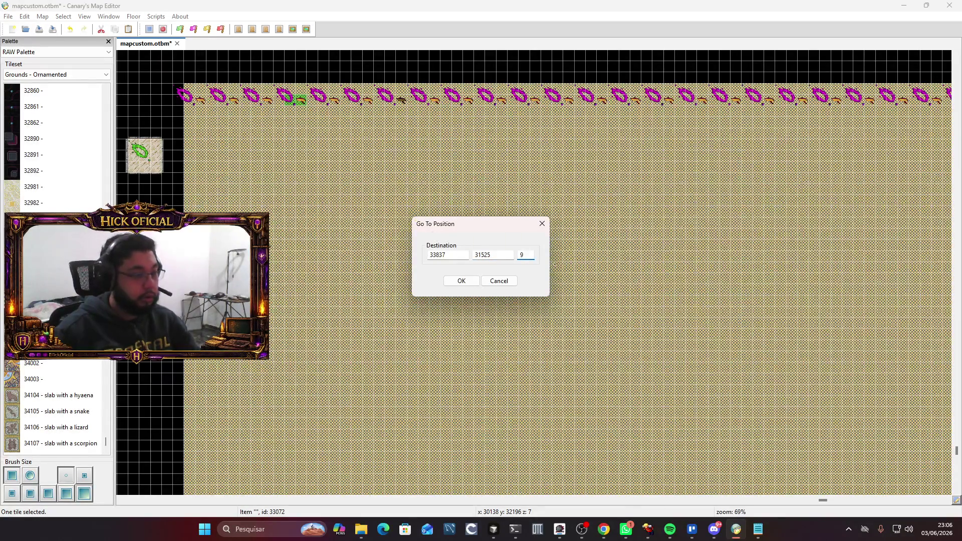
{"action": "left_click", "coordinate": [471, 281]}
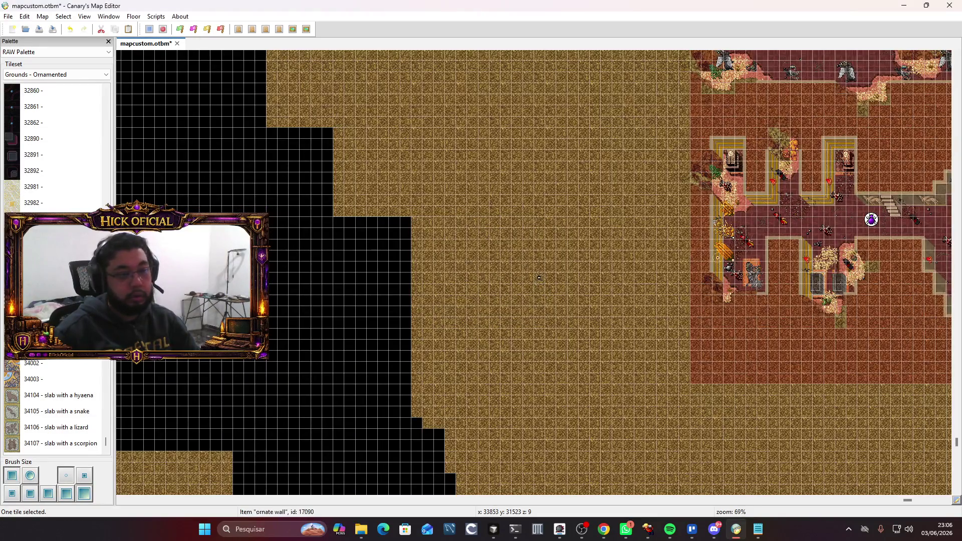
- Pan east and south across the floor 9 city toward the large temple area
{"action": "scroll", "coordinate": [676, 247], "scroll_direction": "down", "scroll_amount": 3}
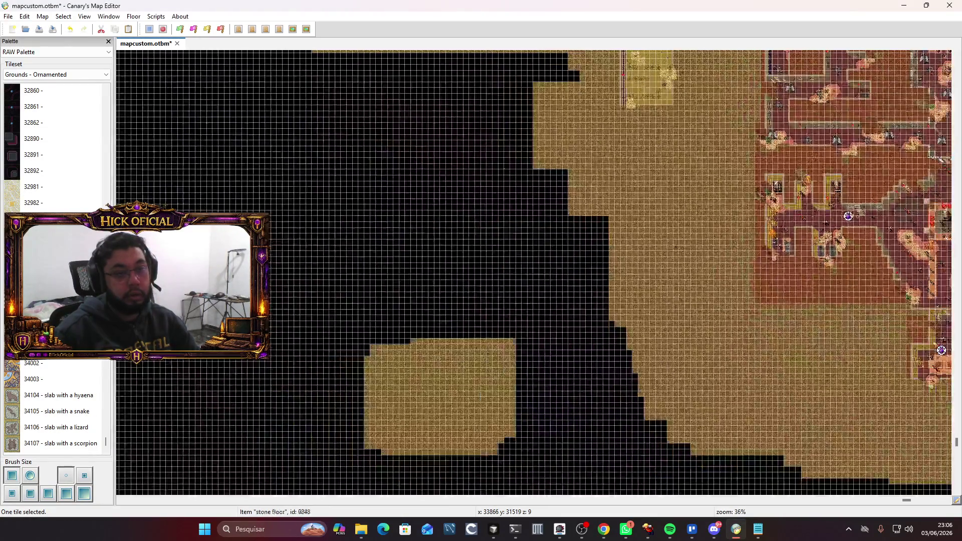
{"action": "scroll", "coordinate": [508, 276], "scroll_direction": "up", "scroll_amount": 3}
{"action": "key", "text": "Right"}
{"action": "key", "text": "Right"}
{"action": "key", "text": "Right"}
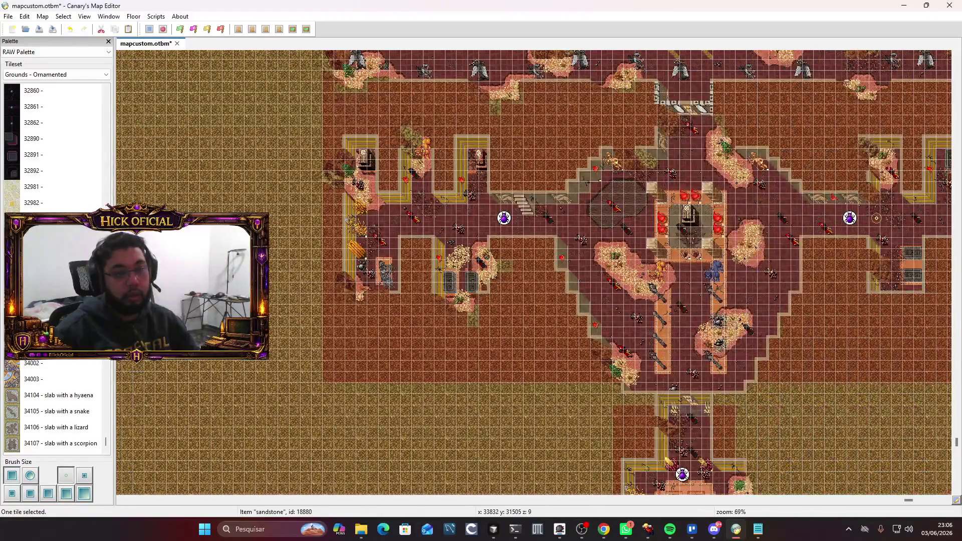
{"action": "scroll", "coordinate": [545, 206], "scroll_direction": "up", "scroll_amount": 4}
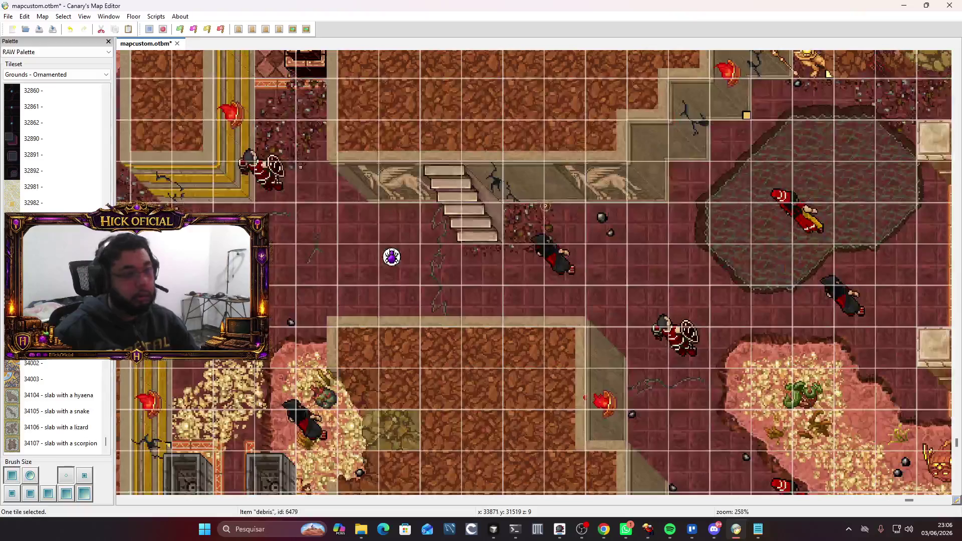
{"action": "scroll", "coordinate": [544, 206], "scroll_direction": "down", "scroll_amount": 5}
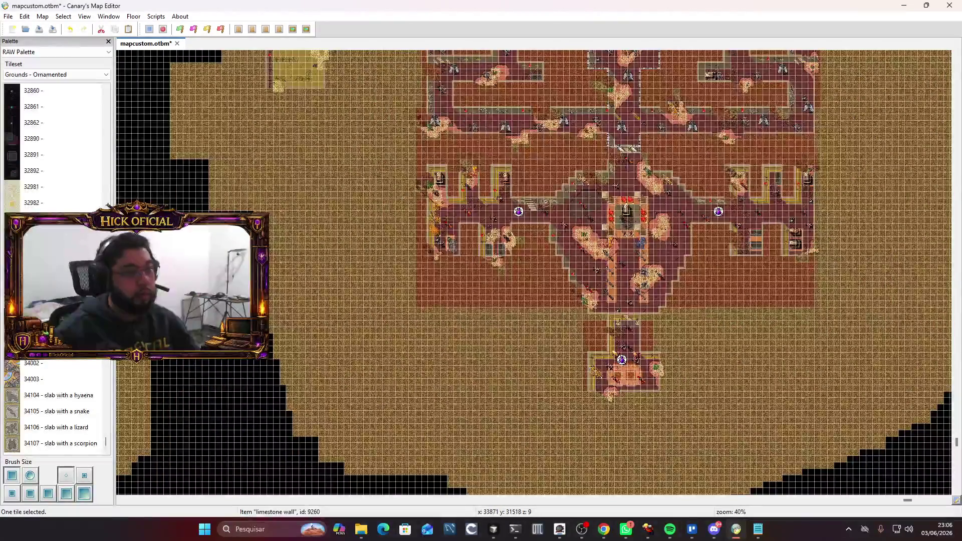
{"action": "scroll", "coordinate": [562, 170], "scroll_direction": "down", "scroll_amount": 3}
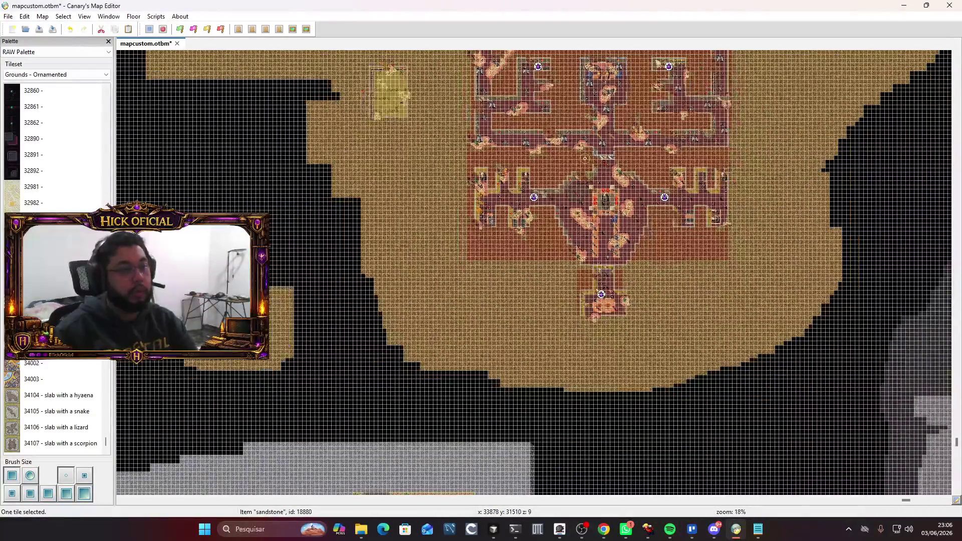
{"action": "scroll", "coordinate": [534, 272], "scroll_direction": "down", "scroll_amount": 1}
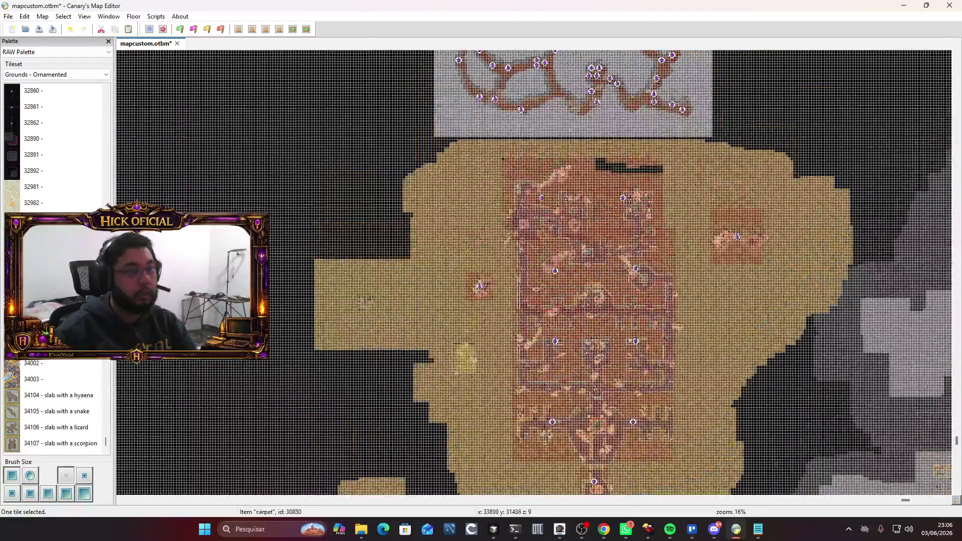
{"action": "key", "text": "Down"}
- Zoom in and pan north until the demon-face carpet room fills the view at 258%
{"action": "scroll", "coordinate": [599, 405], "scroll_direction": "up", "scroll_amount": 5}
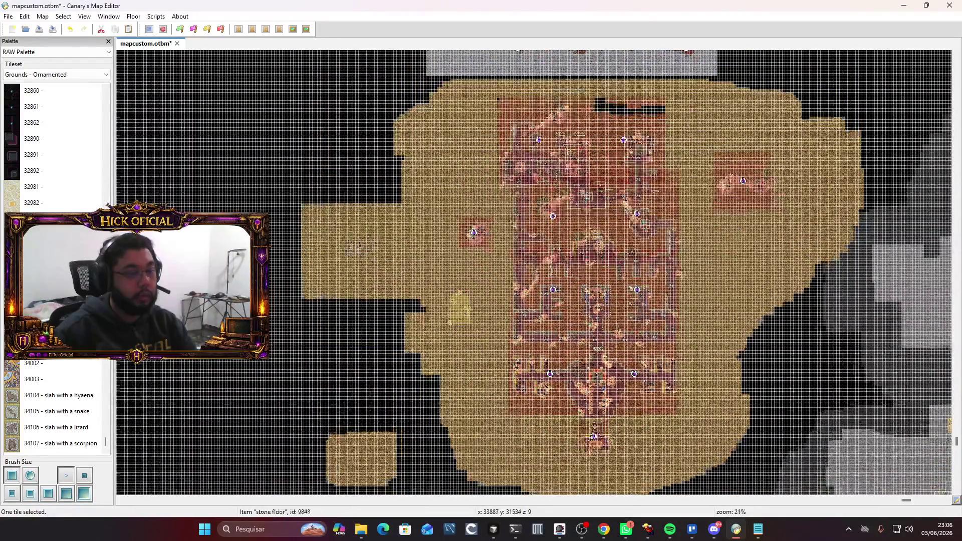
{"action": "scroll", "coordinate": [602, 433], "scroll_direction": "up", "scroll_amount": 2}
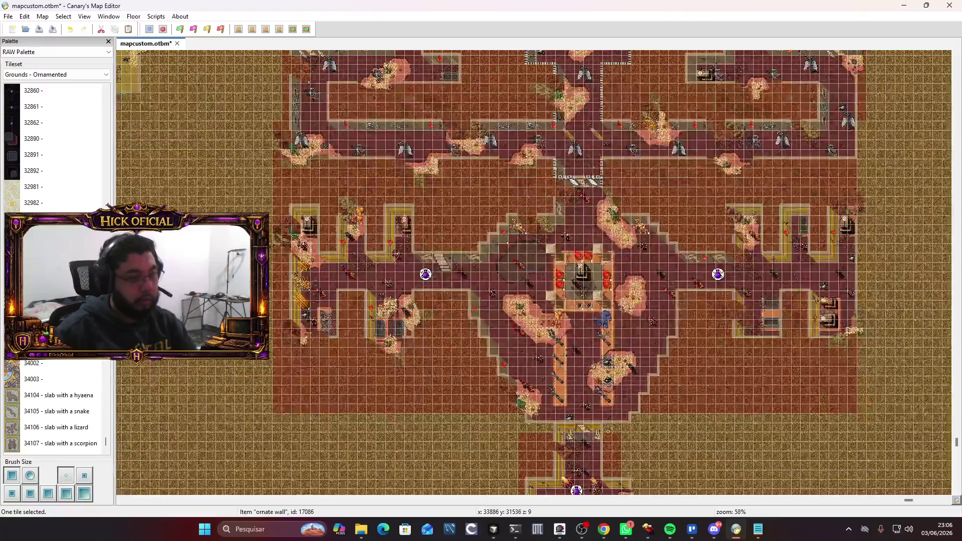
{"action": "scroll", "coordinate": [607, 433], "scroll_direction": "up", "scroll_amount": 1}
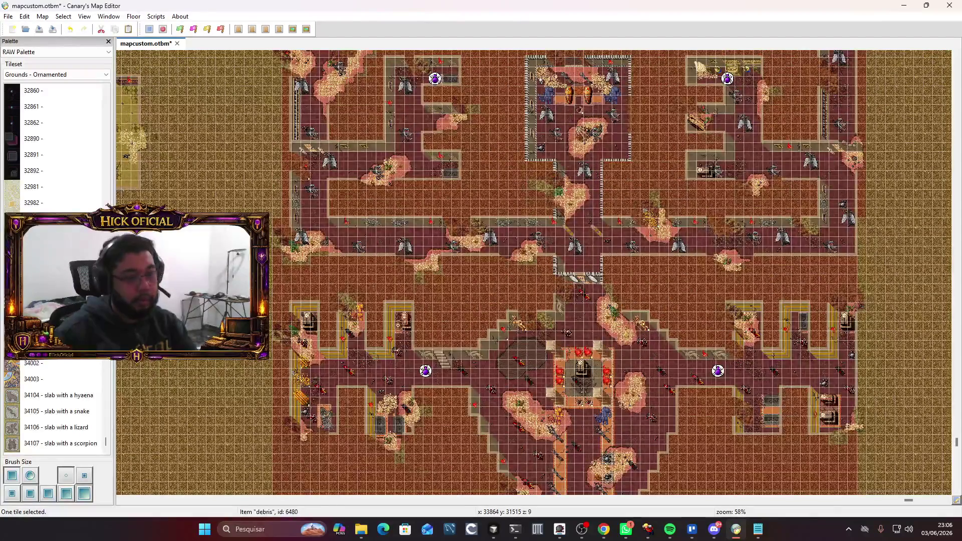
{"action": "key", "text": "Up"}
{"action": "key", "text": "Up"}
{"action": "key", "text": "Up"}
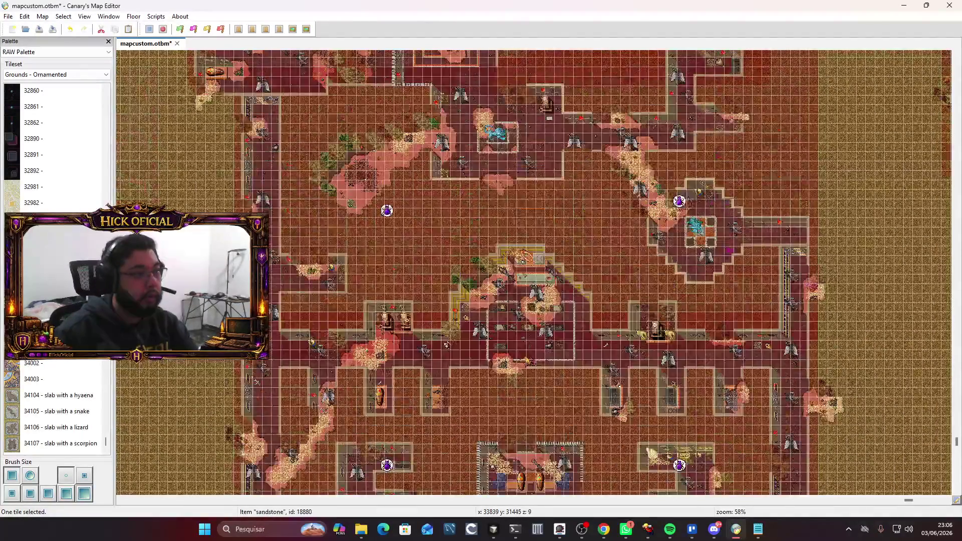
{"action": "key", "text": "Up"}
{"action": "key", "text": "Up"}
{"action": "key", "text": "Up"}
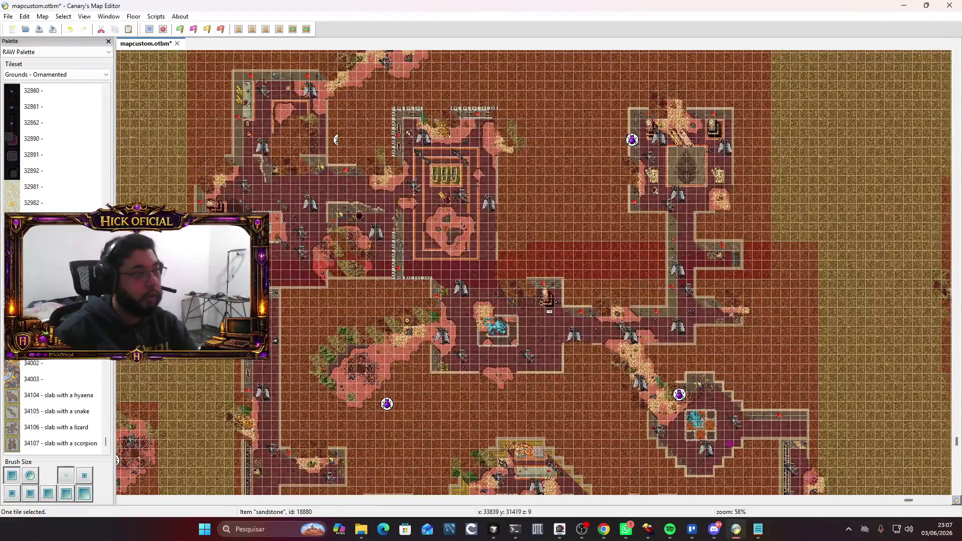
{"action": "key", "text": "Up"}
{"action": "key", "text": "Up"}
{"action": "scroll", "coordinate": [570, 298], "scroll_direction": "up", "scroll_amount": 8}
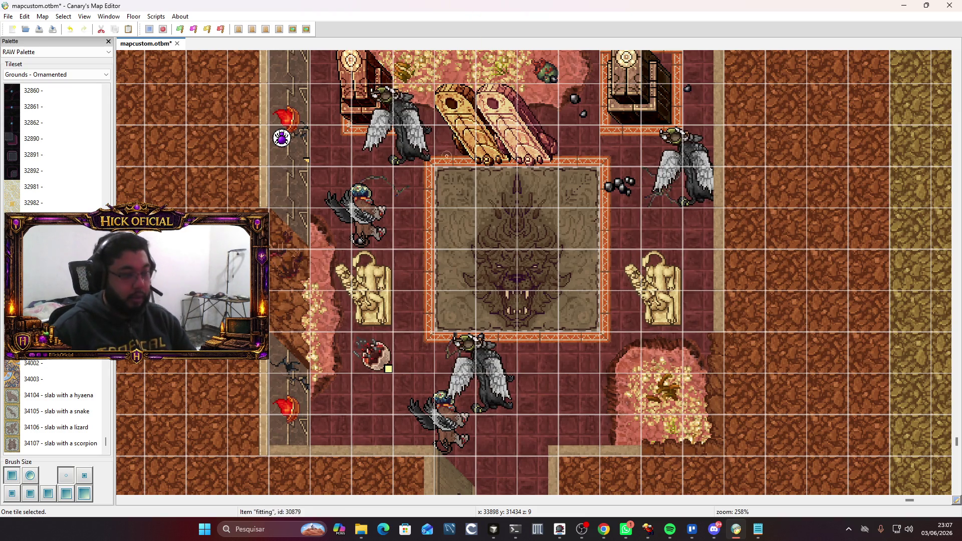
{"action": "key", "text": "ctrl+v"}
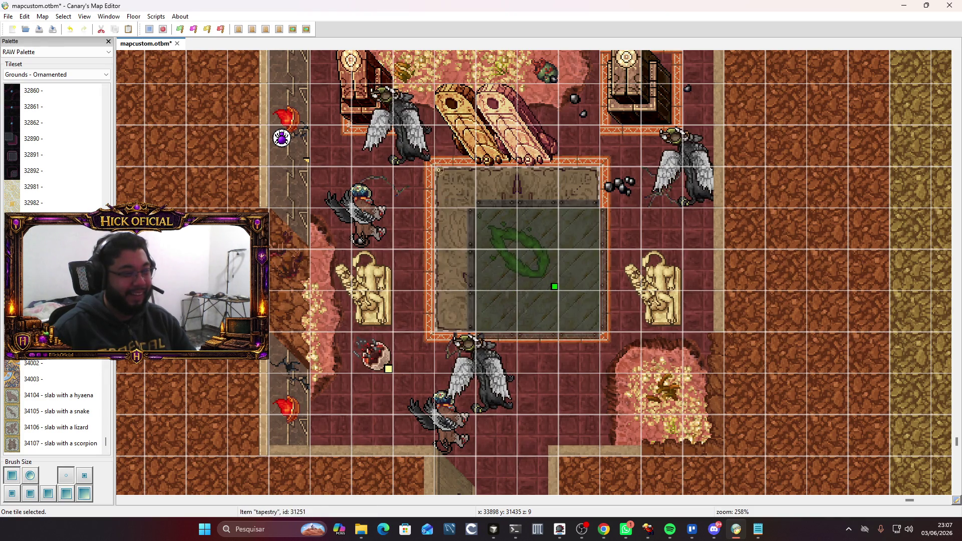
{"action": "right_click", "coordinate": [439, 170]}
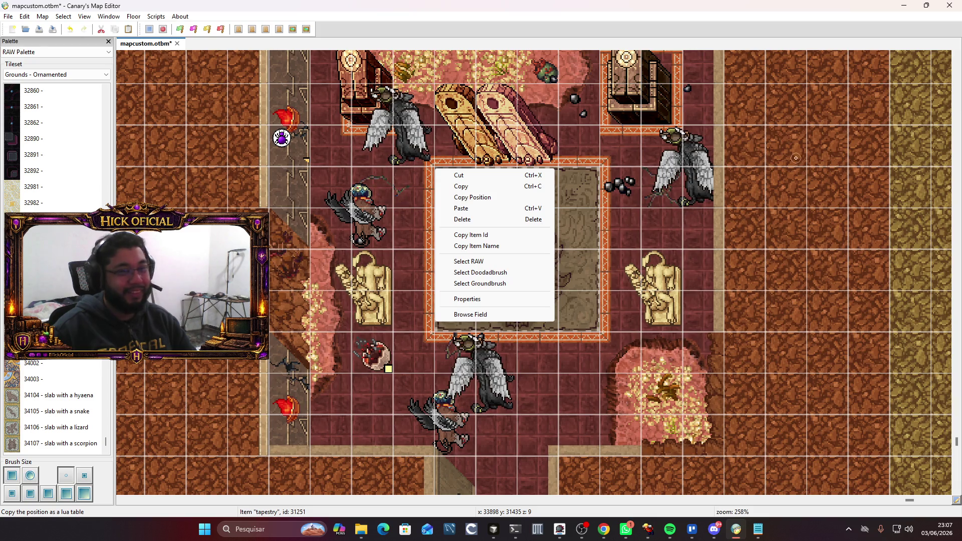
{"action": "key", "text": "Escape"}
{"action": "left_click", "coordinate": [656, 227]}
- Zoom out and back in to frame the southern tomb hall with its two sarcophagi at 69%
{"action": "scroll", "coordinate": [657, 228], "scroll_direction": "down", "scroll_amount": 5}
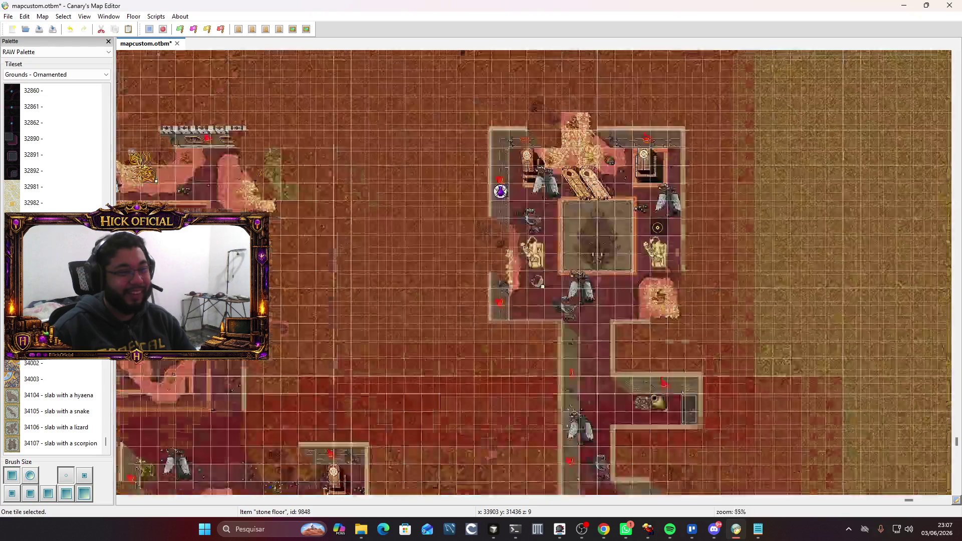
{"action": "scroll", "coordinate": [657, 227], "scroll_direction": "down", "scroll_amount": 3}
{"action": "scroll", "coordinate": [474, 278], "scroll_direction": "up", "scroll_amount": 6}
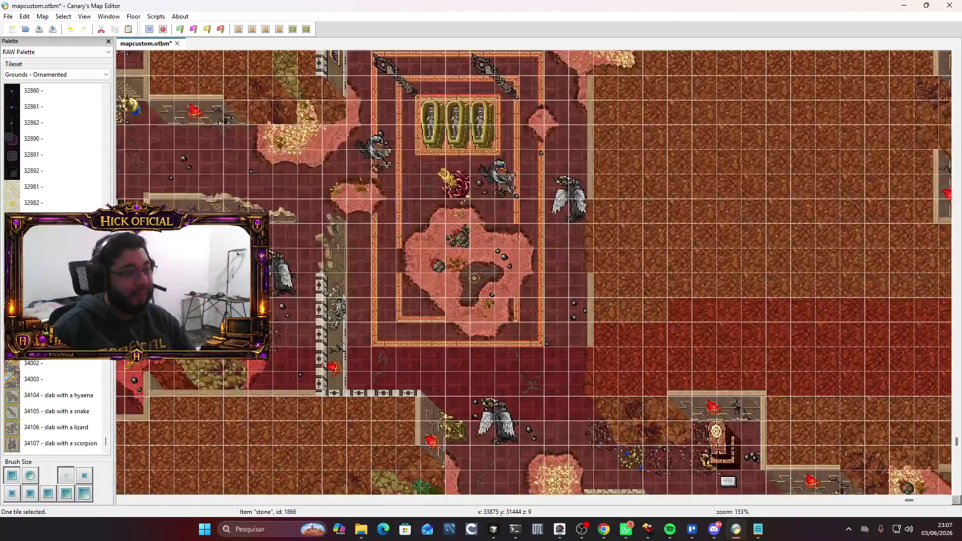
{"action": "scroll", "coordinate": [474, 278], "scroll_direction": "down", "scroll_amount": 6}
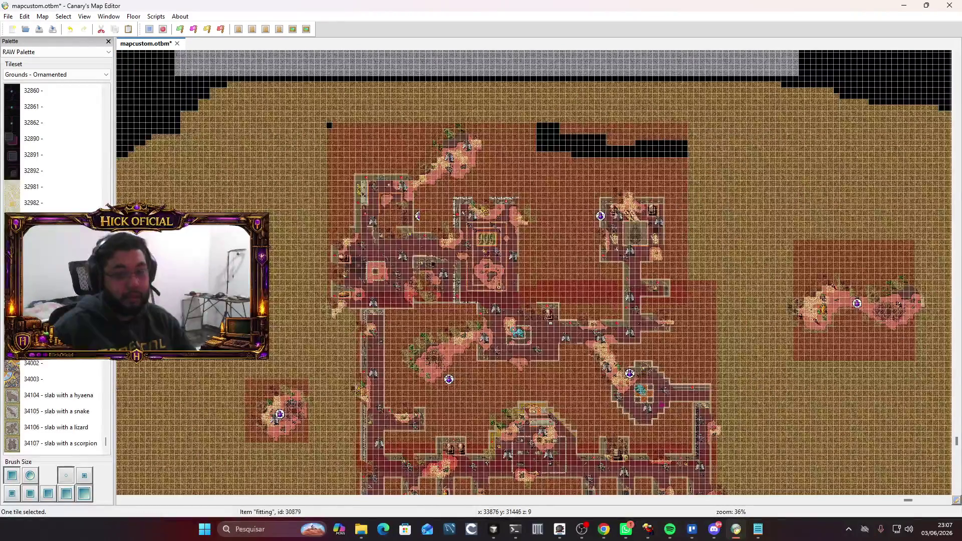
{"action": "scroll", "coordinate": [694, 399], "scroll_direction": "down", "scroll_amount": 2}
{"action": "scroll", "coordinate": [694, 398], "scroll_direction": "up", "scroll_amount": 3}
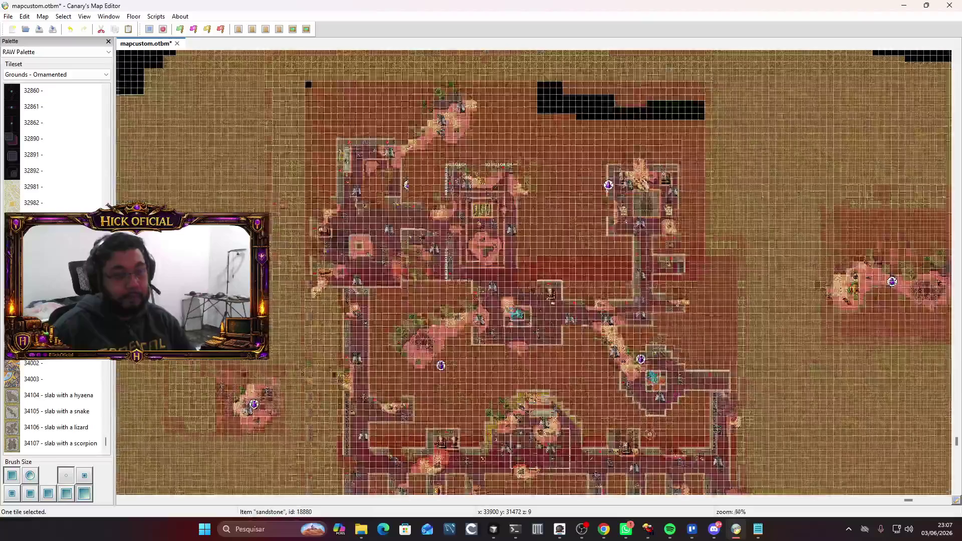
{"action": "scroll", "coordinate": [648, 431], "scroll_direction": "up", "scroll_amount": 2}
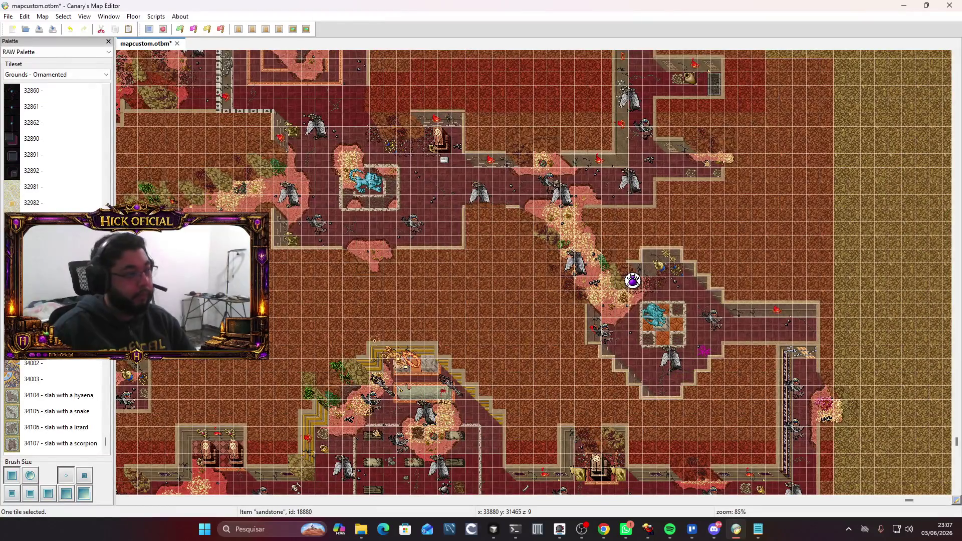
{"action": "scroll", "coordinate": [534, 273], "scroll_direction": "down", "scroll_amount": 2}
{"action": "scroll", "coordinate": [533, 273], "scroll_direction": "up", "scroll_amount": 3}
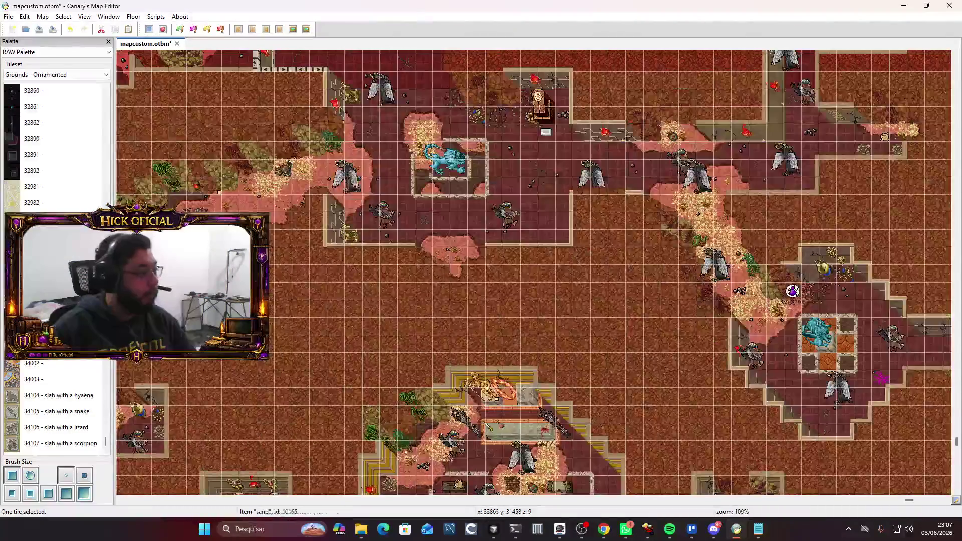
{"action": "scroll", "coordinate": [209, 240], "scroll_direction": "up", "scroll_amount": 3}
{"action": "scroll", "coordinate": [209, 241], "scroll_direction": "down", "scroll_amount": 5}
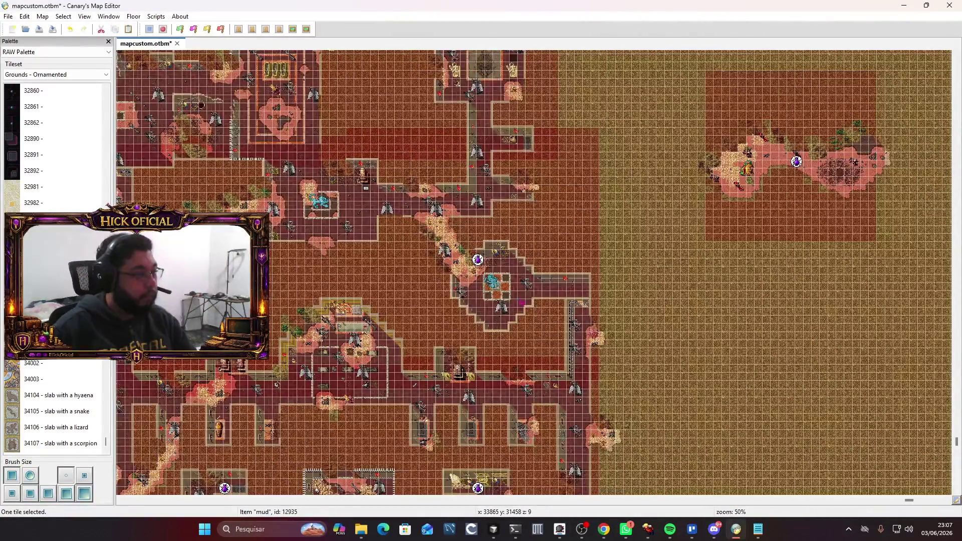
{"action": "scroll", "coordinate": [209, 240], "scroll_direction": "up", "scroll_amount": 5}
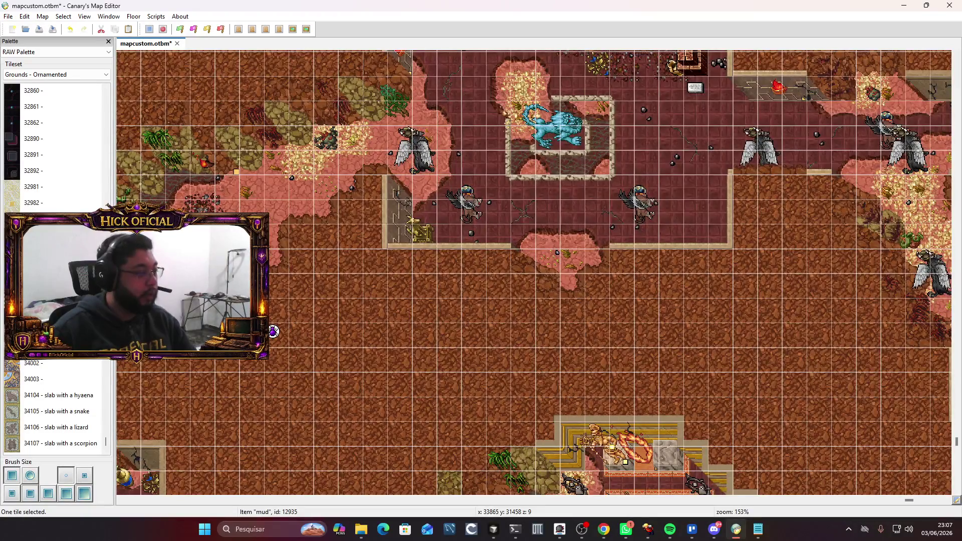
{"action": "scroll", "coordinate": [534, 272], "scroll_direction": "down", "scroll_amount": 5}
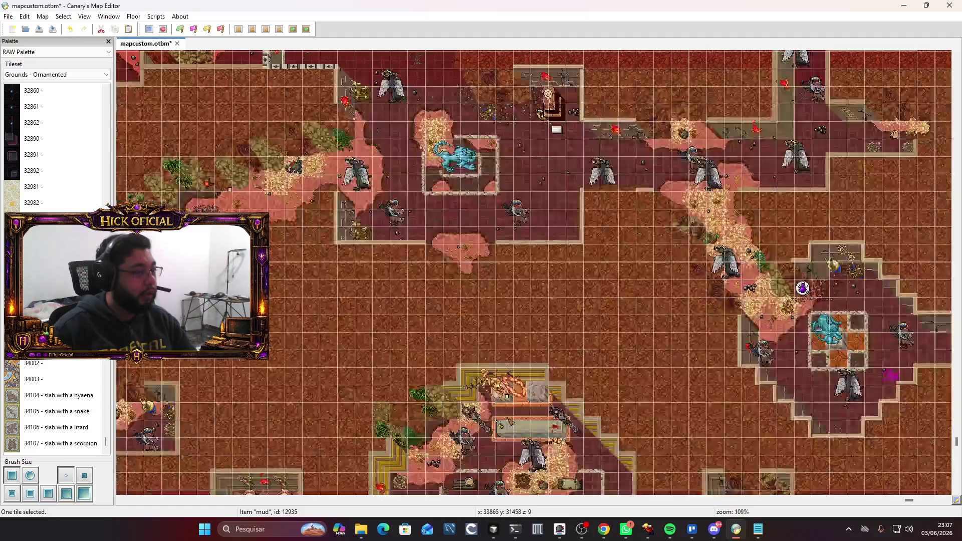
{"action": "scroll", "coordinate": [534, 273], "scroll_direction": "up", "scroll_amount": 4}
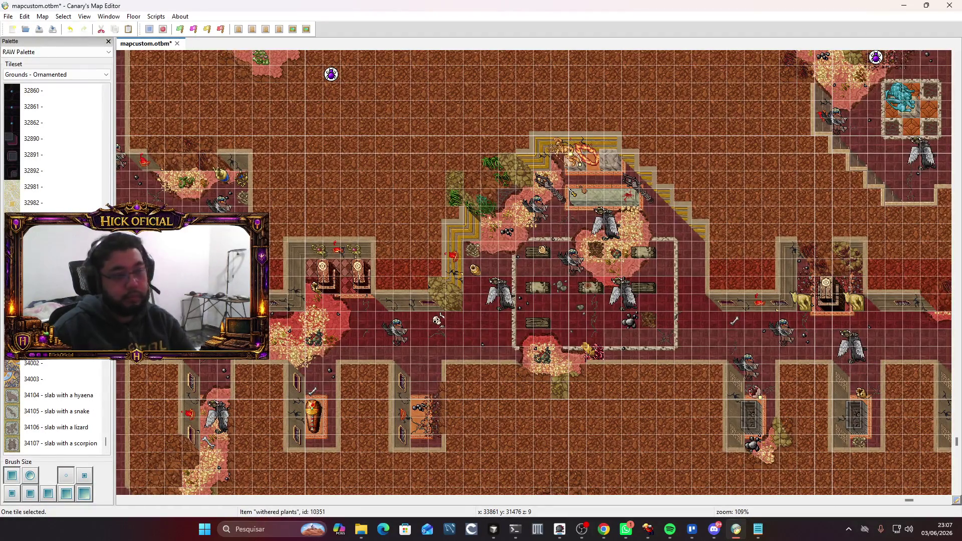
{"action": "scroll", "coordinate": [534, 273], "scroll_direction": "down", "scroll_amount": 1}
{"action": "scroll", "coordinate": [534, 273], "scroll_direction": "down", "scroll_amount": 2}
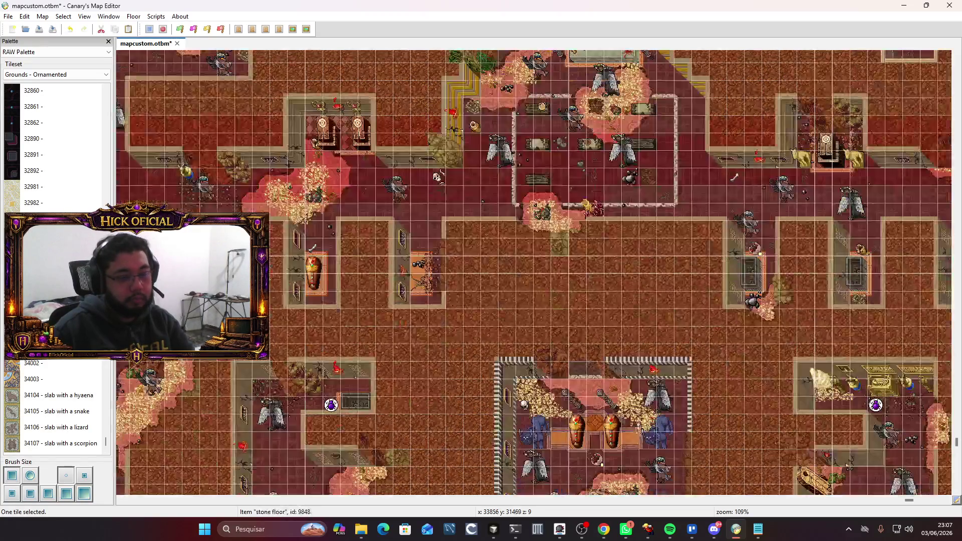
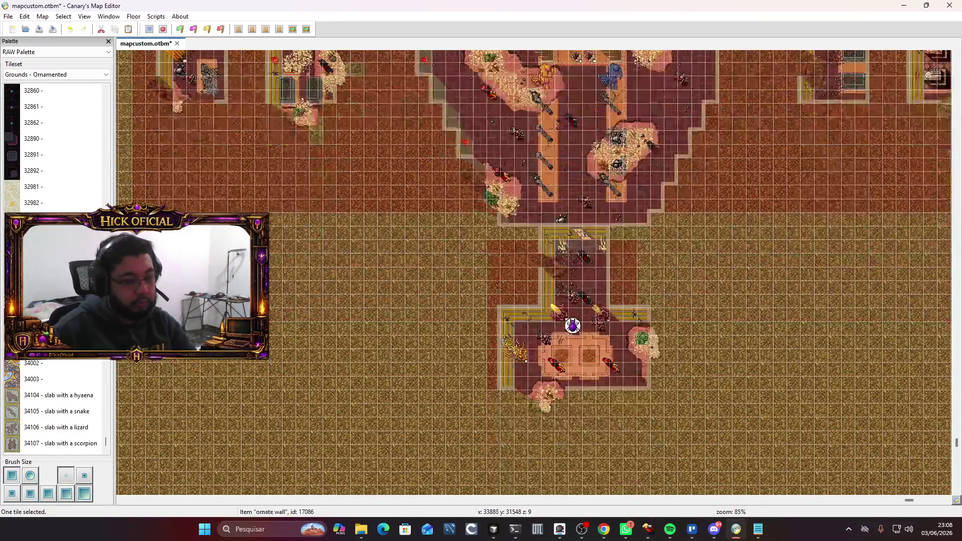
- Try painting bordered ground over the black unfilled strip, then undo it
{"action": "scroll", "coordinate": [587, 373], "scroll_direction": "down", "scroll_amount": 5}
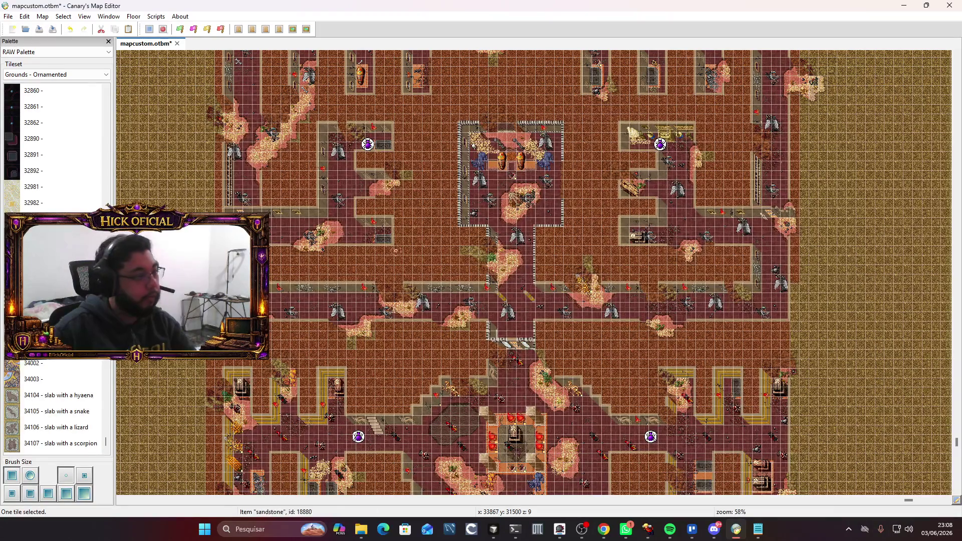
{"action": "scroll", "coordinate": [326, 235], "scroll_direction": "up", "scroll_amount": 2}
{"action": "scroll", "coordinate": [333, 231], "scroll_direction": "down", "scroll_amount": 2}
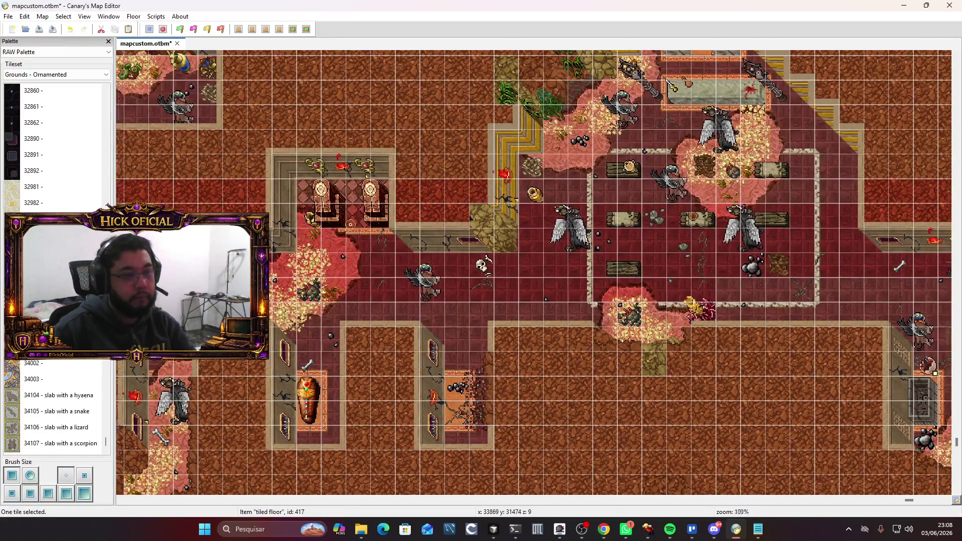
{"action": "scroll", "coordinate": [453, 234], "scroll_direction": "up", "scroll_amount": 3}
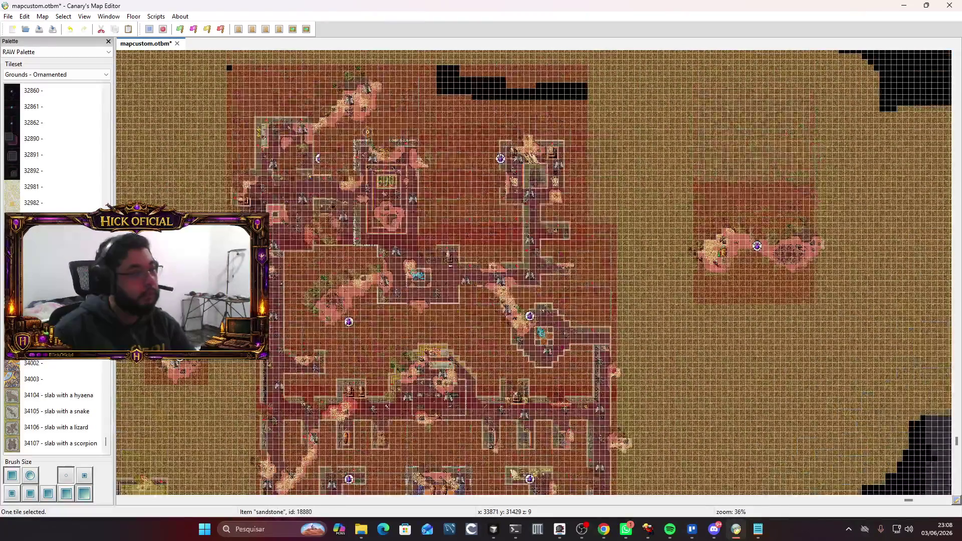
{"action": "scroll", "coordinate": [453, 234], "scroll_direction": "up", "scroll_amount": 6}
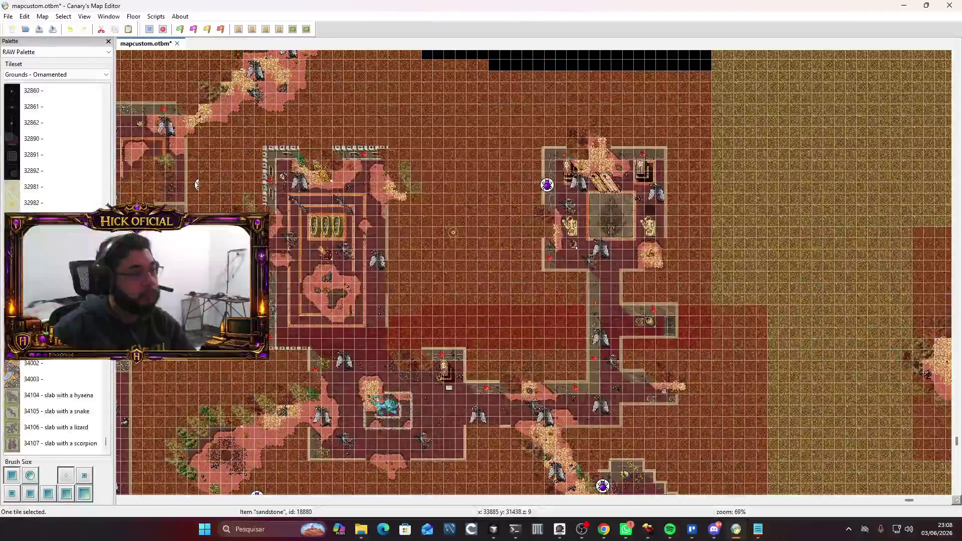
{"action": "scroll", "coordinate": [456, 223], "scroll_direction": "down", "scroll_amount": 3}
{"action": "scroll", "coordinate": [456, 222], "scroll_direction": "down", "scroll_amount": 3}
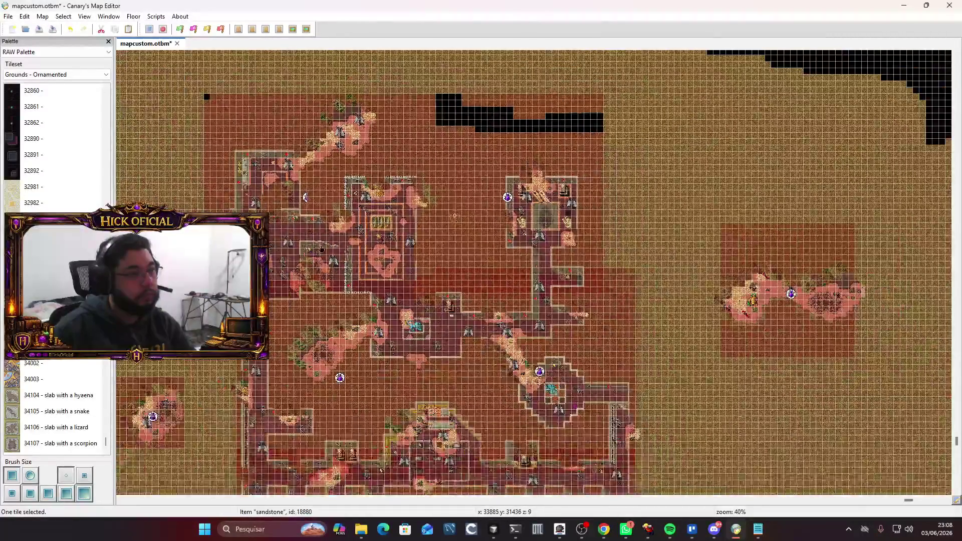
{"action": "scroll", "coordinate": [352, 143], "scroll_direction": "up", "scroll_amount": 5}
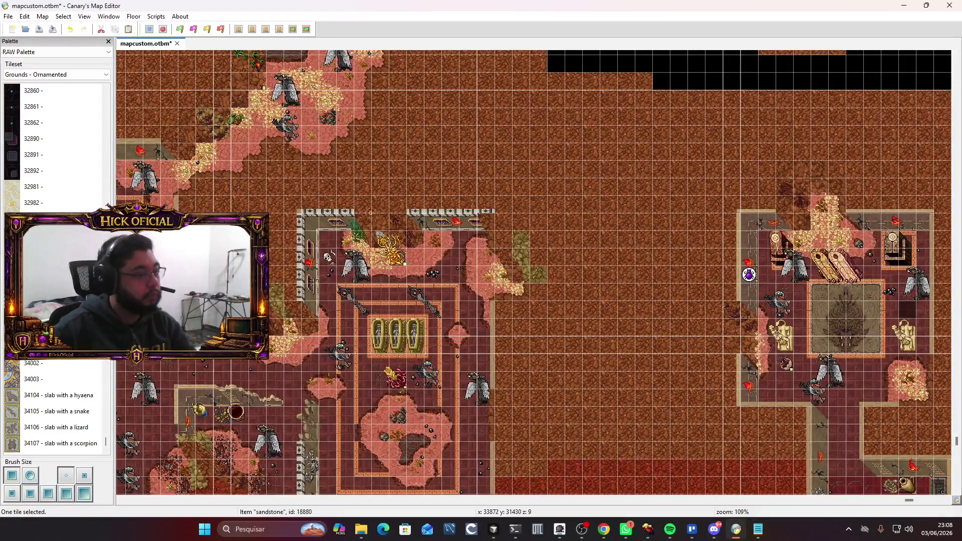
{"action": "scroll", "coordinate": [371, 214], "scroll_direction": "down", "scroll_amount": 4}
{"action": "scroll", "coordinate": [530, 361], "scroll_direction": "up", "scroll_amount": 6}
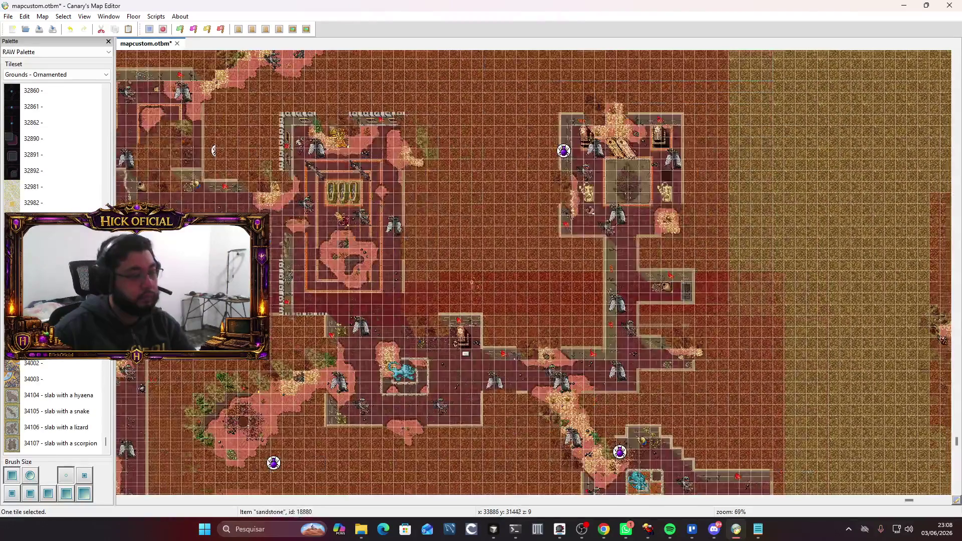
{"action": "scroll", "coordinate": [407, 299], "scroll_direction": "down", "scroll_amount": 3}
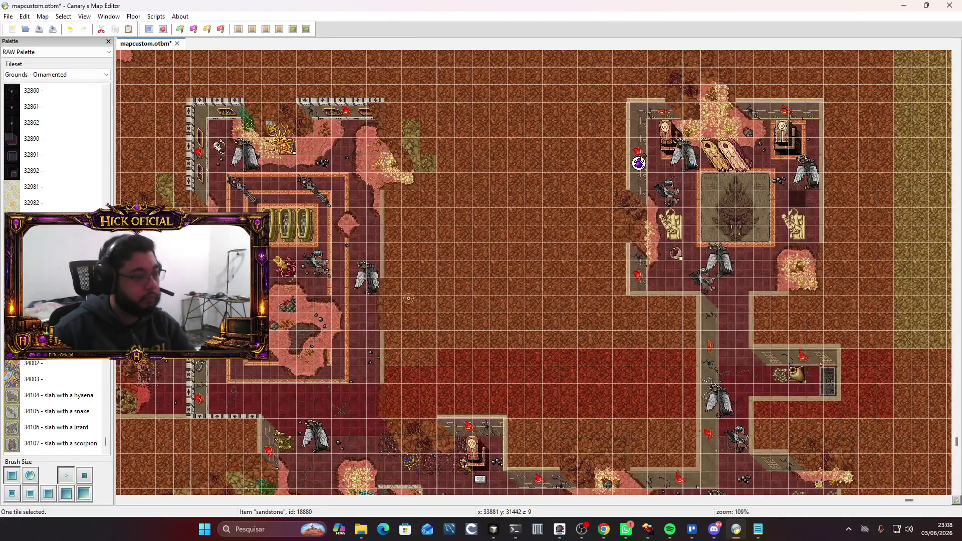
{"action": "scroll", "coordinate": [408, 299], "scroll_direction": "up", "scroll_amount": 4}
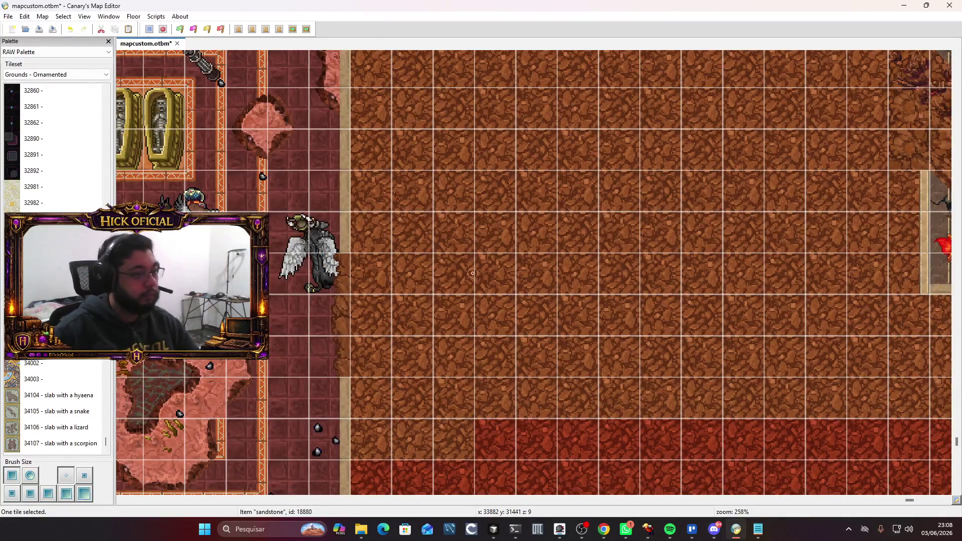
{"action": "scroll", "coordinate": [472, 273], "scroll_direction": "down", "scroll_amount": 2}
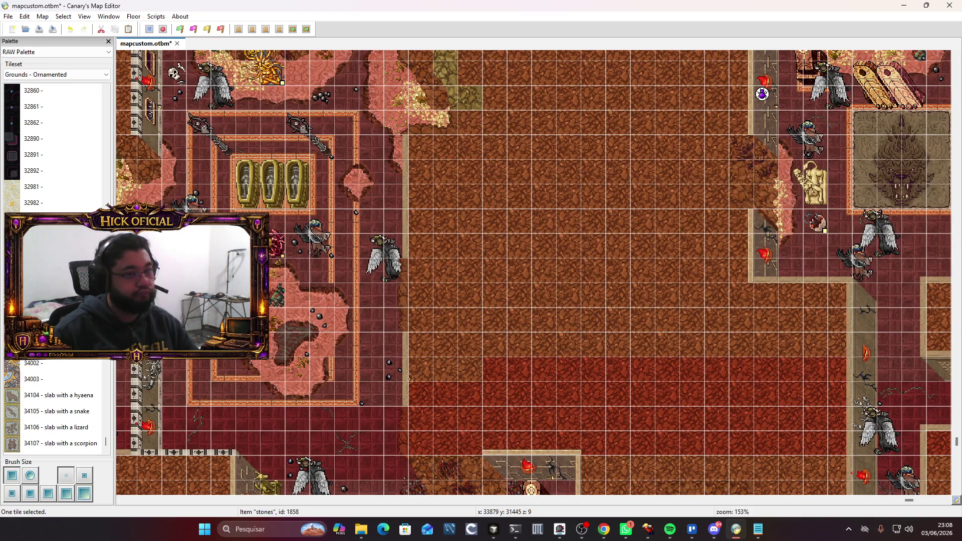
{"action": "scroll", "coordinate": [400, 377], "scroll_direction": "down", "scroll_amount": 4}
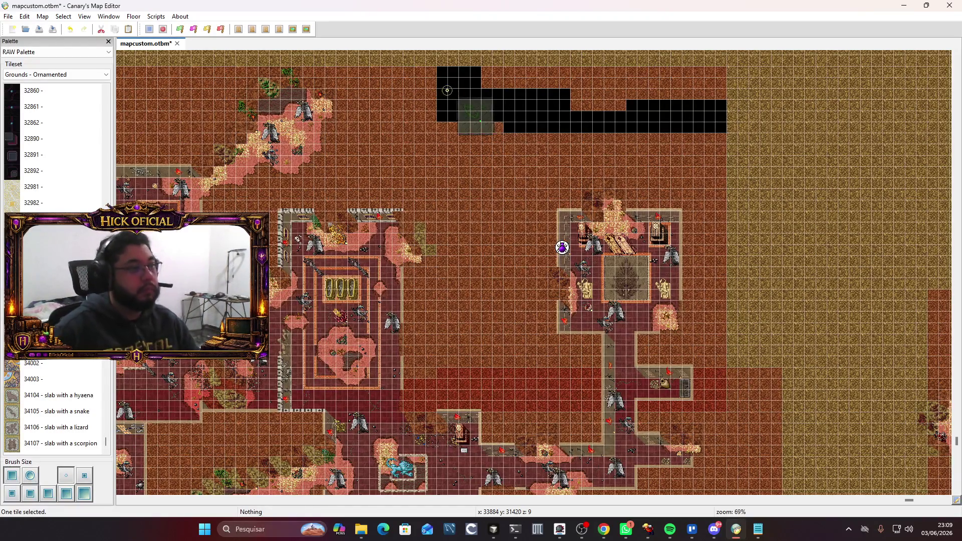
{"action": "left_click_drag", "start_coordinate": [471, 103], "coordinate": [451, 75]}
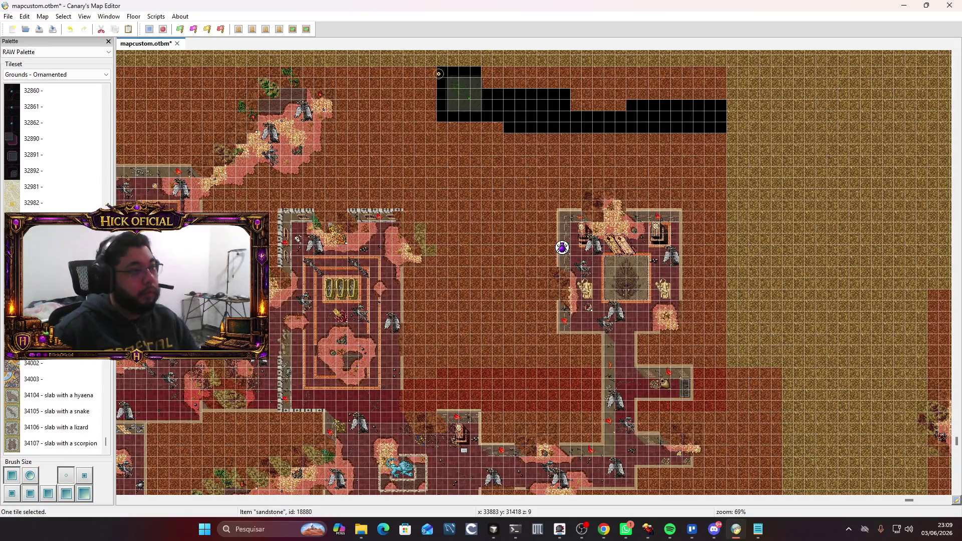
{"action": "left_click", "coordinate": [472, 108]}
{"action": "scroll", "coordinate": [472, 108], "scroll_direction": "up", "scroll_amount": 5}
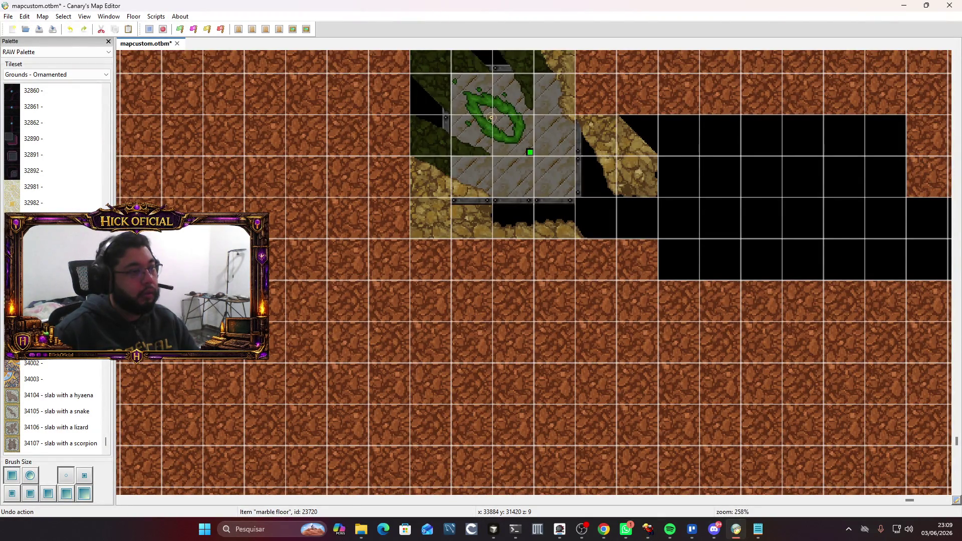
{"action": "key", "text": "ctrl+z"}
{"action": "scroll", "coordinate": [510, 134], "scroll_direction": "down", "scroll_amount": 5}
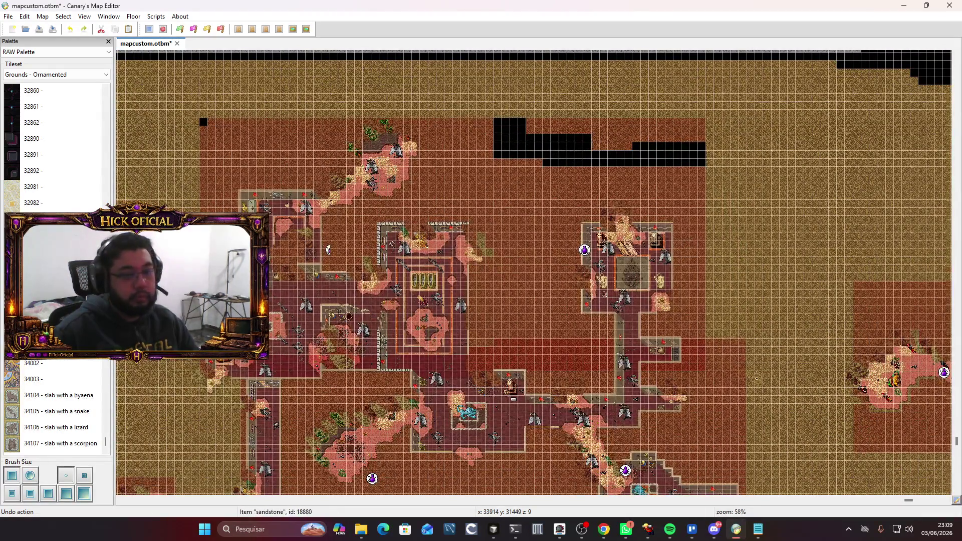
{"action": "scroll", "coordinate": [754, 376], "scroll_direction": "up", "scroll_amount": 5}
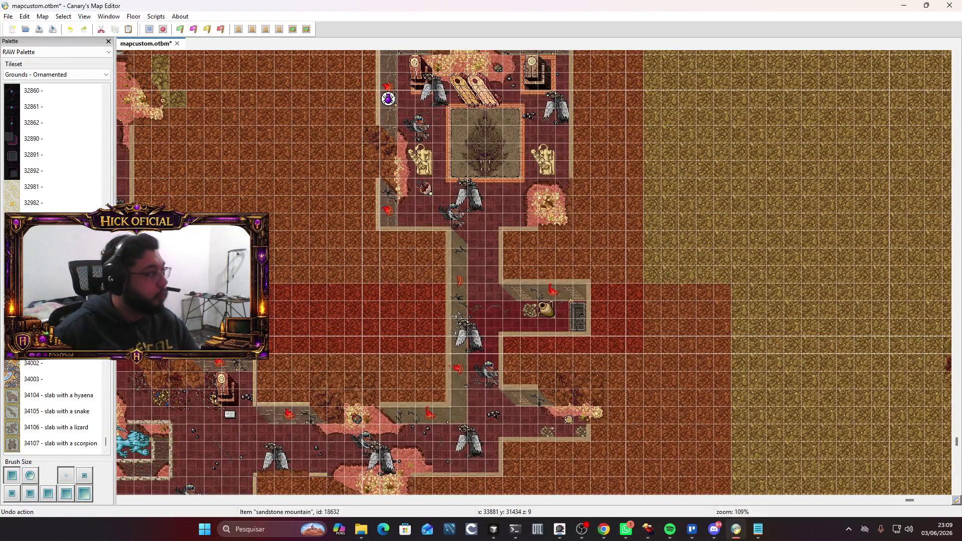
- With a terrain brush, paint rock over the pink sand border and the sandstone wall west of the carpet room
{"action": "left_click", "coordinate": [163, 30]}
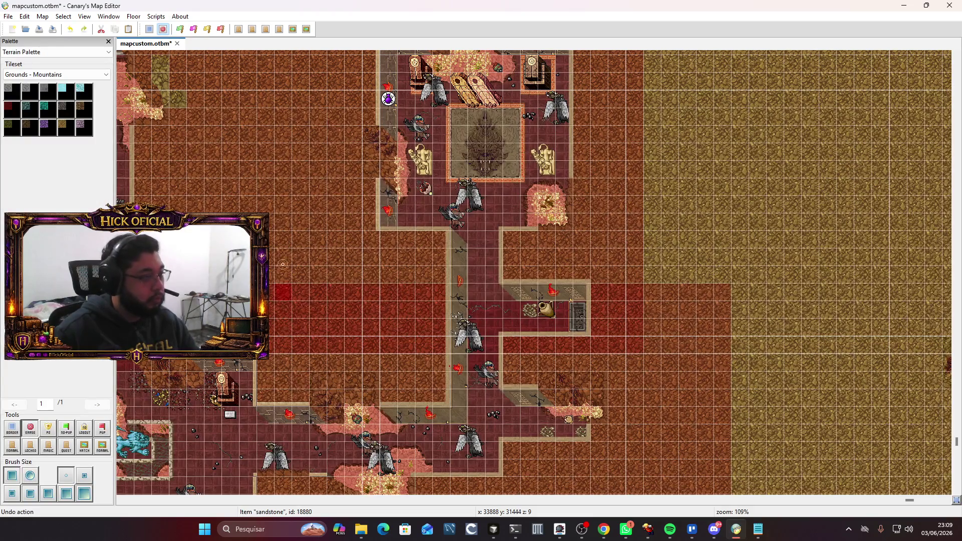
{"action": "scroll", "coordinate": [281, 168], "scroll_direction": "up", "scroll_amount": 5}
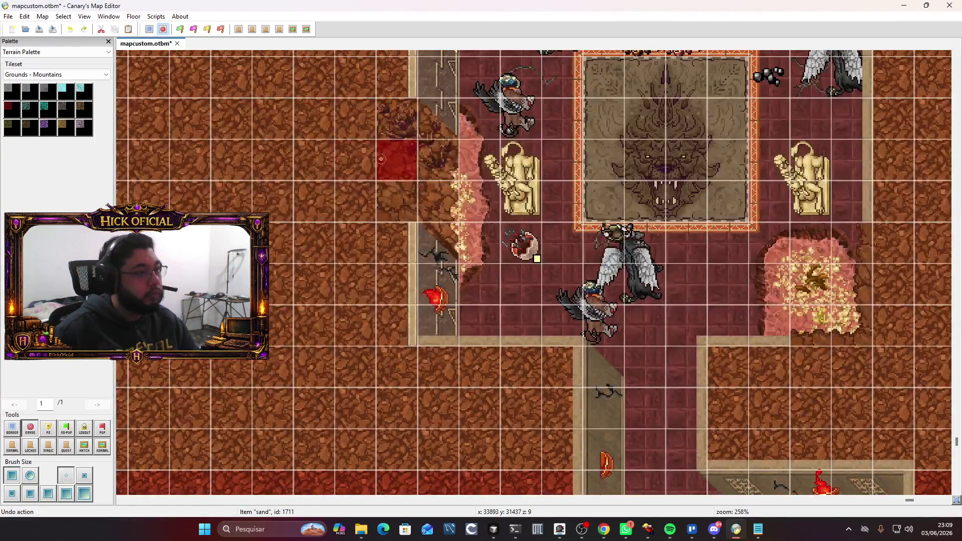
{"action": "left_click", "coordinate": [427, 202]}
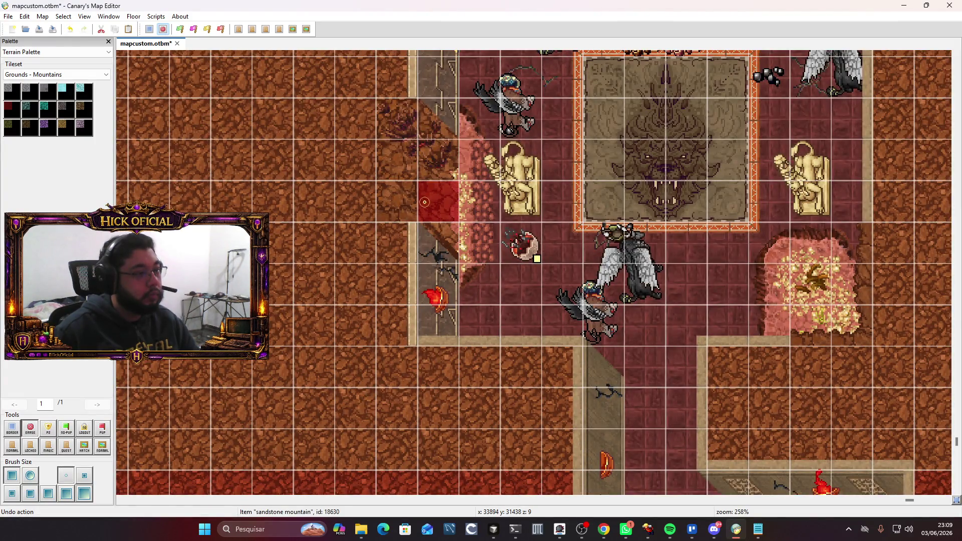
{"action": "left_click", "coordinate": [428, 160]}
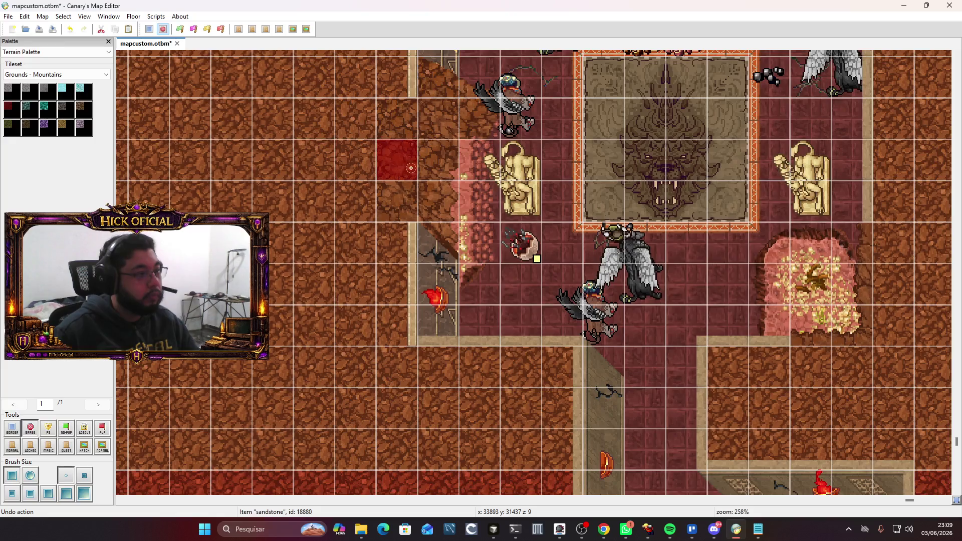
{"action": "scroll", "coordinate": [414, 180], "scroll_direction": "down", "scroll_amount": 5}
{"action": "scroll", "coordinate": [367, 214], "scroll_direction": "up", "scroll_amount": 2}
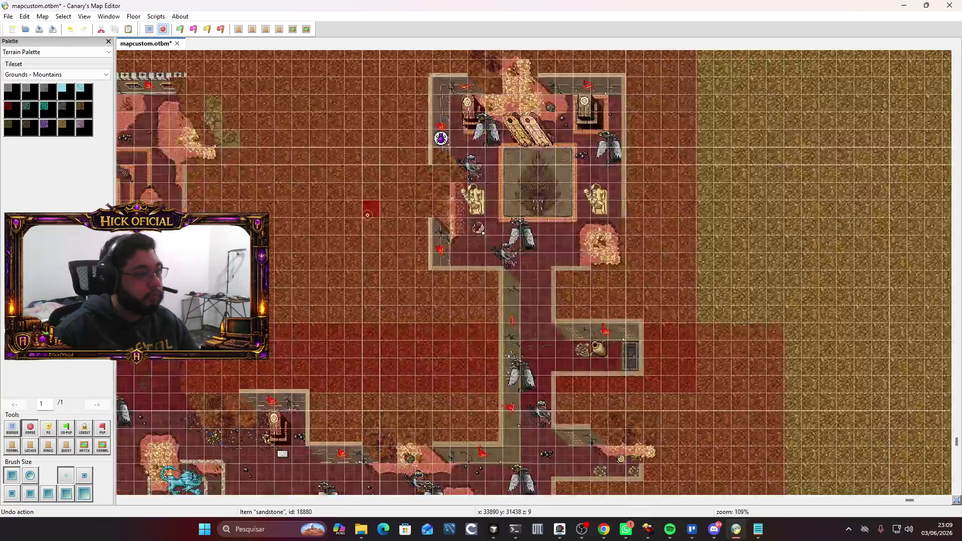
{"action": "scroll", "coordinate": [370, 206], "scroll_direction": "down", "scroll_amount": 6}
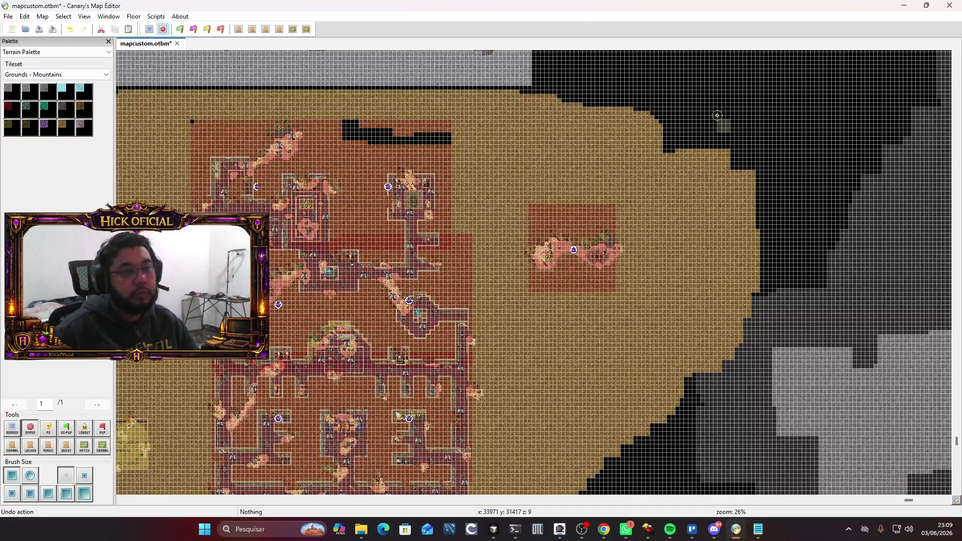
{"action": "scroll", "coordinate": [393, 207], "scroll_direction": "up", "scroll_amount": 2}
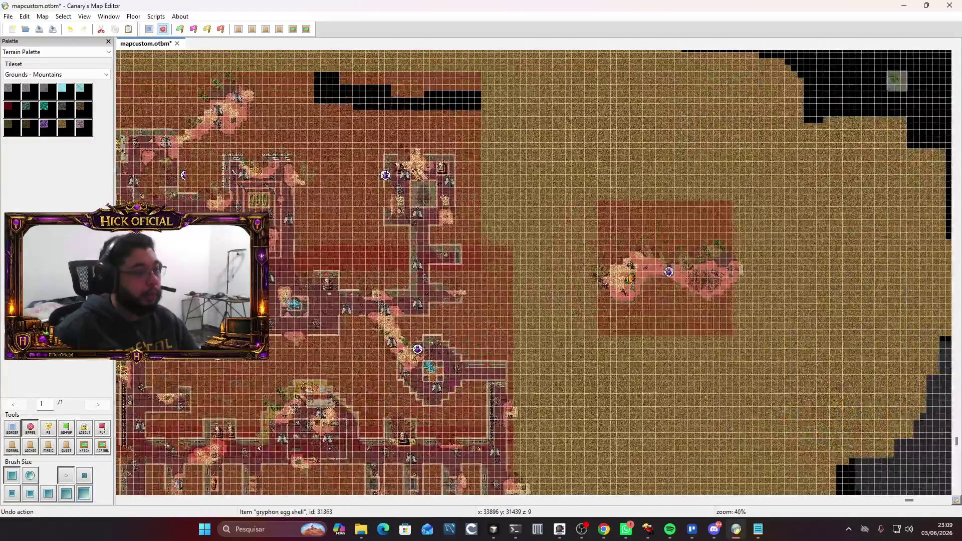
{"action": "scroll", "coordinate": [399, 212], "scroll_direction": "up", "scroll_amount": 4}
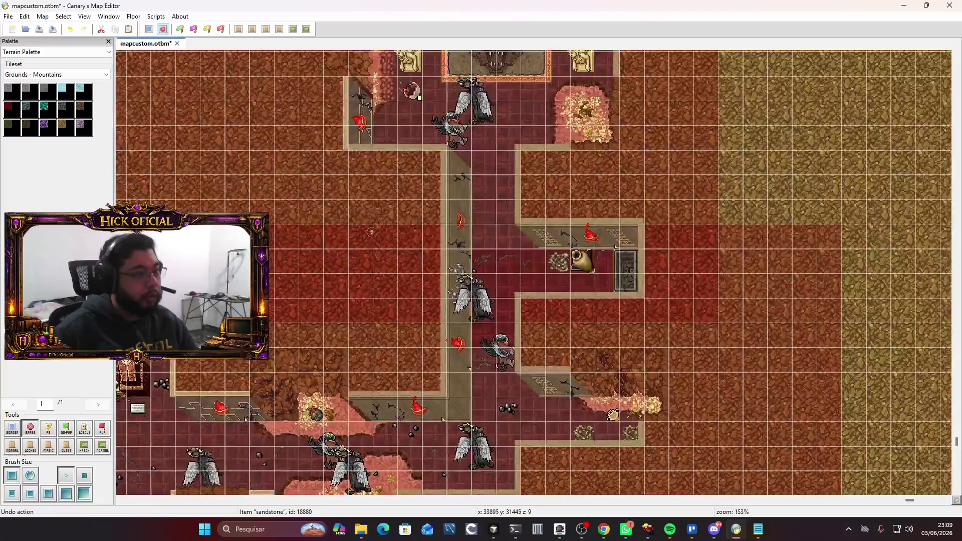
{"action": "scroll", "coordinate": [371, 232], "scroll_direction": "down", "scroll_amount": 6}
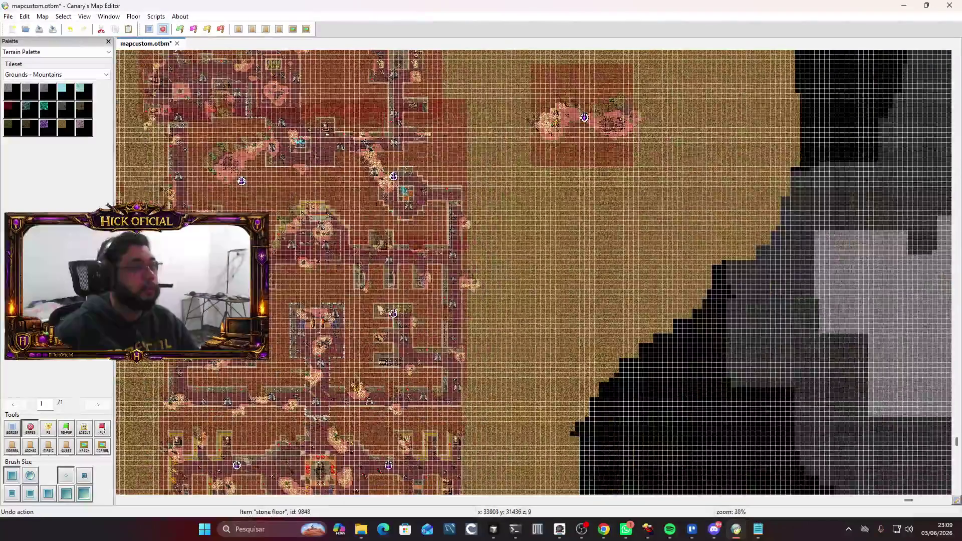
{"action": "key", "text": "Up"}
{"action": "key", "text": "Up"}
{"action": "key", "text": "Up"}
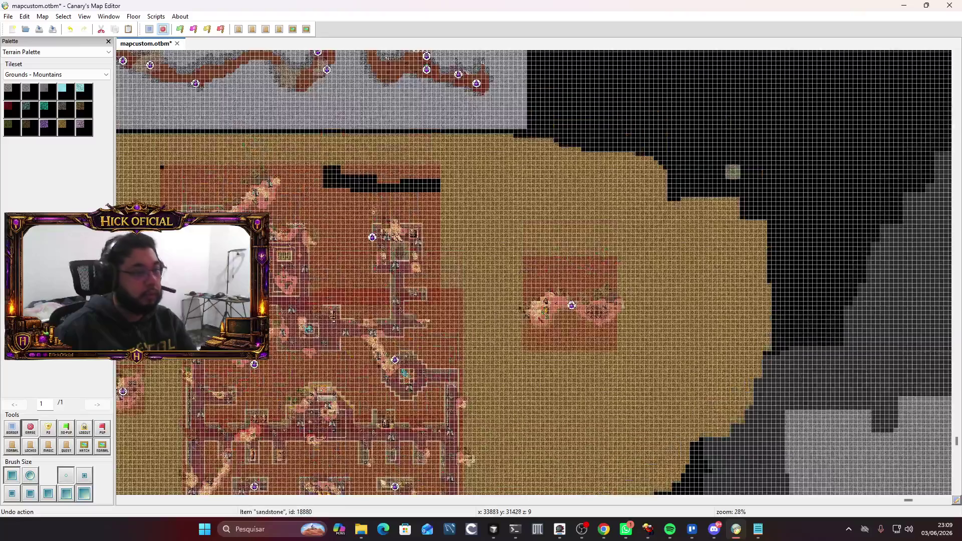
{"action": "key", "text": "Left"}
{"action": "scroll", "coordinate": [405, 239], "scroll_direction": "up", "scroll_amount": 10}
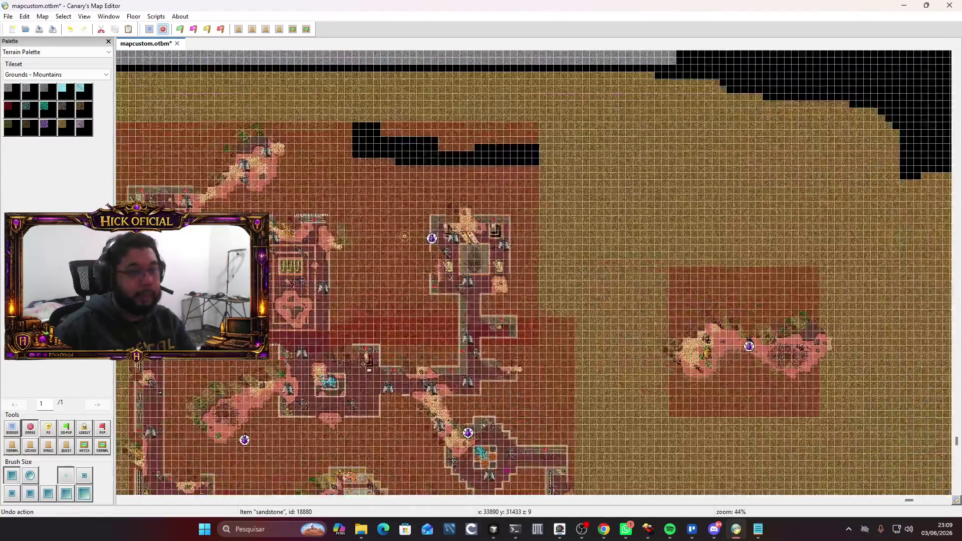
{"action": "scroll", "coordinate": [480, 331], "scroll_direction": "up", "scroll_amount": 3}
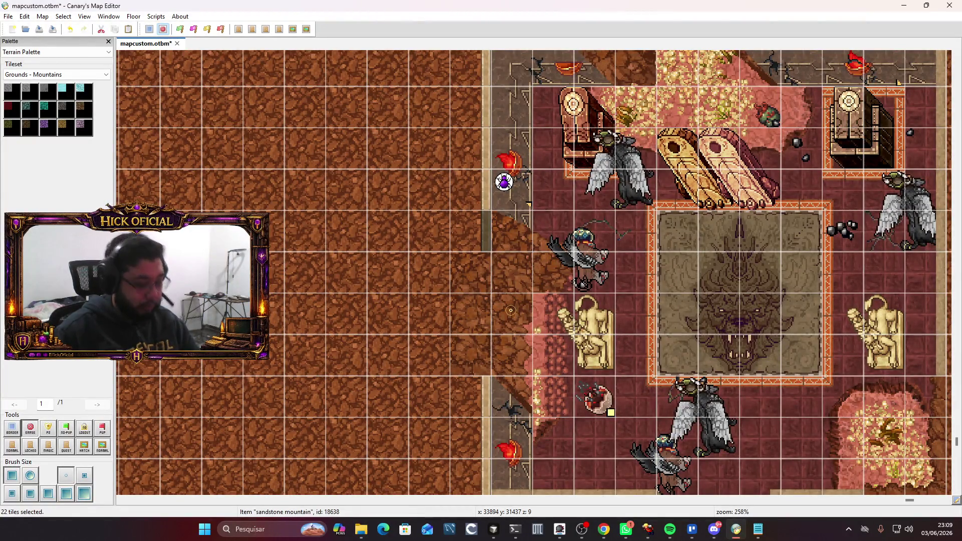
- Move the wall and flame tiles to a new spot beside the tomb room
{"action": "left_click", "coordinate": [510, 257]}
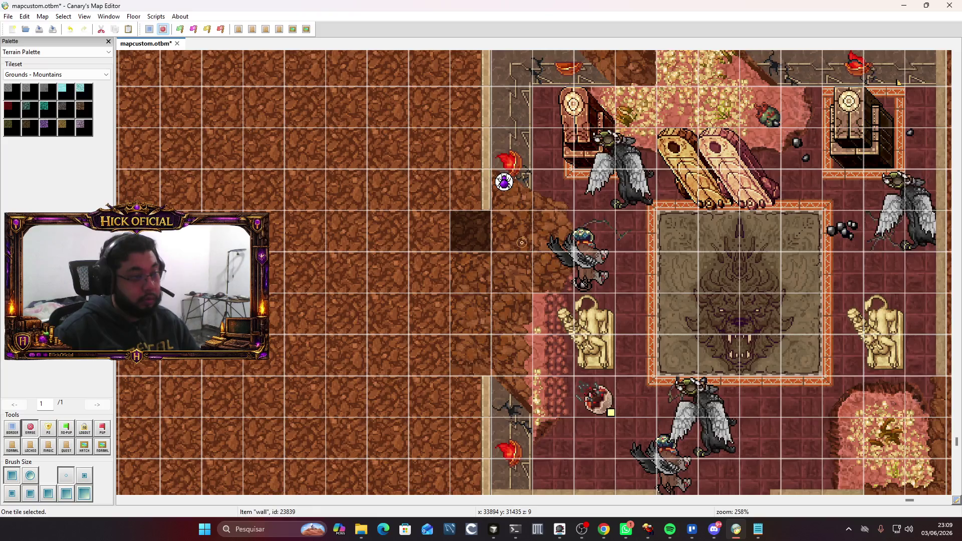
{"action": "key", "text": "ctrl+x"}
{"action": "key", "text": "ctrl+v"}
{"action": "left_click", "coordinate": [526, 240]}
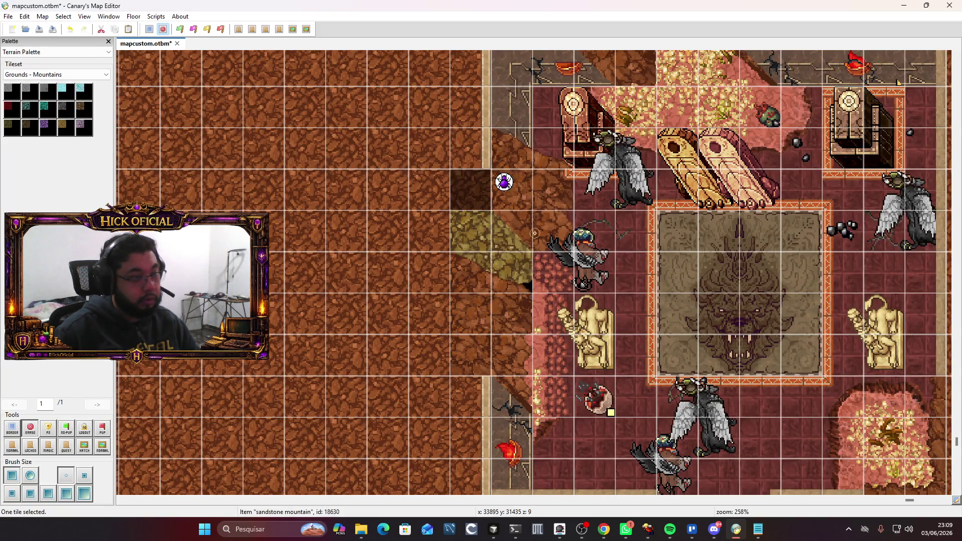
{"action": "left_click_drag", "start_coordinate": [520, 255], "coordinate": [556, 192]}
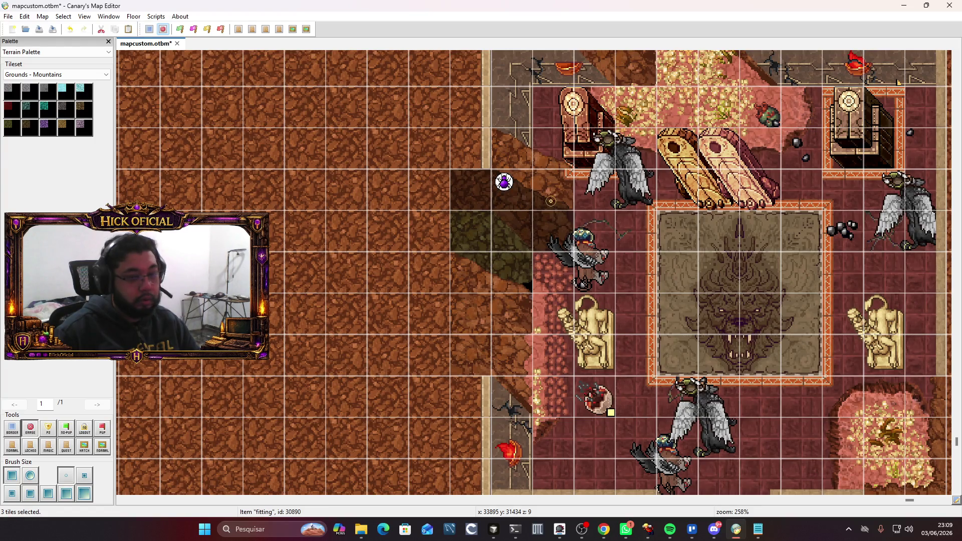
- Cut away the sandstone mountain edge tiles one by one, leaving flat sandstone
{"action": "left_click", "coordinate": [531, 227]}
{"action": "mouse_move", "coordinate": [530, 226]}
{"action": "left_mouse_down"}
{"action": "mouse_move", "coordinate": [553, 198]}
{"action": "mouse_move", "coordinate": [511, 259]}
{"action": "left_mouse_up"}
{"action": "key", "text": "ctrl+x"}
{"action": "left_click", "coordinate": [511, 249]}
{"action": "key", "text": "ctrl+x"}
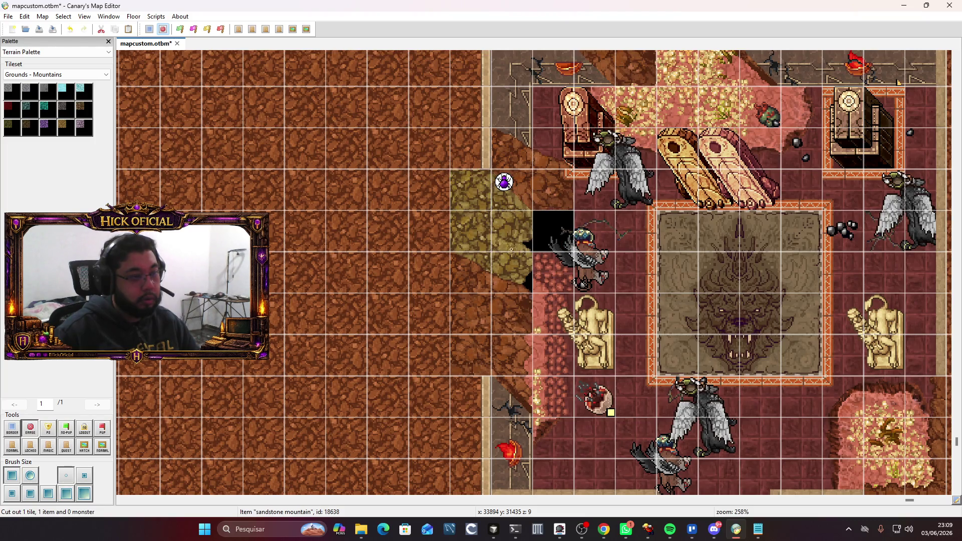
{"action": "left_click", "coordinate": [516, 235]}
{"action": "key", "text": "ctrl+x"}
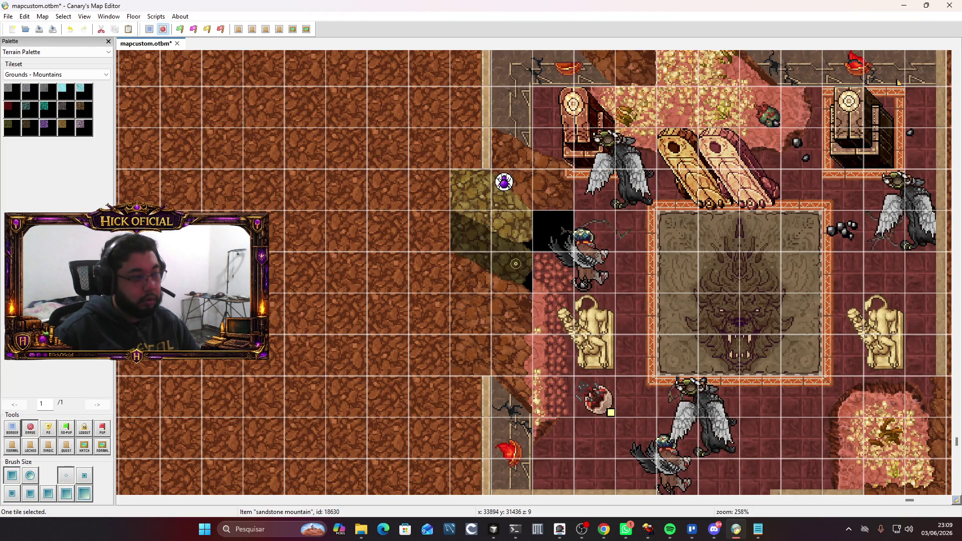
{"action": "left_click", "coordinate": [520, 236]}
{"action": "key", "text": "ctrl+x"}
{"action": "left_click", "coordinate": [515, 265]}
{"action": "key", "text": "ctrl+x"}
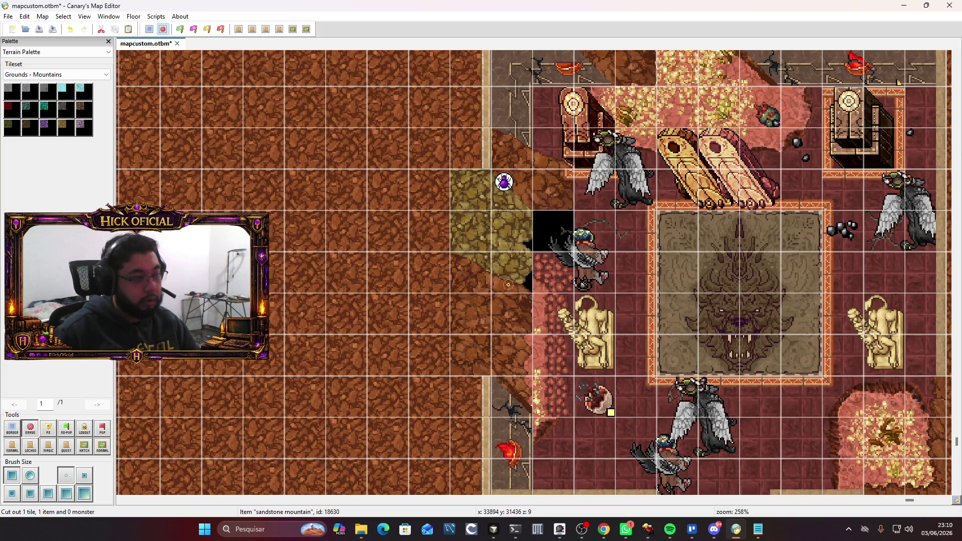
{"action": "left_click", "coordinate": [507, 290]}
{"action": "key", "text": "ctrl+x"}
{"action": "left_click", "coordinate": [504, 300]}
{"action": "key", "text": "ctrl+x"}
{"action": "left_click", "coordinate": [501, 304]}
{"action": "key", "text": "ctrl+x"}
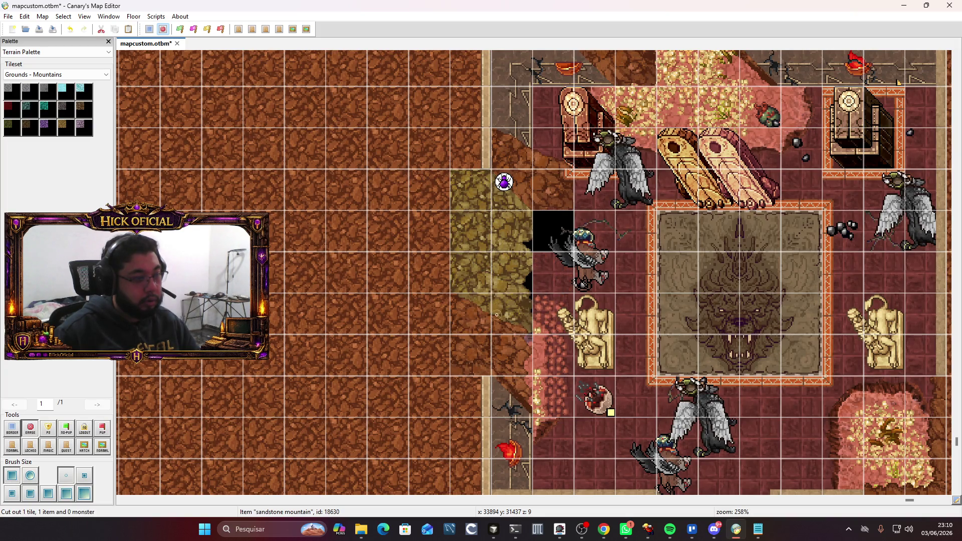
{"action": "left_click", "coordinate": [498, 306]}
{"action": "left_click", "coordinate": [494, 327]}
{"action": "key", "text": "ctrl+x"}
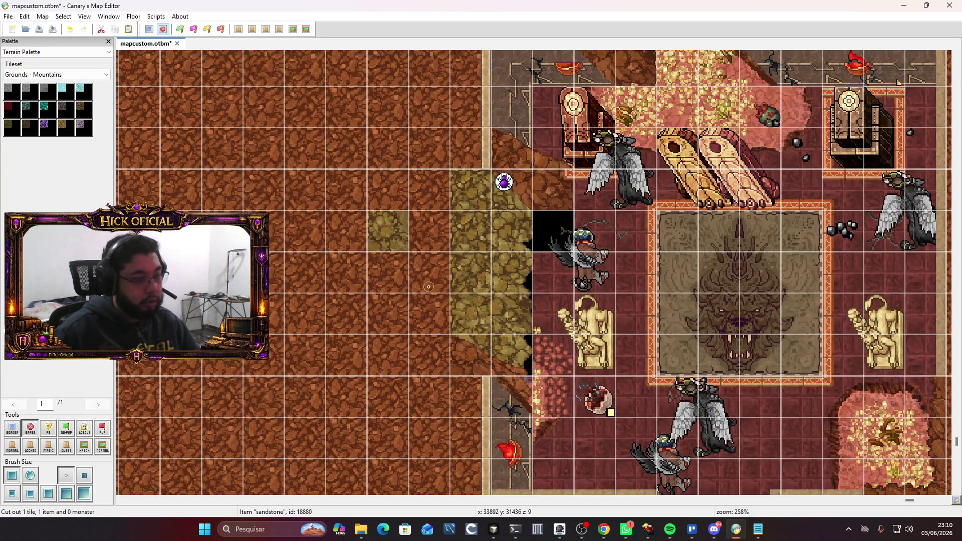
- Paste two sandstone patches onto the desert ground to the west
{"action": "key", "text": "ctrl+v"}
{"action": "left_click", "coordinate": [397, 281]}
{"action": "key", "text": "ctrl+v"}
{"action": "left_click", "coordinate": [397, 283]}
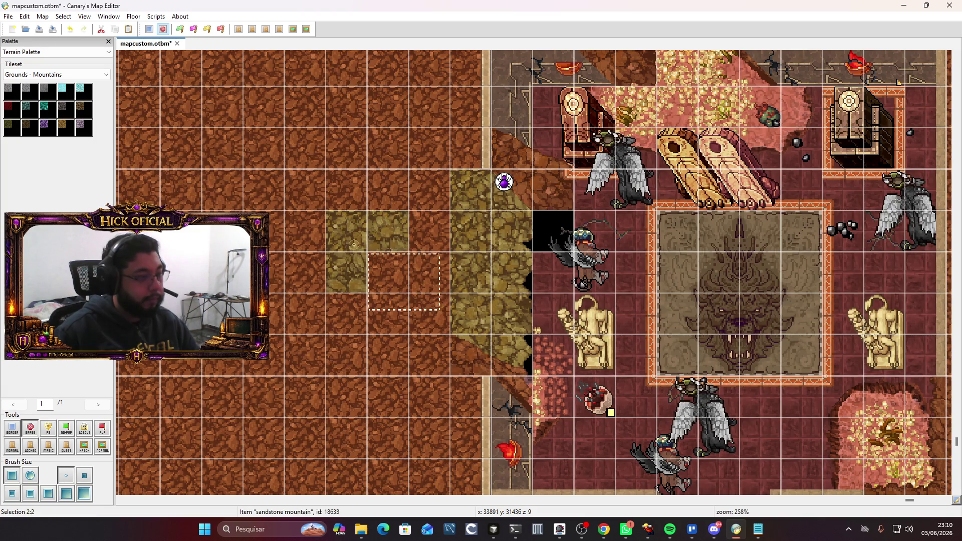
- Cut a 40-tile block and a 6x3 block of desert ground into black void
{"action": "left_click_drag", "start_coordinate": [406, 288], "coordinate": [142, 148]}
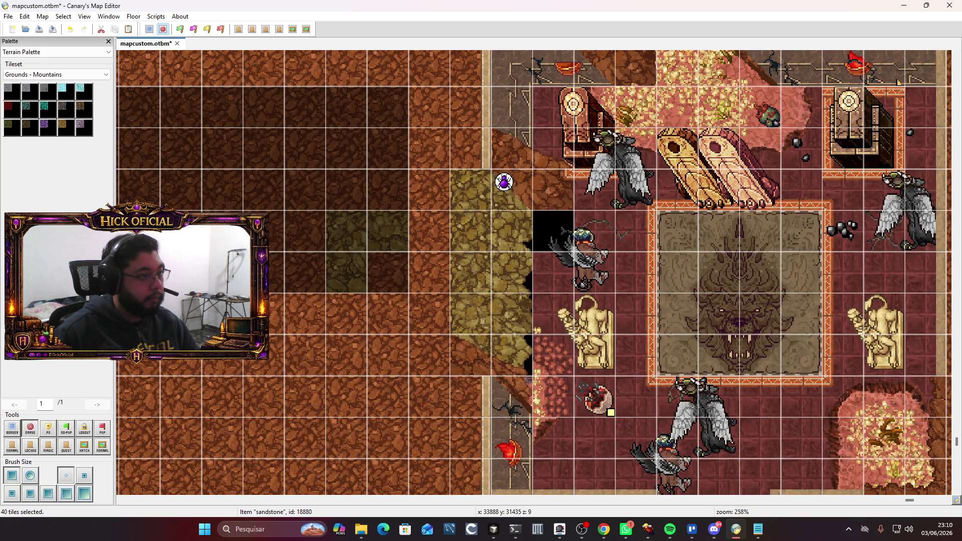
{"action": "key", "text": "ctrl+x"}
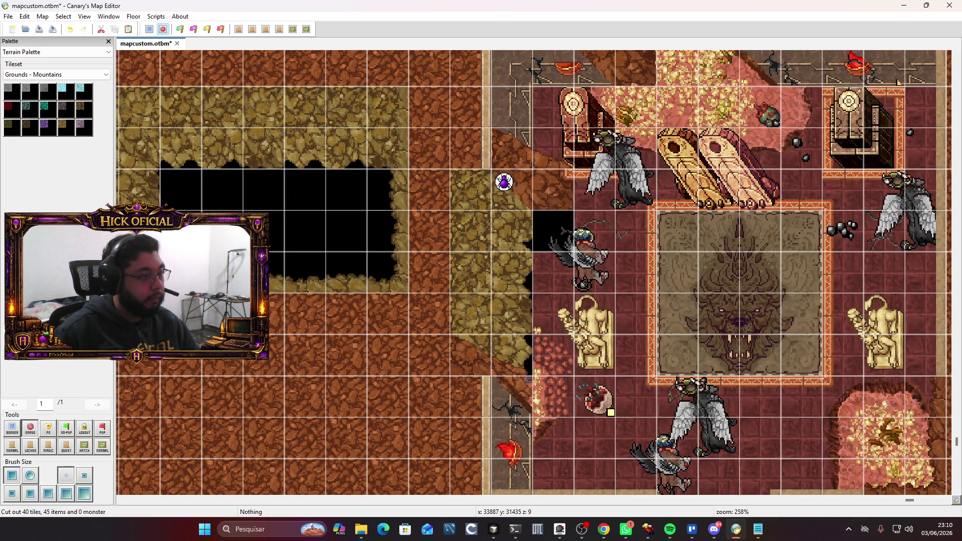
{"action": "left_click", "coordinate": [201, 280]}
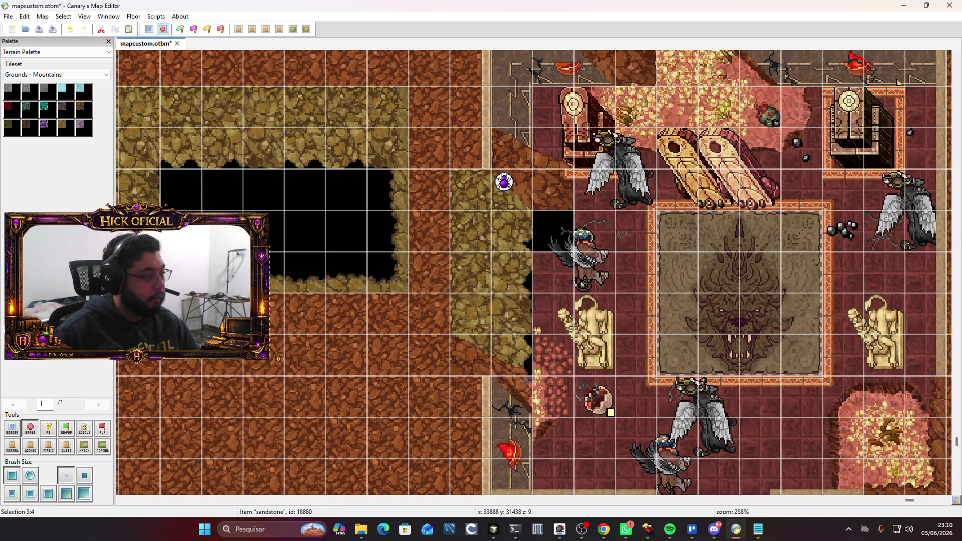
{"action": "mouse_move", "coordinate": [125, 257]}
{"action": "left_mouse_down"}
{"action": "mouse_move", "coordinate": [278, 359]}
{"action": "mouse_move", "coordinate": [363, 373]}
{"action": "left_mouse_up"}
{"action": "key", "text": "ctrl+x"}
{"action": "scroll", "coordinate": [285, 343], "scroll_direction": "down", "scroll_amount": 5}
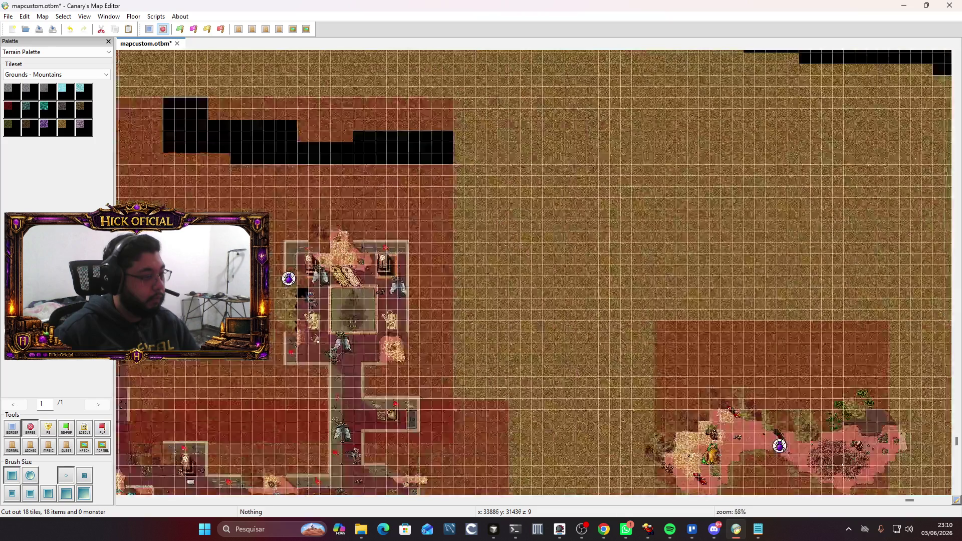
{"action": "scroll", "coordinate": [277, 315], "scroll_direction": "up", "scroll_amount": 5}
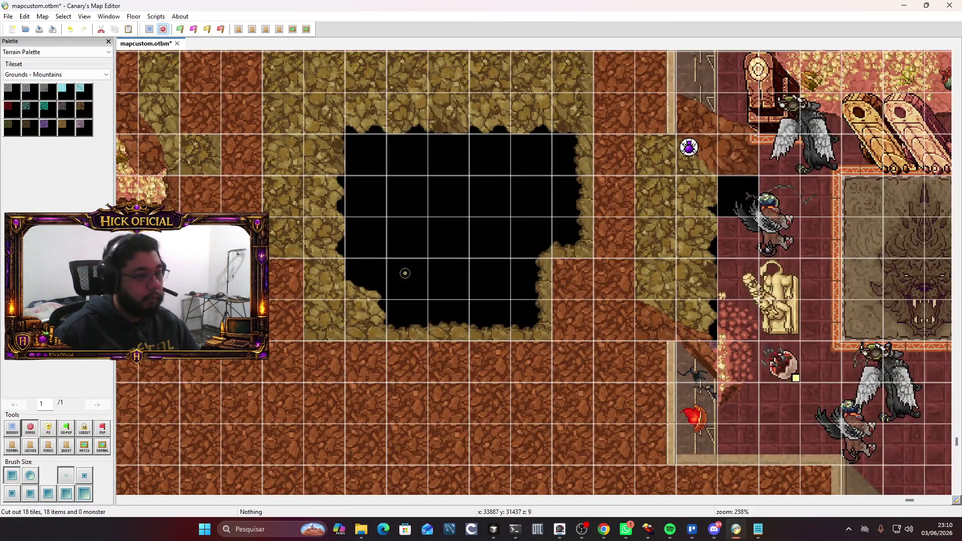
- Remove the sandstone and border tiles right of the hole to extend the void
{"action": "mouse_move", "coordinate": [488, 238]}
{"action": "left_mouse_down"}
{"action": "mouse_move", "coordinate": [511, 241]}
{"action": "mouse_move", "coordinate": [547, 322]}
{"action": "mouse_move", "coordinate": [575, 336]}
{"action": "left_mouse_up"}
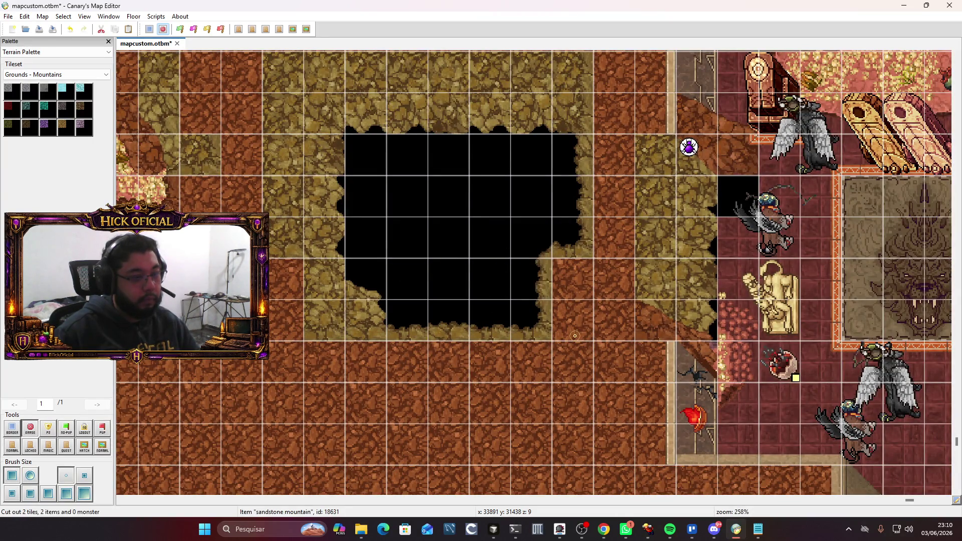
{"action": "left_click_drag", "start_coordinate": [472, 187], "coordinate": [687, 325]}
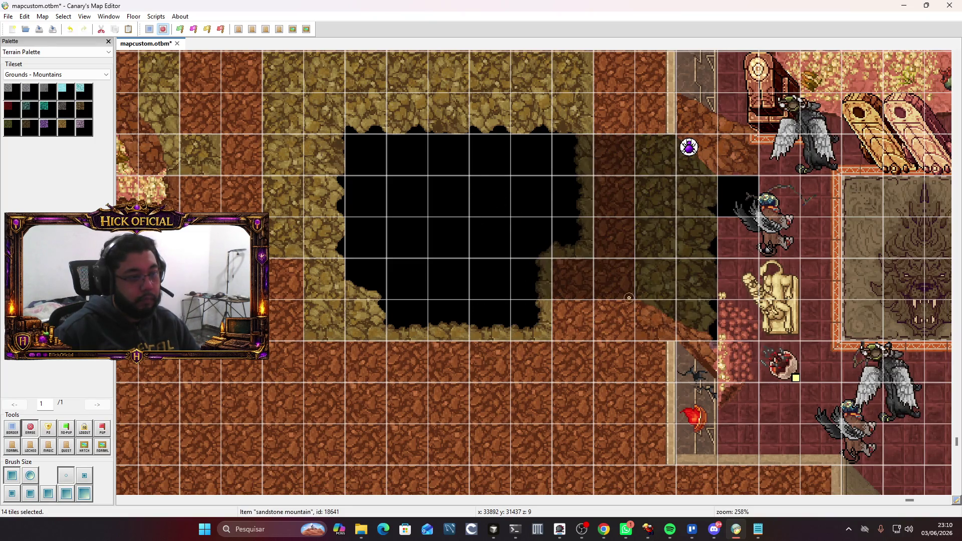
{"action": "key", "text": "Delete"}
{"action": "left_click_drag", "start_coordinate": [396, 246], "coordinate": [633, 330]}
{"action": "key", "text": "ctrl+x"}
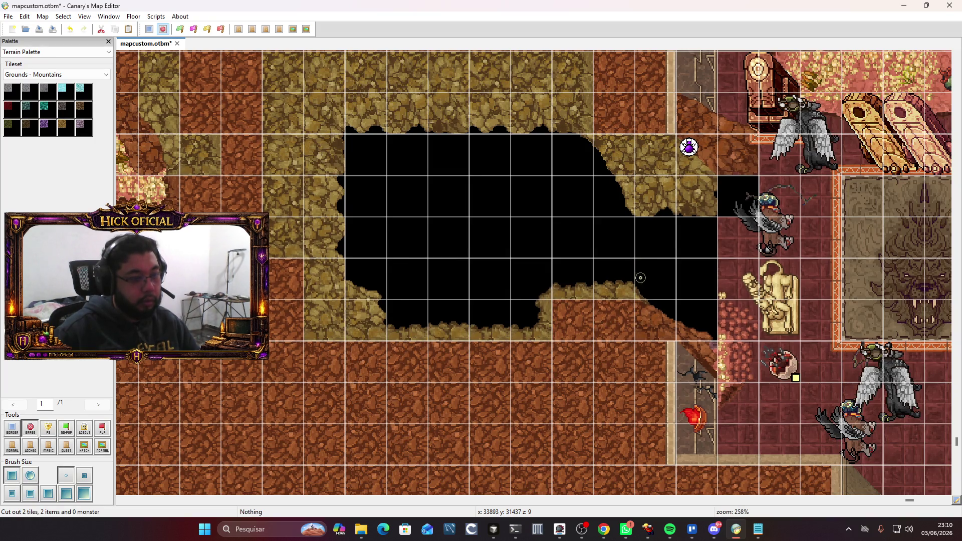
{"action": "left_click", "coordinate": [489, 320]}
{"action": "key", "text": "ctrl+x"}
- Cut the mountain border blocks at the hole's lower right, widening it toward the tomb wall
{"action": "left_click", "coordinate": [578, 329]}
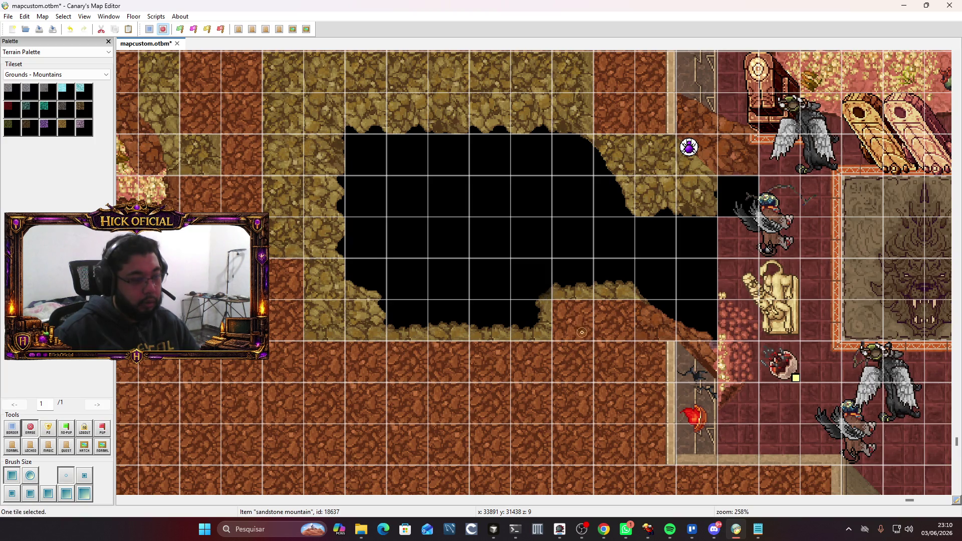
{"action": "left_click_drag", "start_coordinate": [546, 379], "coordinate": [620, 325]}
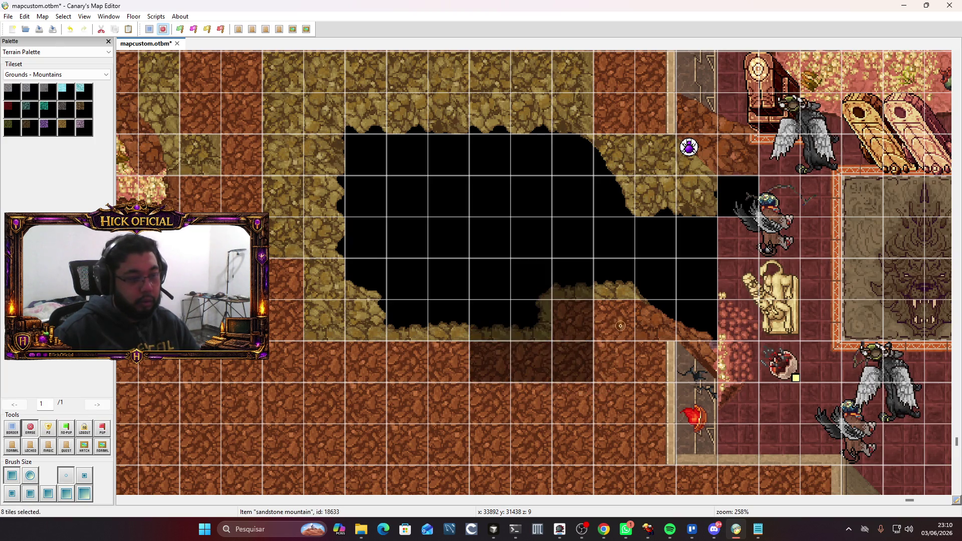
{"action": "key", "text": "ctrl+x"}
{"action": "left_click_drag", "start_coordinate": [648, 371], "coordinate": [598, 315]}
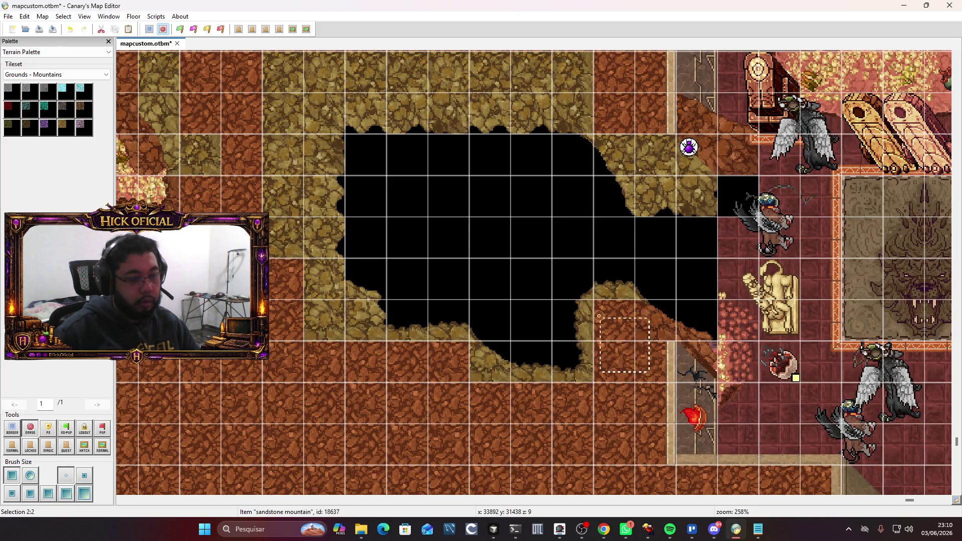
{"action": "key", "text": "ctrl+x"}
{"action": "left_click_drag", "start_coordinate": [660, 389], "coordinate": [636, 348]}
{"action": "key", "text": "ctrl+x"}
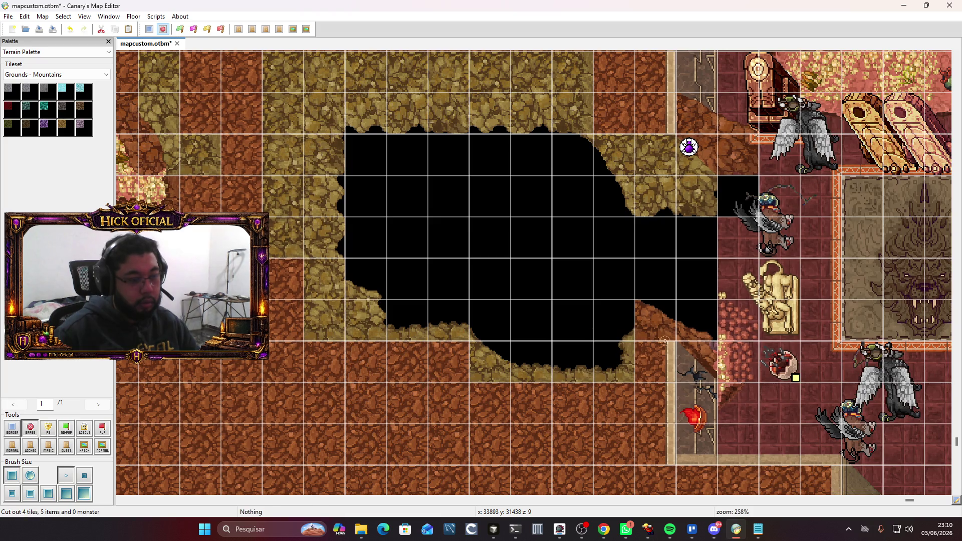
{"action": "left_click", "coordinate": [697, 356]}
{"action": "key", "text": "ctrl+x"}
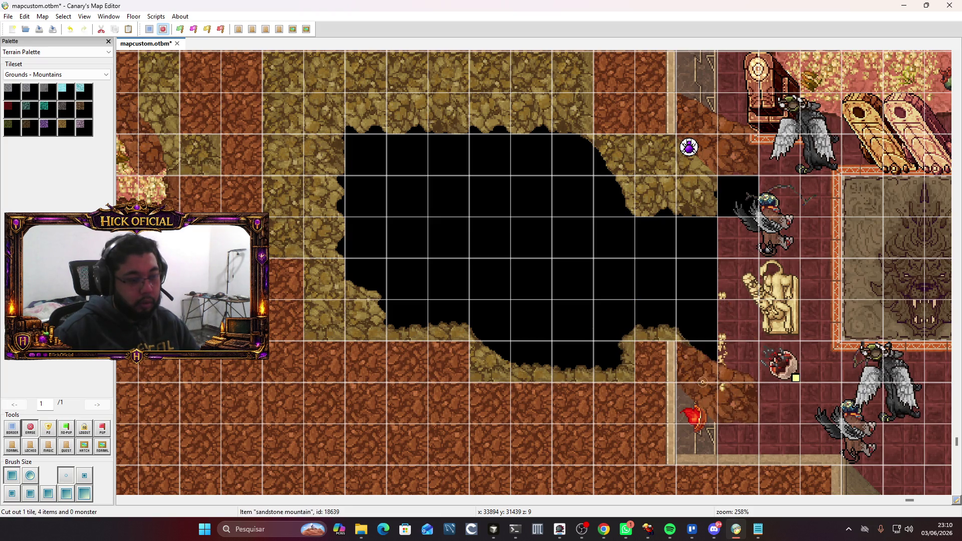
{"action": "left_click", "coordinate": [721, 390]}
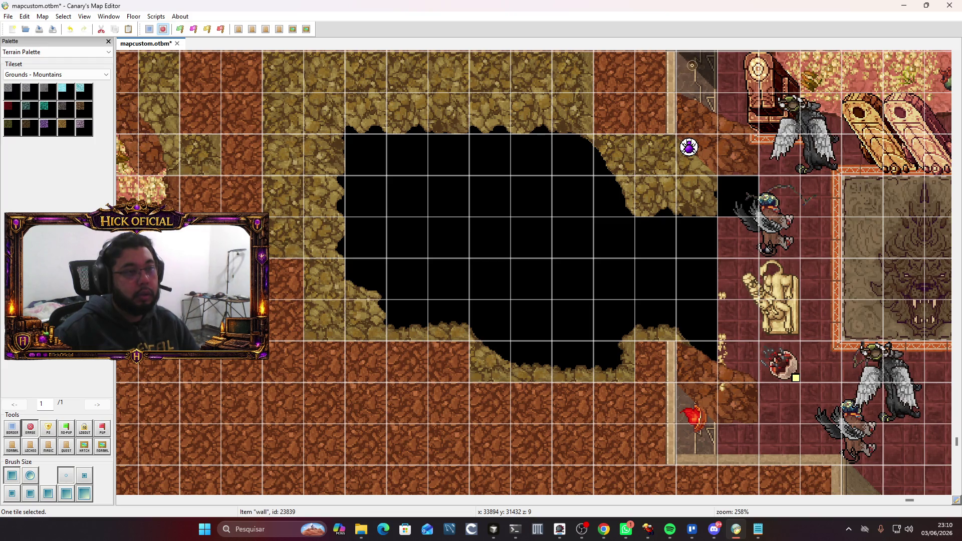
- Load the wall tile as a RAW brush and place a diagonal wall piece by the tomb
{"action": "right_click", "coordinate": [691, 65]}
{"action": "left_click", "coordinate": [740, 161]}
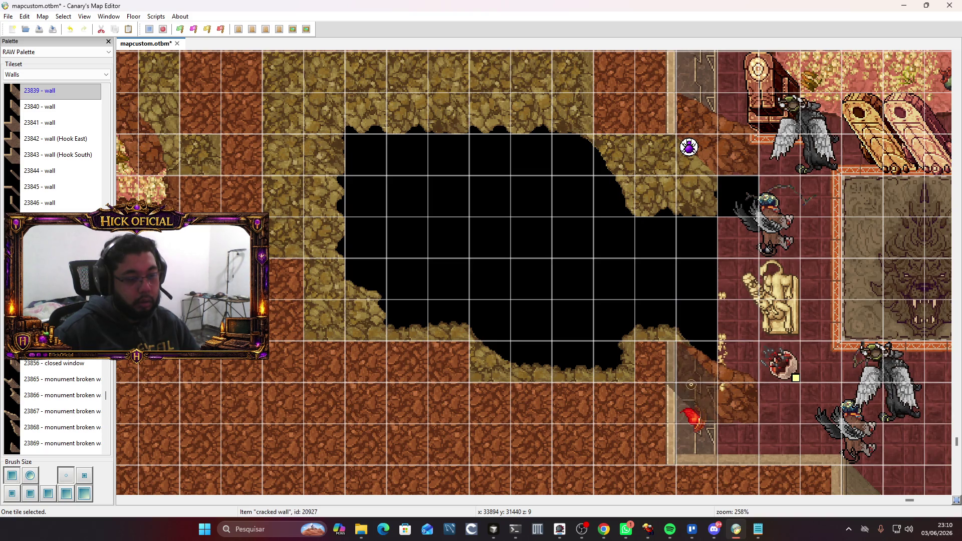
{"action": "left_click", "coordinate": [705, 404]}
{"action": "right_click", "coordinate": [614, 335]}
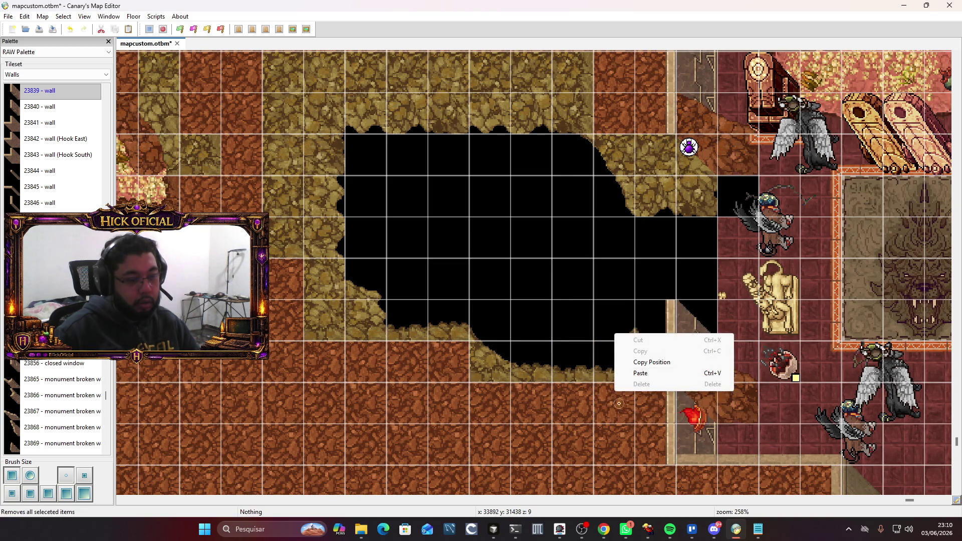
{"action": "left_click", "coordinate": [494, 238]}
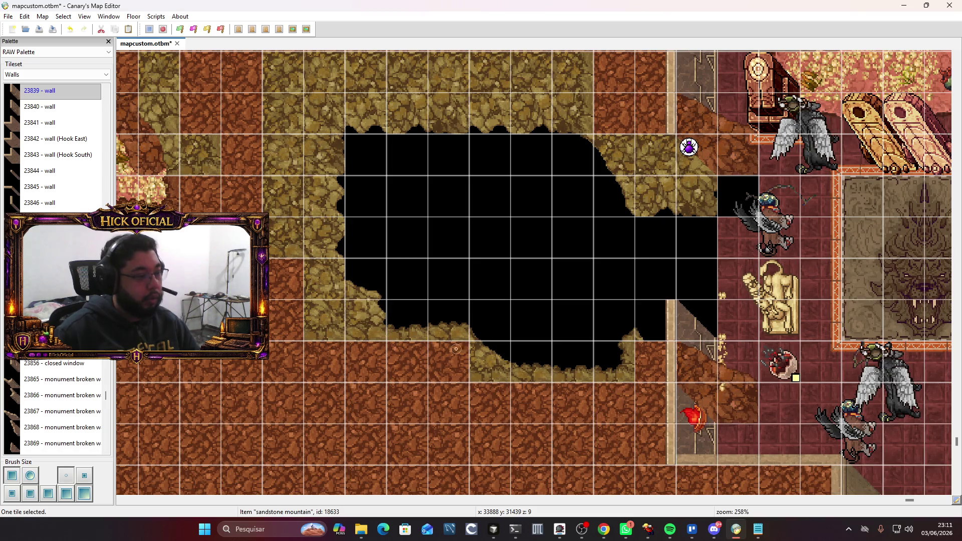
- Cut the stray sandstone mountain edge from the hole's lower rim
{"action": "left_click", "coordinate": [523, 291]}
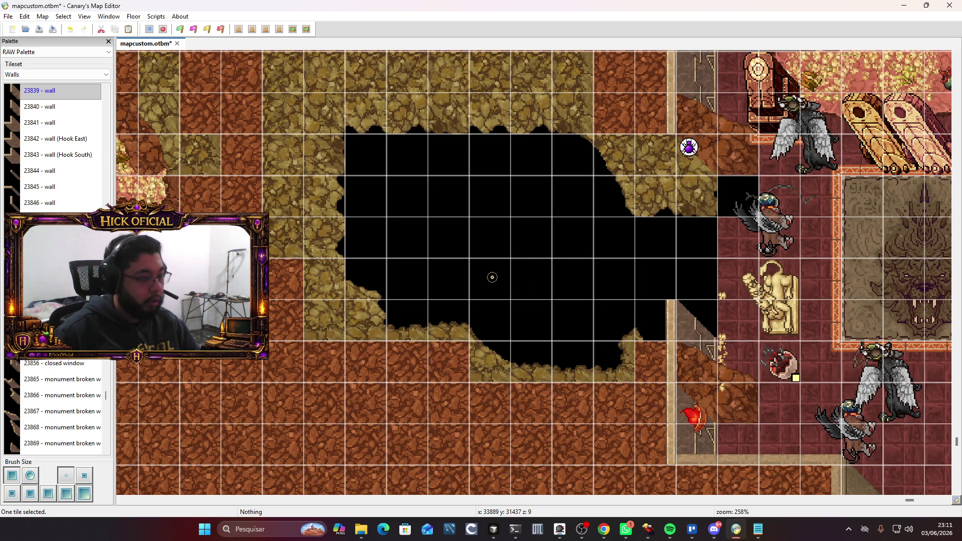
{"action": "mouse_move", "coordinate": [523, 253]}
{"action": "left_mouse_down"}
{"action": "mouse_move", "coordinate": [360, 359]}
{"action": "mouse_move", "coordinate": [325, 400]}
{"action": "left_mouse_up"}
{"action": "key", "text": "ctrl+z"}
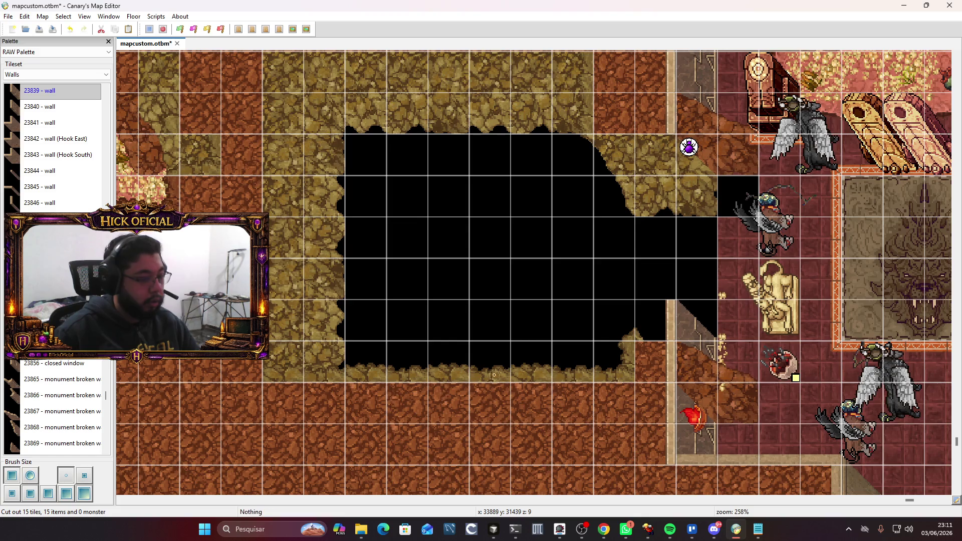
{"action": "mouse_move", "coordinate": [451, 317]}
{"action": "left_mouse_down"}
{"action": "mouse_move", "coordinate": [558, 322]}
{"action": "mouse_move", "coordinate": [663, 358]}
{"action": "mouse_move", "coordinate": [666, 382]}
{"action": "left_mouse_up"}
{"action": "key", "text": "ctrl+x"}
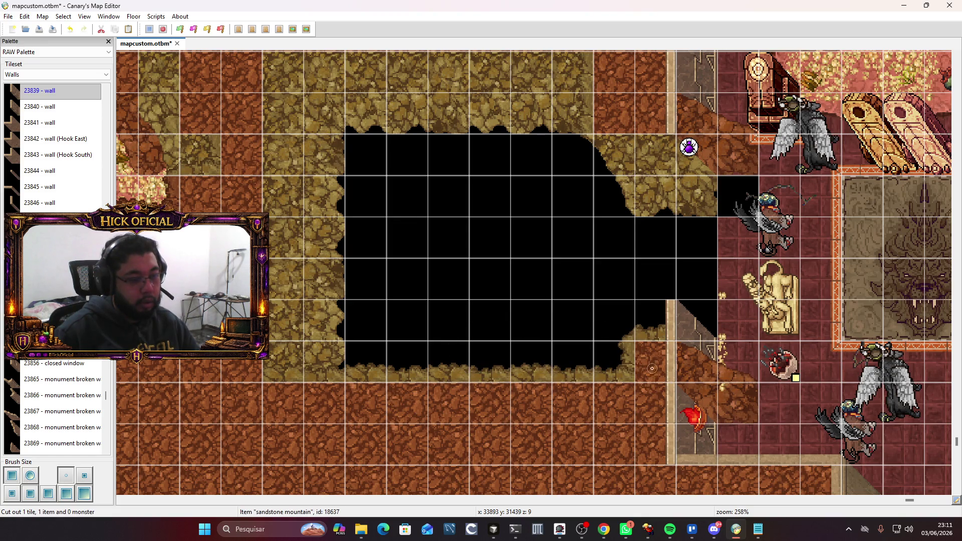
{"action": "key", "text": "ctrl+x"}
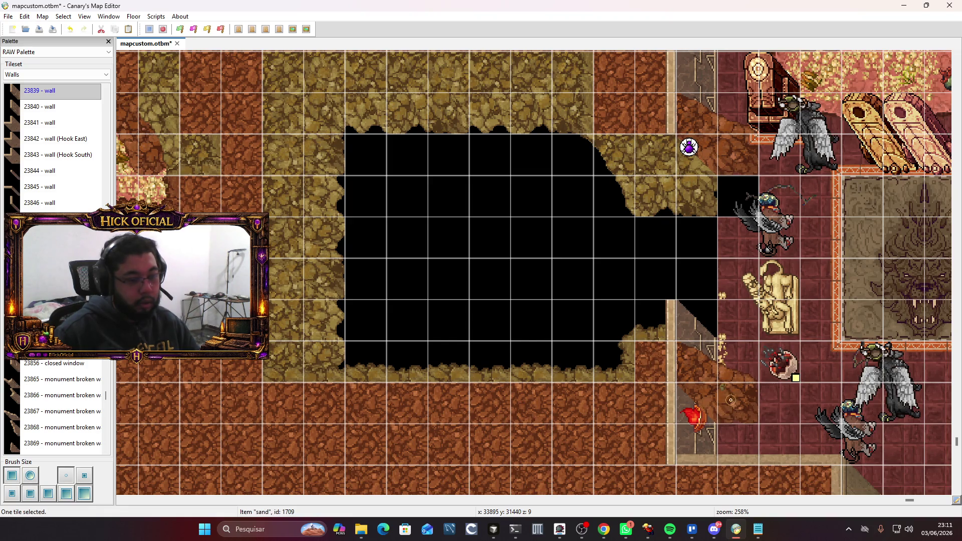
- Cut the wall piece and red item, then undo seven edits back to plain cave floor
{"action": "key", "text": "ctrl+x"}
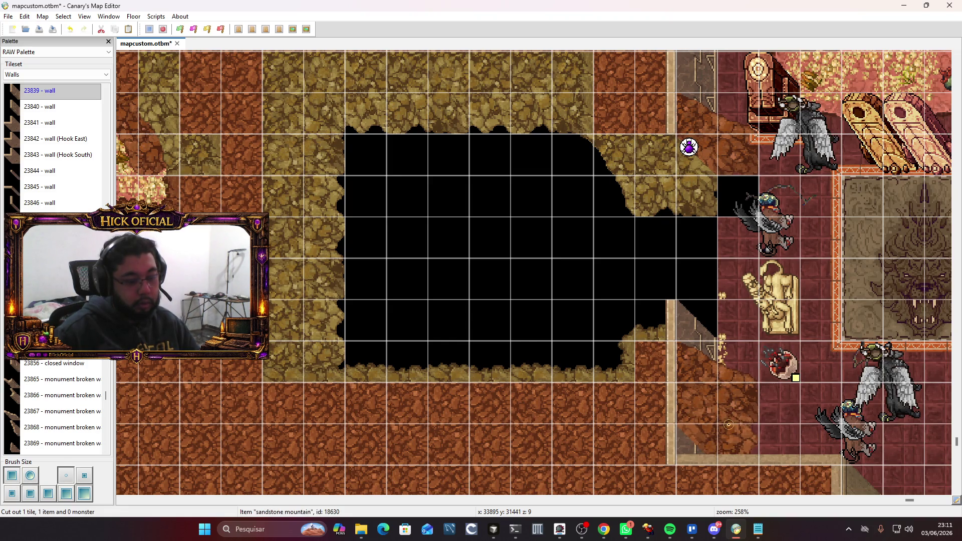
{"action": "key", "text": "ctrl+z"}
{"action": "key", "text": "ctrl+z"}
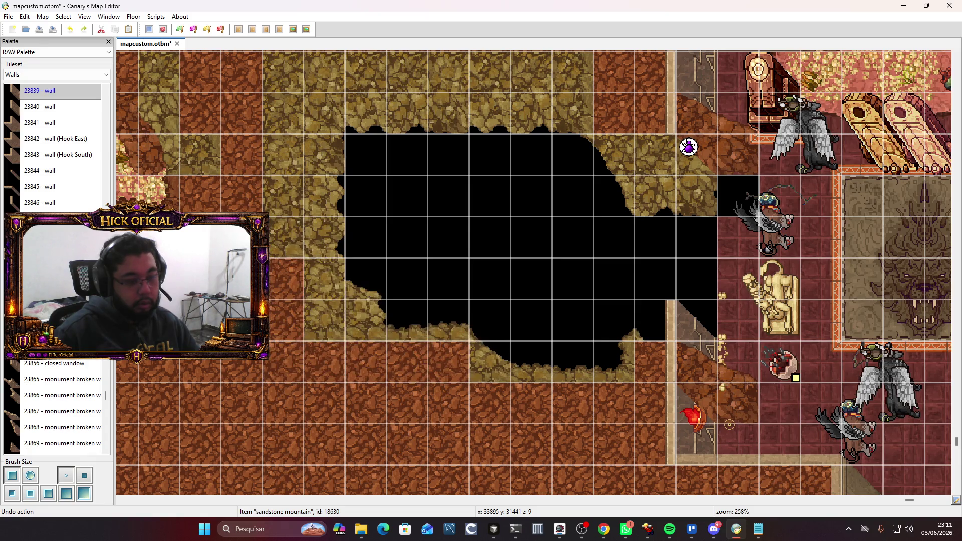
{"action": "key", "text": "ctrl+z"}
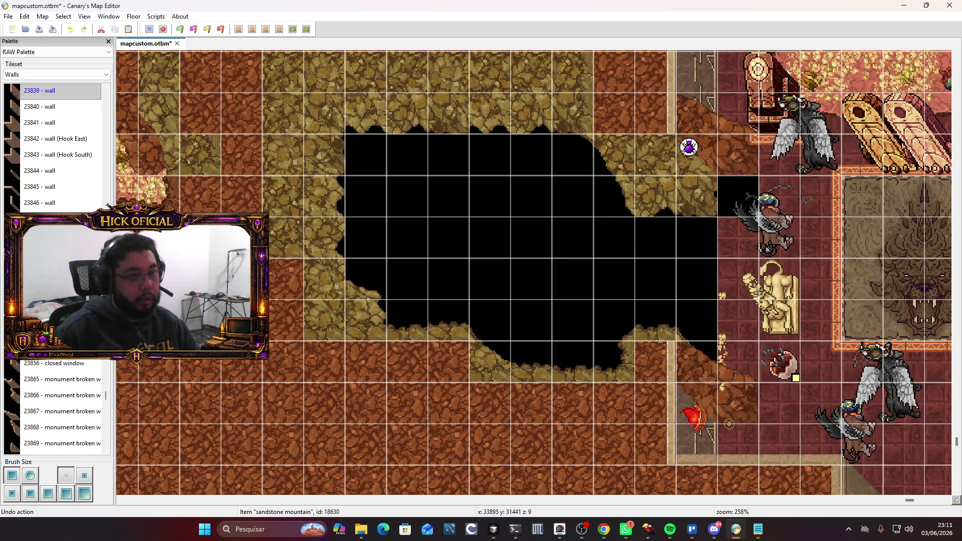
{"action": "key", "text": "ctrl+z"}
{"action": "key", "text": "ctrl+z"}
{"action": "key", "text": "ctrl+z"}
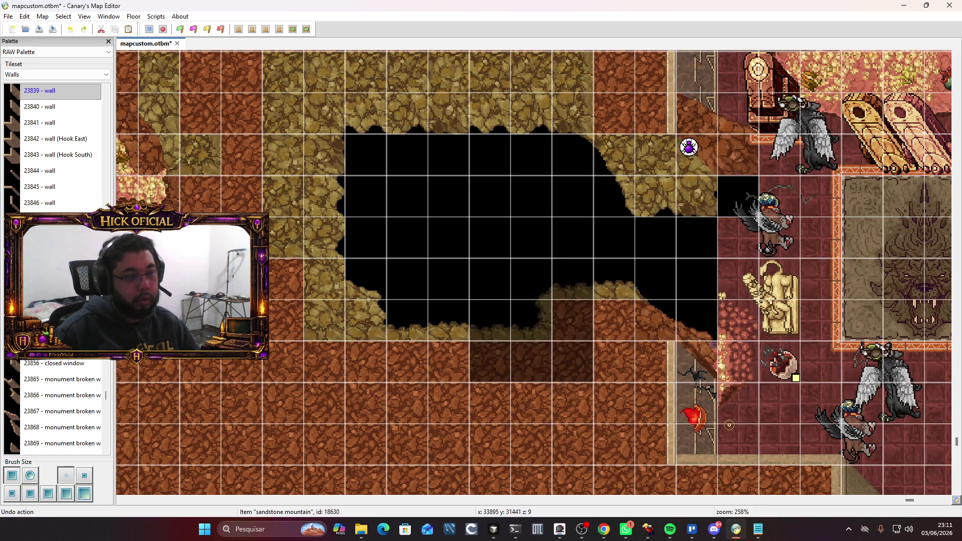
{"action": "key", "text": "ctrl+z"}
{"action": "key", "text": "ctrl+z"}
{"action": "key", "text": "ctrl+z"}
{"action": "key", "text": "ctrl+z"}
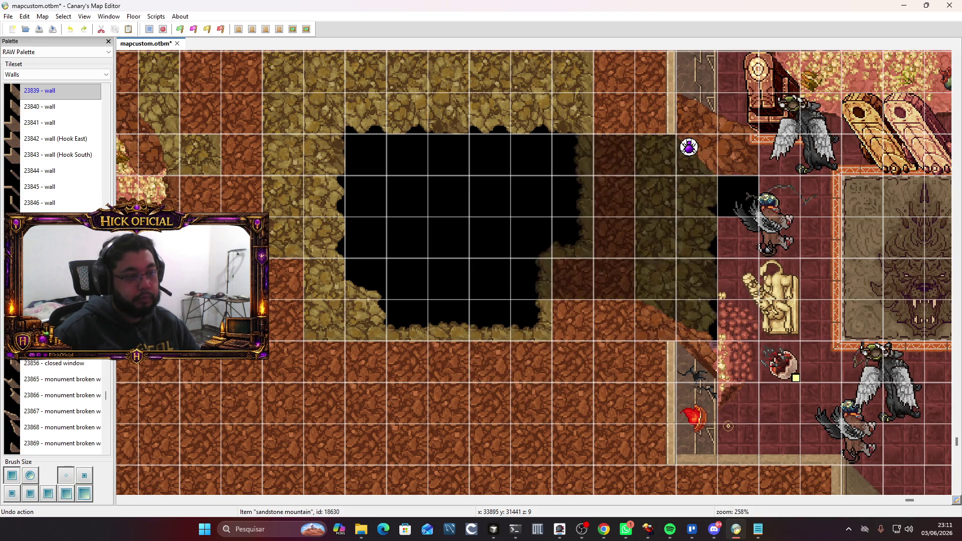
{"action": "key", "text": "ctrl+z"}
{"action": "key", "text": "ctrl+z"}
{"action": "key", "text": "ctrl+z"}
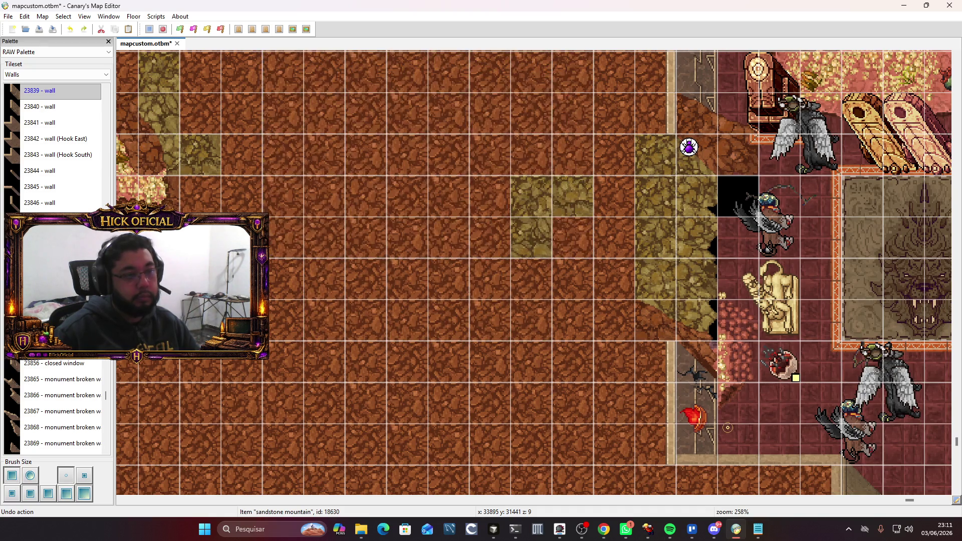
{"action": "key", "text": "ctrl+z"}
{"action": "key", "text": "ctrl+z"}
{"action": "key", "text": "ctrl+z"}
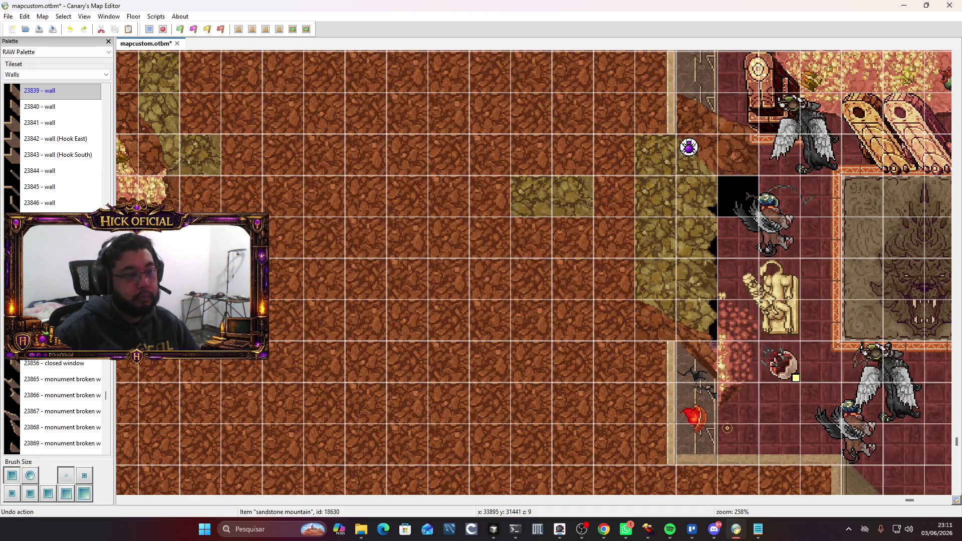
{"action": "key", "text": "ctrl+z"}
{"action": "key", "text": "ctrl+z"}
{"action": "key", "text": "ctrl+z"}
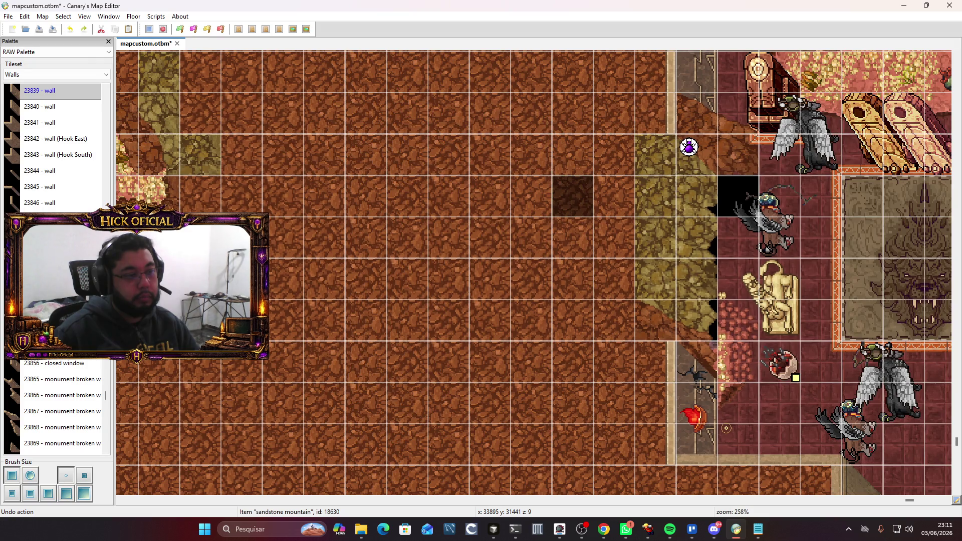
{"action": "scroll", "coordinate": [695, 282], "scroll_direction": "down", "scroll_amount": 10}
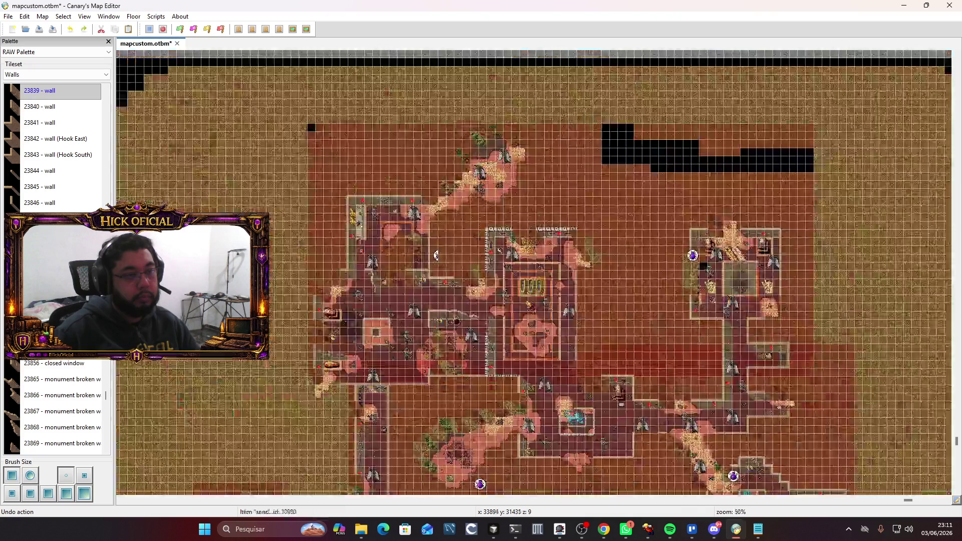
{"action": "scroll", "coordinate": [778, 167], "scroll_direction": "down", "scroll_amount": 5}
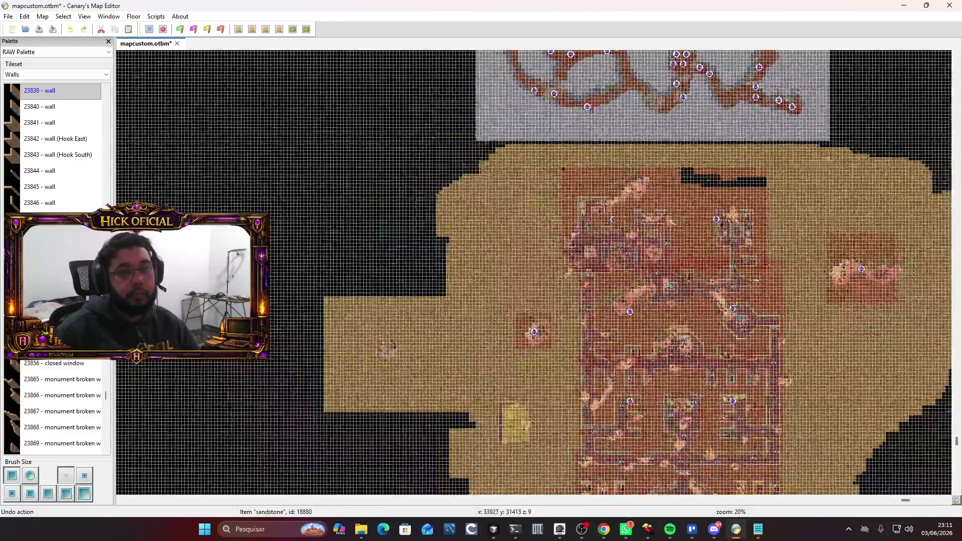
{"action": "scroll", "coordinate": [872, 165], "scroll_direction": "down", "scroll_amount": 1}
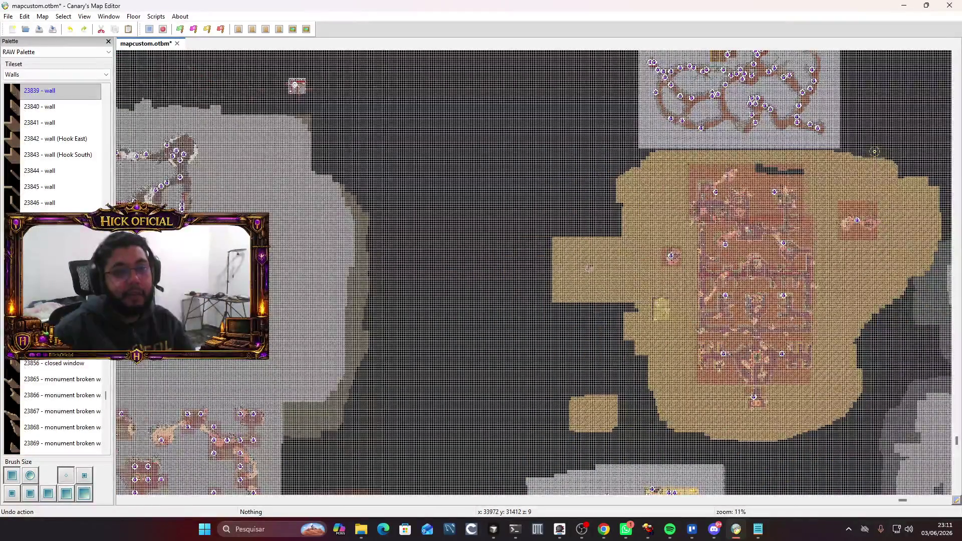
{"action": "scroll", "coordinate": [874, 151], "scroll_direction": "up", "scroll_amount": 2}
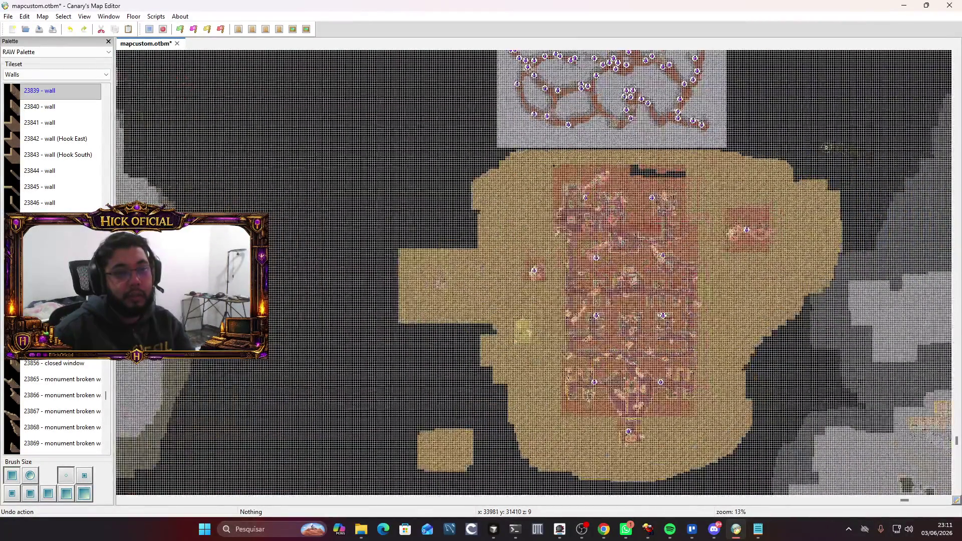
{"action": "scroll", "coordinate": [874, 151], "scroll_direction": "up", "scroll_amount": 3}
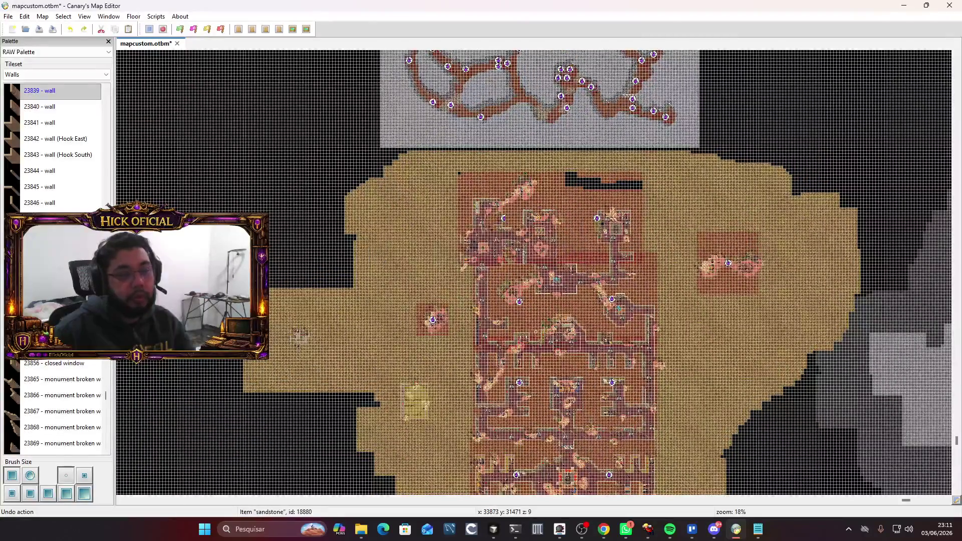
{"action": "scroll", "coordinate": [513, 231], "scroll_direction": "up", "scroll_amount": 2}
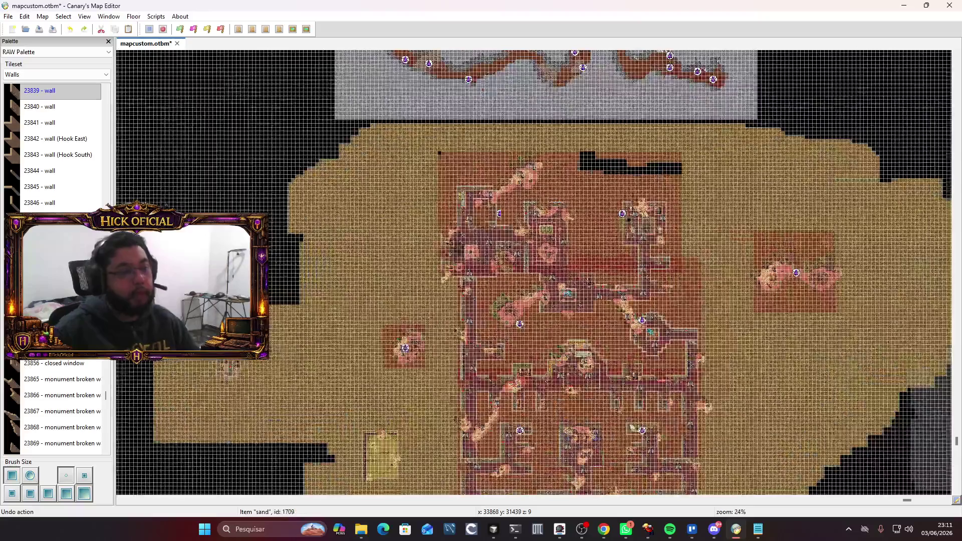
{"action": "scroll", "coordinate": [533, 188], "scroll_direction": "up", "scroll_amount": 10}
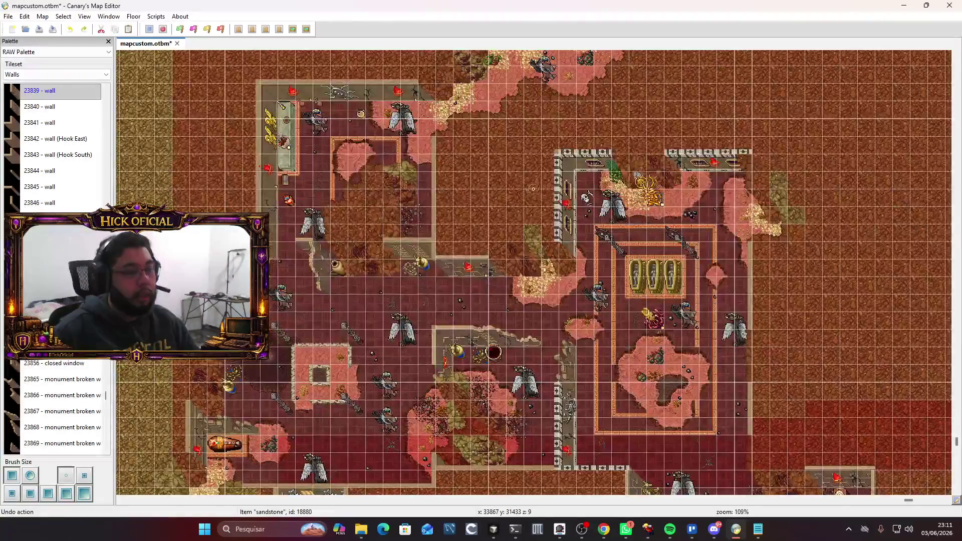
{"action": "scroll", "coordinate": [511, 161], "scroll_direction": "up", "scroll_amount": 5}
{"action": "scroll", "coordinate": [505, 200], "scroll_direction": "down", "scroll_amount": 8}
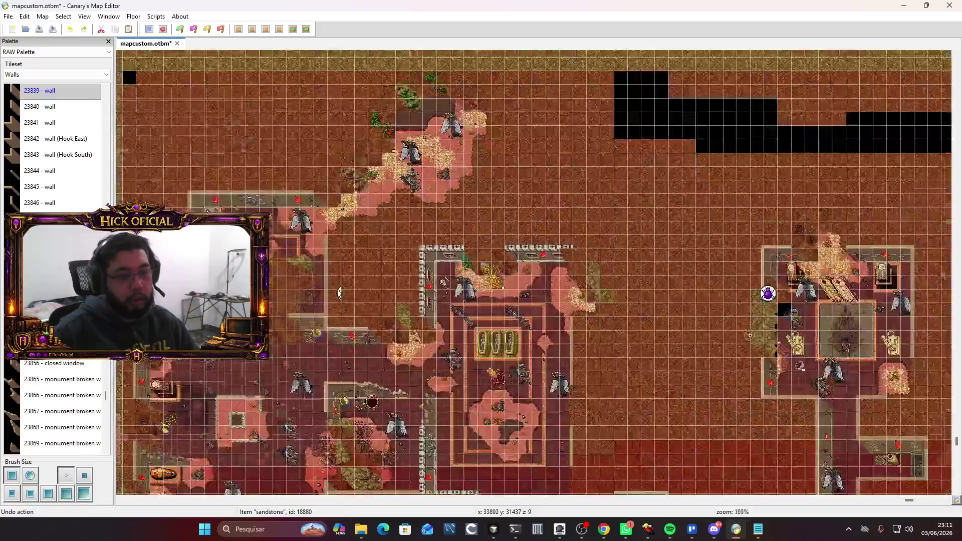
{"action": "scroll", "coordinate": [766, 290], "scroll_direction": "up", "scroll_amount": 6}
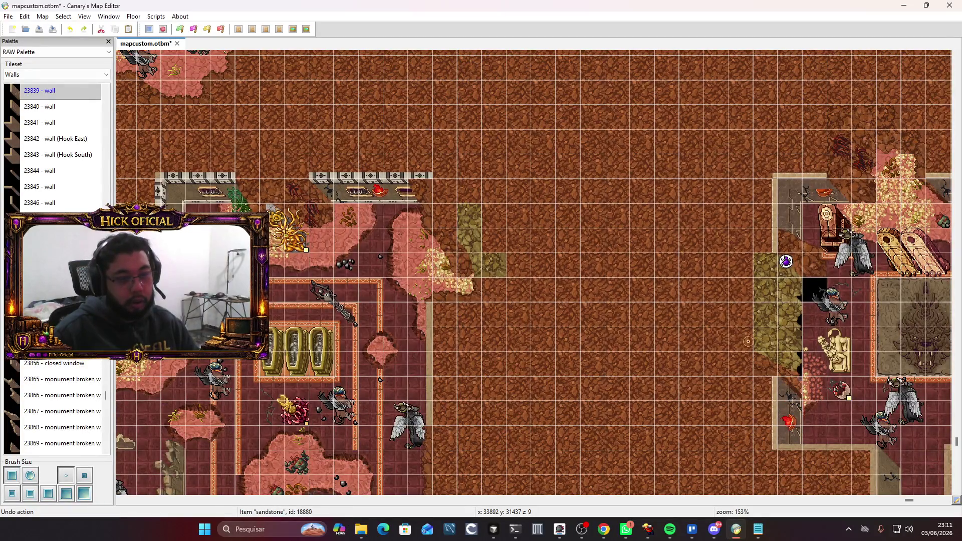
- Select the block of cave floor tiles left of the tomb, adjusting its top and middle rows
{"action": "mouse_move", "coordinate": [748, 341]}
{"action": "left_mouse_down"}
{"action": "mouse_move", "coordinate": [624, 280]}
{"action": "mouse_move", "coordinate": [644, 292]}
{"action": "left_mouse_up"}
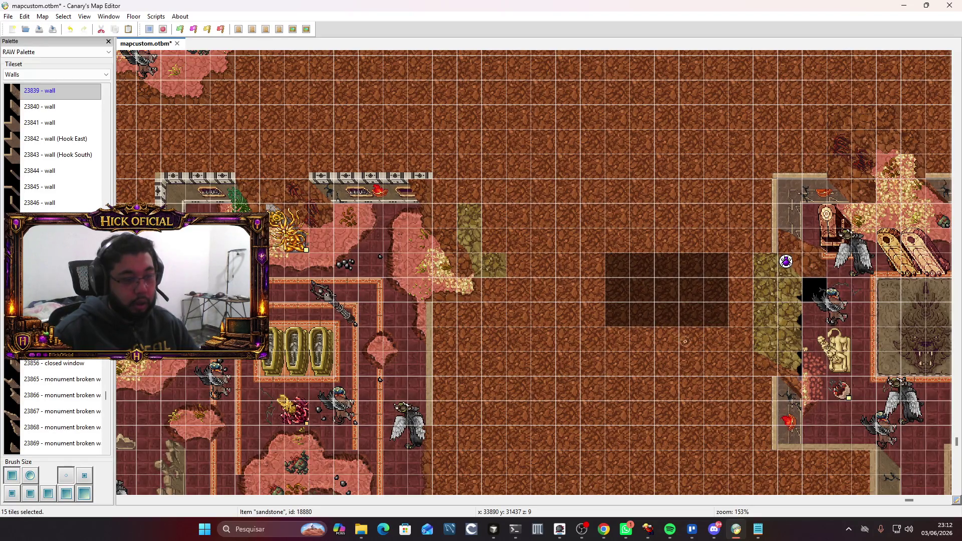
{"action": "left_click", "coordinate": [618, 341], "text": "ctrl"}
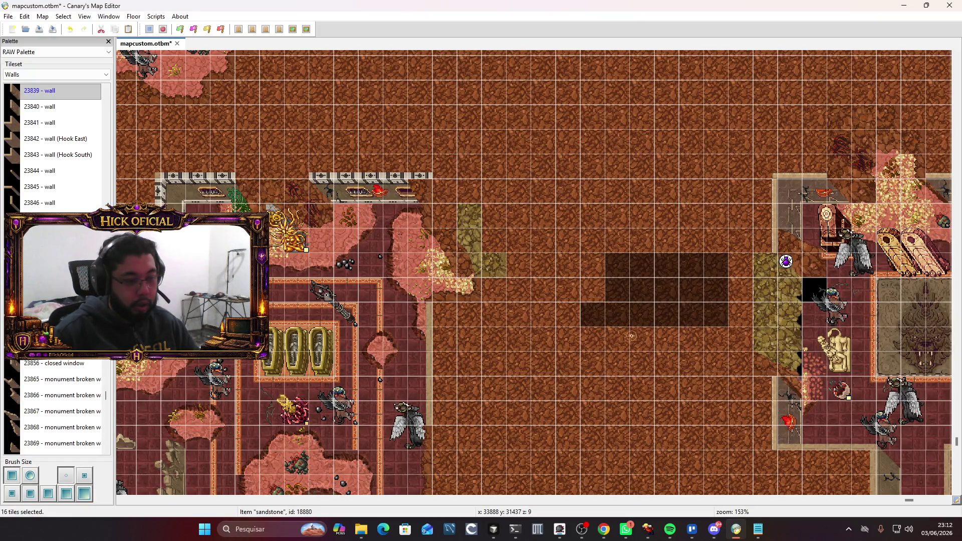
{"action": "left_click", "coordinate": [604, 329], "text": "ctrl"}
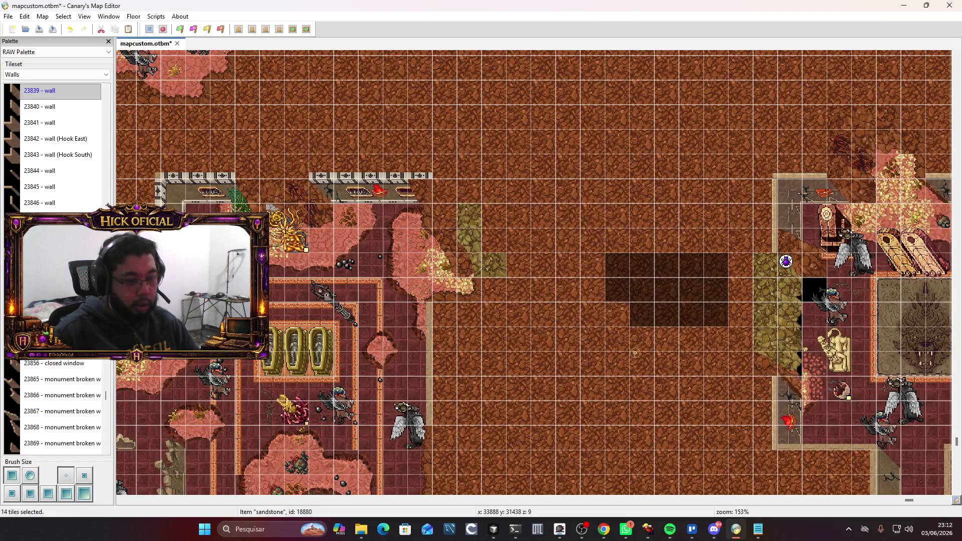
{"action": "scroll", "coordinate": [635, 347], "scroll_direction": "up", "scroll_amount": 5}
{"action": "key", "text": "ctrl+z"}
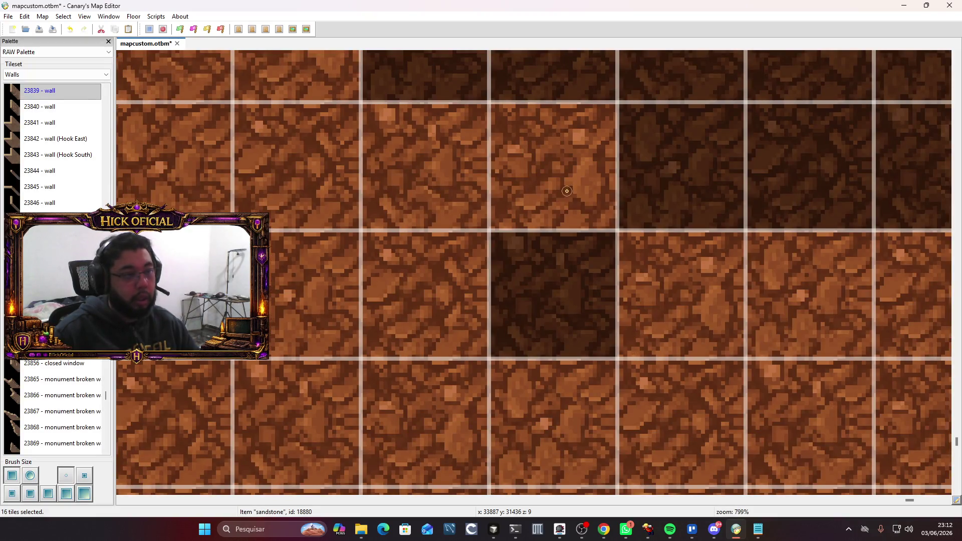
{"action": "key", "text": "ctrl+y"}
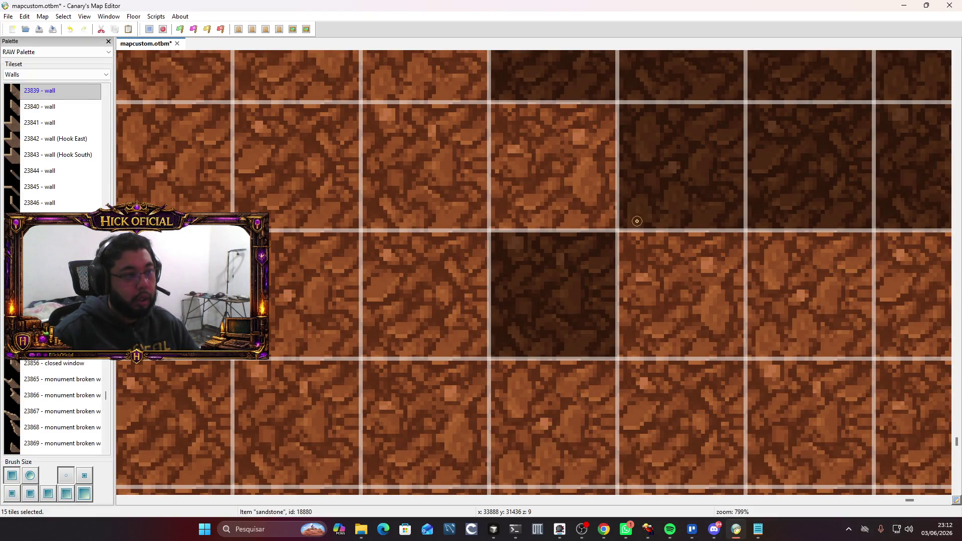
{"action": "key", "text": "ctrl+z"}
{"action": "key", "text": "ctrl+z"}
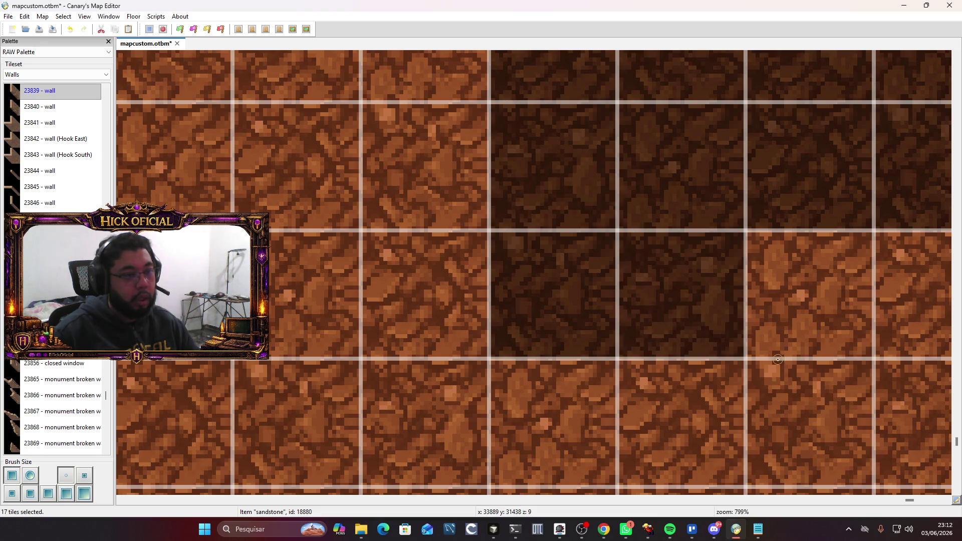
{"action": "key", "text": "ctrl+y"}
{"action": "key", "text": "ctrl+y"}
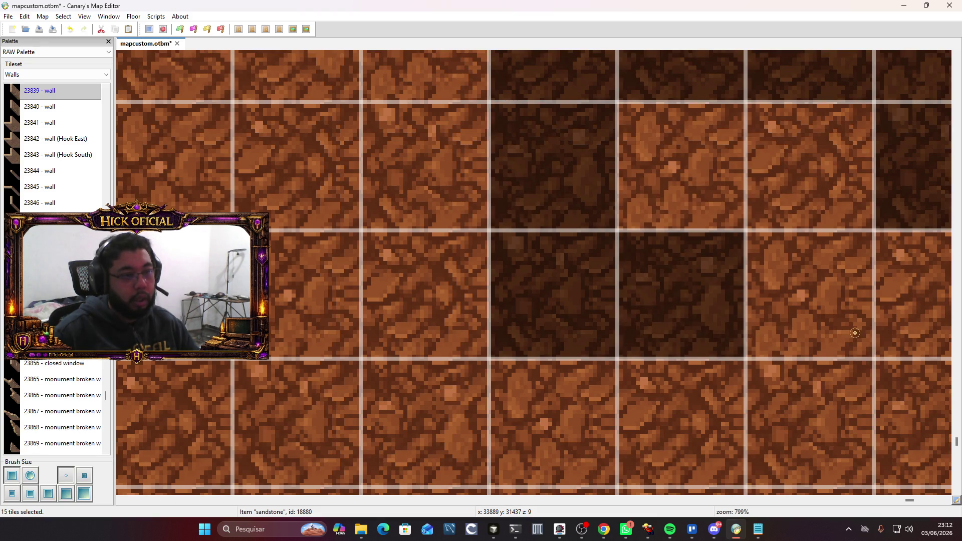
{"action": "key", "text": "ctrl+z"}
{"action": "key", "text": "ctrl+z"}
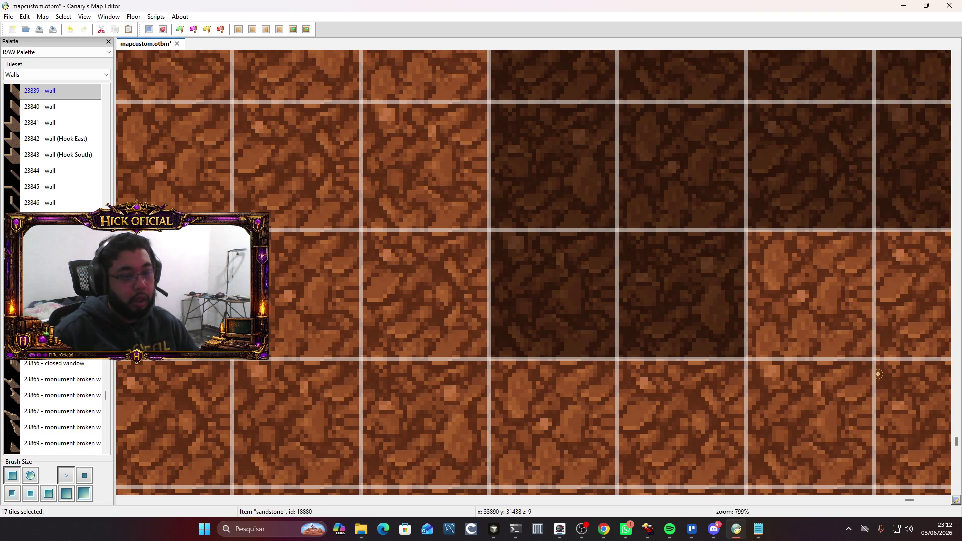
{"action": "scroll", "coordinate": [878, 373], "scroll_direction": "down", "scroll_amount": 5}
{"action": "scroll", "coordinate": [842, 339], "scroll_direction": "up", "scroll_amount": 5}
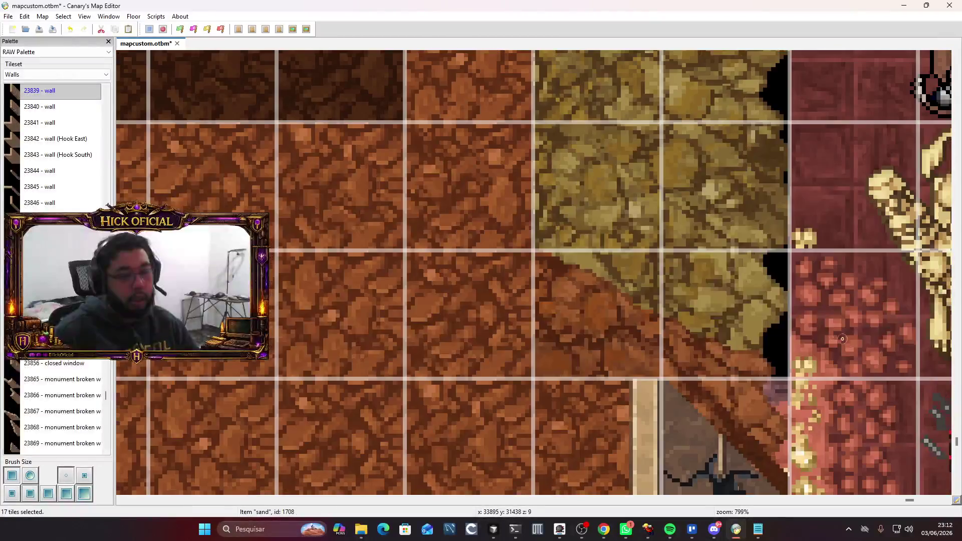
{"action": "scroll", "coordinate": [842, 339], "scroll_direction": "down", "scroll_amount": 5}
{"action": "scroll", "coordinate": [614, 305], "scroll_direction": "up", "scroll_amount": 2}
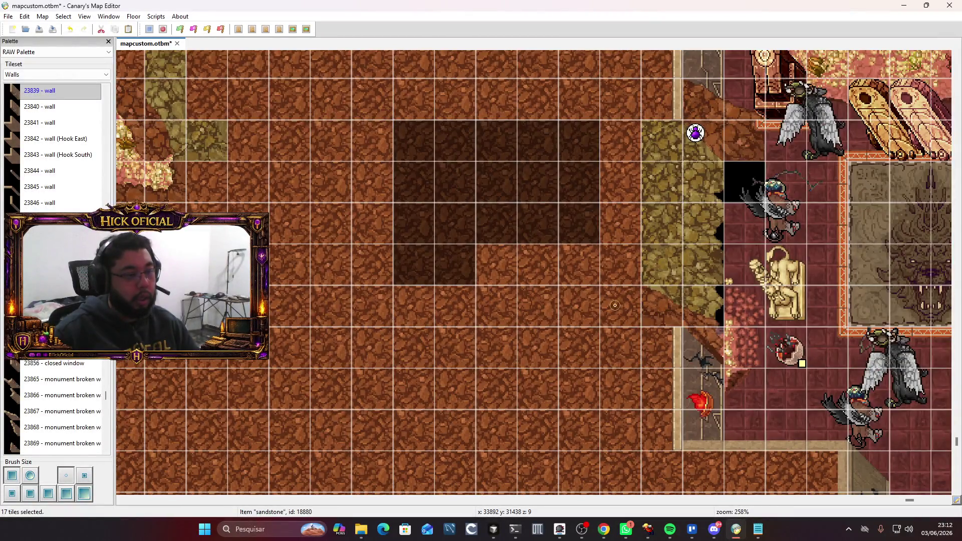
{"action": "key", "text": "ctrl+z"}
- Add the remaining sand and sandstone tiles to the selection, including the sandstone mountain tile
{"action": "left_click", "coordinate": [574, 308], "text": "ctrl"}
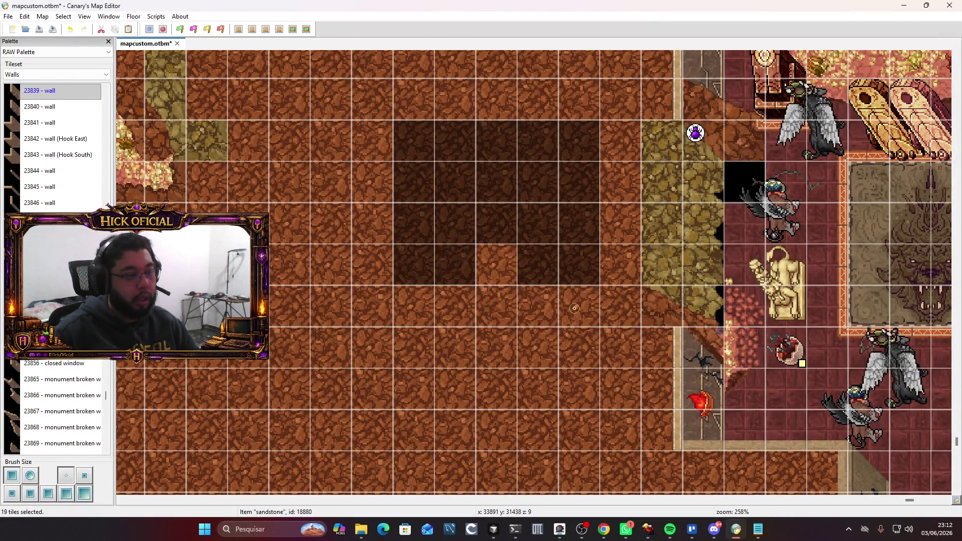
{"action": "left_click", "coordinate": [548, 307], "text": "ctrl"}
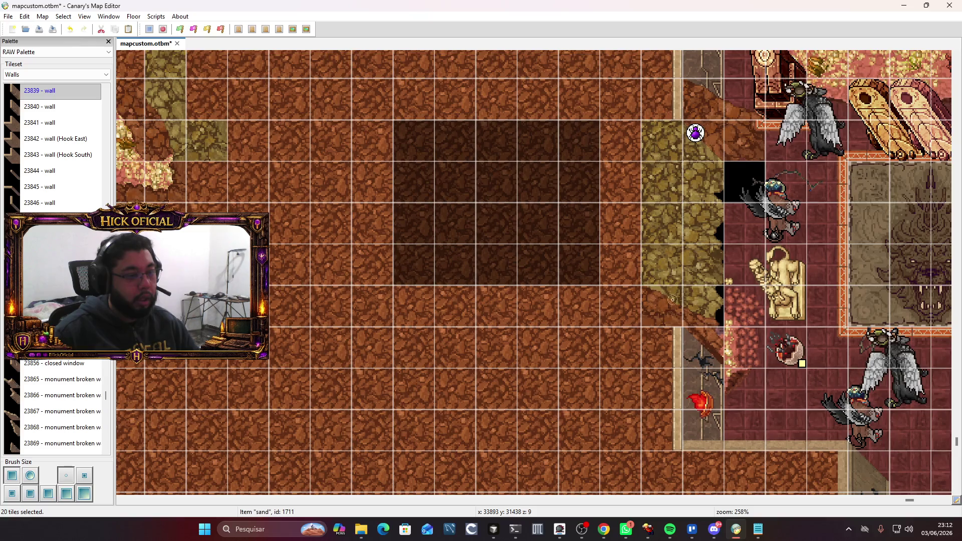
{"action": "left_click", "coordinate": [676, 282], "text": "ctrl"}
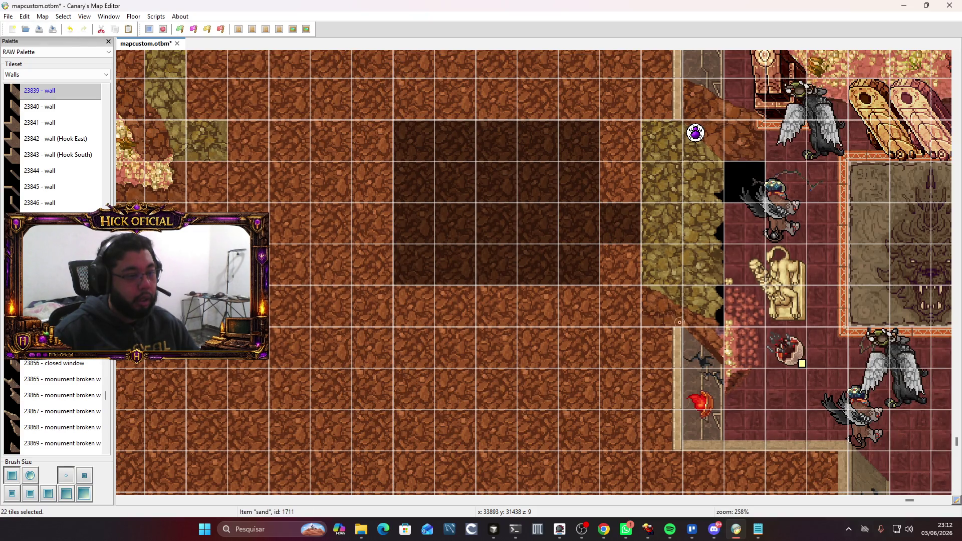
{"action": "left_click", "coordinate": [679, 208], "text": "ctrl"}
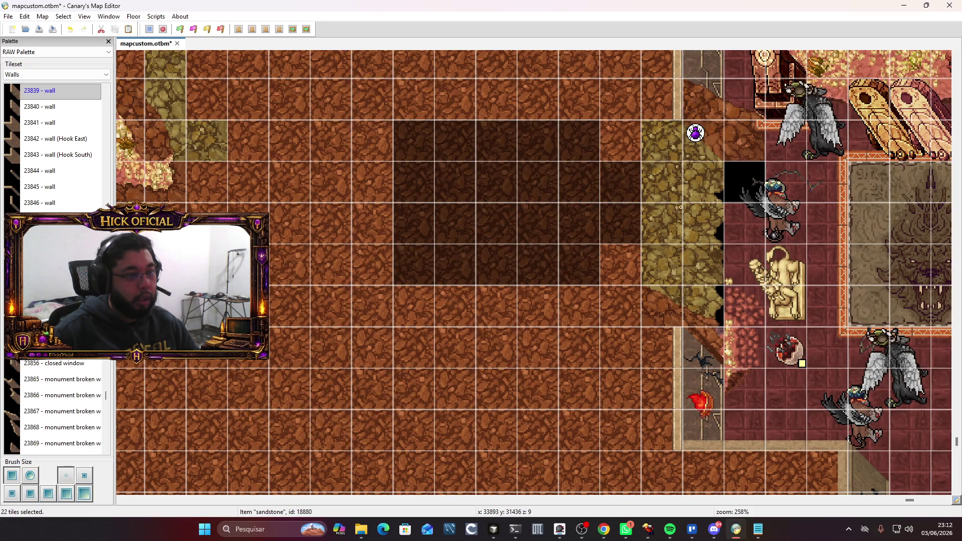
{"action": "left_click", "coordinate": [676, 171], "text": "ctrl"}
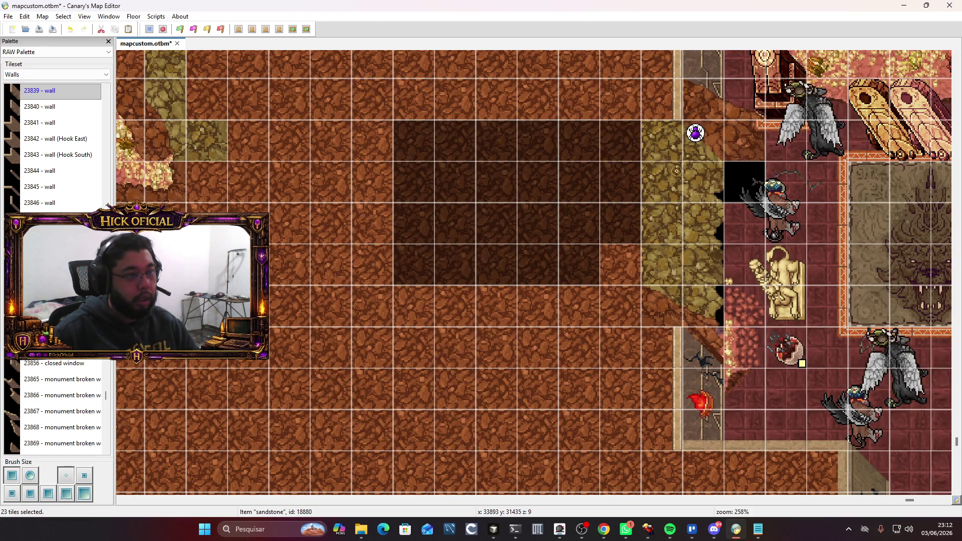
{"action": "double_click", "coordinate": [676, 255]}
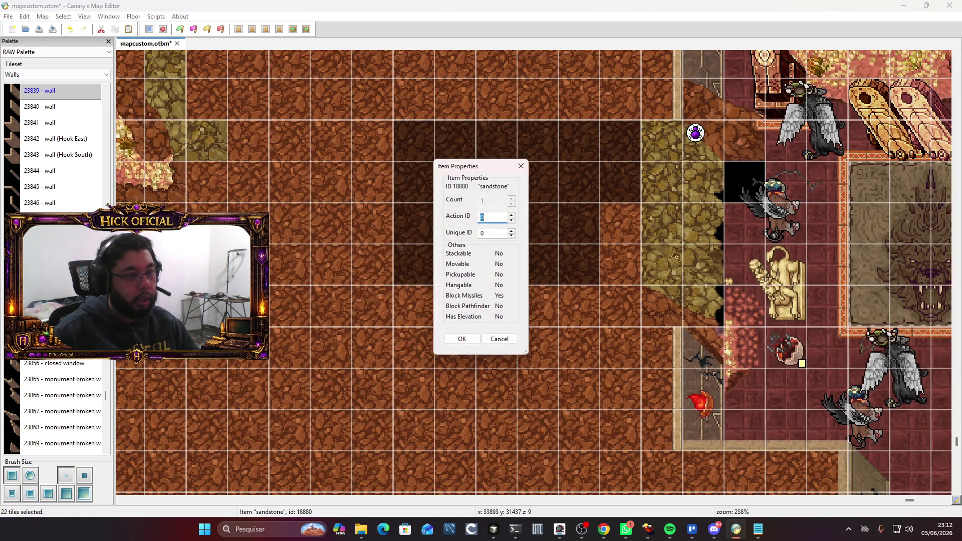
{"action": "left_click", "coordinate": [521, 165]}
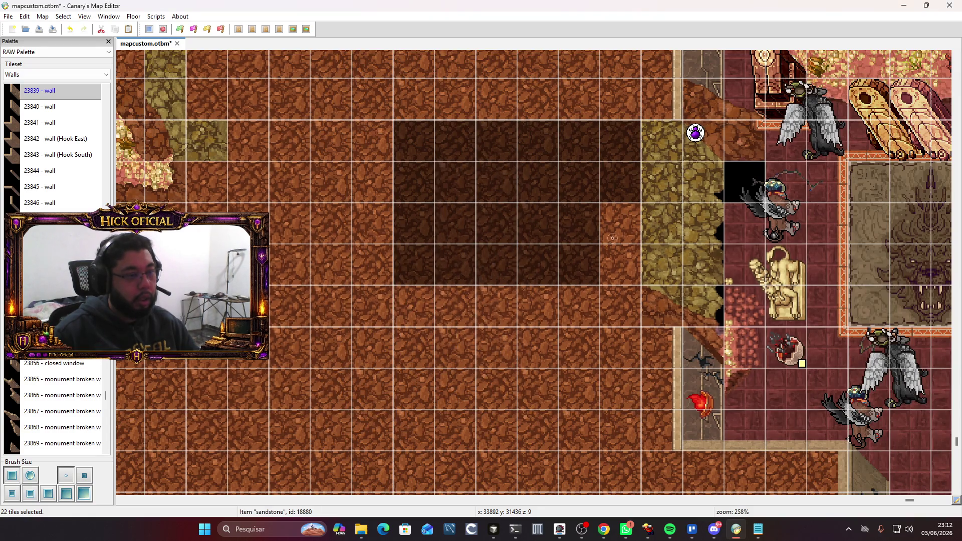
{"action": "left_click", "coordinate": [675, 254], "text": "ctrl"}
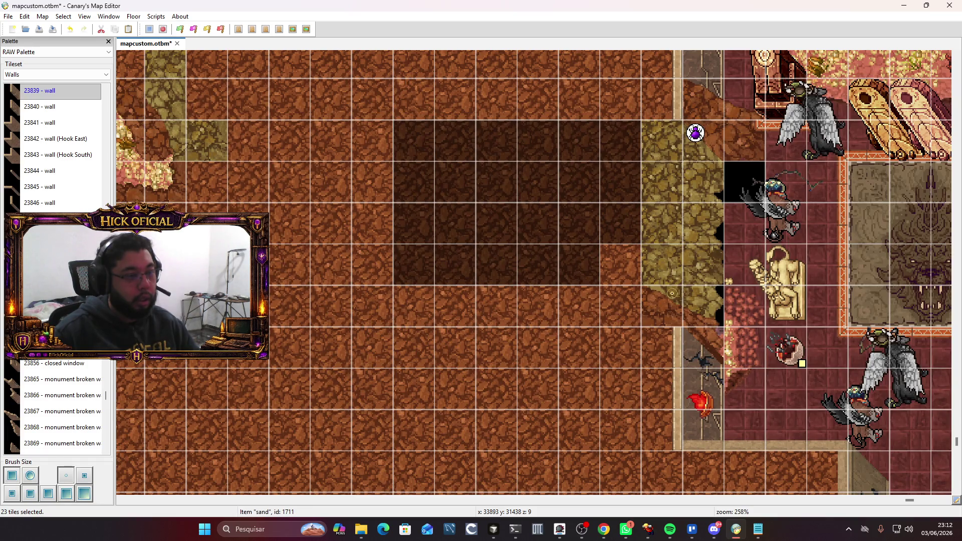
{"action": "left_click", "coordinate": [620, 310], "text": "ctrl"}
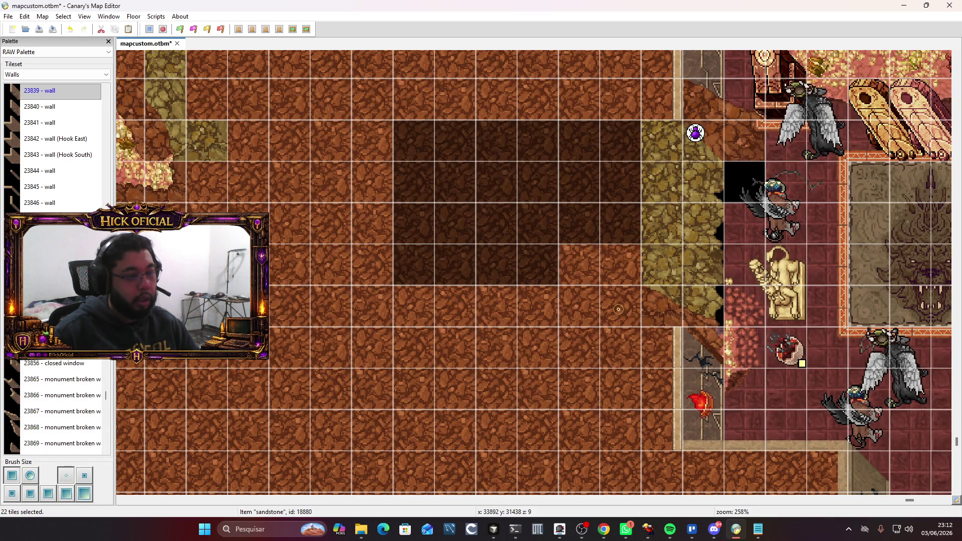
{"action": "left_click", "coordinate": [685, 320], "text": "ctrl"}
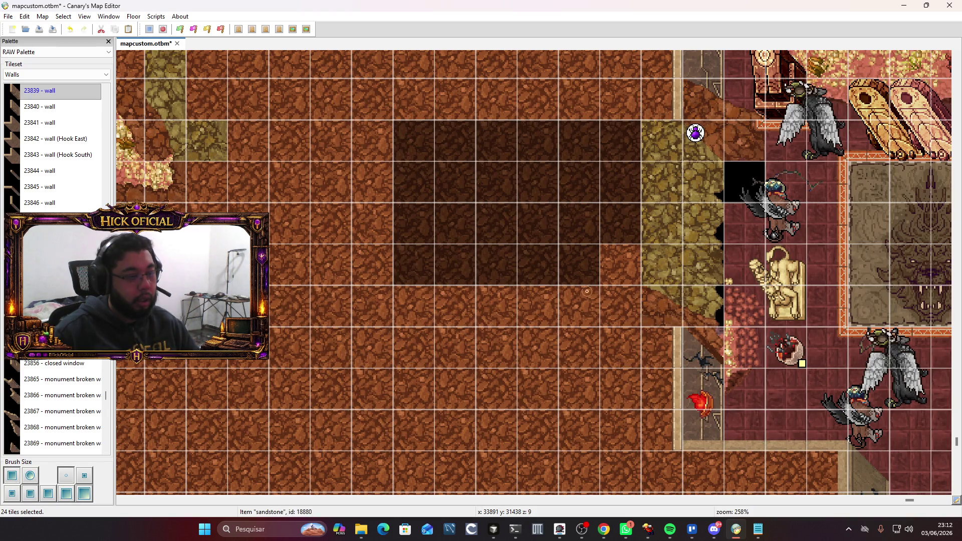
- Cut the 24-tile block, then the leftover sandstone mountain tile and the tile beside the bump
{"action": "key", "text": "ctrl+x"}
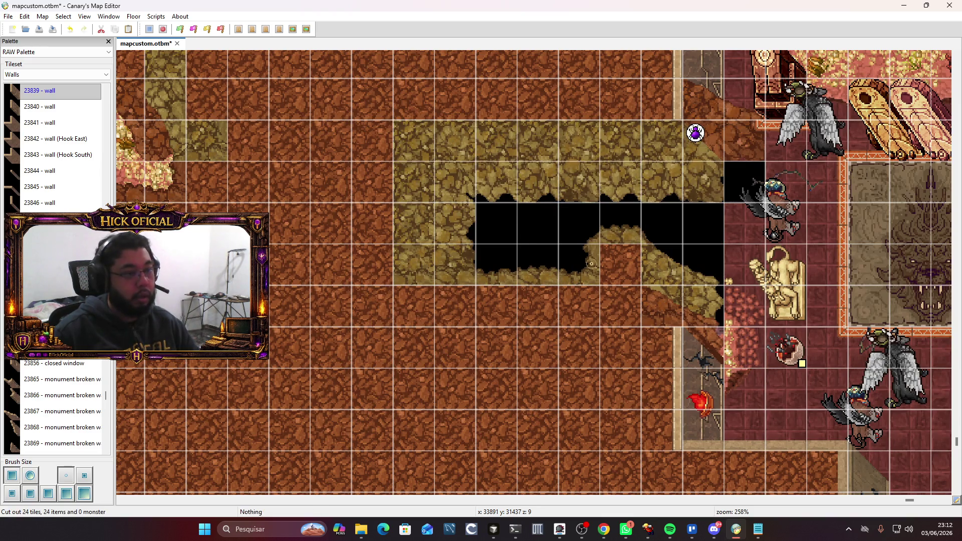
{"action": "left_click", "coordinate": [661, 271]}
{"action": "key", "text": "ctrl+x"}
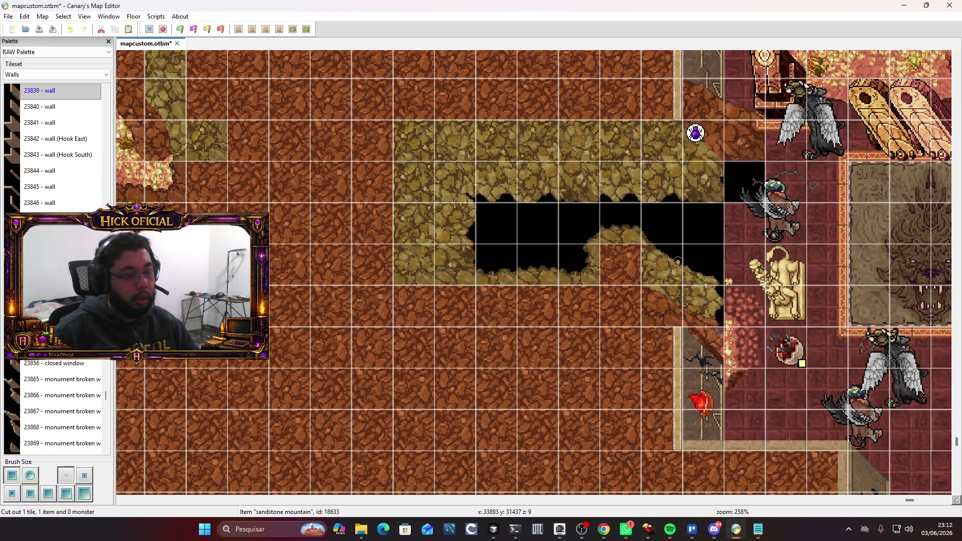
{"action": "left_click", "coordinate": [615, 276]}
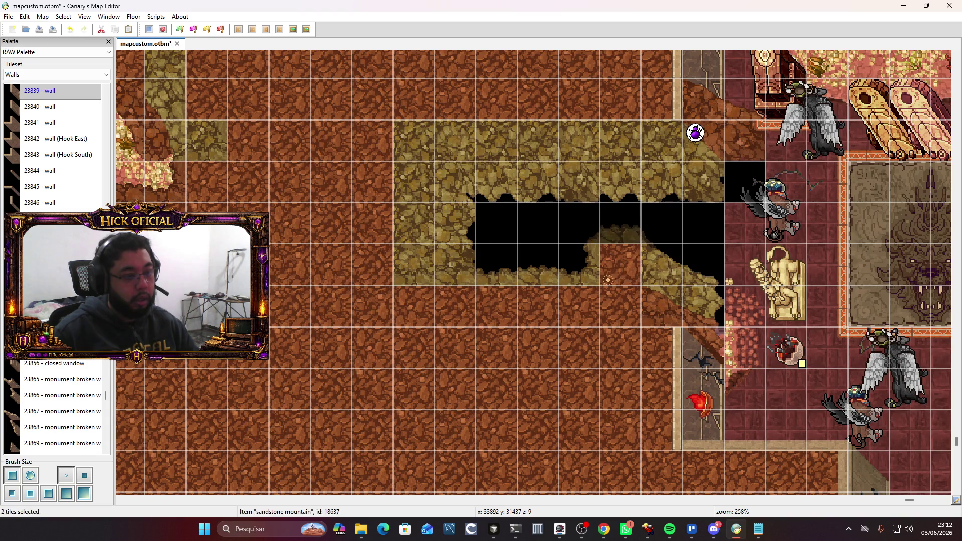
{"action": "key", "text": "ctrl+x"}
- Cut three sandstone edge tiles and box-select the next stretch of sandstone edge
{"action": "mouse_move", "coordinate": [696, 255]}
{"action": "left_mouse_down"}
{"action": "mouse_move", "coordinate": [675, 306]}
{"action": "mouse_move", "coordinate": [693, 303]}
{"action": "left_mouse_up"}
{"action": "key", "text": "ctrl+x"}
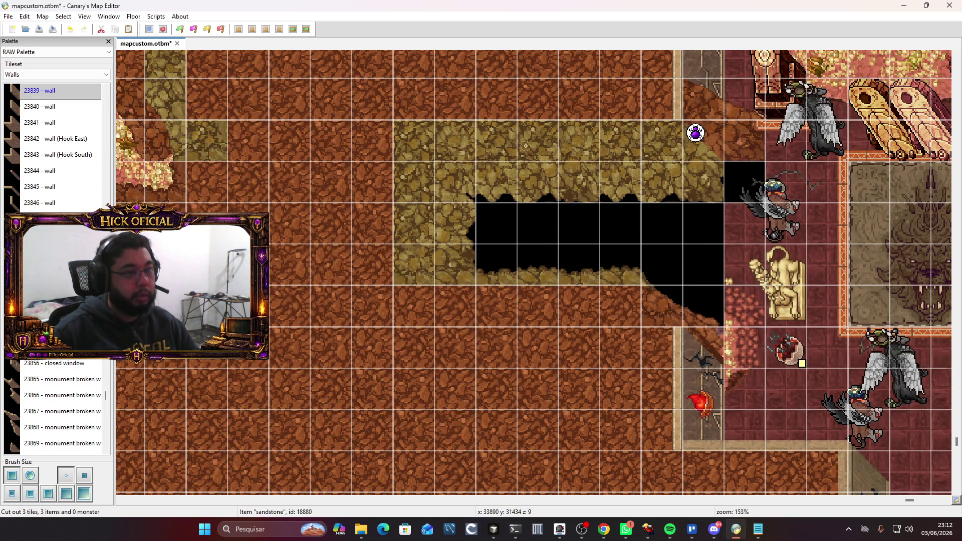
{"action": "scroll", "coordinate": [531, 173], "scroll_direction": "down", "scroll_amount": 5}
{"action": "scroll", "coordinate": [532, 173], "scroll_direction": "up", "scroll_amount": 3}
{"action": "scroll", "coordinate": [534, 213], "scroll_direction": "up", "scroll_amount": 4}
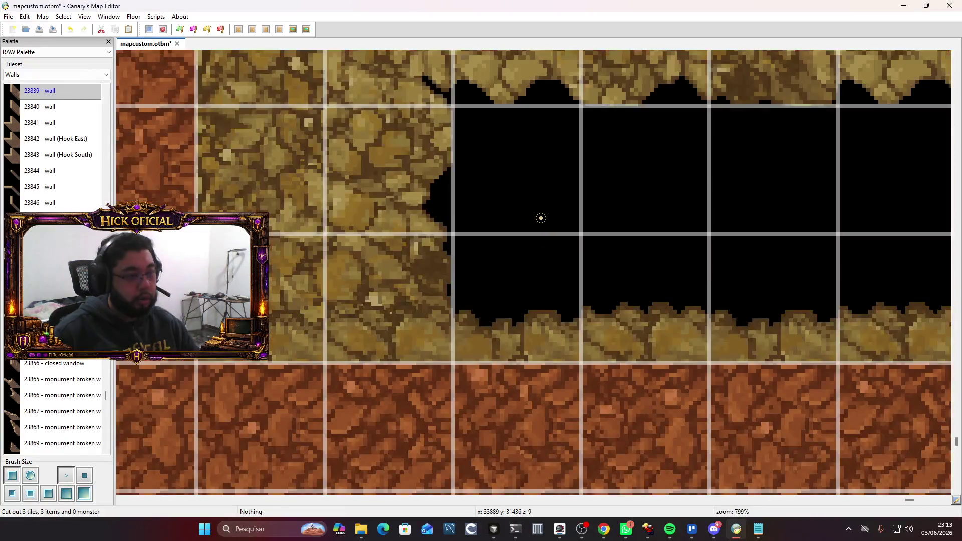
{"action": "scroll", "coordinate": [534, 212], "scroll_direction": "down", "scroll_amount": 4}
{"action": "mouse_move", "coordinate": [535, 214]}
{"action": "left_mouse_down"}
{"action": "mouse_move", "coordinate": [590, 263]}
{"action": "mouse_move", "coordinate": [611, 262]}
{"action": "left_mouse_up"}
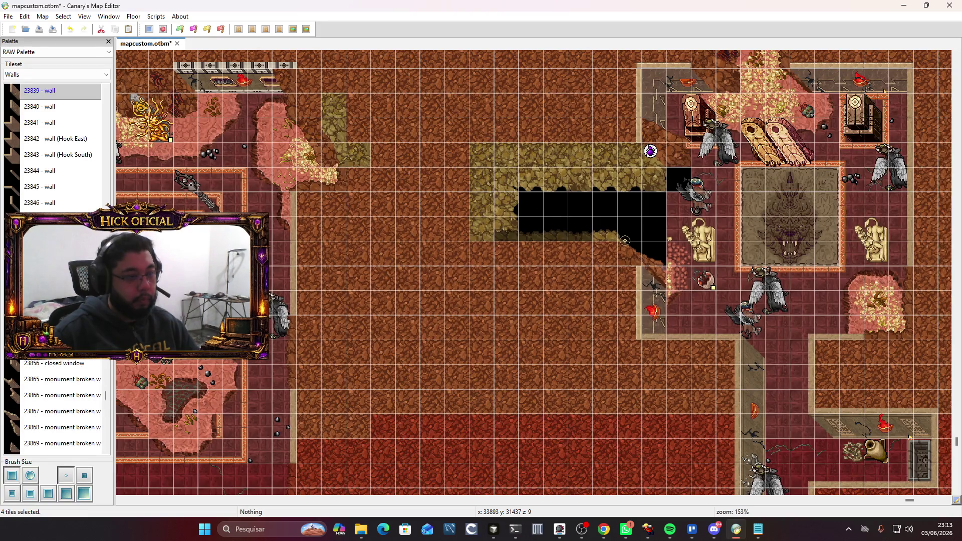
- Cut several sandstone edge blocks around the left and upper sides of the cave pit
{"action": "key", "text": "ctrl+x"}
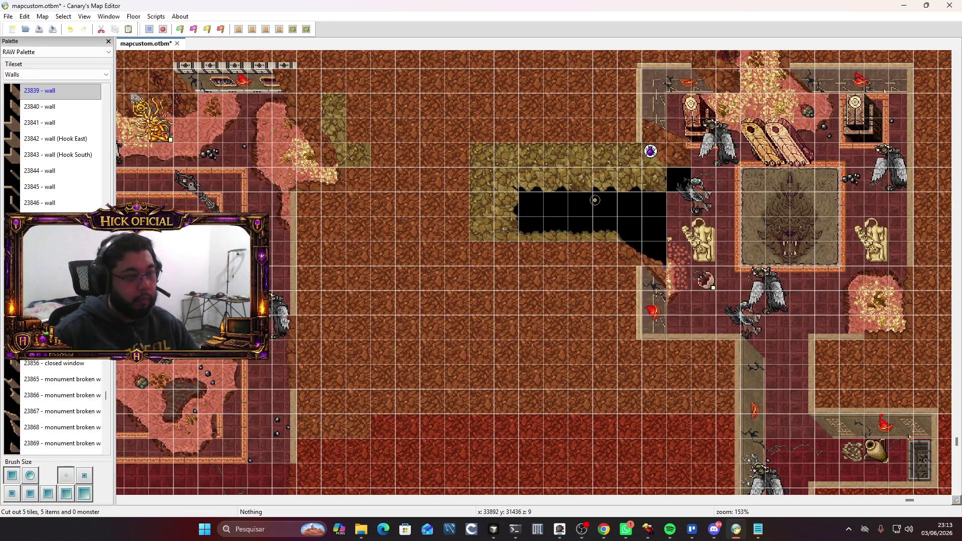
{"action": "mouse_move", "coordinate": [618, 234]}
{"action": "left_mouse_down"}
{"action": "mouse_move", "coordinate": [523, 240]}
{"action": "mouse_move", "coordinate": [511, 260]}
{"action": "left_mouse_up"}
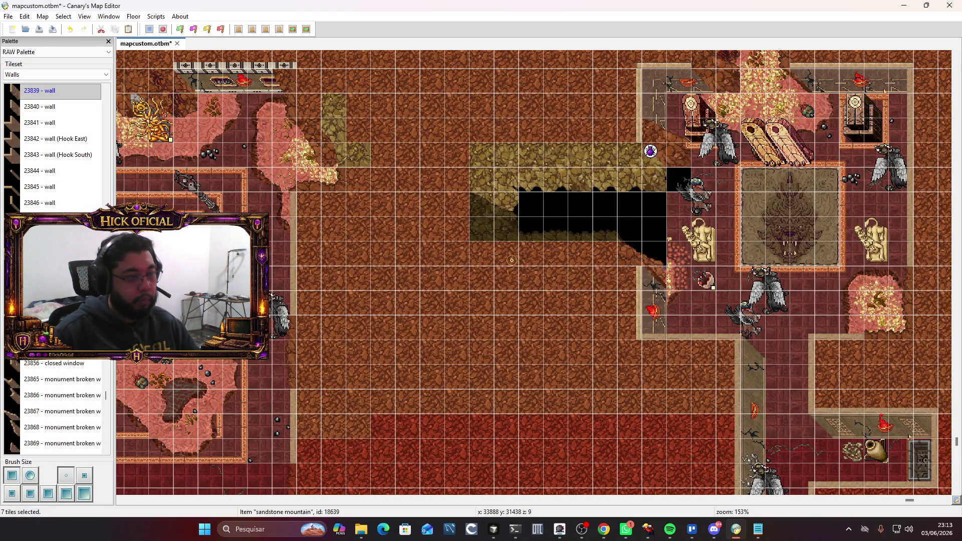
{"action": "key", "text": "ctrl+x"}
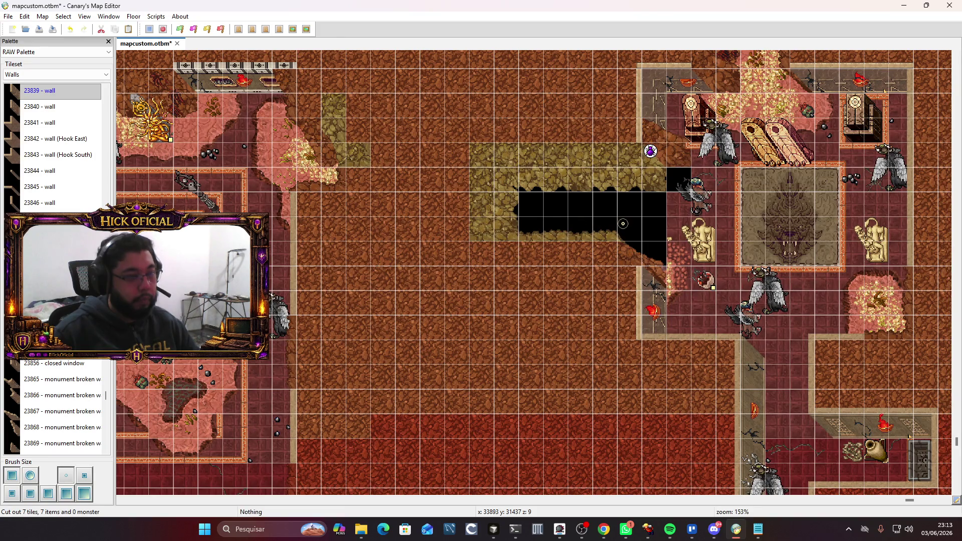
{"action": "mouse_move", "coordinate": [626, 223]}
{"action": "left_mouse_down"}
{"action": "mouse_move", "coordinate": [503, 205]}
{"action": "mouse_move", "coordinate": [500, 163]}
{"action": "left_mouse_up"}
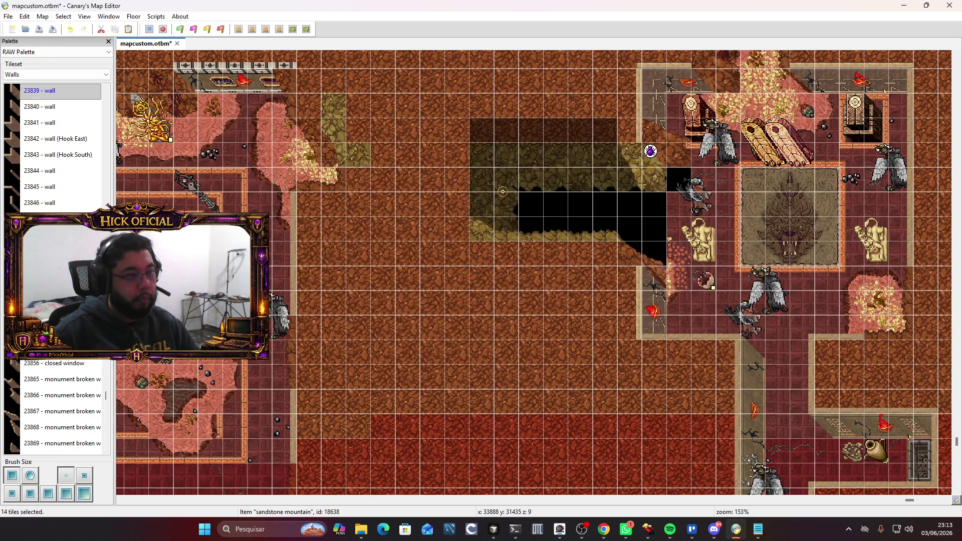
{"action": "left_click", "coordinate": [550, 212]}
{"action": "left_click_drag", "start_coordinate": [634, 203], "coordinate": [526, 173]}
{"action": "key", "text": "ctrl+x"}
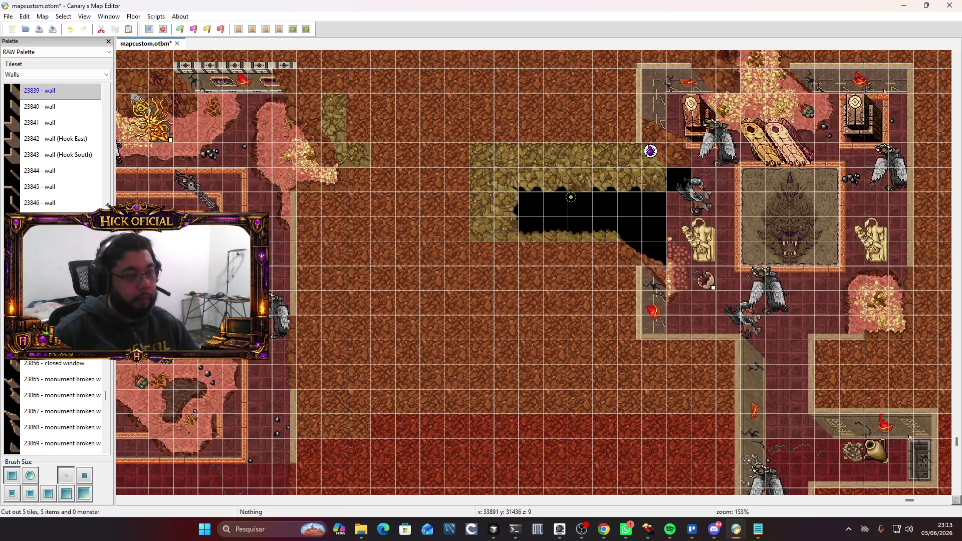
{"action": "left_click_drag", "start_coordinate": [629, 190], "coordinate": [533, 186]}
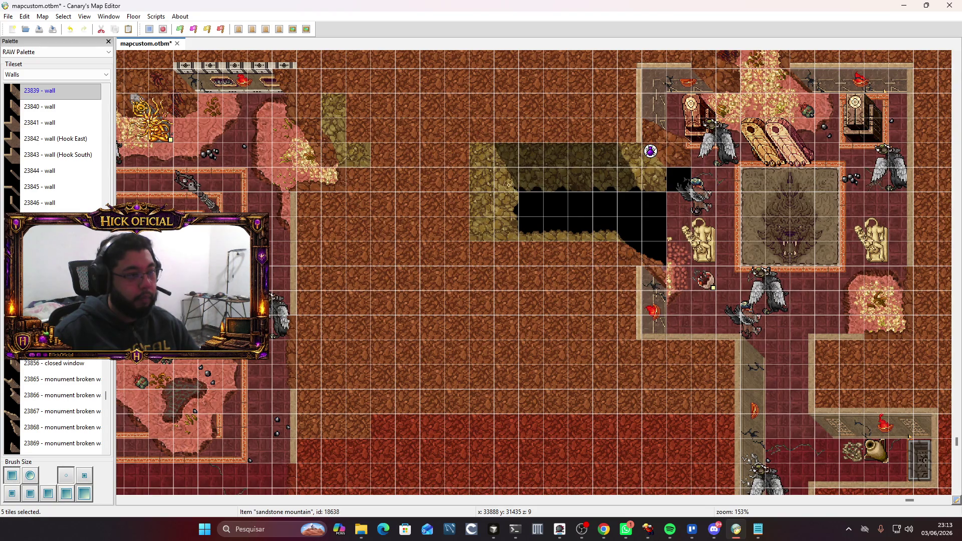
{"action": "key", "text": "ctrl+x"}
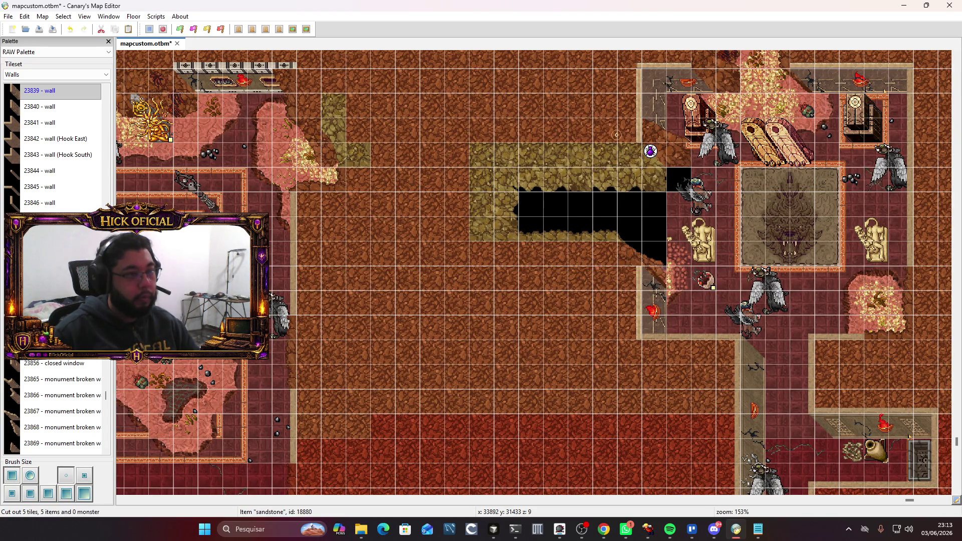
- Inspect two sandstone mountain tiles' Item Properties, adjust the selection, and undo the last edit
{"action": "left_click", "coordinate": [614, 136]}
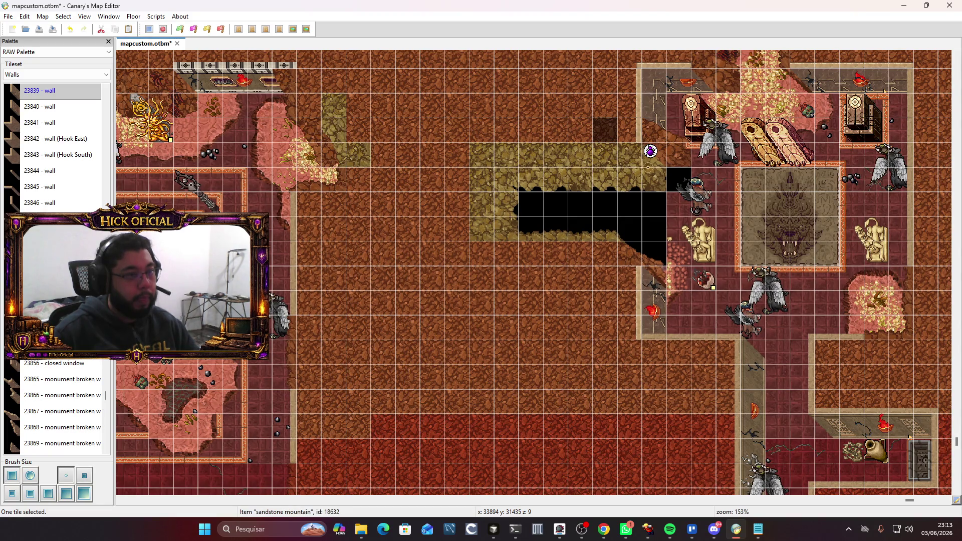
{"action": "double_click", "coordinate": [656, 168]}
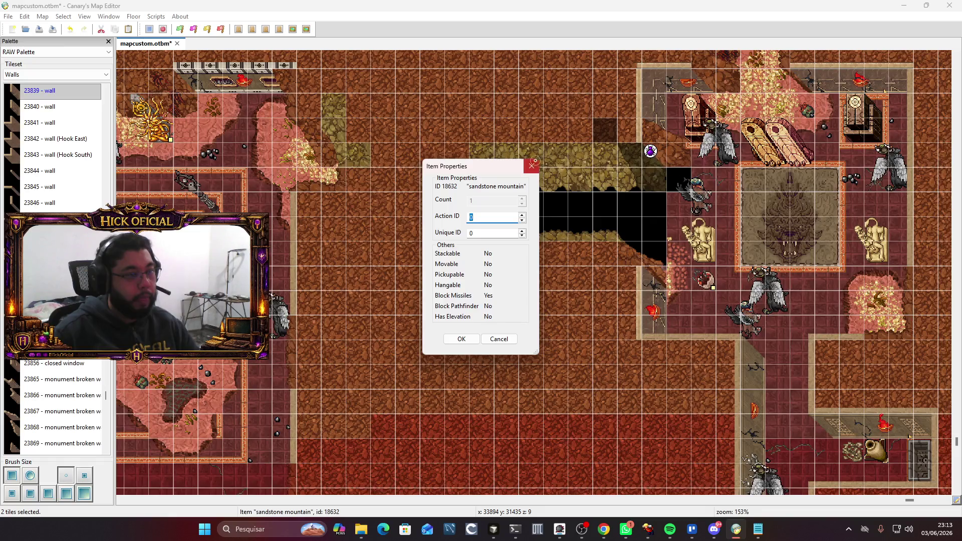
{"action": "key", "text": "Escape"}
{"action": "left_click", "coordinate": [680, 167], "text": "ctrl"}
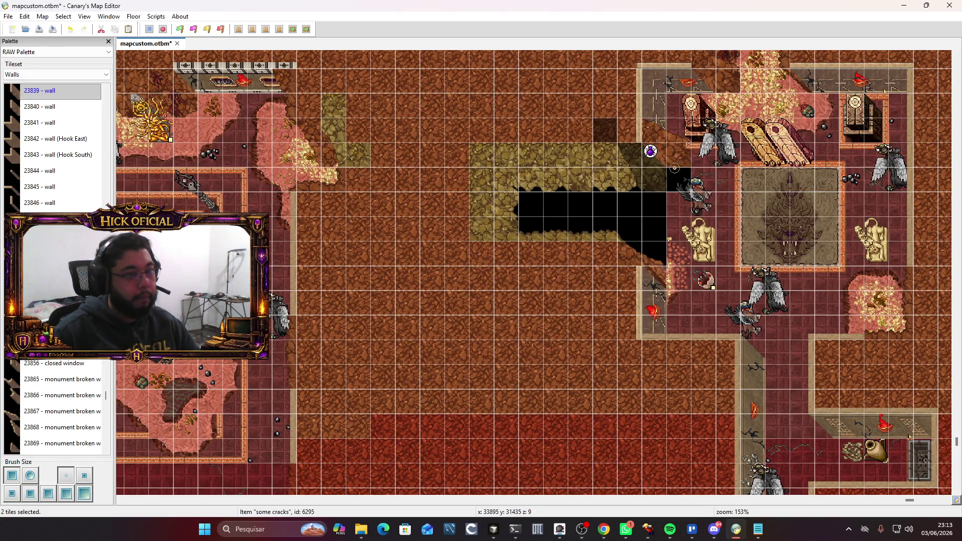
{"action": "left_click", "coordinate": [654, 175], "text": "ctrl"}
{"action": "left_click", "coordinate": [660, 181], "text": "ctrl"}
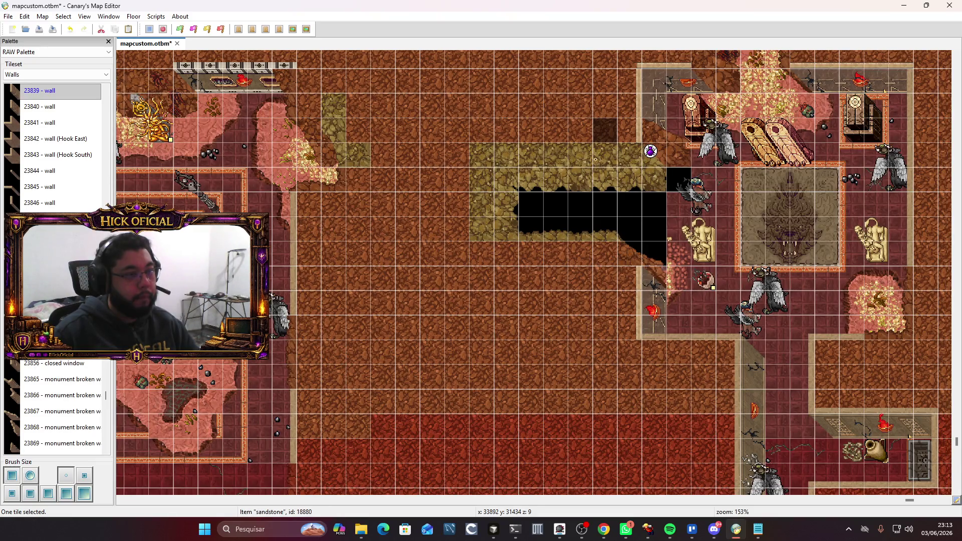
{"action": "double_click", "coordinate": [592, 158]}
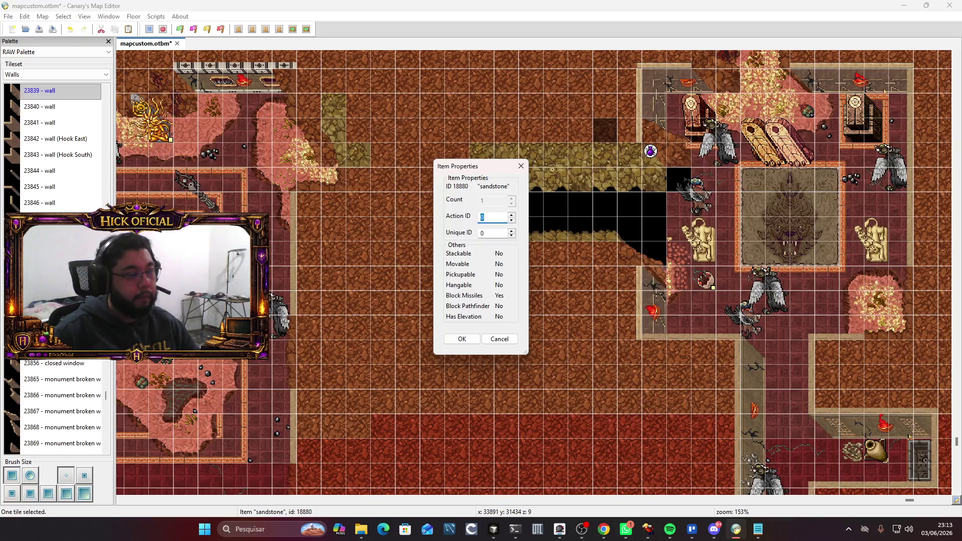
{"action": "key", "text": "Escape"}
{"action": "key", "text": "ctrl+z"}
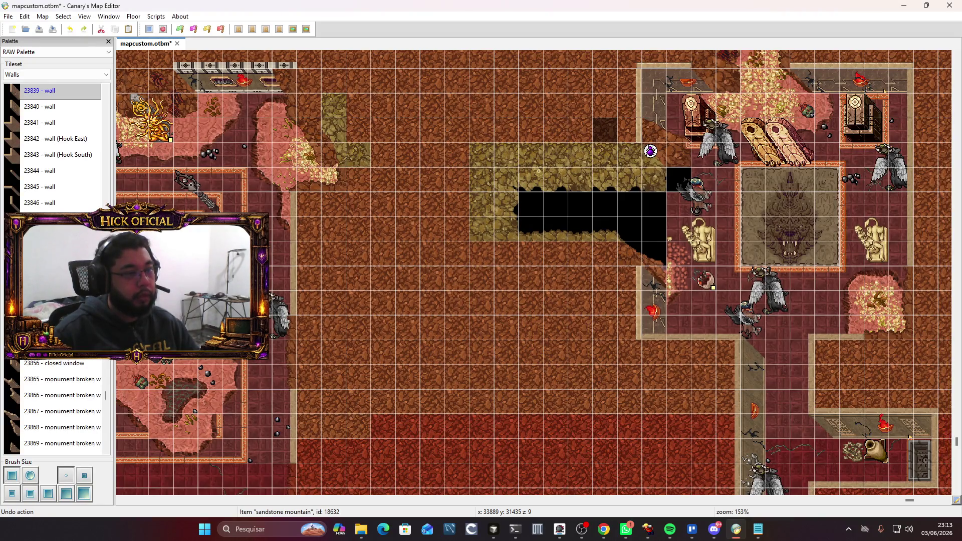
- Undo two sandstone cuts, then box-select the 30-tile ground block east of the sphinx room
{"action": "key", "text": "ctrl+z"}
{"action": "key", "text": "ctrl+z"}
{"action": "key", "text": "ctrl+z"}
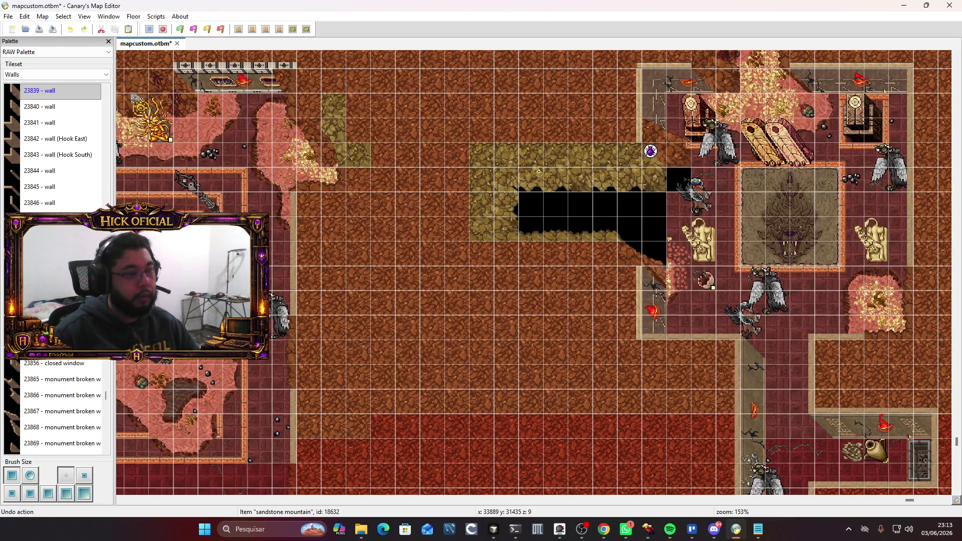
{"action": "key", "text": "ctrl+z"}
{"action": "key", "text": "ctrl+z"}
{"action": "key", "text": "ctrl+z"}
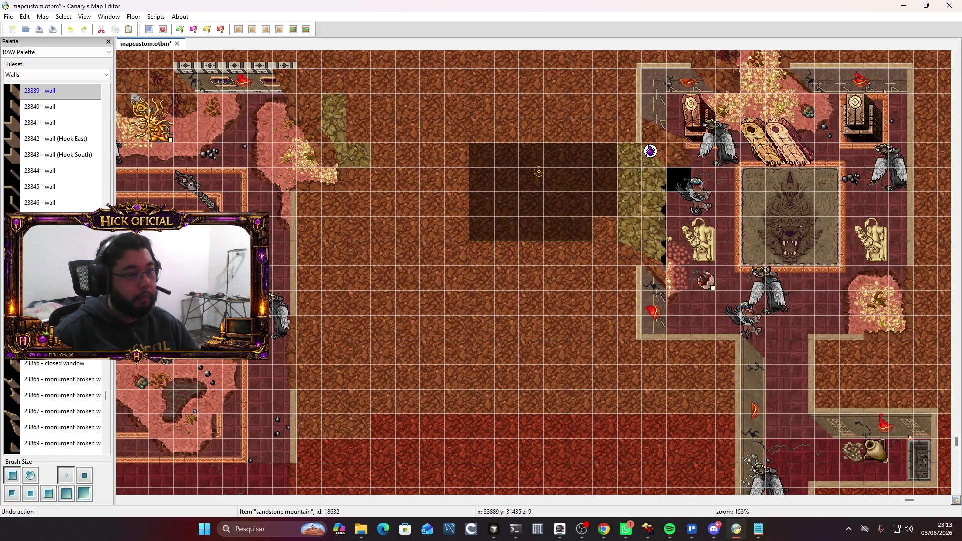
{"action": "left_click", "coordinate": [531, 253]}
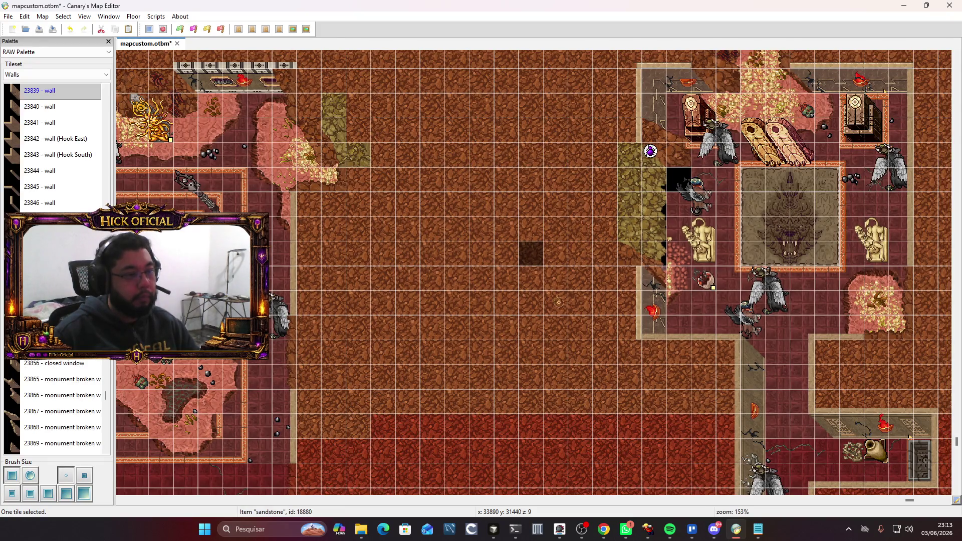
{"action": "scroll", "coordinate": [558, 302], "scroll_direction": "down", "scroll_amount": 5}
{"action": "scroll", "coordinate": [692, 287], "scroll_direction": "up", "scroll_amount": 5}
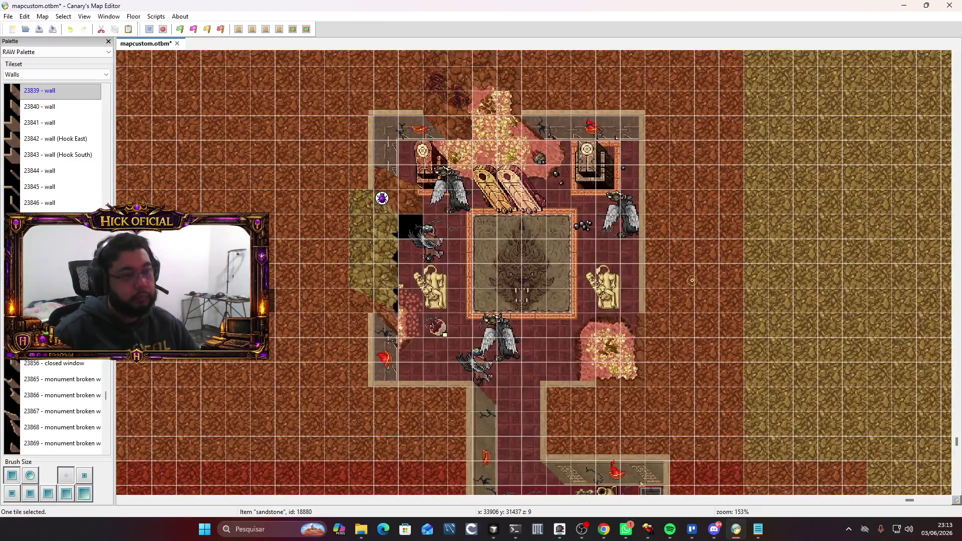
{"action": "scroll", "coordinate": [692, 280], "scroll_direction": "down", "scroll_amount": 5}
{"action": "scroll", "coordinate": [575, 225], "scroll_direction": "up", "scroll_amount": 5}
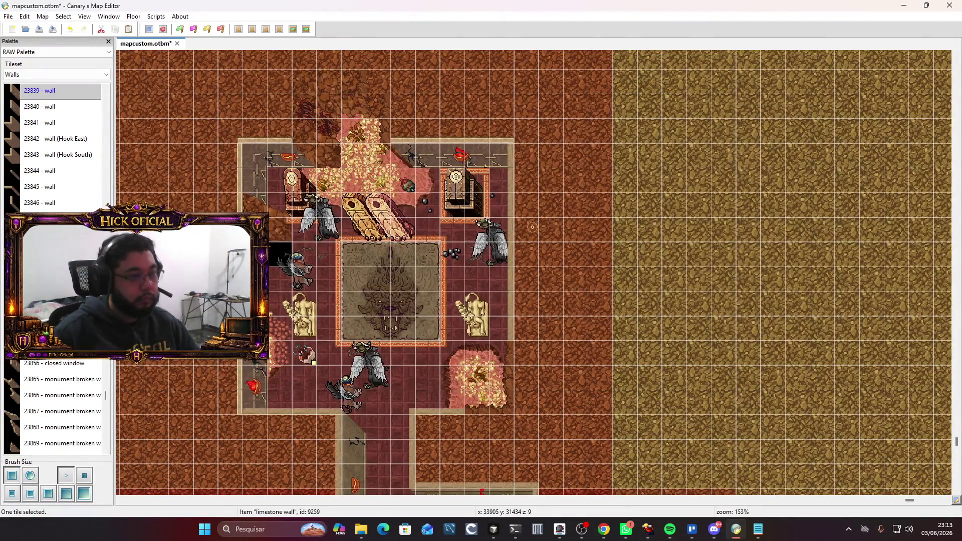
{"action": "left_click_drag", "start_coordinate": [532, 218], "coordinate": [637, 315]}
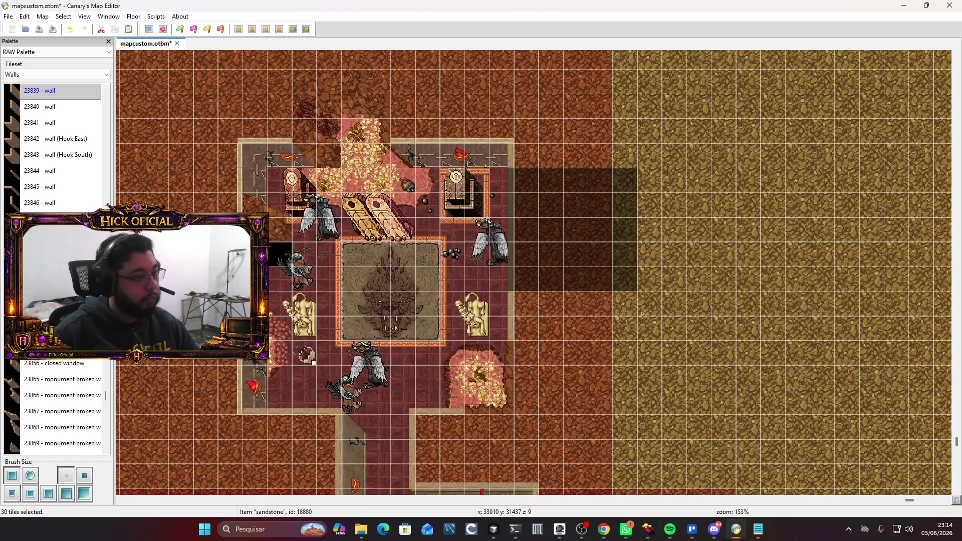
- Undo earlier edits until the black gap beside the sphinx room is ground again
{"action": "right_click", "coordinate": [280, 285]}
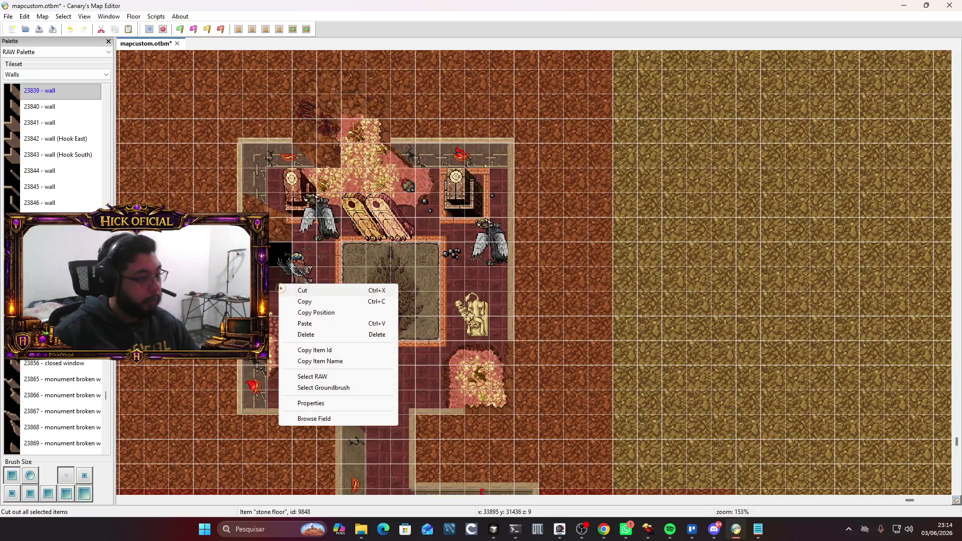
{"action": "key", "text": "Escape"}
{"action": "key", "text": "ctrl+z"}
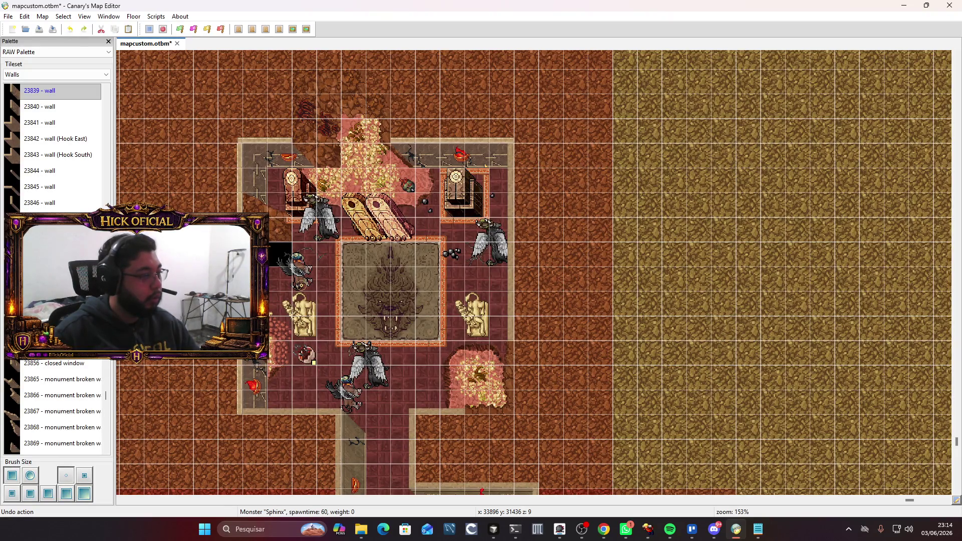
{"action": "key", "text": "ctrl+z"}
{"action": "key", "text": "ctrl+z"}
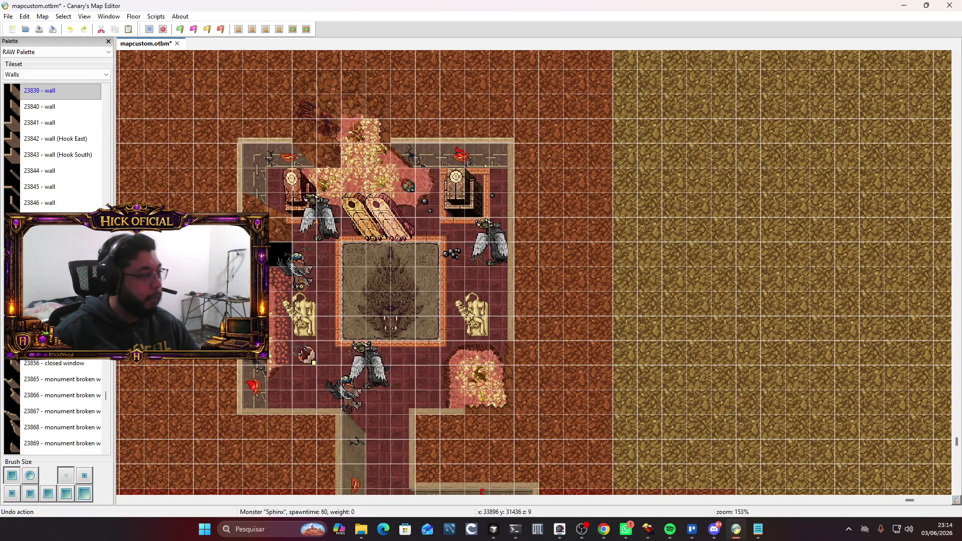
{"action": "key", "text": "ctrl+z"}
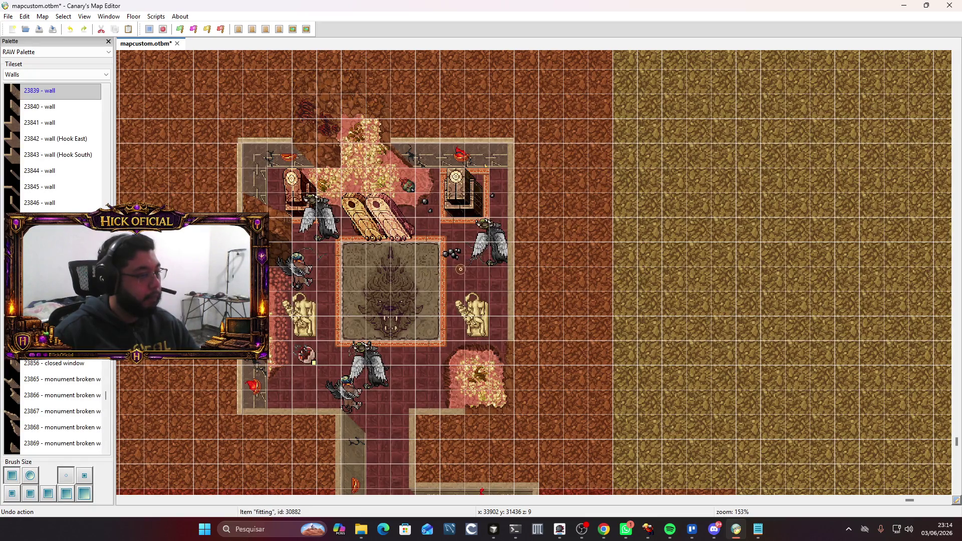
- Load a tile as the RAW brush, reselect the 30-tile block, cut it and restore it
{"action": "left_click", "coordinate": [461, 273]}
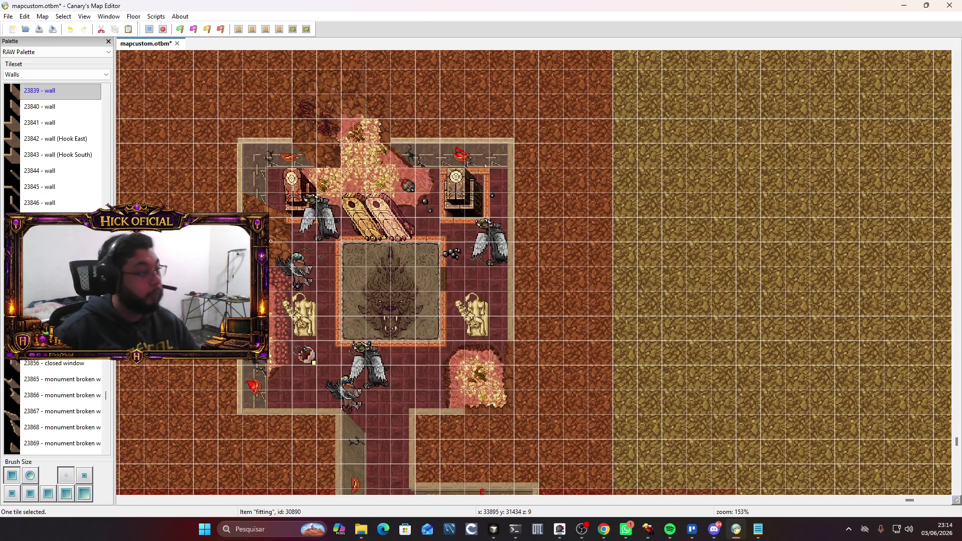
{"action": "right_click", "coordinate": [277, 247]}
{"action": "left_click", "coordinate": [310, 312]}
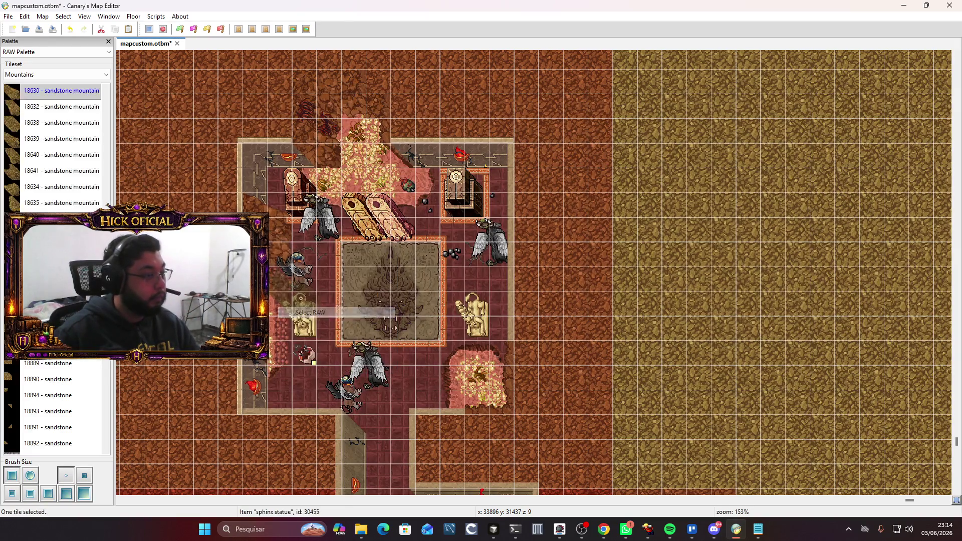
{"action": "left_click", "coordinate": [308, 309]}
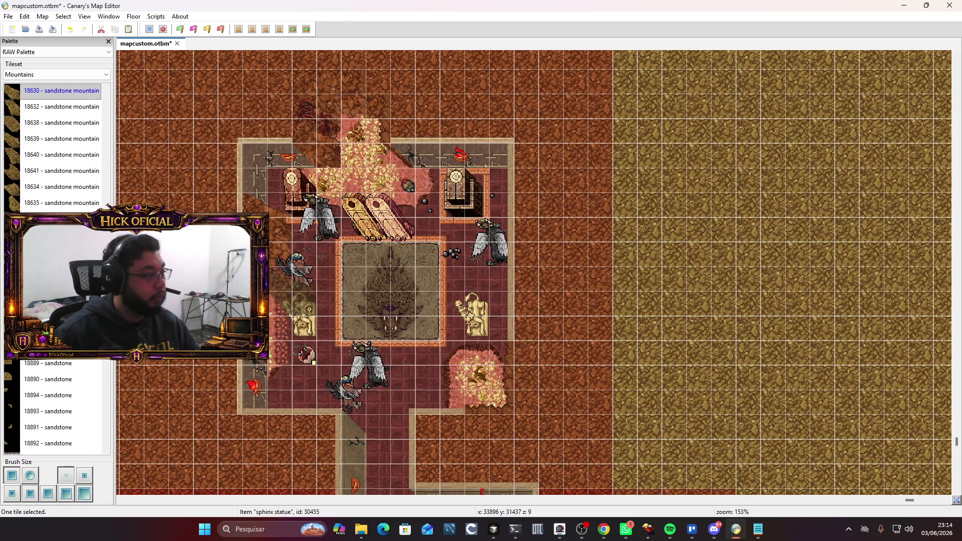
{"action": "right_click", "coordinate": [563, 209]}
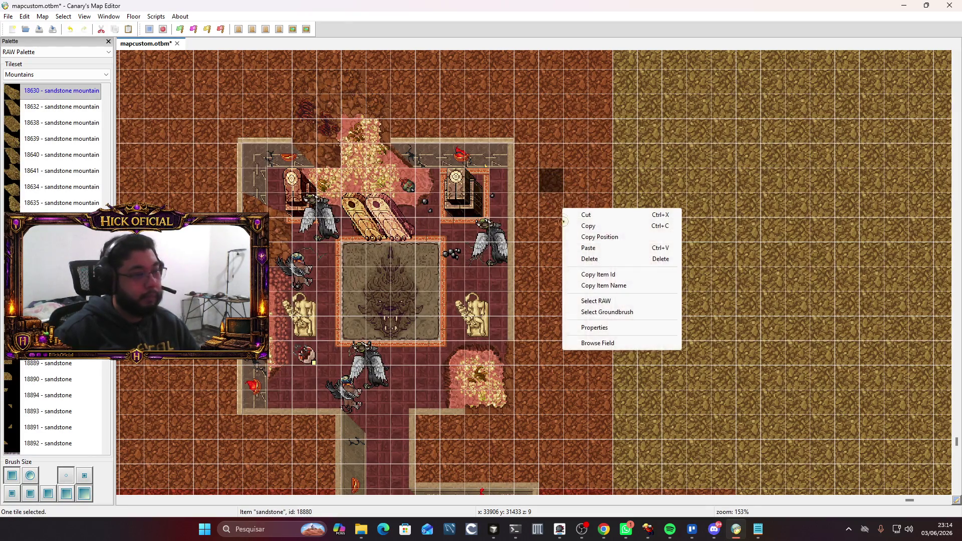
{"action": "mouse_move", "coordinate": [562, 220]}
{"action": "left_mouse_down"}
{"action": "mouse_move", "coordinate": [534, 248]}
{"action": "mouse_move", "coordinate": [546, 216]}
{"action": "mouse_move", "coordinate": [557, 219]}
{"action": "mouse_move", "coordinate": [647, 315]}
{"action": "left_mouse_up"}
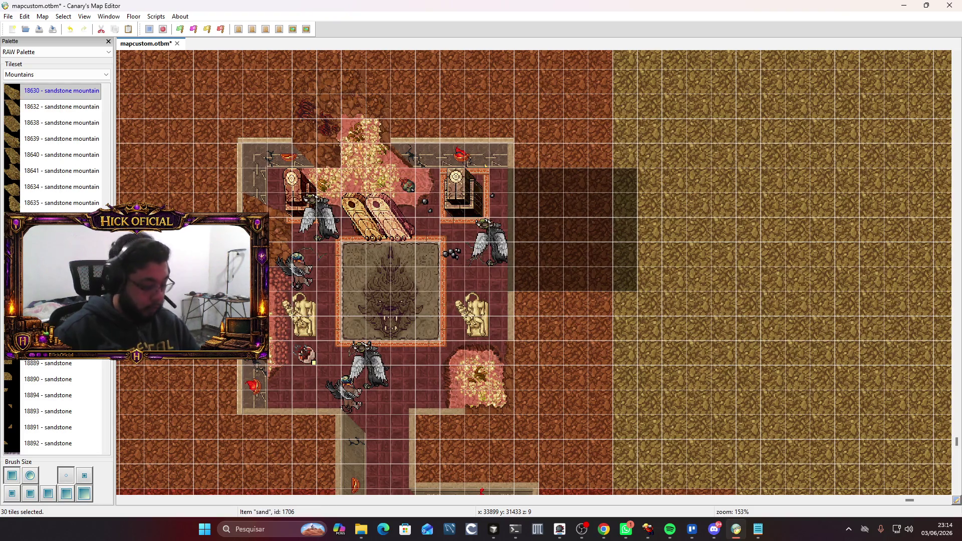
{"action": "key", "text": "ctrl+x"}
{"action": "key", "text": "ctrl+z"}
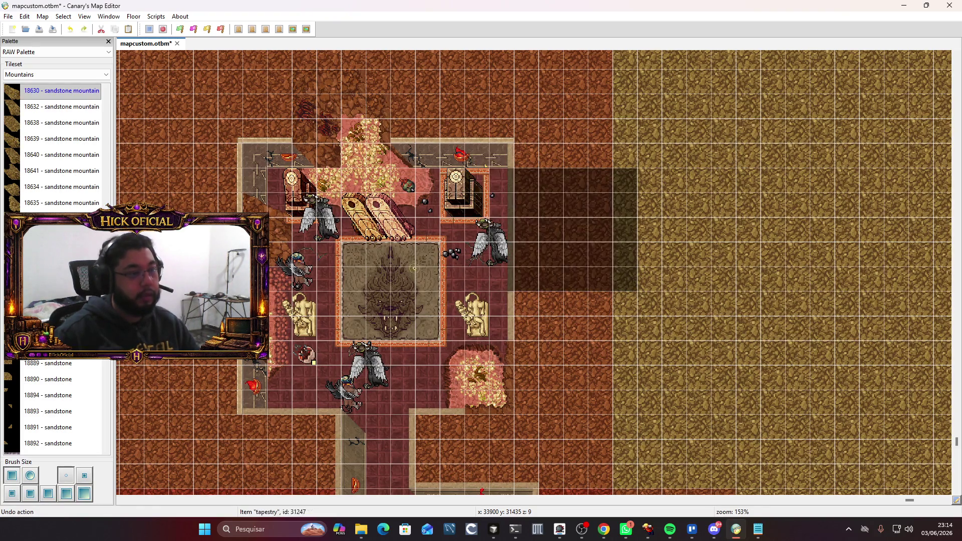
{"action": "scroll", "coordinate": [295, 373], "scroll_direction": "down", "scroll_amount": 5}
- Pan and zoom across floor 9 toward the tomb's central chamber
{"action": "scroll", "coordinate": [296, 373], "scroll_direction": "down", "scroll_amount": 2}
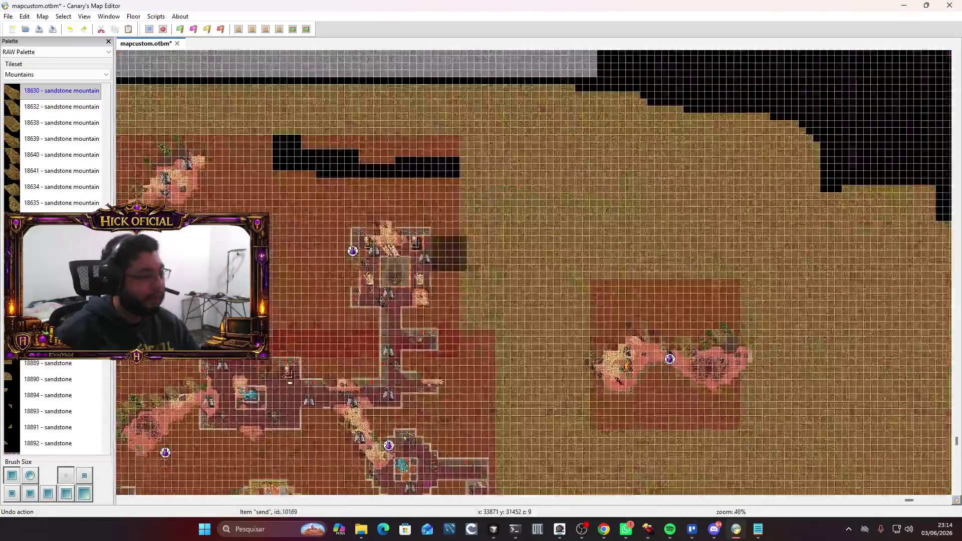
{"action": "key", "text": "Down"}
{"action": "key", "text": "Down"}
{"action": "key", "text": "Down"}
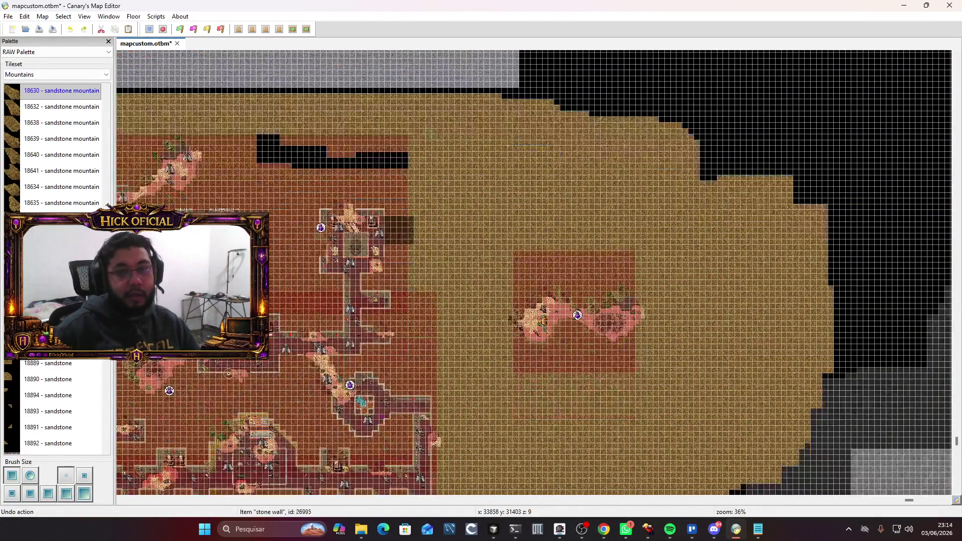
{"action": "key", "text": "Left"}
{"action": "key", "text": "Left"}
{"action": "key", "text": "Left"}
{"action": "key", "text": "Left"}
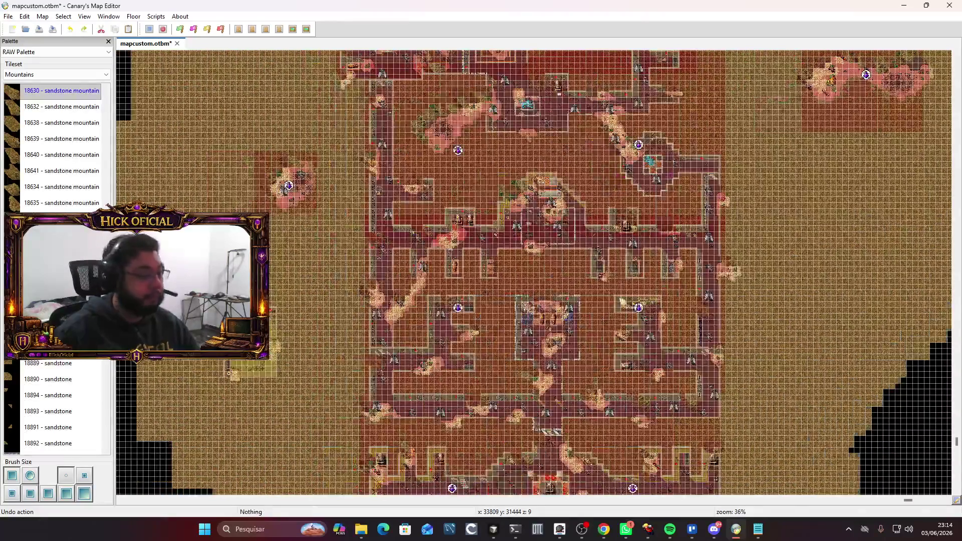
{"action": "key", "text": "Down"}
{"action": "key", "text": "Down"}
{"action": "scroll", "coordinate": [228, 373], "scroll_direction": "up", "scroll_amount": 2}
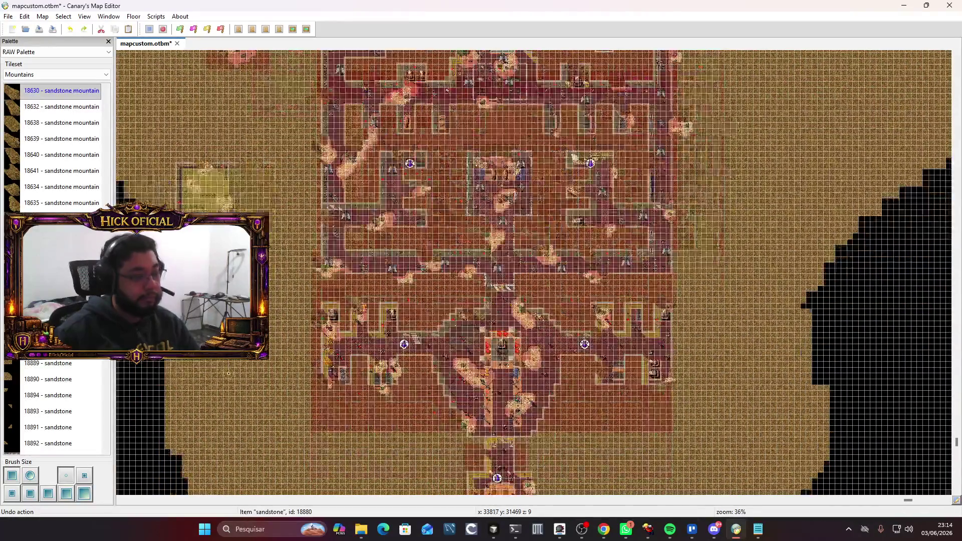
{"action": "scroll", "coordinate": [665, 410], "scroll_direction": "up", "scroll_amount": 5}
{"action": "scroll", "coordinate": [665, 410], "scroll_direction": "up", "scroll_amount": 2}
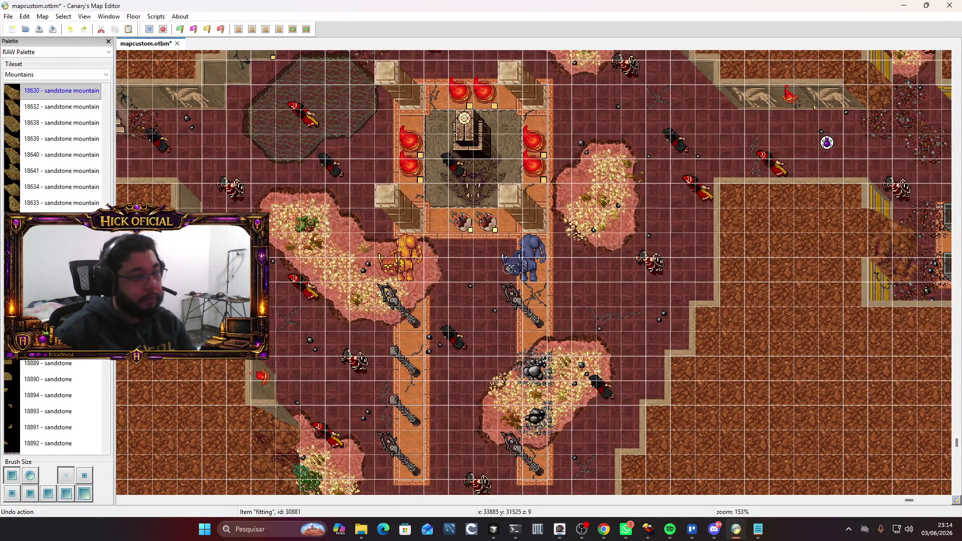
{"action": "scroll", "coordinate": [502, 277], "scroll_direction": "down", "scroll_amount": 3}
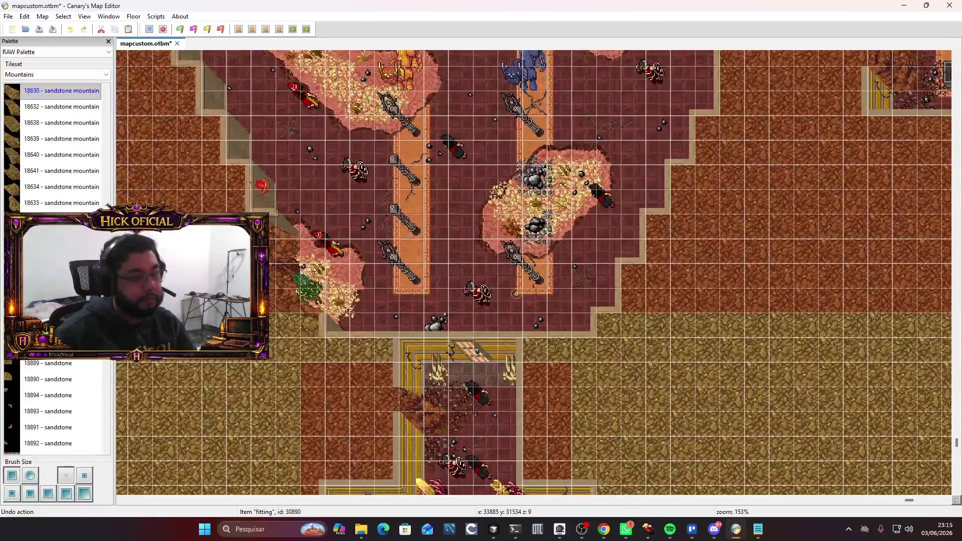
{"action": "key", "text": "Up"}
{"action": "key", "text": "Up"}
{"action": "key", "text": "Up"}
{"action": "key", "text": "Left"}
{"action": "key", "text": "Left"}
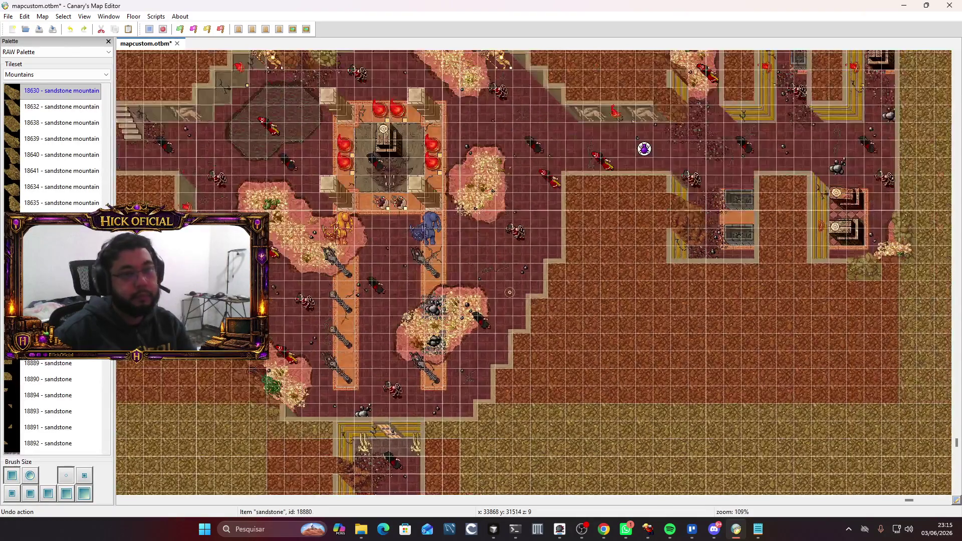
{"action": "key", "text": "Up"}
{"action": "key", "text": "Right"}
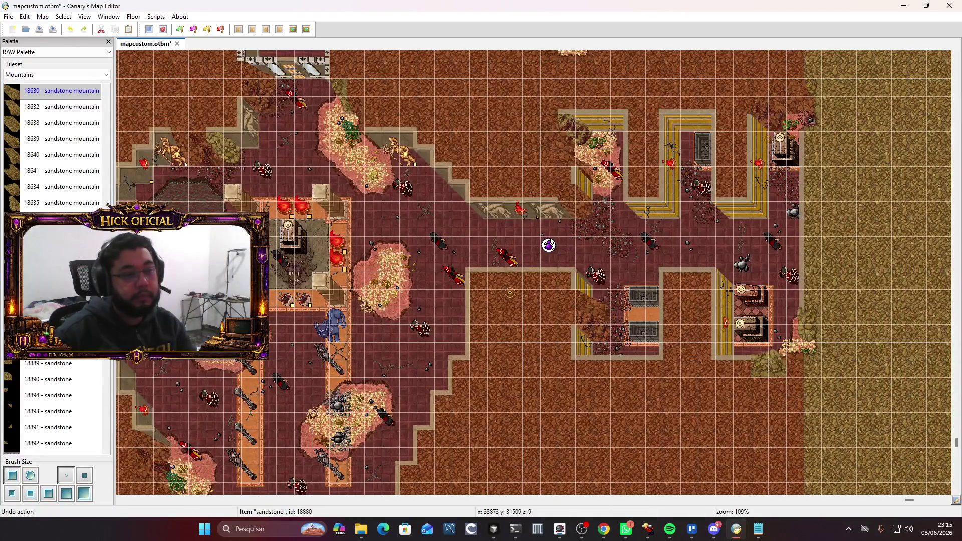
{"action": "key", "text": "Up"}
{"action": "key", "text": "Right"}
{"action": "key", "text": "Up"}
{"action": "key", "text": "Left"}
{"action": "key", "text": "Left"}
{"action": "key", "text": "Left"}
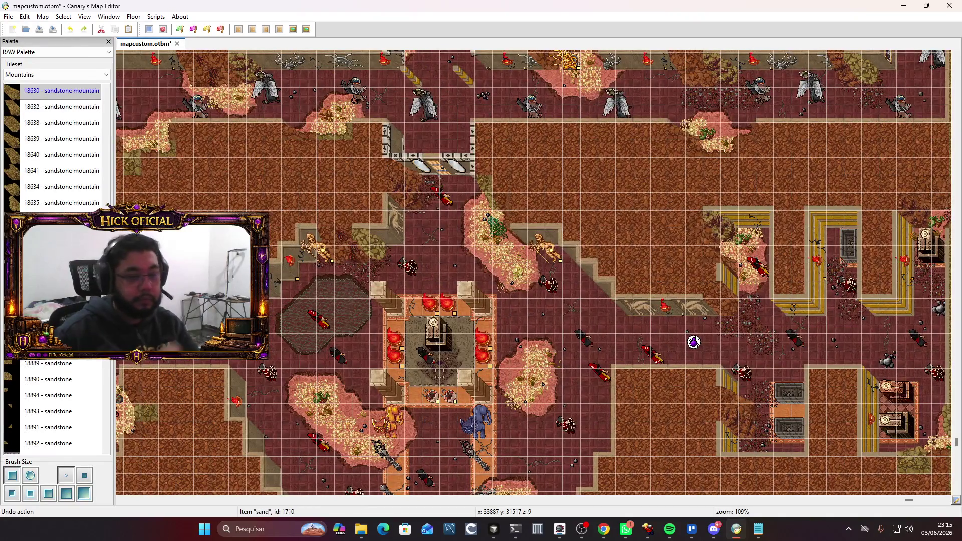
{"action": "key", "text": "Left"}
{"action": "key", "text": "Left"}
{"action": "key", "text": "Left"}
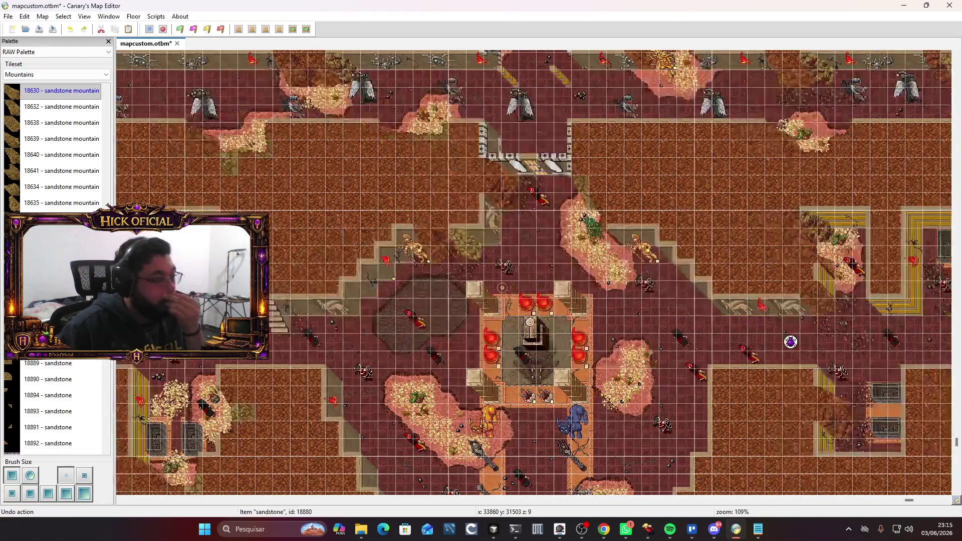
- Peek at floor 8, then return to floor 9 and zoom in on the fire-ringed altar
{"action": "key", "text": "Page_Up"}
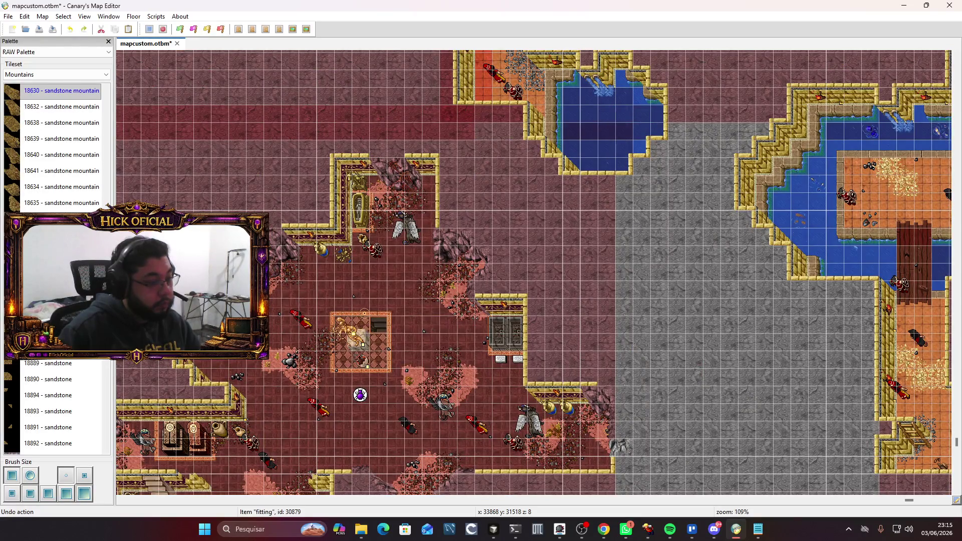
{"action": "scroll", "coordinate": [365, 343], "scroll_direction": "down", "scroll_amount": 2}
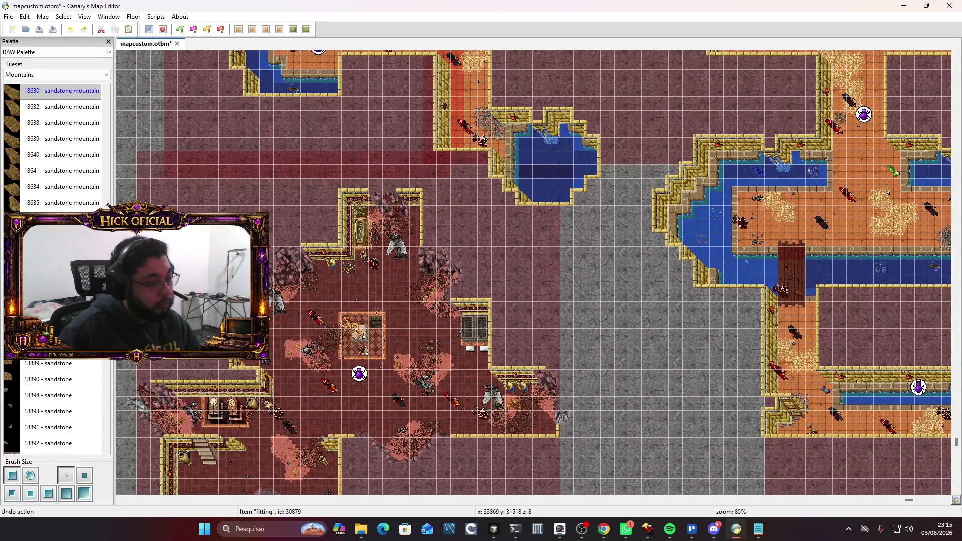
{"action": "key", "text": "Page_Down"}
{"action": "scroll", "coordinate": [377, 313], "scroll_direction": "up", "scroll_amount": 2}
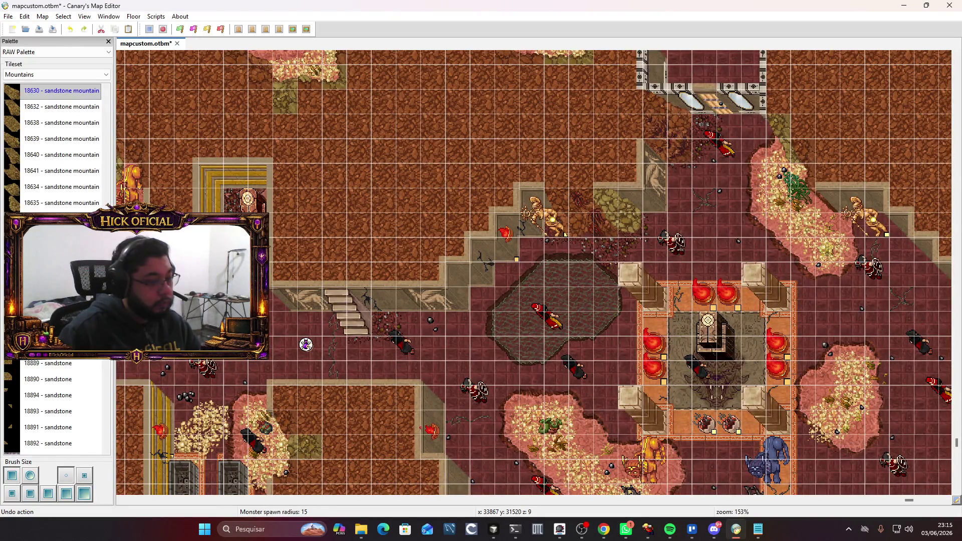
- Drag the Priestess of the Wild Sun spawn down and left from east of the altar room
{"action": "scroll", "coordinate": [306, 344], "scroll_direction": "down", "scroll_amount": 1}
{"action": "mouse_move", "coordinate": [308, 347]}
{"action": "left_mouse_down"}
{"action": "mouse_move", "coordinate": [282, 345]}
{"action": "mouse_move", "coordinate": [308, 347]}
{"action": "left_mouse_up"}
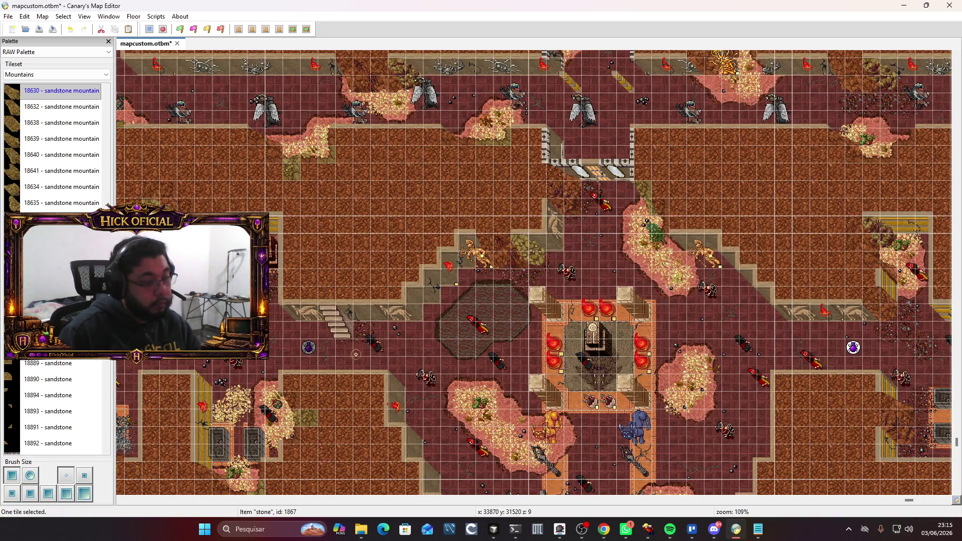
{"action": "left_click", "coordinate": [485, 333]}
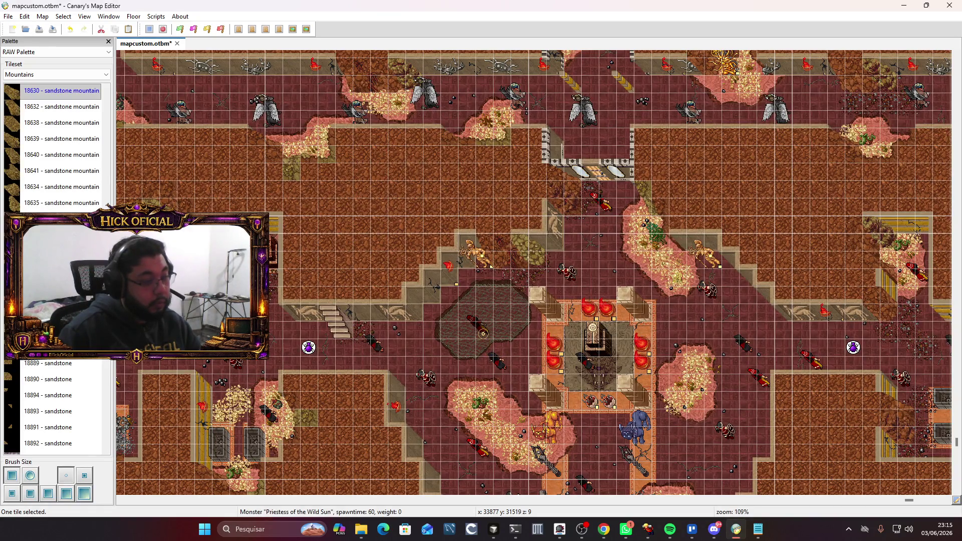
{"action": "mouse_move", "coordinate": [482, 331]}
{"action": "left_mouse_down"}
{"action": "mouse_move", "coordinate": [483, 363]}
{"action": "mouse_move", "coordinate": [458, 419]}
{"action": "left_mouse_up"}
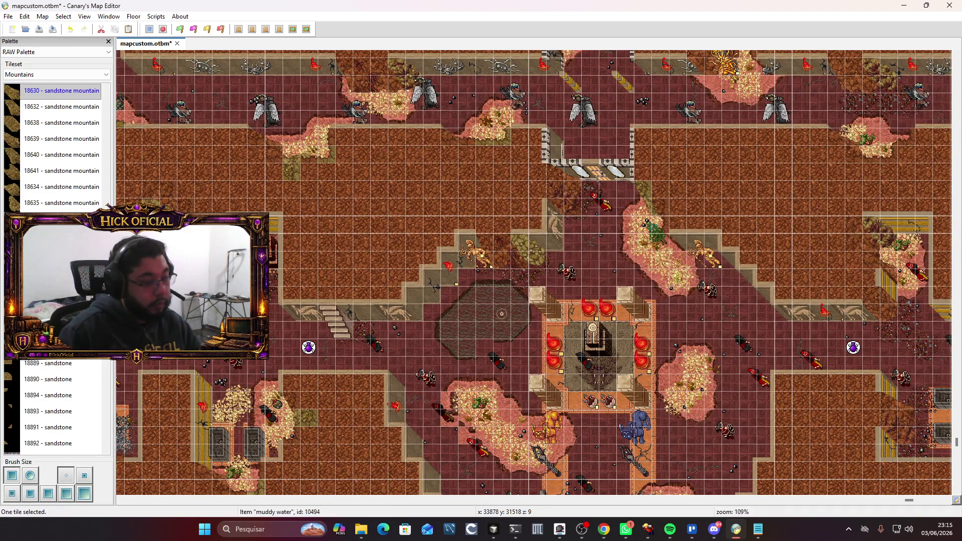
{"action": "scroll", "coordinate": [483, 314], "scroll_direction": "up", "scroll_amount": 3}
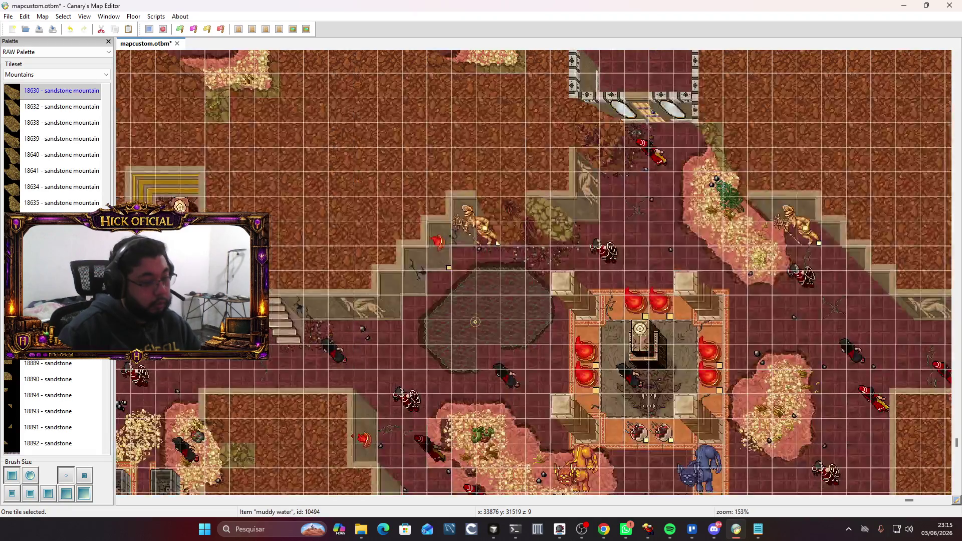
- Undo the last change and select the Priestess of the Wild Sun to open its actions
{"action": "left_click", "coordinate": [493, 336]}
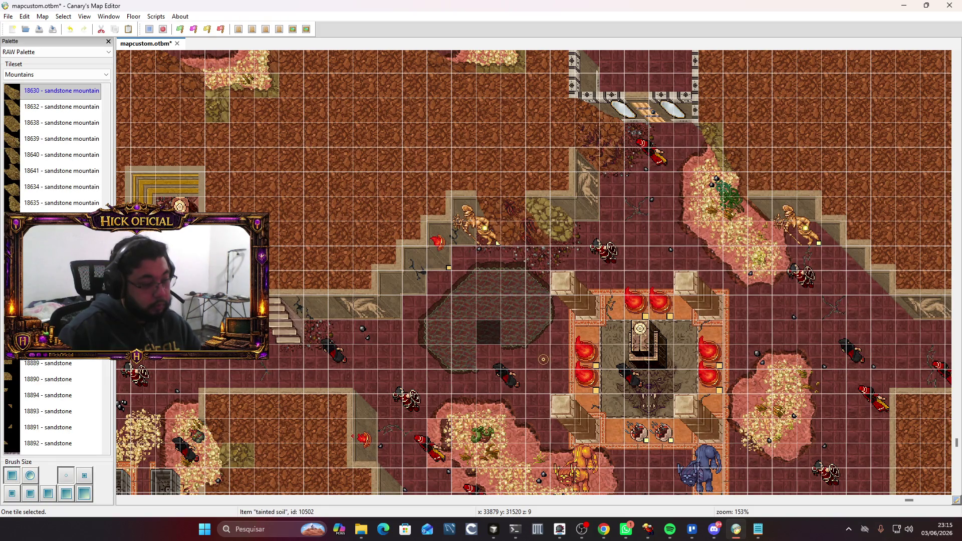
{"action": "key", "text": "ctrl+z"}
{"action": "key", "text": "ctrl+z"}
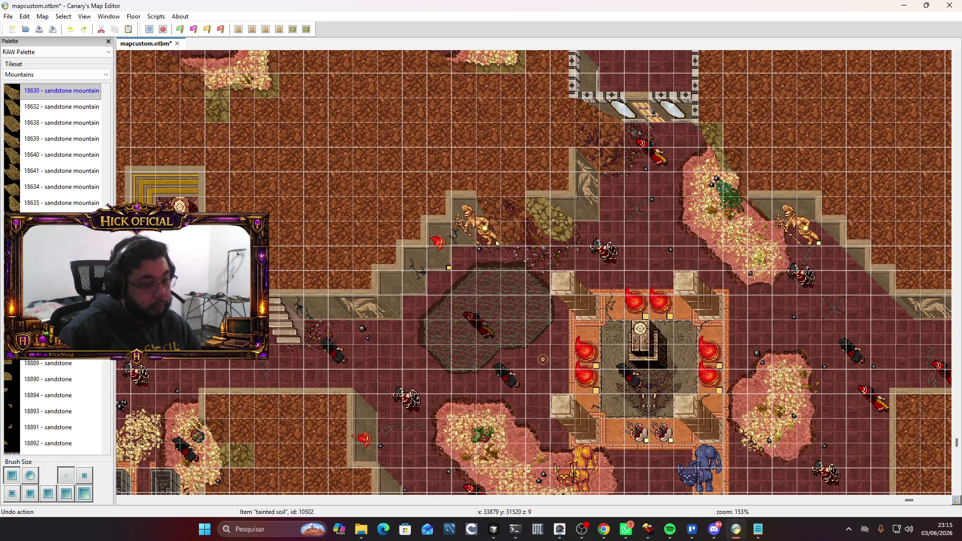
{"action": "left_click", "coordinate": [520, 348]}
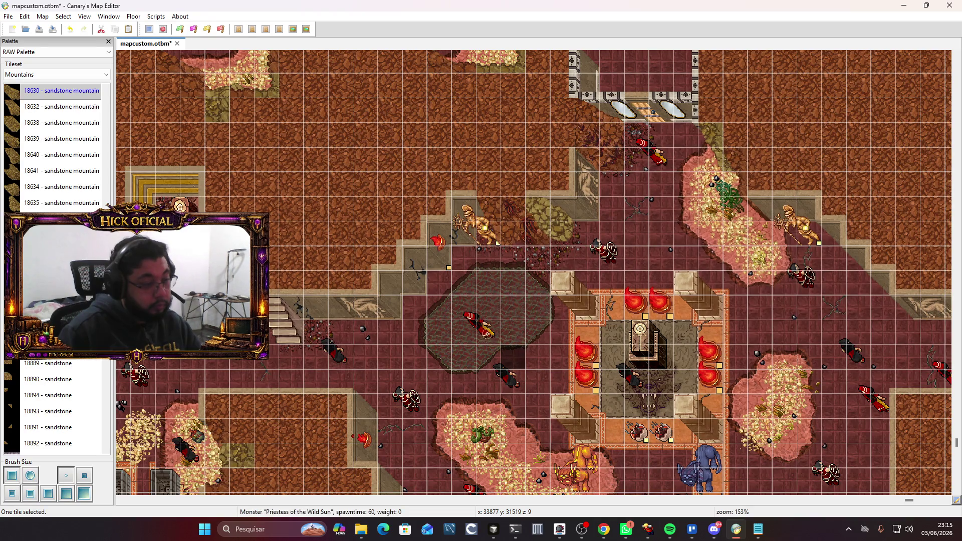
{"action": "left_click", "coordinate": [489, 333]}
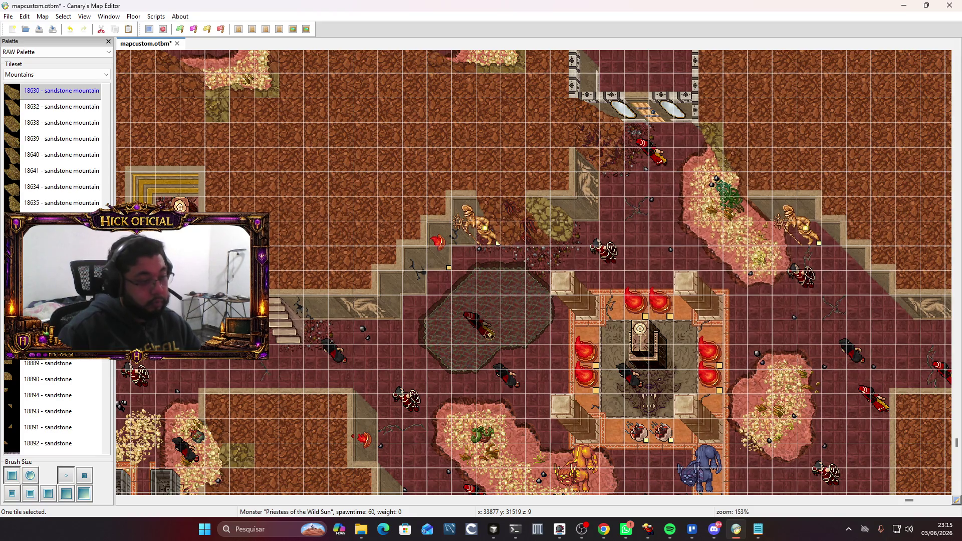
{"action": "right_click", "coordinate": [489, 334]}
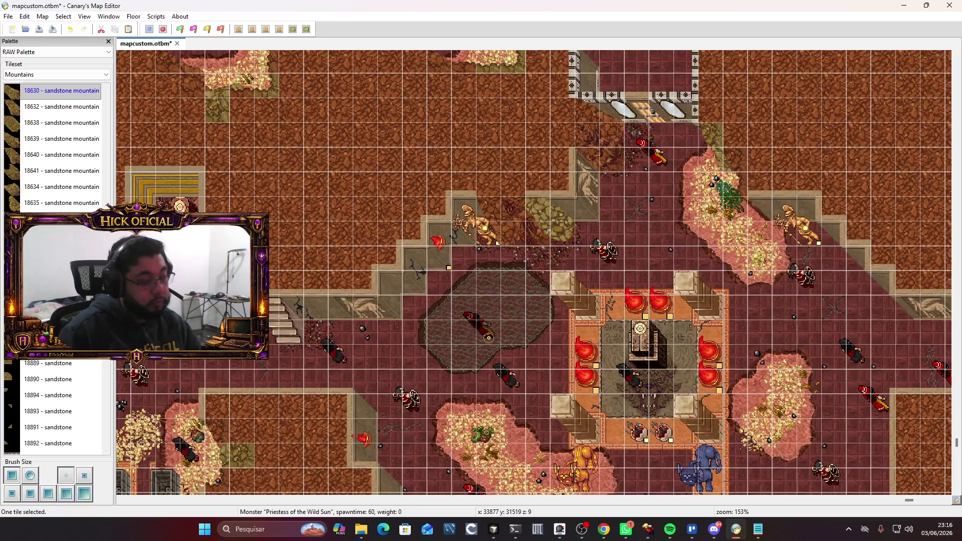
{"action": "key", "text": "Delete"}
{"action": "key", "text": "ctrl+c"}
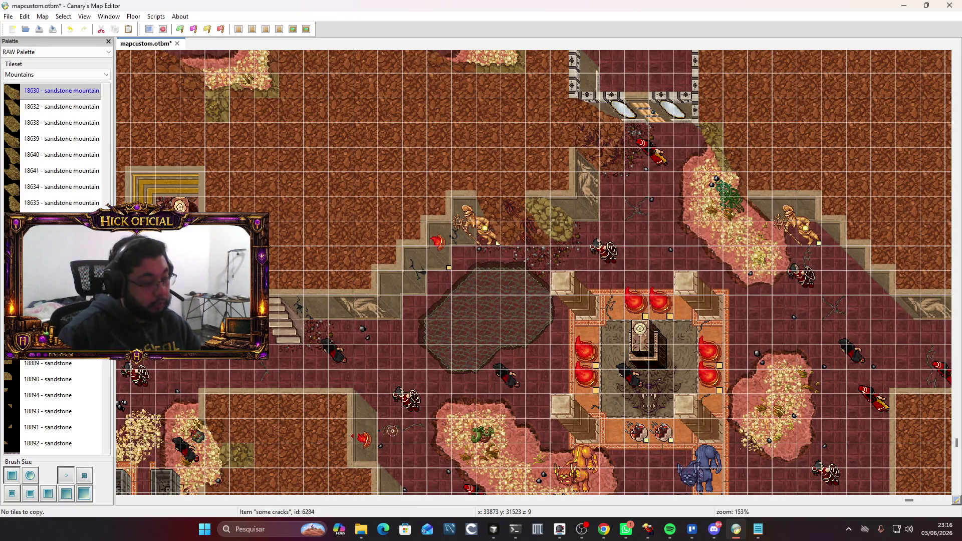
{"action": "key", "text": "ctrl+v"}
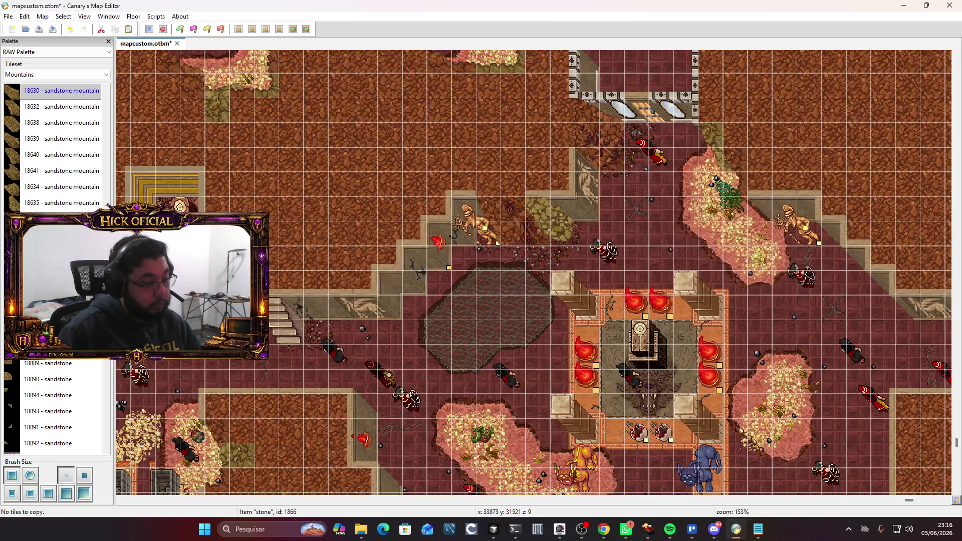
{"action": "left_click", "coordinate": [461, 448]}
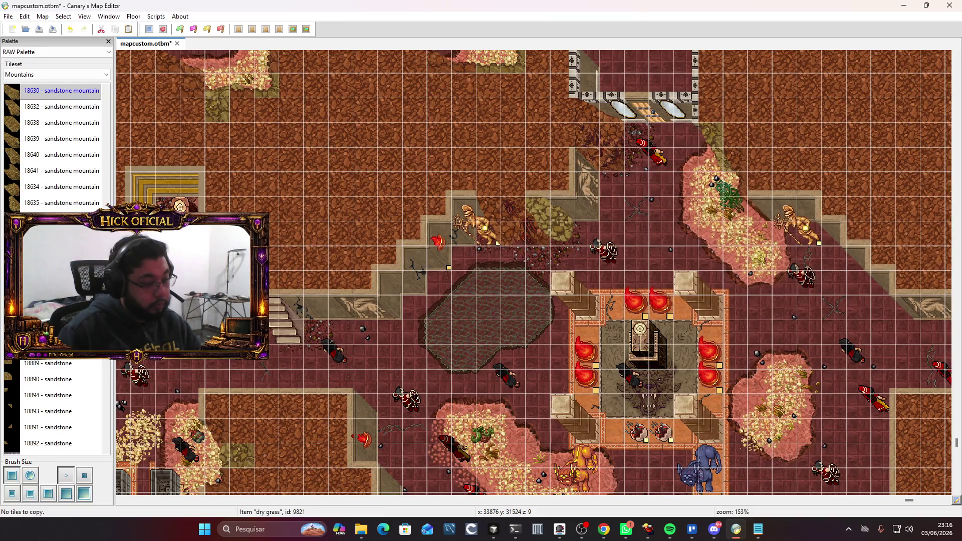
{"action": "scroll", "coordinate": [436, 374], "scroll_direction": "down", "scroll_amount": 3}
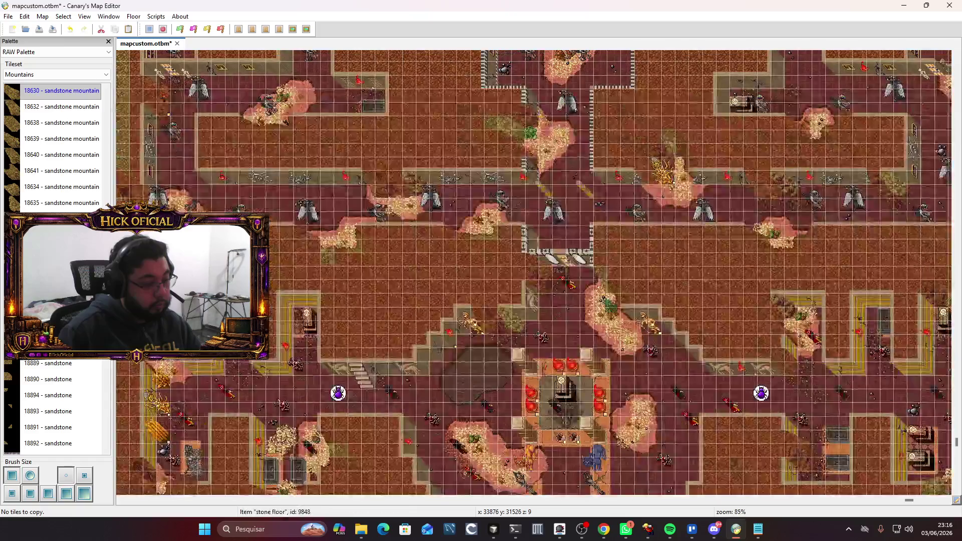
{"action": "scroll", "coordinate": [436, 374], "scroll_direction": "up", "scroll_amount": 3}
{"action": "scroll", "coordinate": [477, 456], "scroll_direction": "up", "scroll_amount": 5}
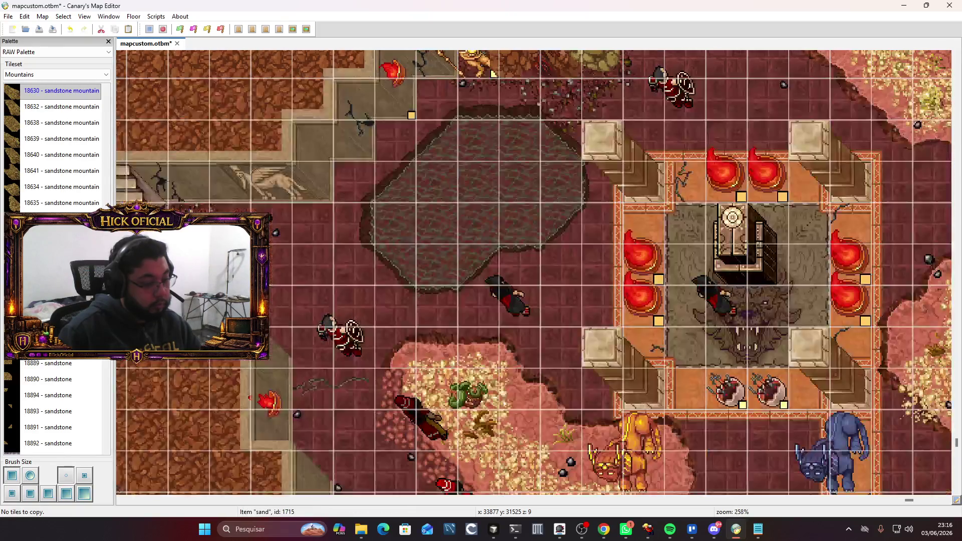
{"action": "key", "text": "ctrl+z"}
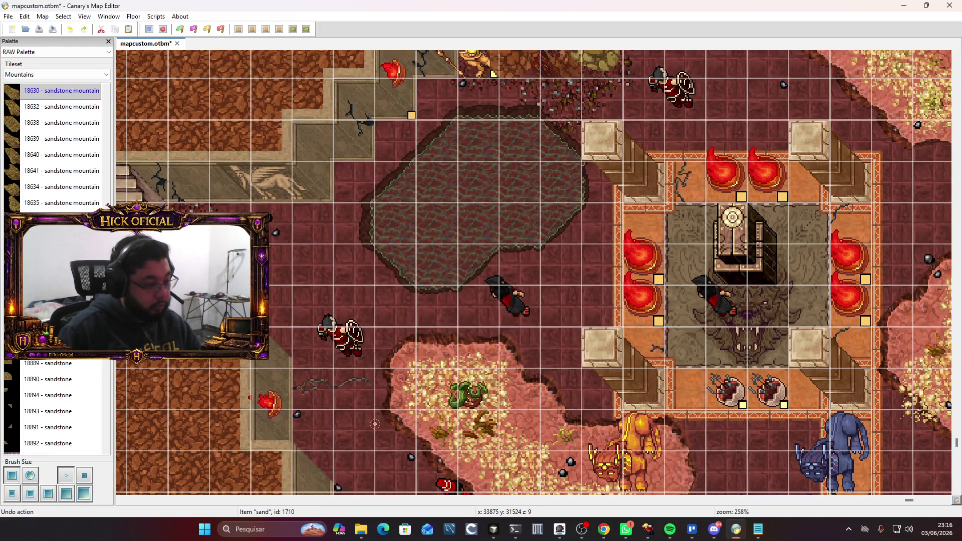
{"action": "key", "text": "ctrl+z"}
{"action": "key", "text": "ctrl+y"}
{"action": "key", "text": "ctrl+y"}
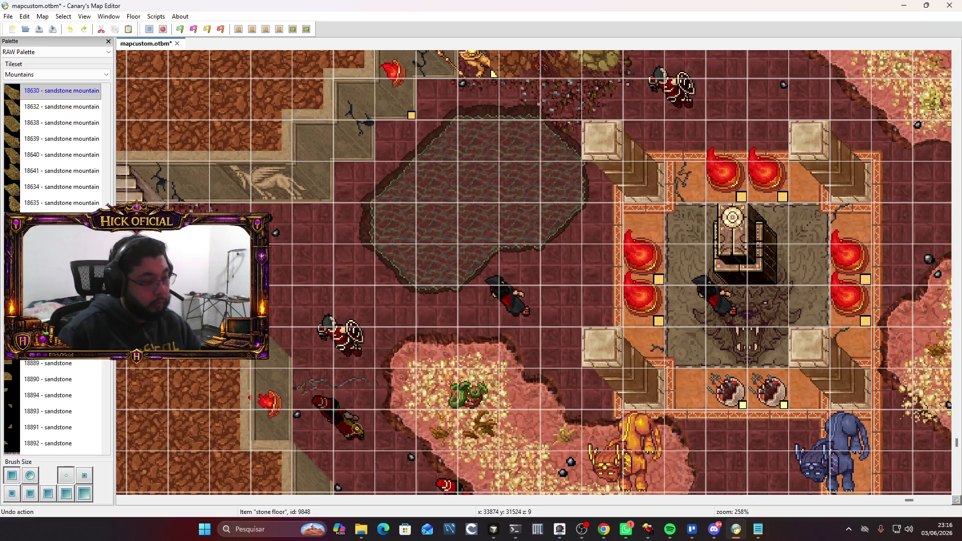
{"action": "key", "text": "ctrl+y"}
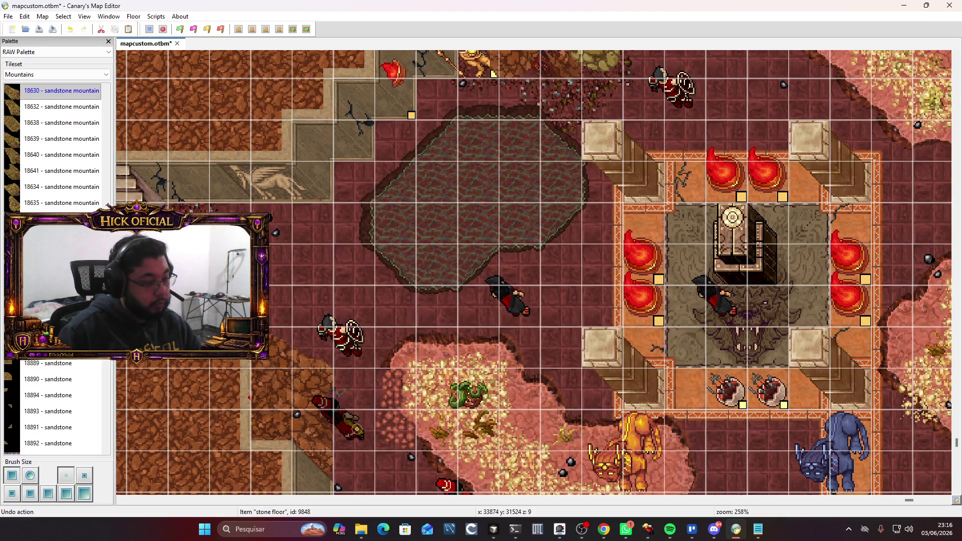
{"action": "key", "text": "ctrl+z"}
{"action": "key", "text": "ctrl+z"}
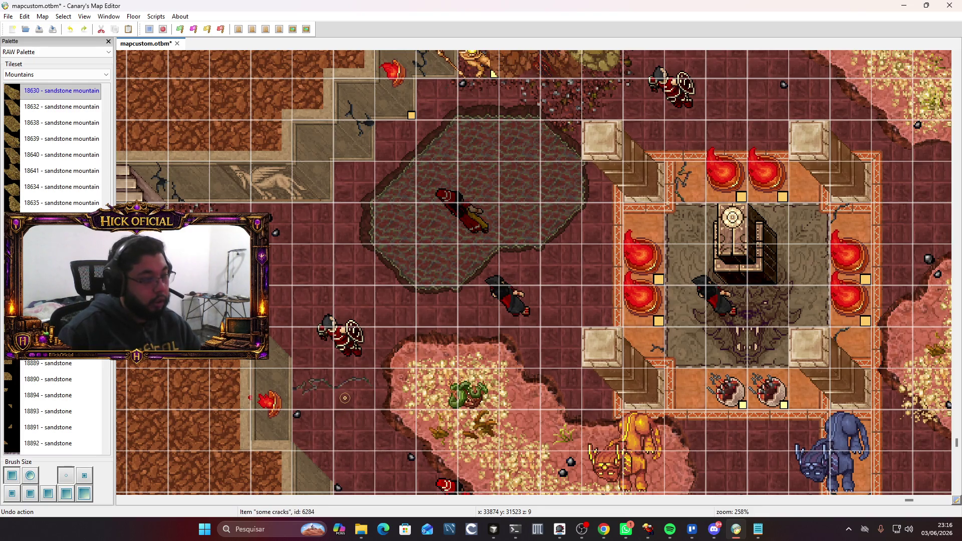
{"action": "key", "text": "ctrl+x"}
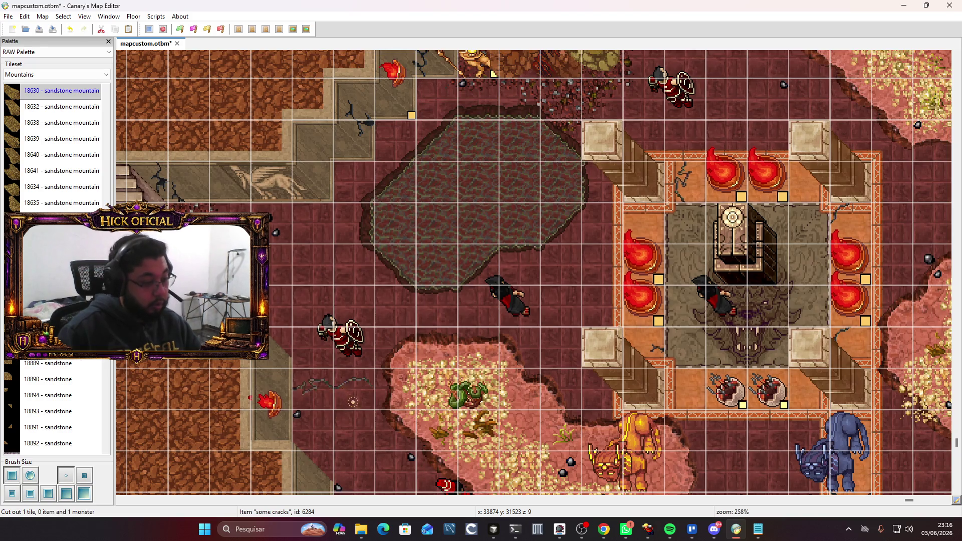
{"action": "key", "text": "ctrl+v"}
{"action": "left_click", "coordinate": [354, 422]}
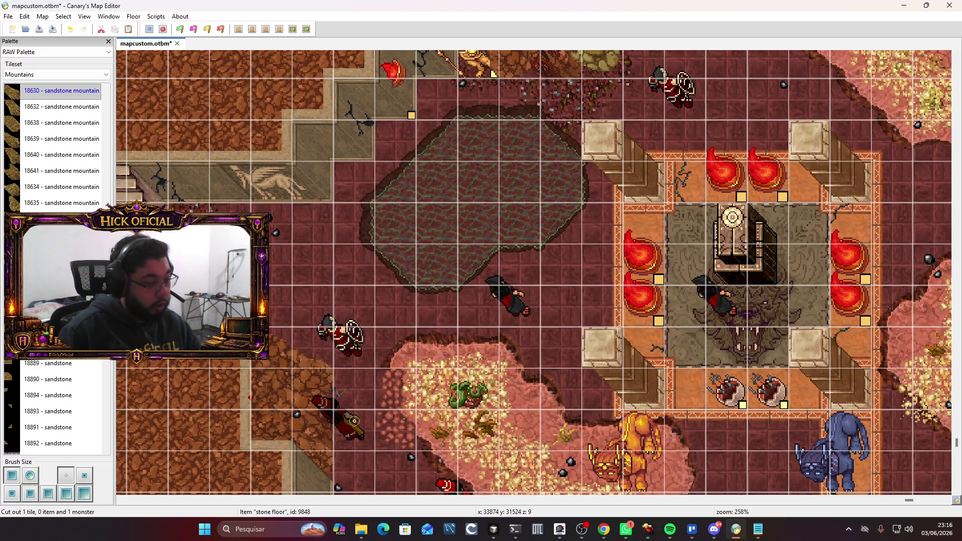
{"action": "key", "text": "ctrl+z"}
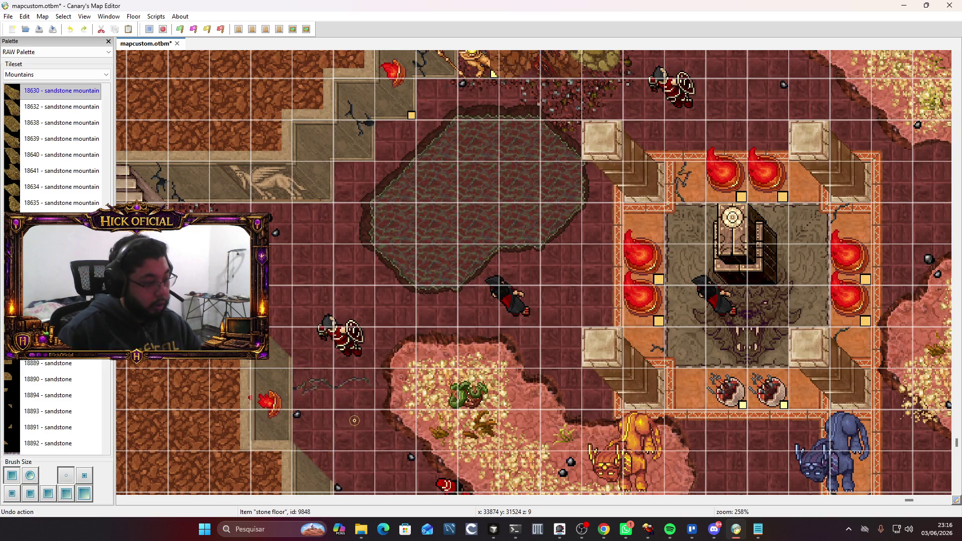
{"action": "scroll", "coordinate": [354, 420], "scroll_direction": "down", "scroll_amount": 5}
{"action": "scroll", "coordinate": [377, 435], "scroll_direction": "up", "scroll_amount": 2}
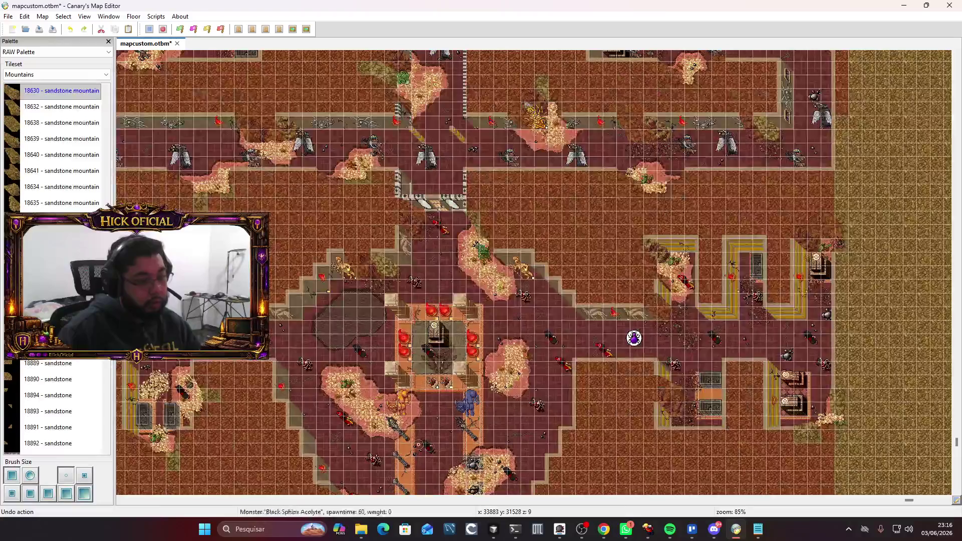
{"action": "scroll", "coordinate": [290, 380], "scroll_direction": "up", "scroll_amount": 3}
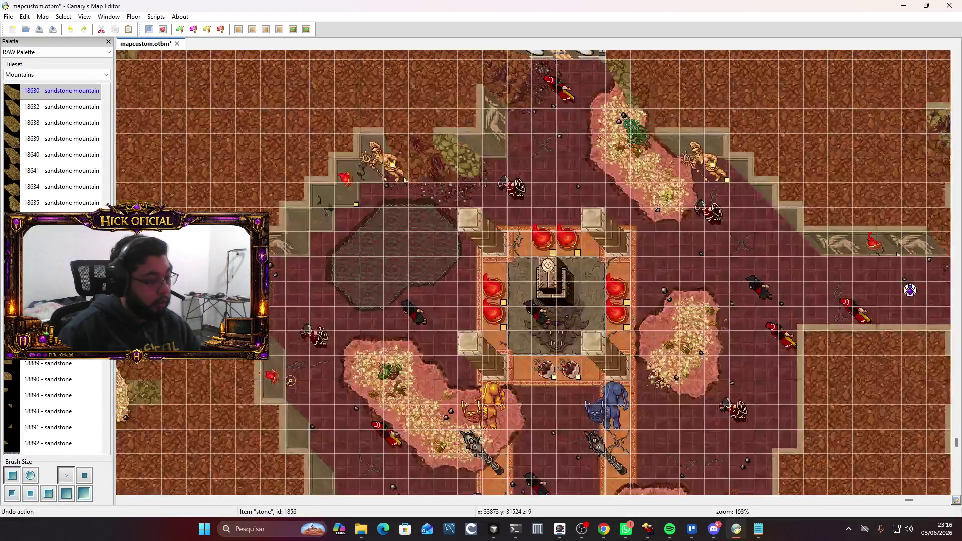
{"action": "scroll", "coordinate": [290, 380], "scroll_direction": "down", "scroll_amount": 3}
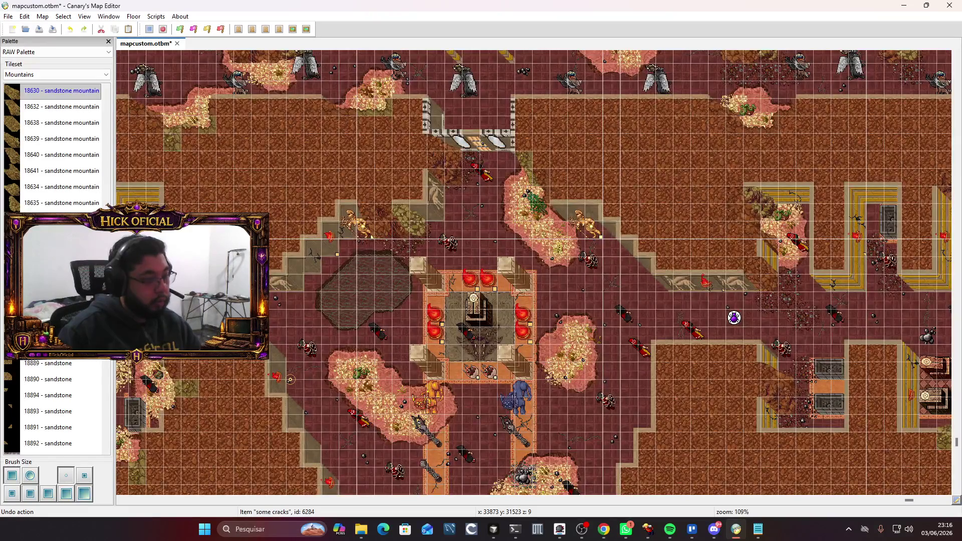
{"action": "scroll", "coordinate": [289, 381], "scroll_direction": "up", "scroll_amount": 4}
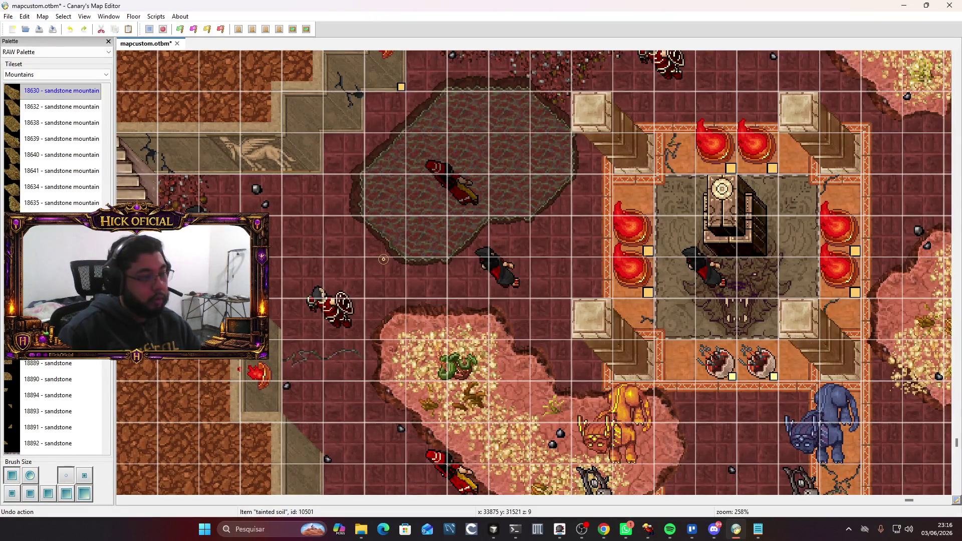
{"action": "left_click", "coordinate": [546, 228]}
{"action": "right_click", "coordinate": [553, 245]}
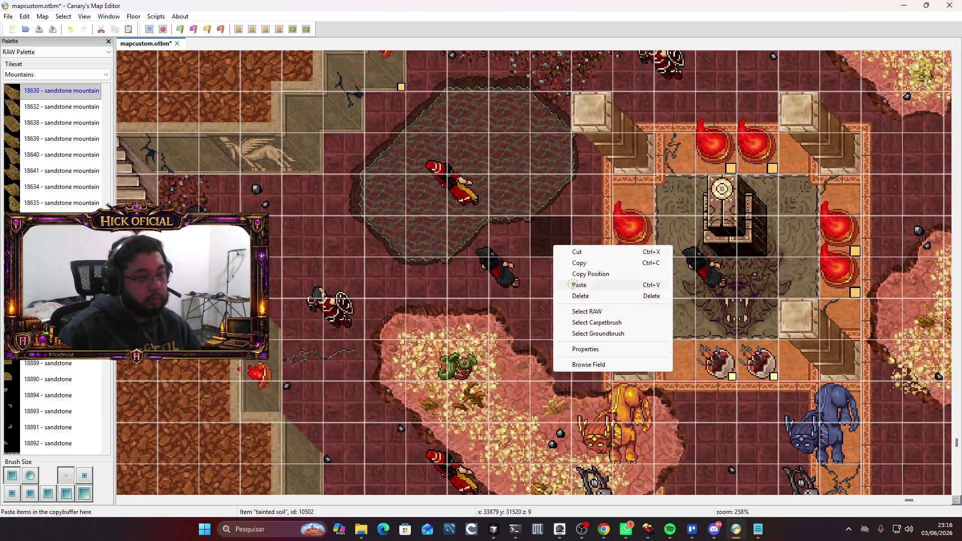
{"action": "left_click", "coordinate": [576, 311]}
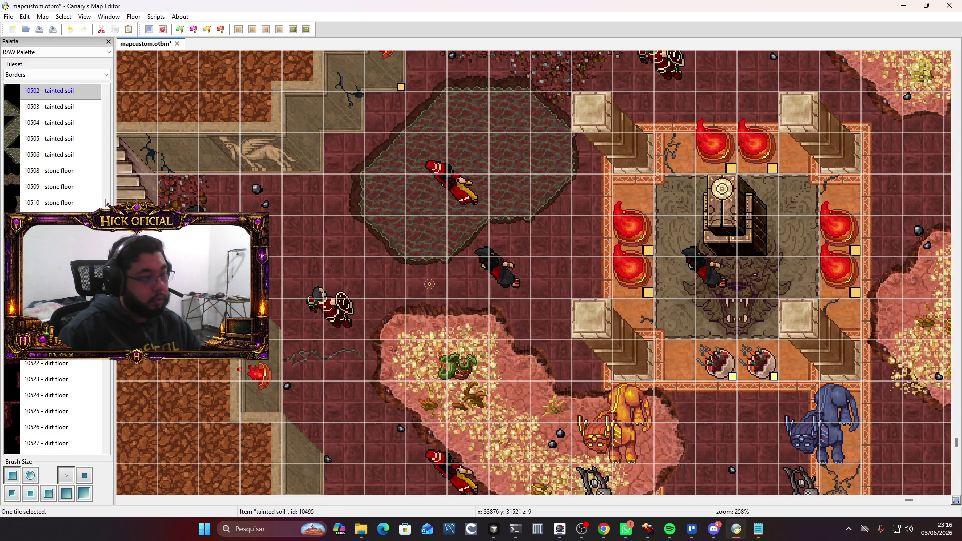
{"action": "key", "text": "ctrl+z"}
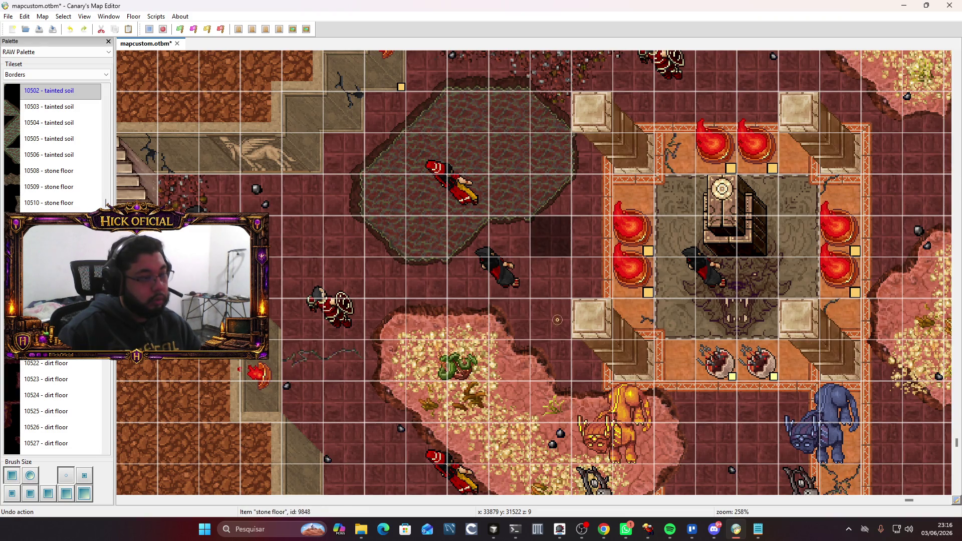
{"action": "right_click", "coordinate": [557, 319]}
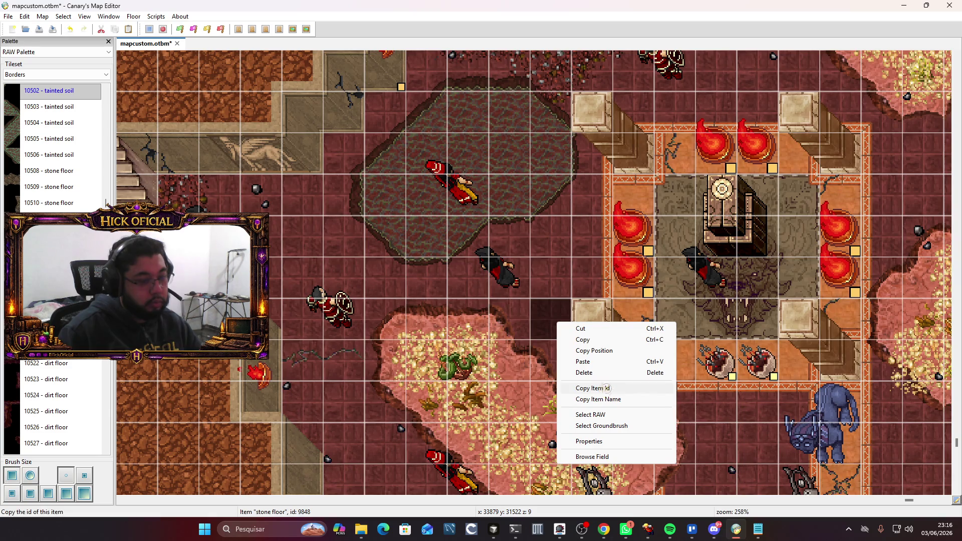
{"action": "left_click", "coordinate": [608, 414]}
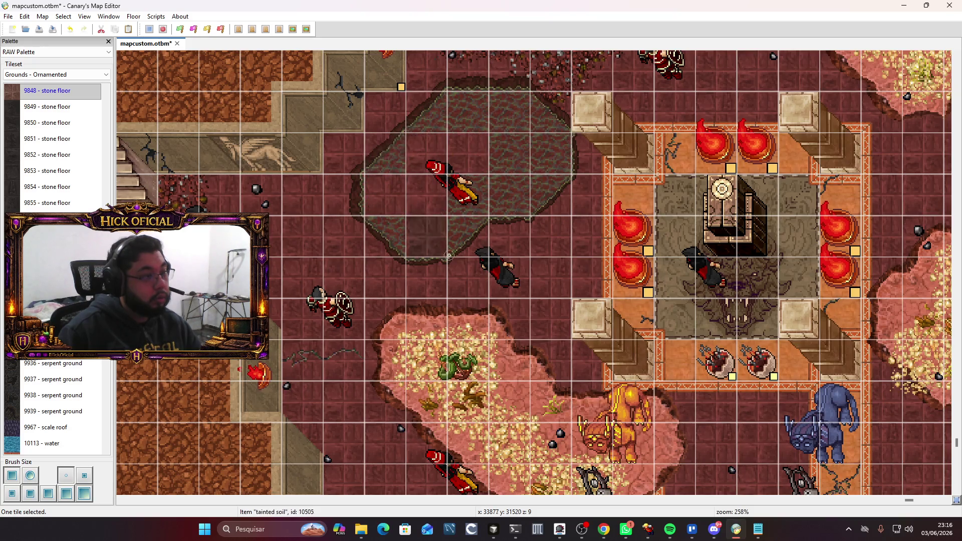
{"action": "key", "text": "ctrl+z"}
{"action": "right_click", "coordinate": [419, 265]}
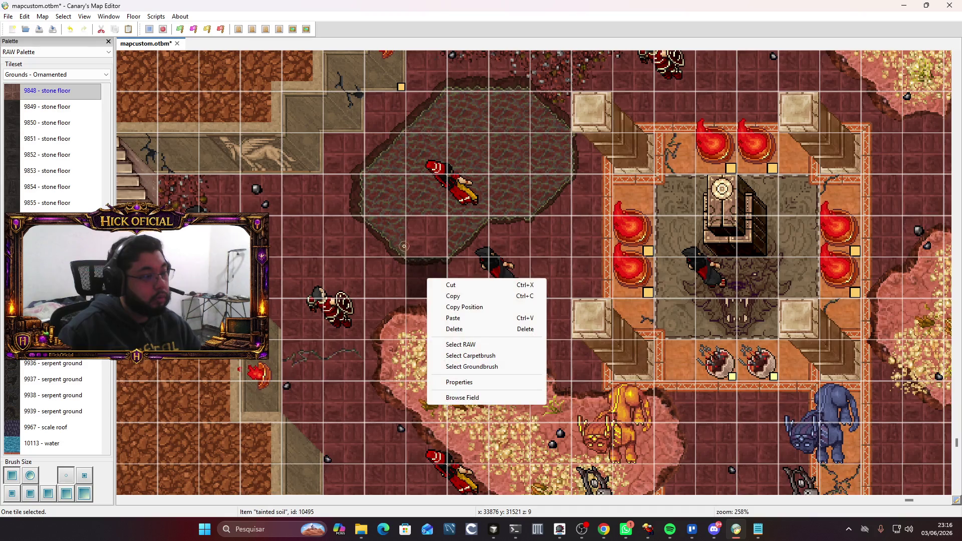
{"action": "mouse_move", "coordinate": [404, 246]}
{"action": "left_mouse_down"}
{"action": "mouse_move", "coordinate": [377, 174]}
{"action": "mouse_move", "coordinate": [481, 197]}
{"action": "mouse_move", "coordinate": [478, 213]}
{"action": "left_mouse_up"}
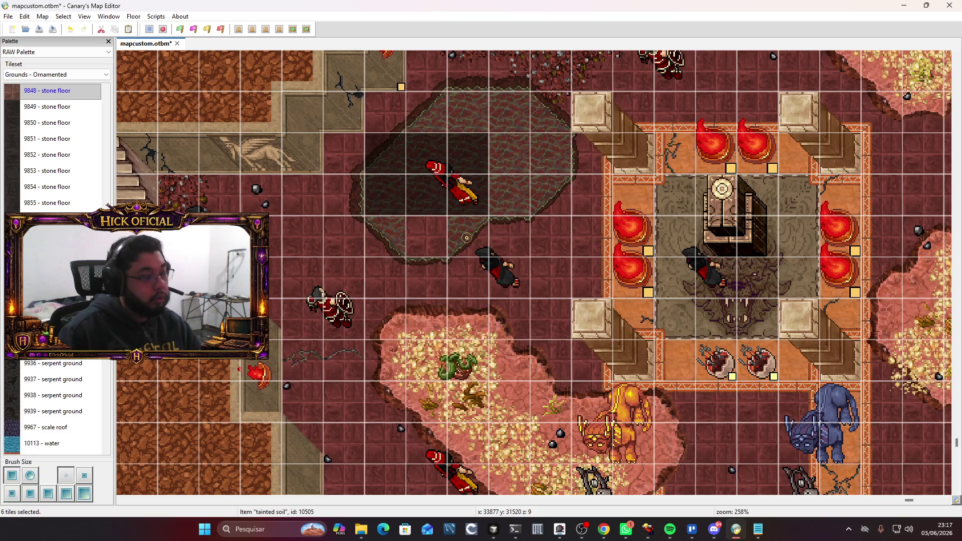
{"action": "key", "text": "ctrl+x"}
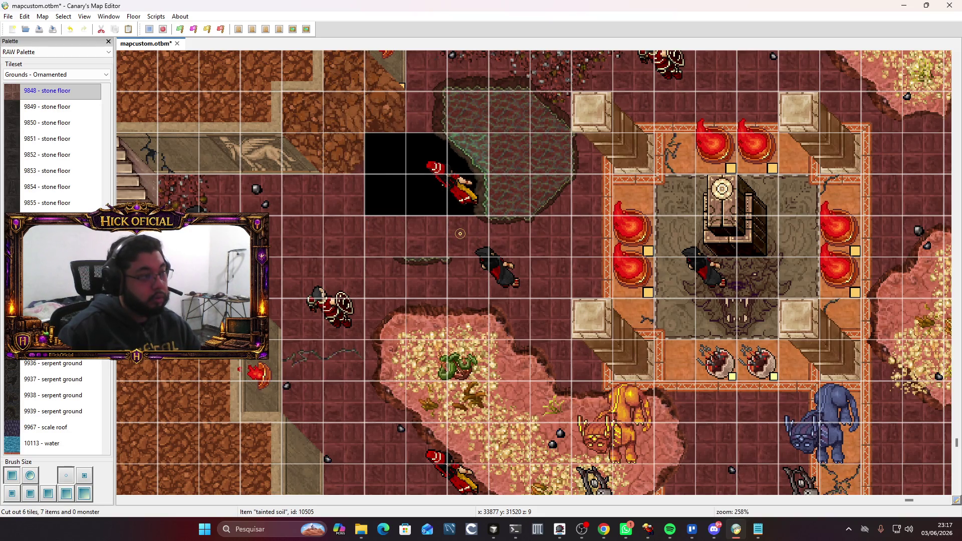
{"action": "key", "text": "ctrl+z"}
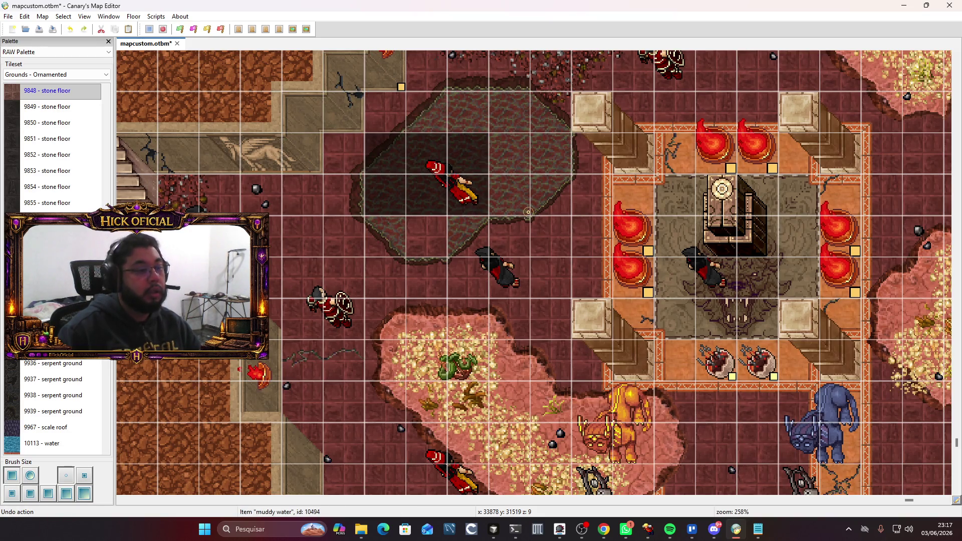
{"action": "key", "text": "Escape"}
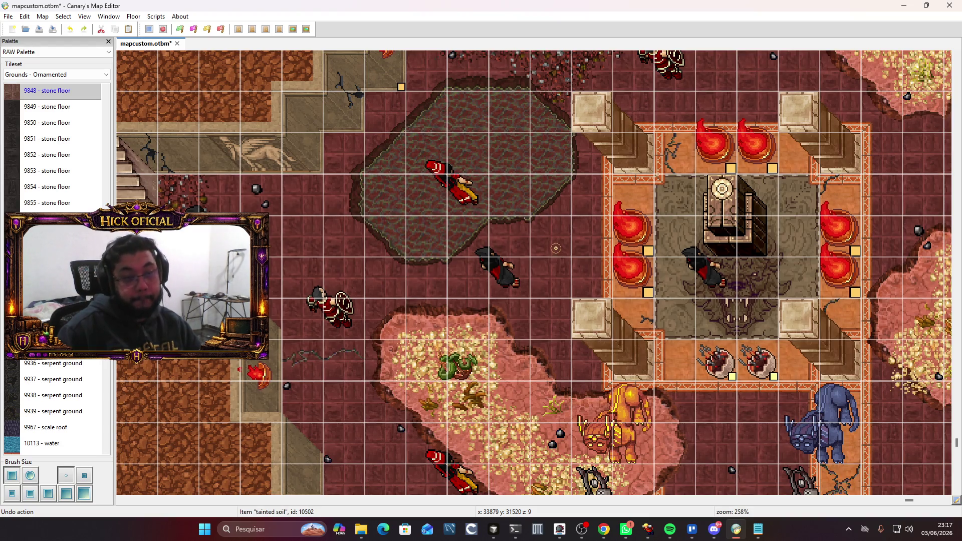
{"action": "left_click", "coordinate": [556, 248]}
- Zoom around the shrine, drag the Burning Gladiator to a new tile, then undo that move
{"action": "left_click", "coordinate": [556, 263]}
{"action": "scroll", "coordinate": [557, 263], "scroll_direction": "down", "scroll_amount": 3}
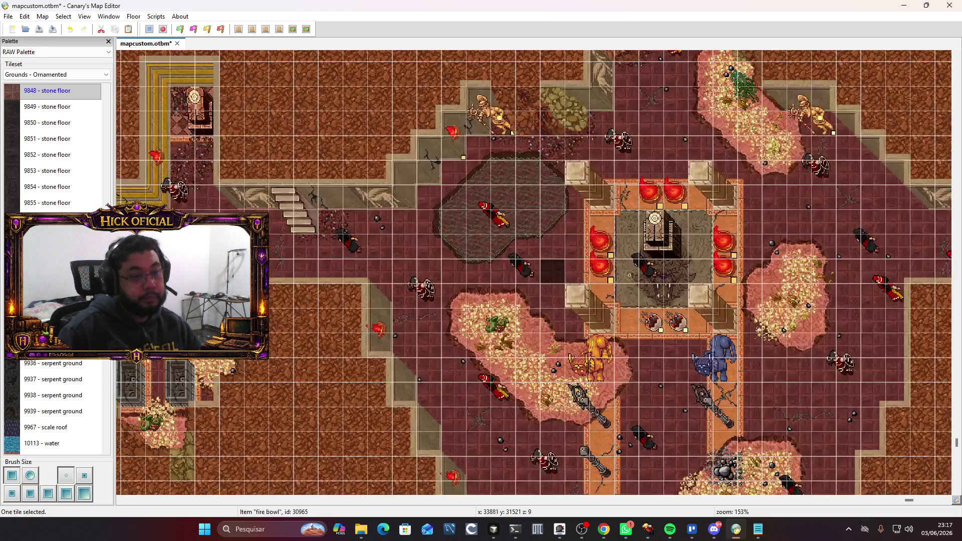
{"action": "scroll", "coordinate": [669, 268], "scroll_direction": "up", "scroll_amount": 5}
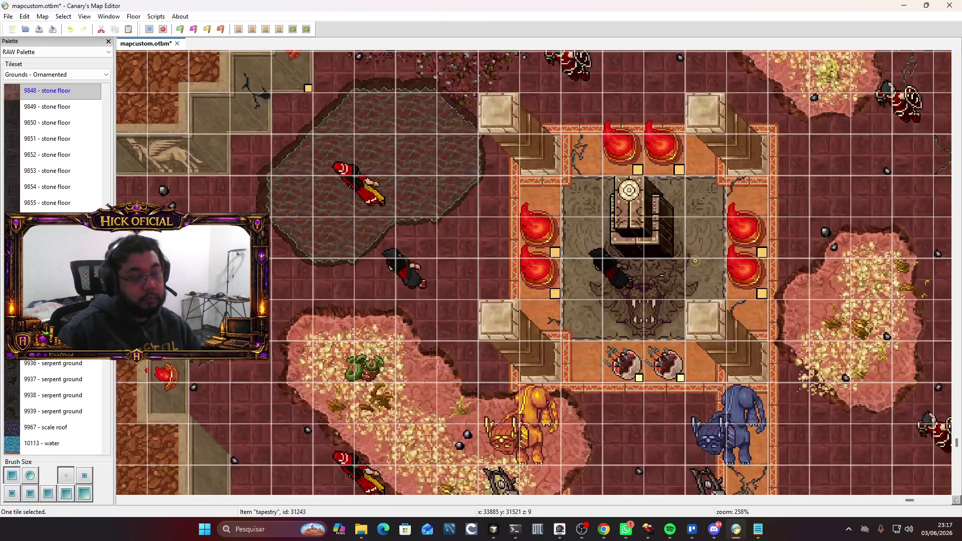
{"action": "scroll", "coordinate": [668, 258], "scroll_direction": "down", "scroll_amount": 3}
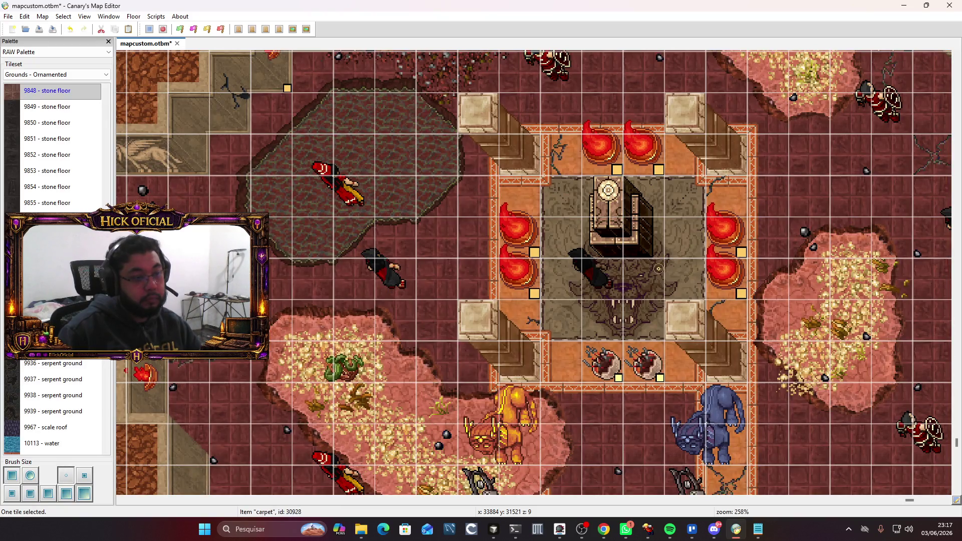
{"action": "scroll", "coordinate": [656, 271], "scroll_direction": "down", "scroll_amount": 5}
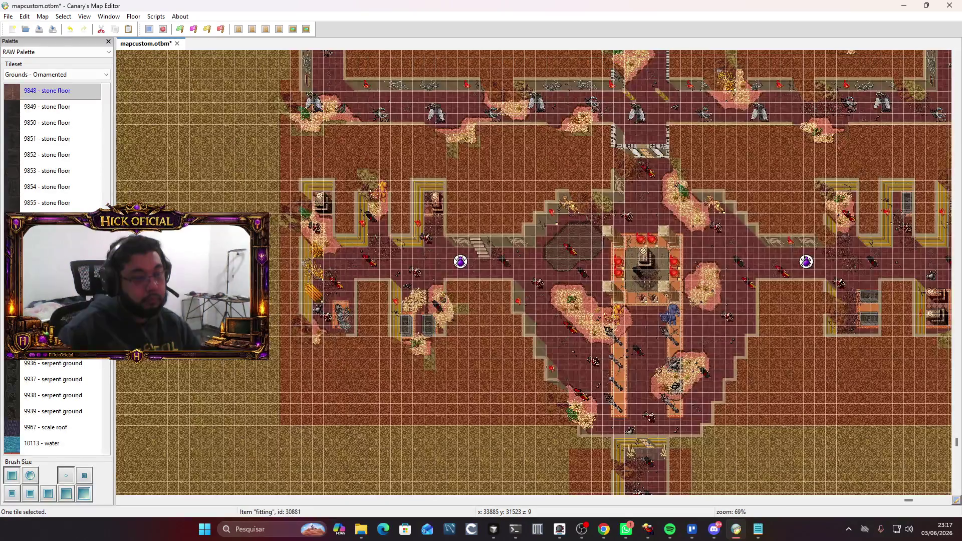
{"action": "scroll", "coordinate": [664, 406], "scroll_direction": "up", "scroll_amount": 5}
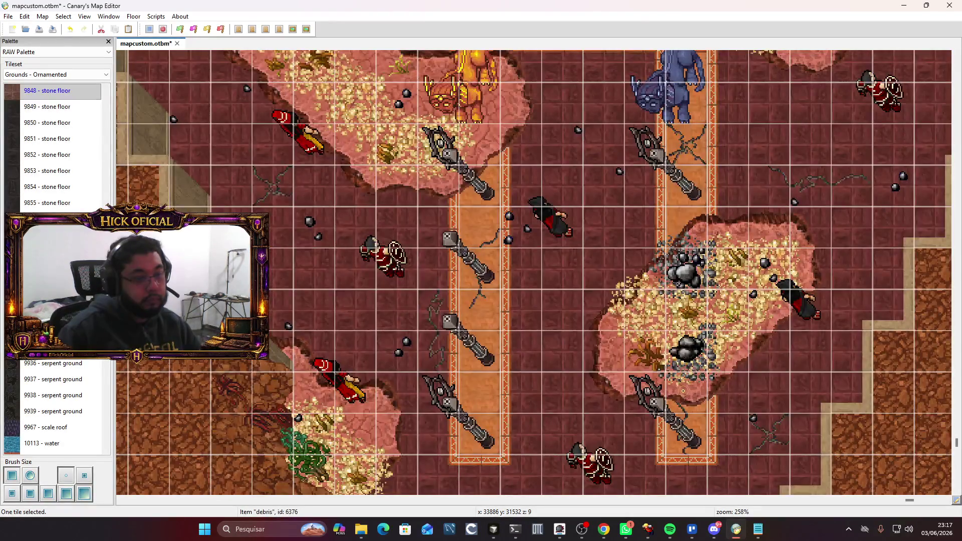
{"action": "scroll", "coordinate": [682, 390], "scroll_direction": "down", "scroll_amount": 2}
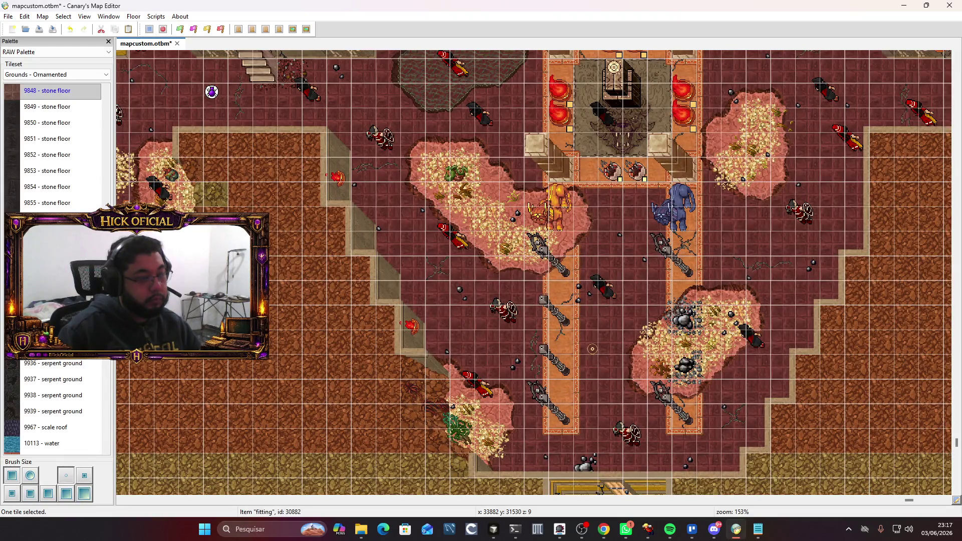
{"action": "scroll", "coordinate": [592, 348], "scroll_direction": "down", "scroll_amount": 3}
{"action": "scroll", "coordinate": [763, 276], "scroll_direction": "up", "scroll_amount": 5}
{"action": "left_click", "coordinate": [772, 232]}
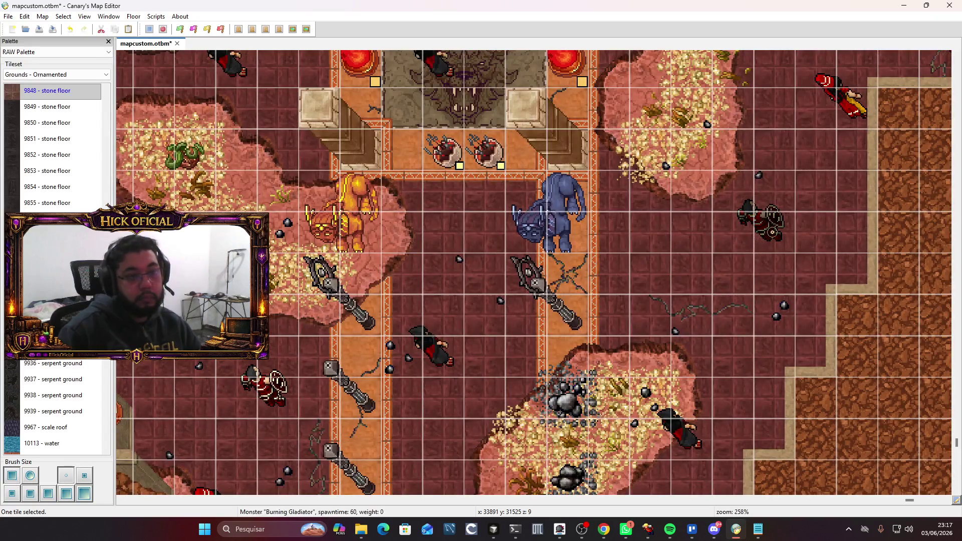
{"action": "mouse_move", "coordinate": [776, 227]}
{"action": "left_mouse_down"}
{"action": "mouse_move", "coordinate": [782, 176]}
{"action": "mouse_move", "coordinate": [778, 236]}
{"action": "mouse_move", "coordinate": [722, 268]}
{"action": "left_mouse_up"}
{"action": "key", "text": "ctrl+z"}
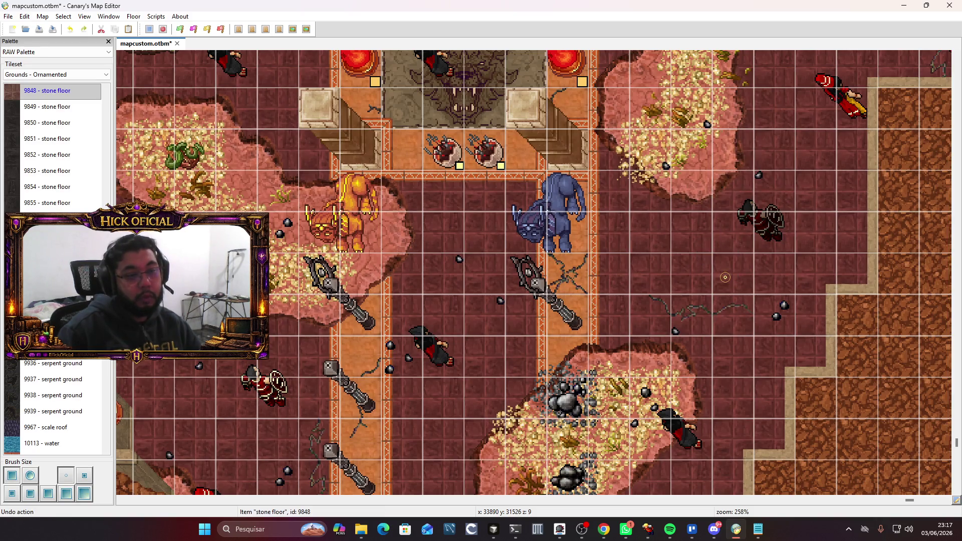
- Shift the Burning Gladiator up and to the left in the corridor
{"action": "left_click", "coordinate": [816, 232]}
{"action": "scroll", "coordinate": [821, 236], "scroll_direction": "down", "scroll_amount": 5}
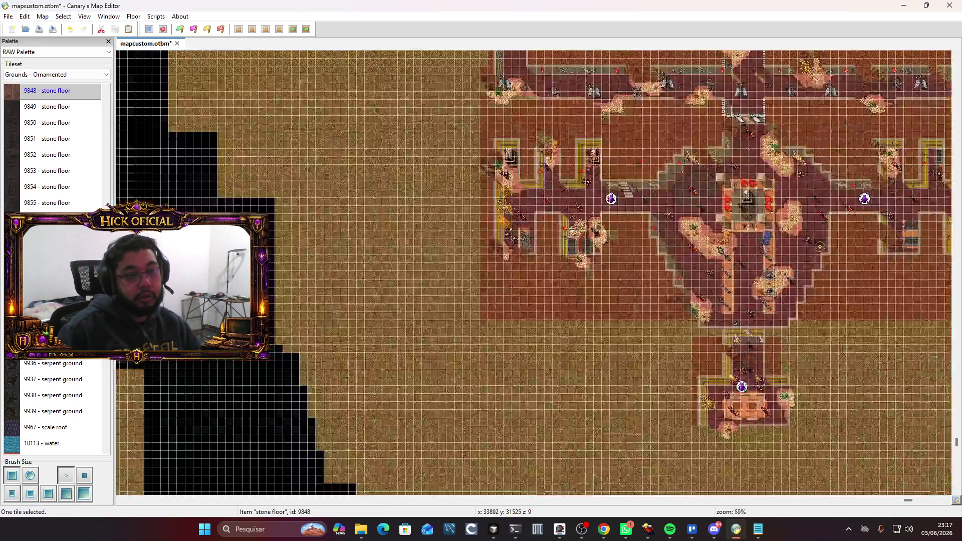
{"action": "scroll", "coordinate": [897, 204], "scroll_direction": "up", "scroll_amount": 3}
{"action": "mouse_move", "coordinate": [789, 228]}
{"action": "left_mouse_down"}
{"action": "mouse_move", "coordinate": [797, 211]}
{"action": "mouse_move", "coordinate": [752, 205]}
{"action": "mouse_move", "coordinate": [719, 186]}
{"action": "mouse_move", "coordinate": [763, 208]}
{"action": "mouse_move", "coordinate": [736, 219]}
{"action": "left_mouse_up"}
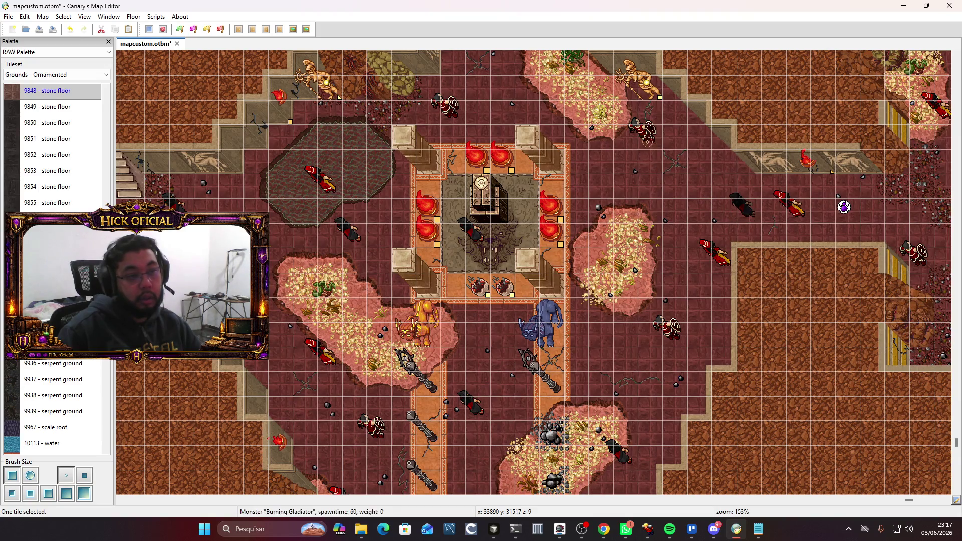
{"action": "left_click_drag", "start_coordinate": [650, 138], "coordinate": [600, 160]}
{"action": "key", "text": "ctrl+z"}
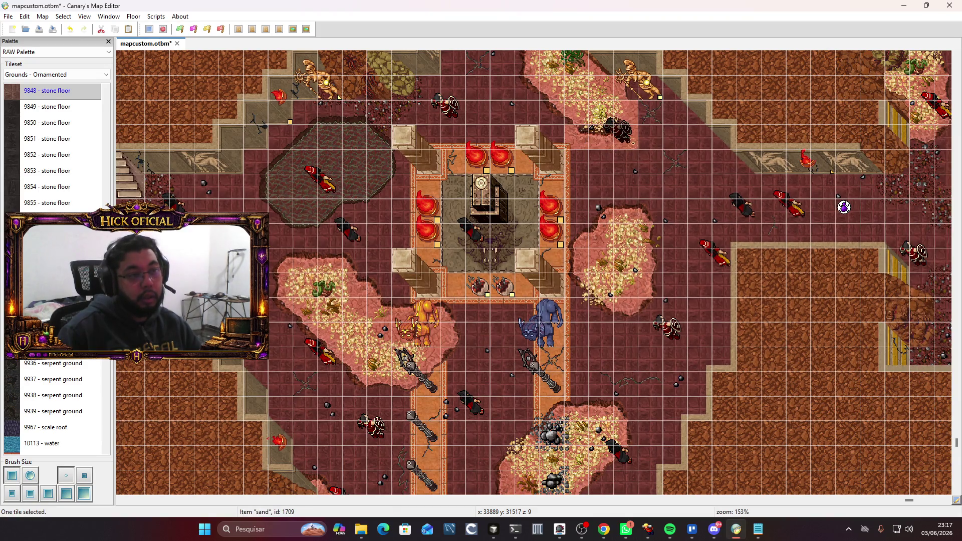
{"action": "key", "text": "ctrl+z"}
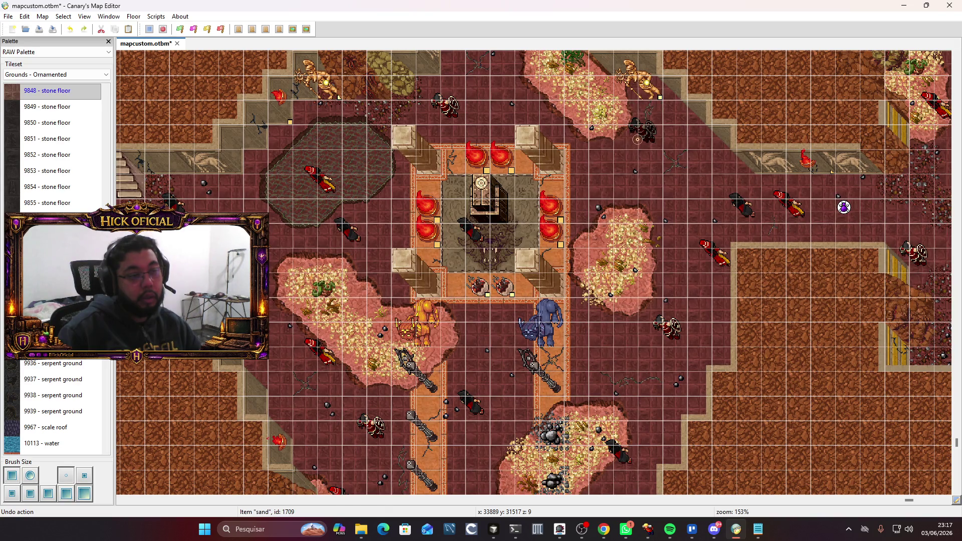
{"action": "left_click", "coordinate": [651, 141]}
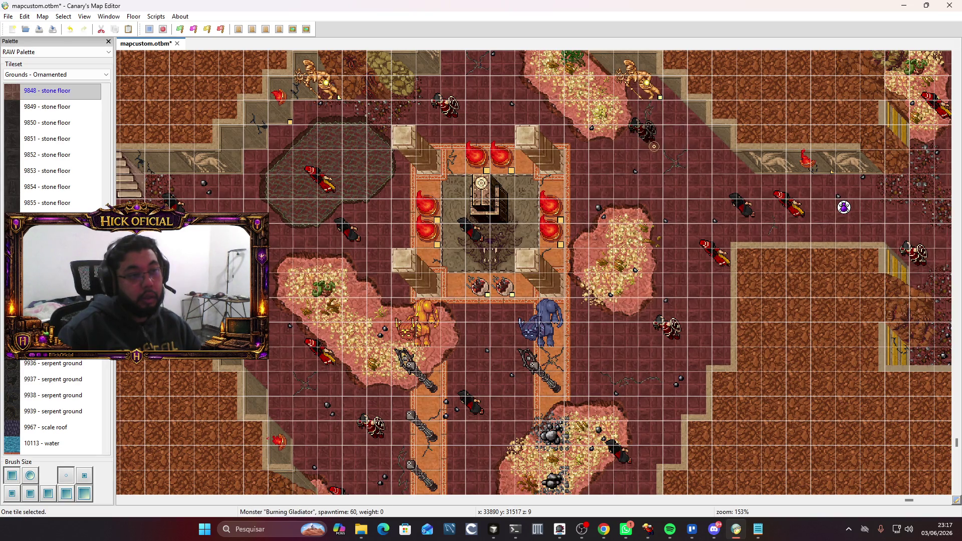
{"action": "left_click_drag", "start_coordinate": [654, 146], "coordinate": [675, 173]}
{"action": "key", "text": "ctrl+z"}
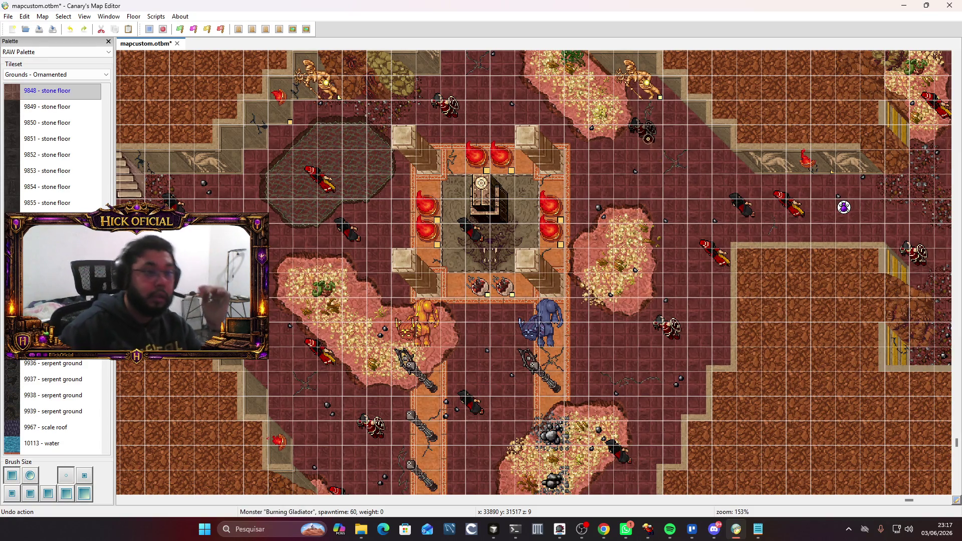
{"action": "right_click", "coordinate": [647, 139]}
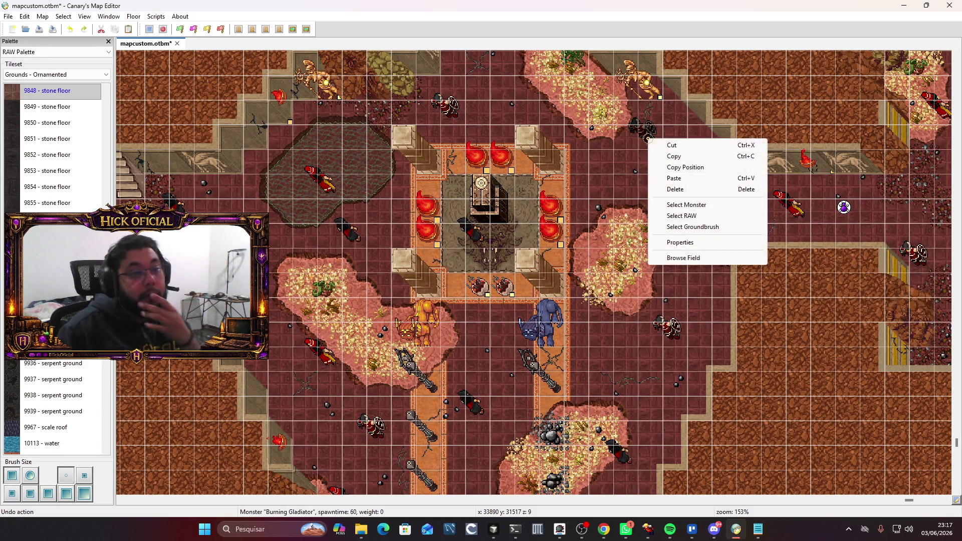
{"action": "left_click", "coordinate": [711, 218]}
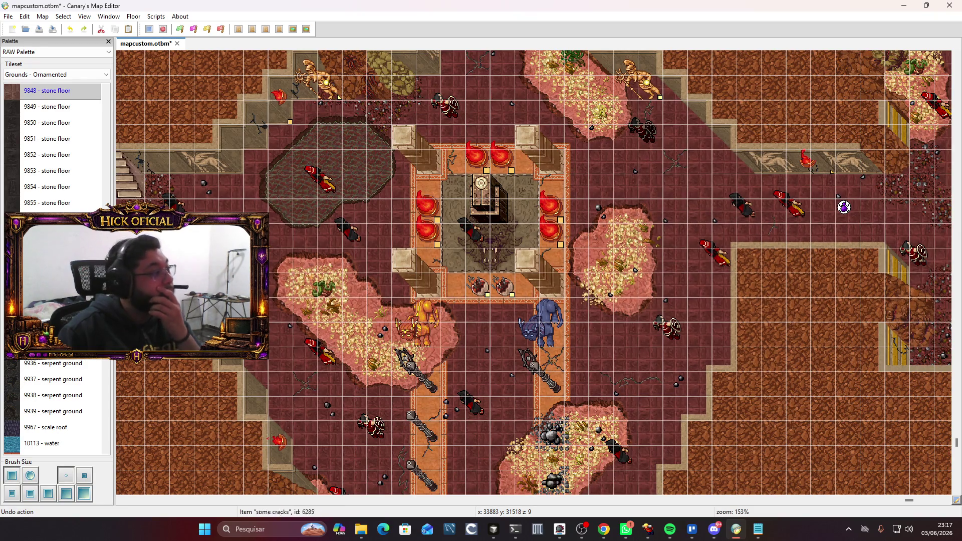
{"action": "scroll", "coordinate": [775, 144], "scroll_direction": "up", "scroll_amount": 3}
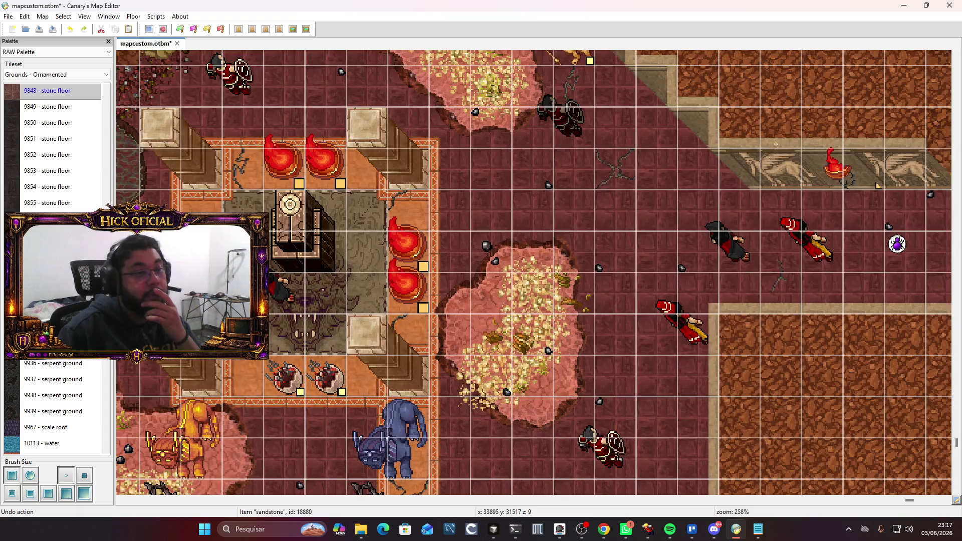
{"action": "right_click", "coordinate": [570, 131]}
- Place a Burning Gladiator left of the sandy patch, then test cutting two tiles and undo both cuts
{"action": "left_click", "coordinate": [631, 196]}
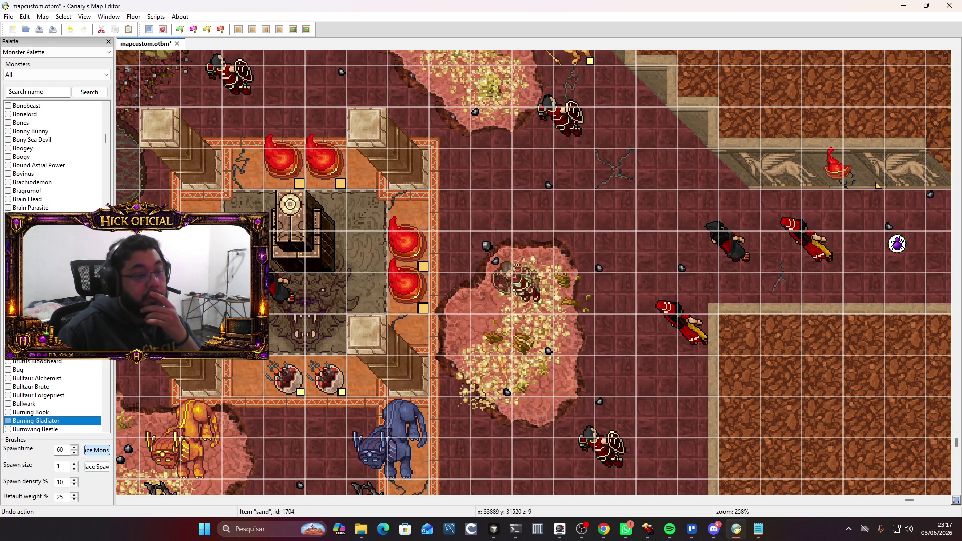
{"action": "left_click", "coordinate": [493, 250]}
{"action": "right_click", "coordinate": [575, 139]}
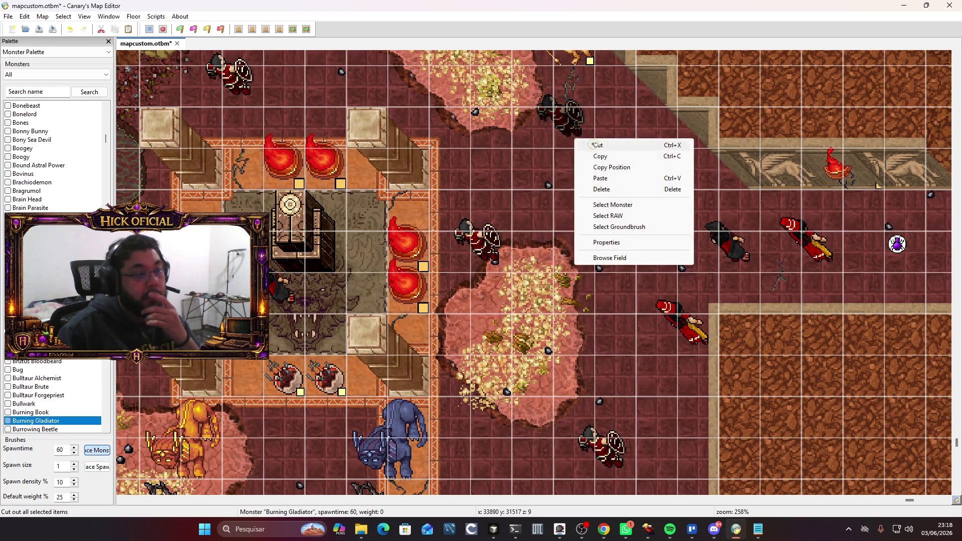
{"action": "left_click", "coordinate": [595, 144]}
{"action": "key", "text": "ctrl+z"}
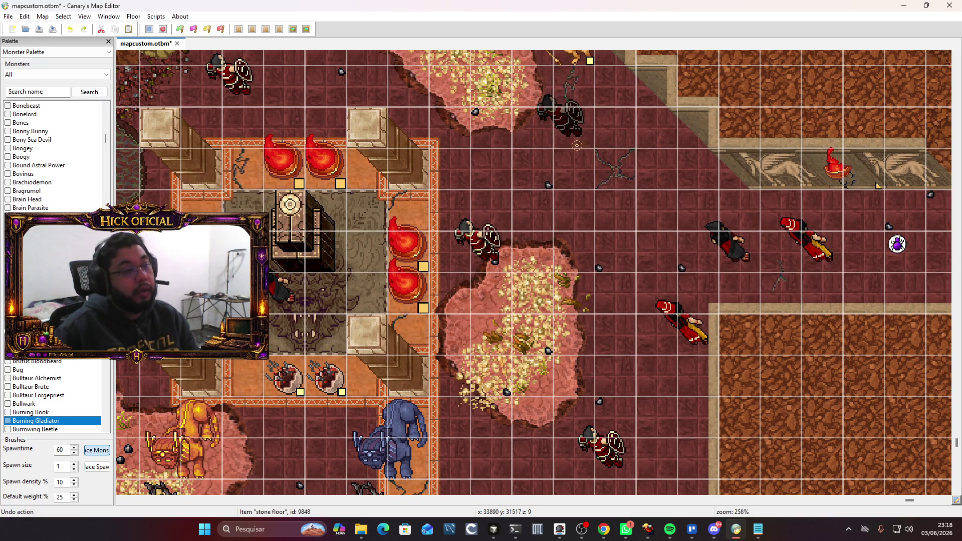
{"action": "right_click", "coordinate": [525, 125]}
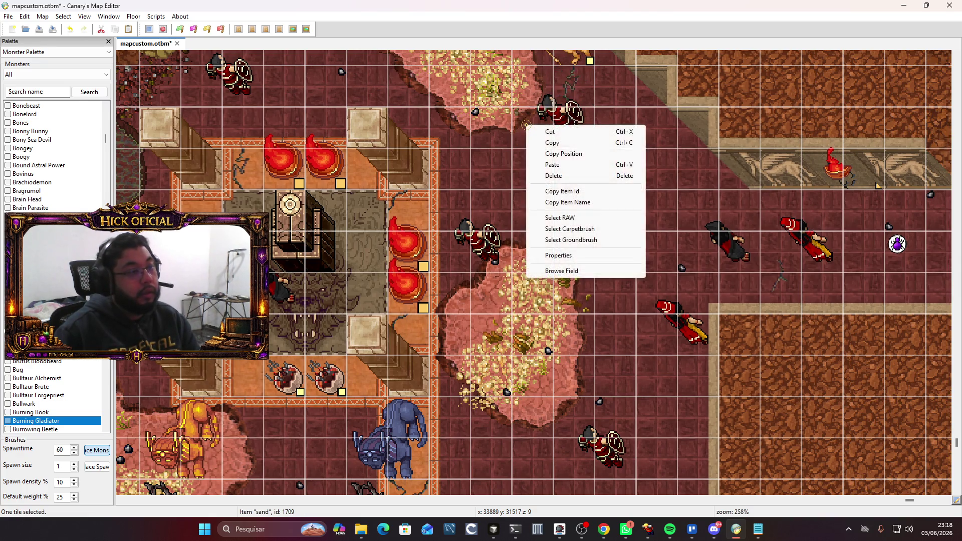
{"action": "left_click", "coordinate": [544, 132]}
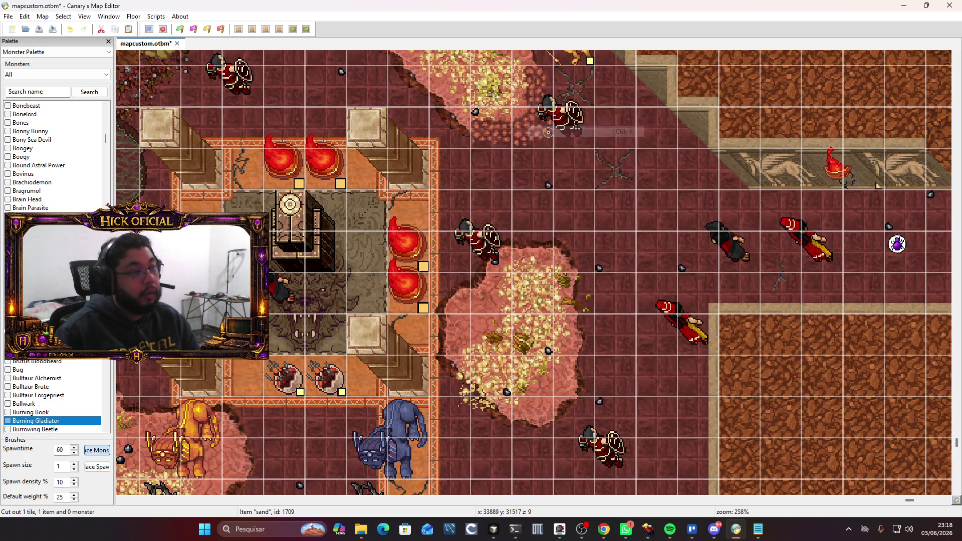
{"action": "key", "text": "ctrl+z"}
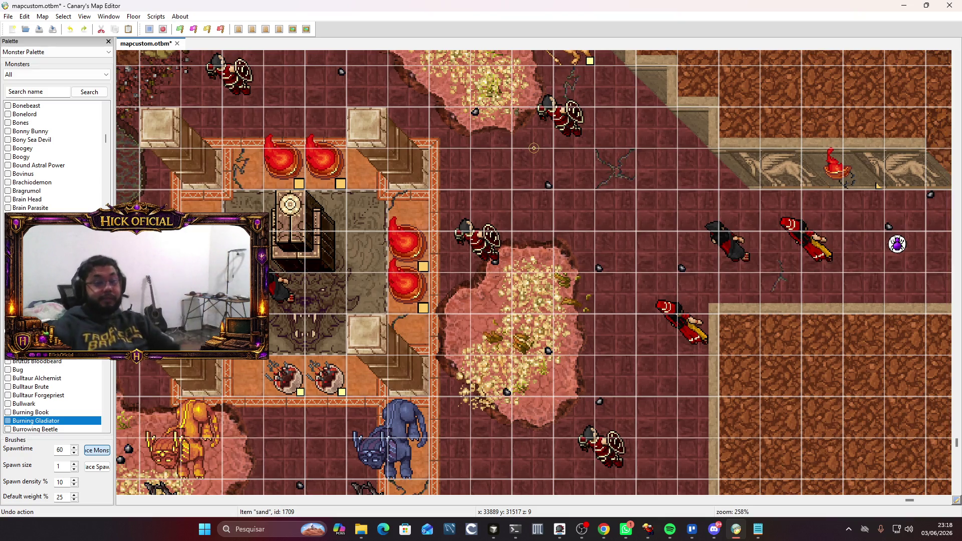
- Zoom out and pan up and right across the floor 9 tomb rooms
{"action": "scroll", "coordinate": [535, 148], "scroll_direction": "down", "scroll_amount": 6}
{"action": "scroll", "coordinate": [535, 148], "scroll_direction": "up", "scroll_amount": 3}
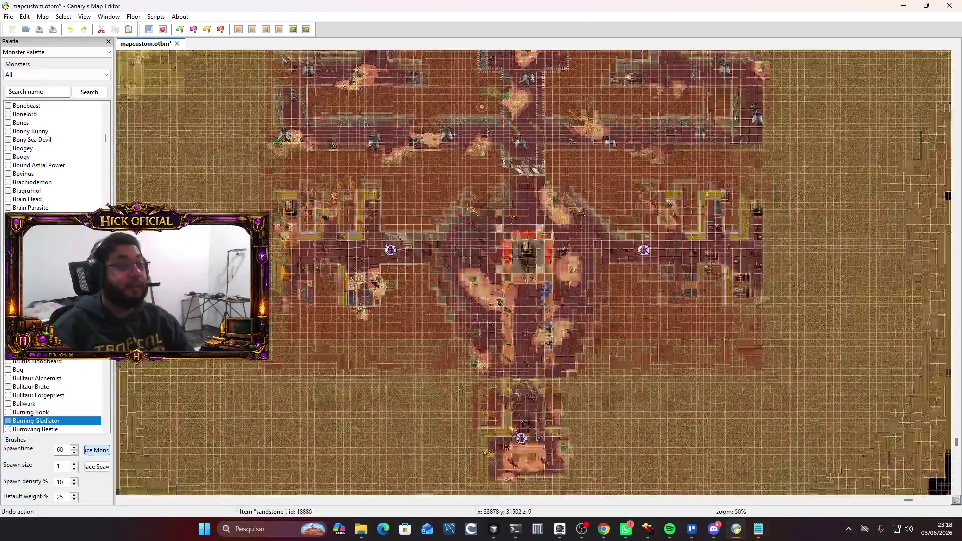
{"action": "scroll", "coordinate": [534, 273], "scroll_direction": "up", "scroll_amount": 2}
{"action": "scroll", "coordinate": [534, 273], "scroll_direction": "down", "scroll_amount": 5}
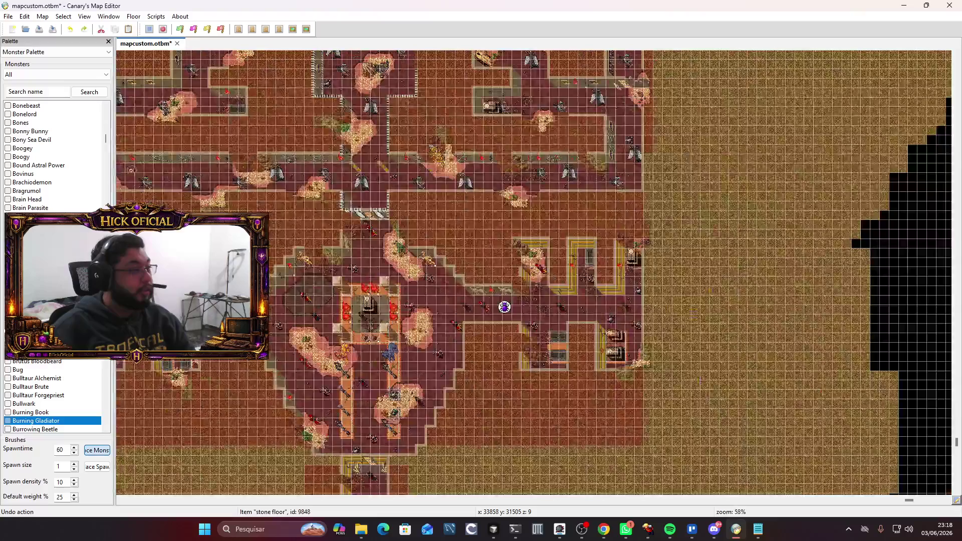
{"action": "scroll", "coordinate": [109, 169], "scroll_direction": "up", "scroll_amount": 4}
{"action": "scroll", "coordinate": [108, 169], "scroll_direction": "up", "scroll_amount": 3}
{"action": "scroll", "coordinate": [140, 178], "scroll_direction": "up", "scroll_amount": 5}
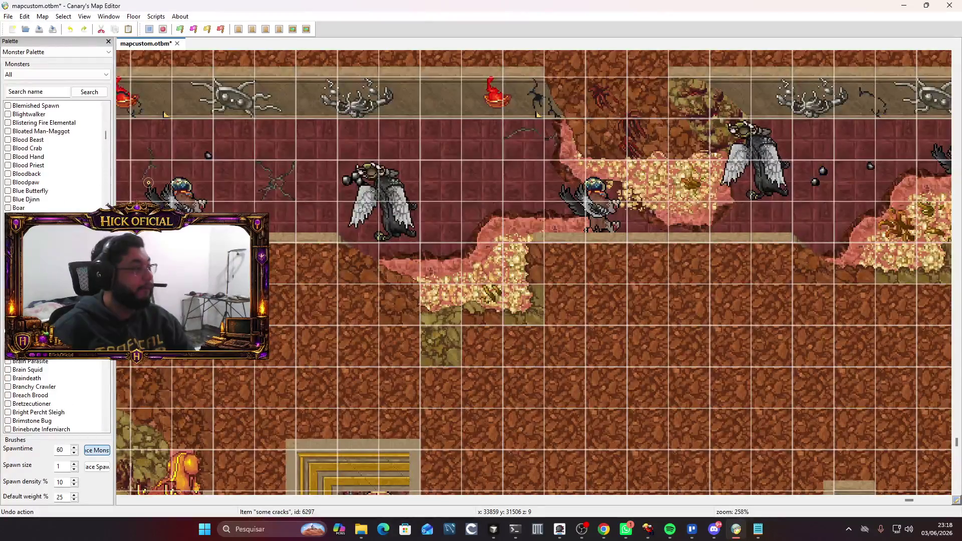
{"action": "key", "text": "Left"}
{"action": "key", "text": "Left"}
{"action": "key", "text": "Left"}
{"action": "key", "text": "Up"}
{"action": "key", "text": "Up"}
{"action": "key", "text": "Up"}
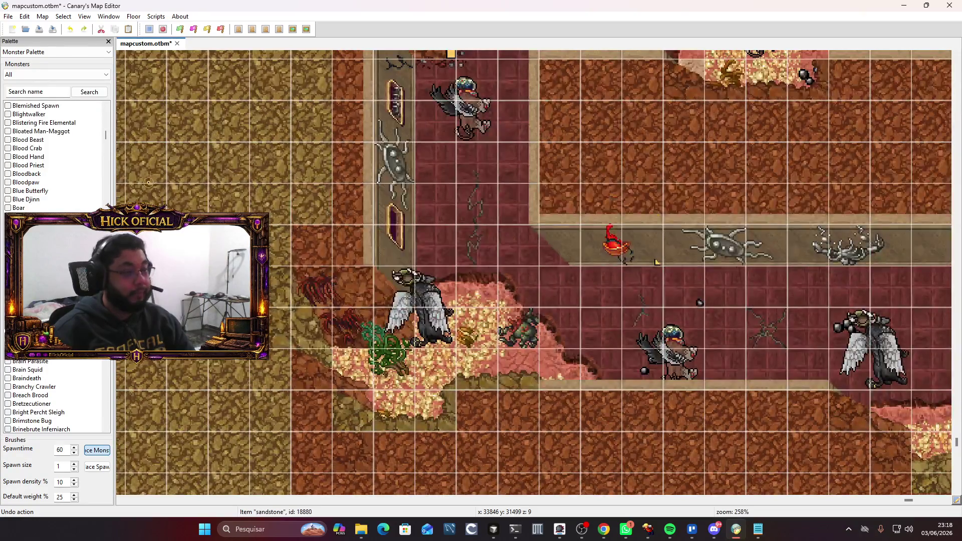
{"action": "scroll", "coordinate": [150, 183], "scroll_direction": "down", "scroll_amount": 6}
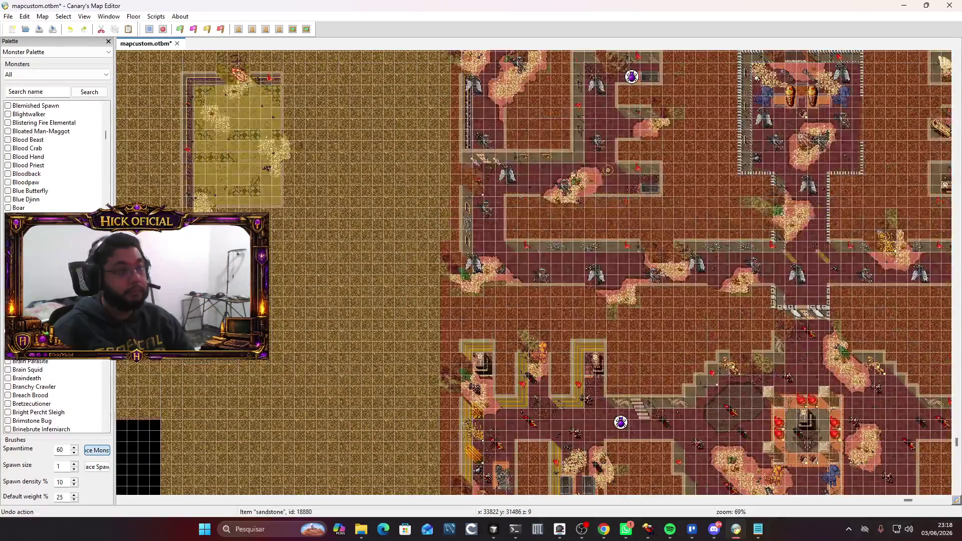
{"action": "key", "text": "Up"}
{"action": "key", "text": "Up"}
{"action": "key", "text": "Up"}
{"action": "key", "text": "Right"}
{"action": "key", "text": "Right"}
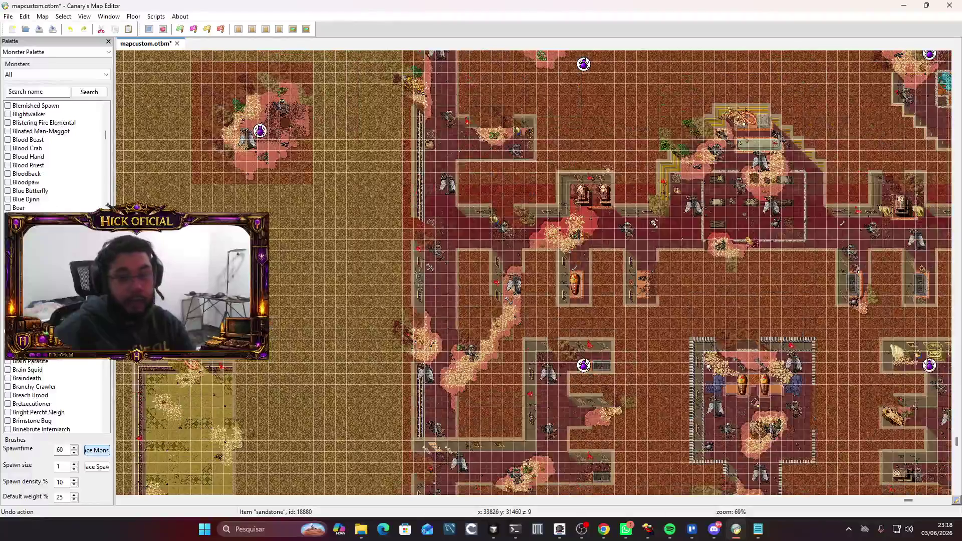
{"action": "key", "text": "Right"}
{"action": "key", "text": "Up"}
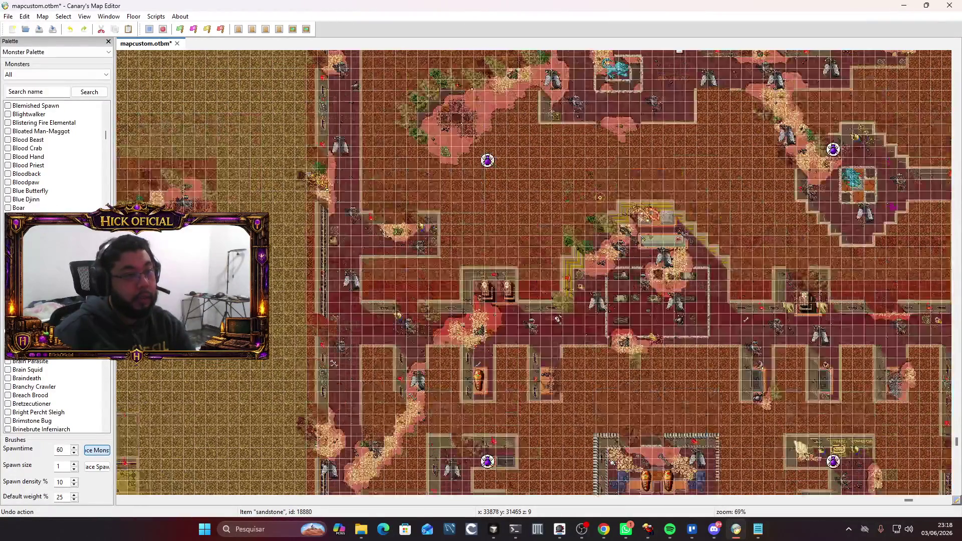
{"action": "key", "text": "Up"}
{"action": "key", "text": "Up"}
{"action": "scroll", "coordinate": [487, 257], "scroll_direction": "up", "scroll_amount": 6}
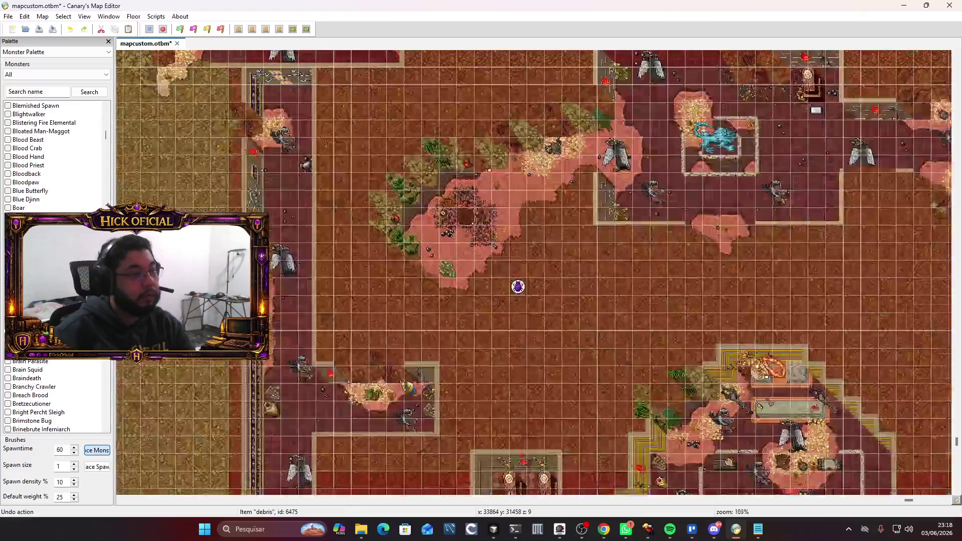
{"action": "scroll", "coordinate": [612, 379], "scroll_direction": "down", "scroll_amount": 5}
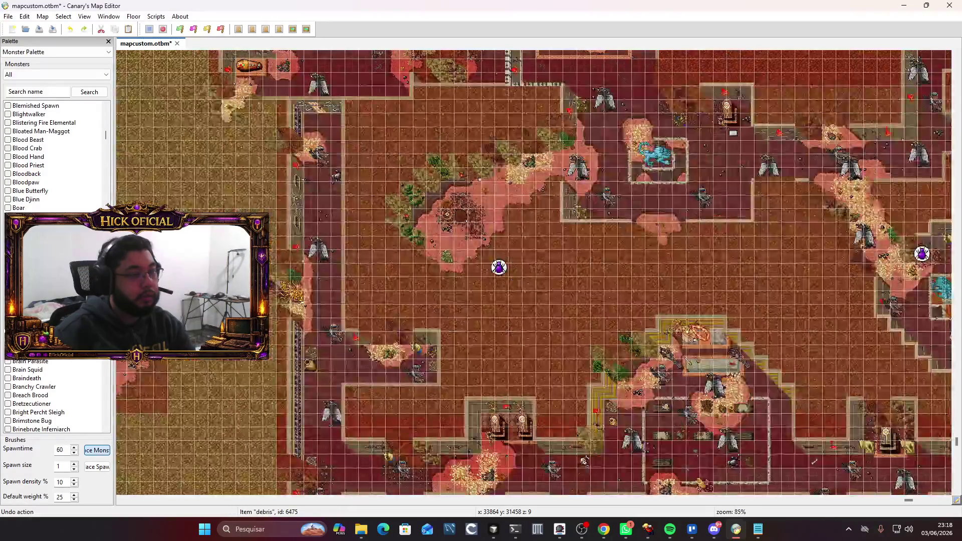
- Check floor 8, return to floor 9, and zoom to 258% on the pink sand room
{"action": "key", "text": "Page_Up"}
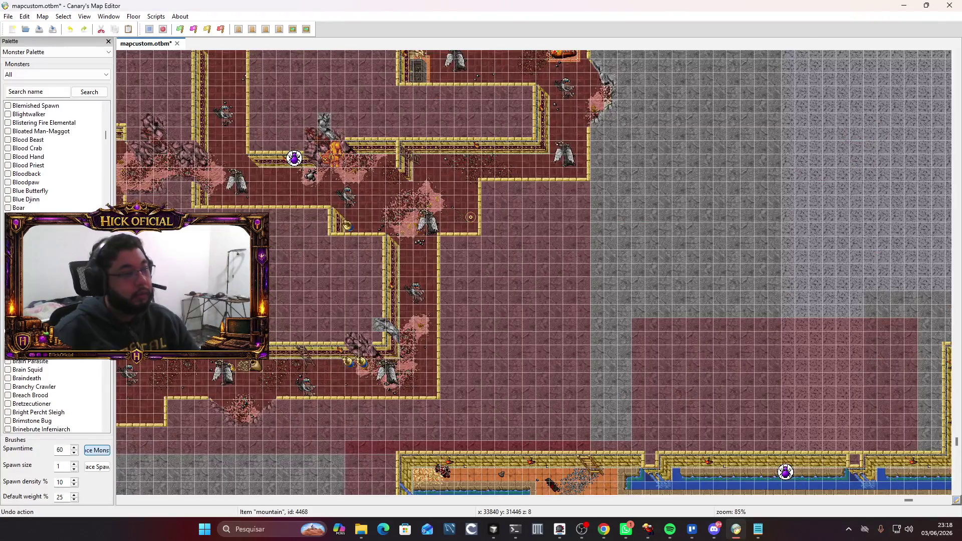
{"action": "key", "text": "Page_Down"}
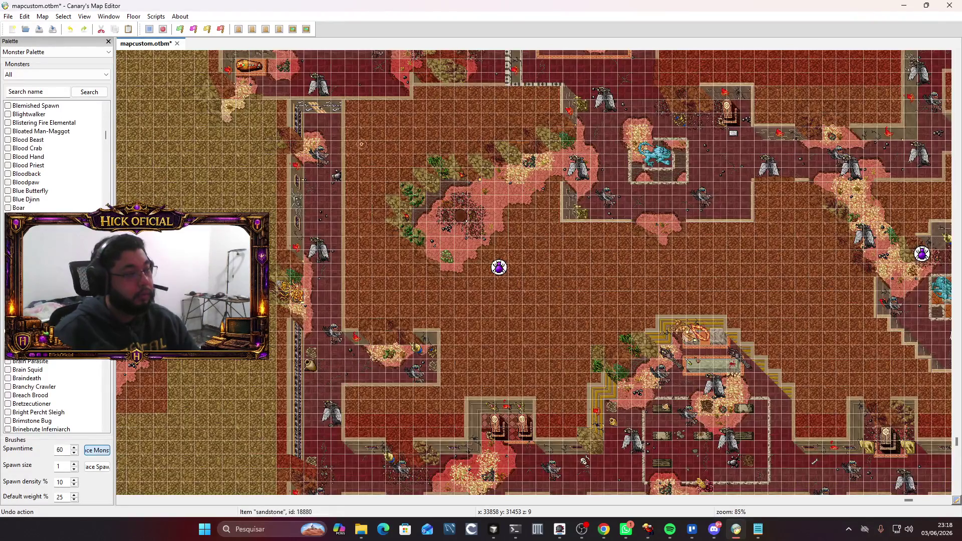
{"action": "key", "text": "Up"}
{"action": "key", "text": "Up"}
{"action": "key", "text": "Up"}
{"action": "scroll", "coordinate": [357, 325], "scroll_direction": "up", "scroll_amount": 3}
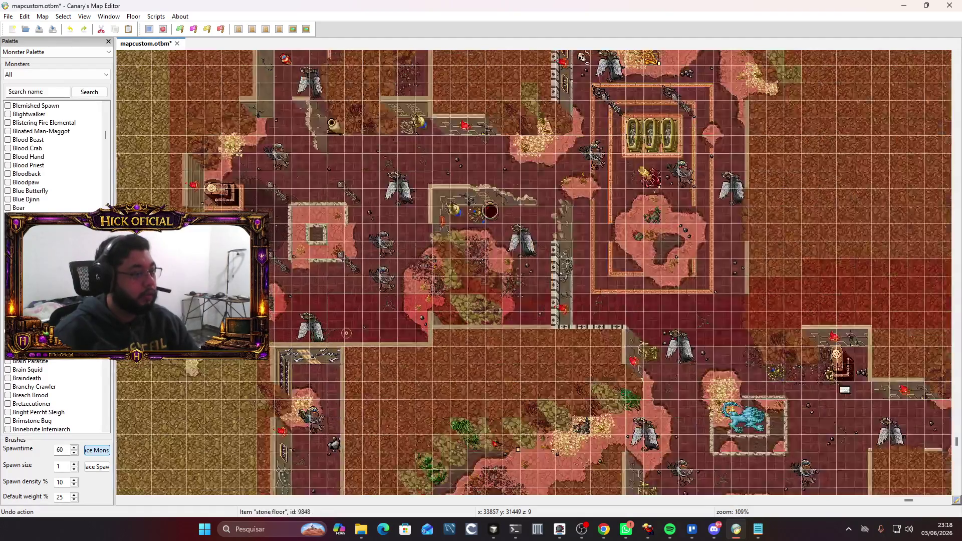
{"action": "scroll", "coordinate": [357, 325], "scroll_direction": "down", "scroll_amount": 2}
{"action": "scroll", "coordinate": [394, 324], "scroll_direction": "up", "scroll_amount": 2}
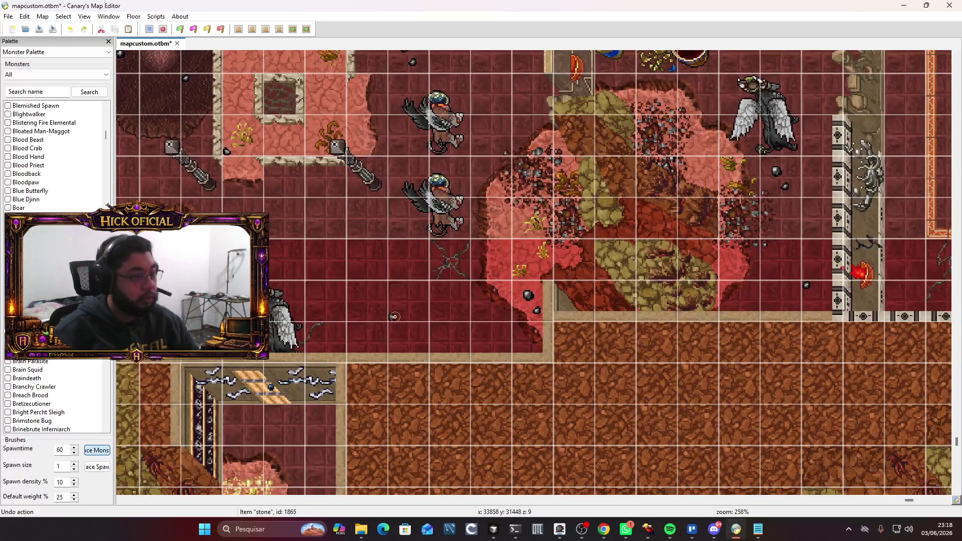
- Cut and re-paste the cracked floor tile, then undo to restore its cracks
{"action": "left_click", "coordinate": [394, 317]}
{"action": "key", "text": "ctrl+x"}
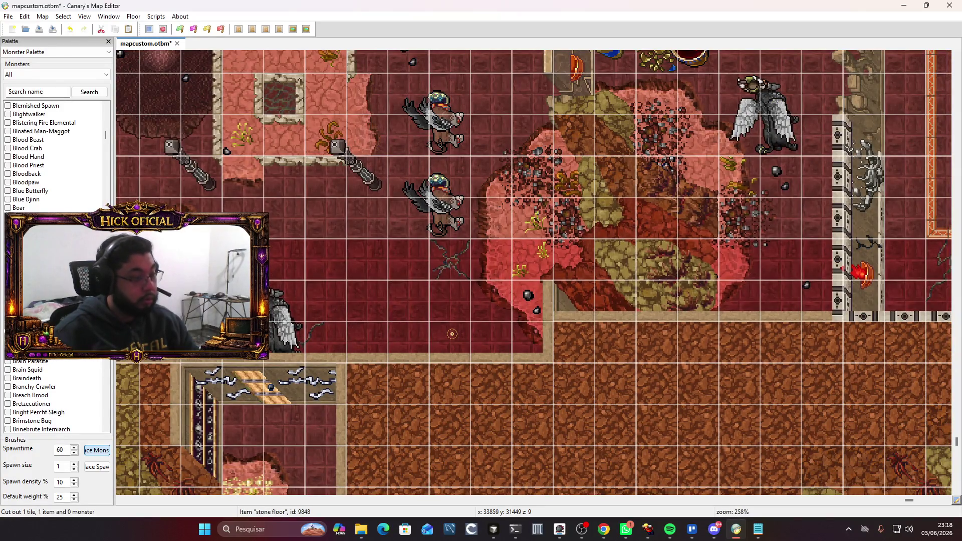
{"action": "key", "text": "ctrl+v"}
{"action": "left_click", "coordinate": [458, 271]}
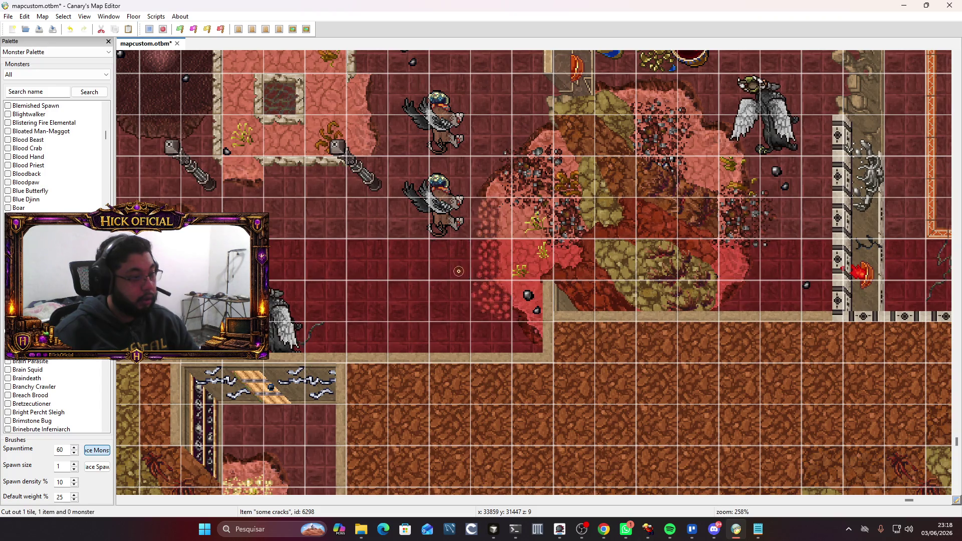
{"action": "key", "text": "ctrl+z"}
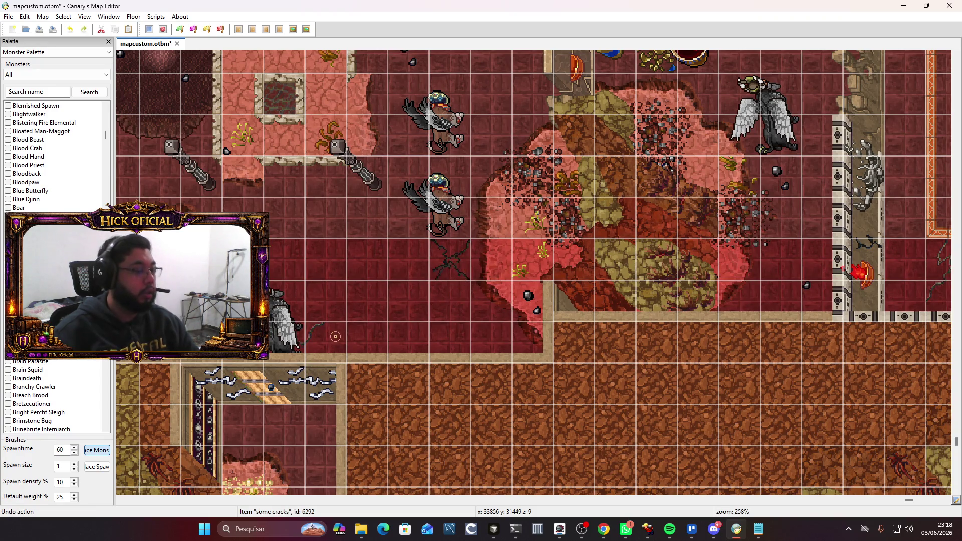
- Place a Crypt Warden on the tile beside the monster, then cut that tile and undo
{"action": "left_click", "coordinate": [301, 341]}
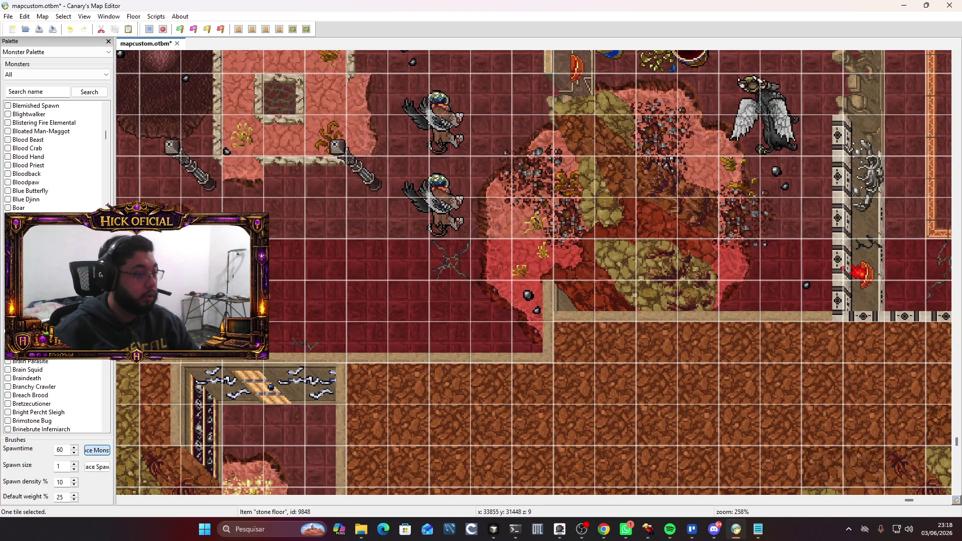
{"action": "left_click", "coordinate": [281, 325]}
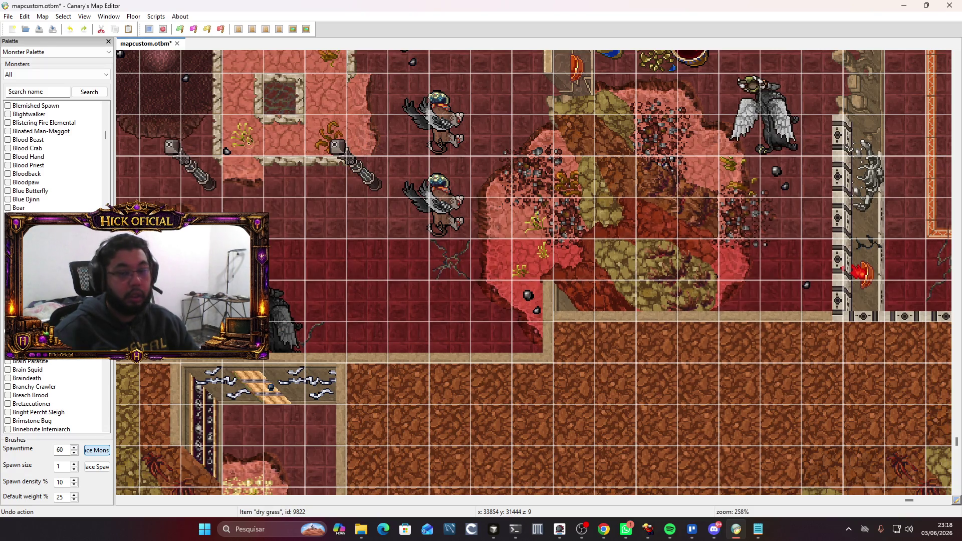
{"action": "key", "text": "ctrl+x"}
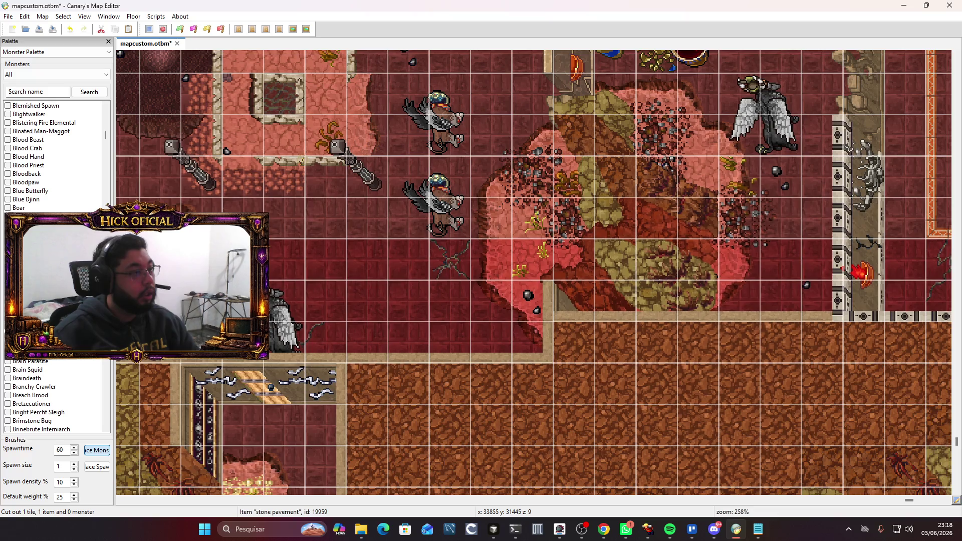
{"action": "key", "text": "ctrl+z"}
{"action": "scroll", "coordinate": [533, 273], "scroll_direction": "down", "scroll_amount": 5}
{"action": "scroll", "coordinate": [533, 273], "scroll_direction": "up", "scroll_amount": 5}
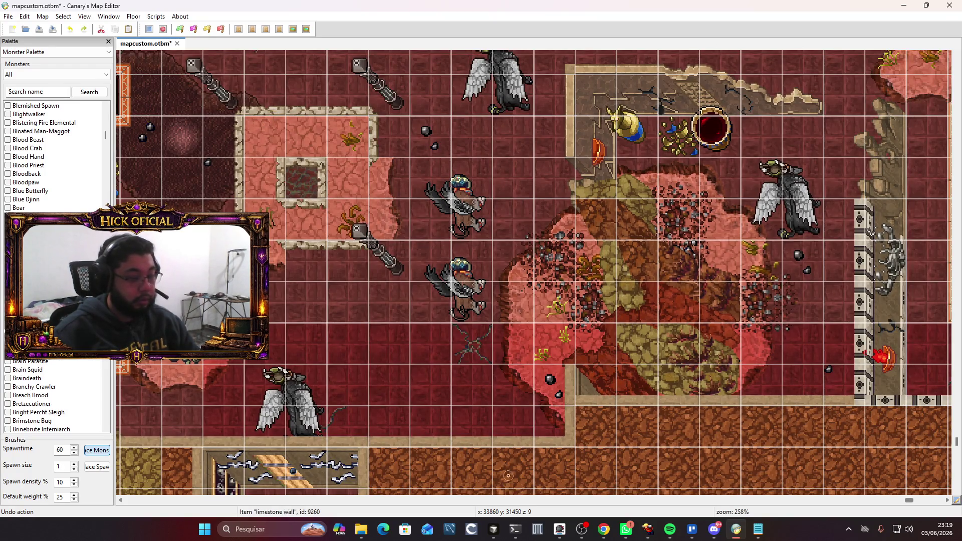
- Try cutting a floor tile near the cracks, undoing each cut, and check neighbouring floors
{"action": "left_click", "coordinate": [309, 226]}
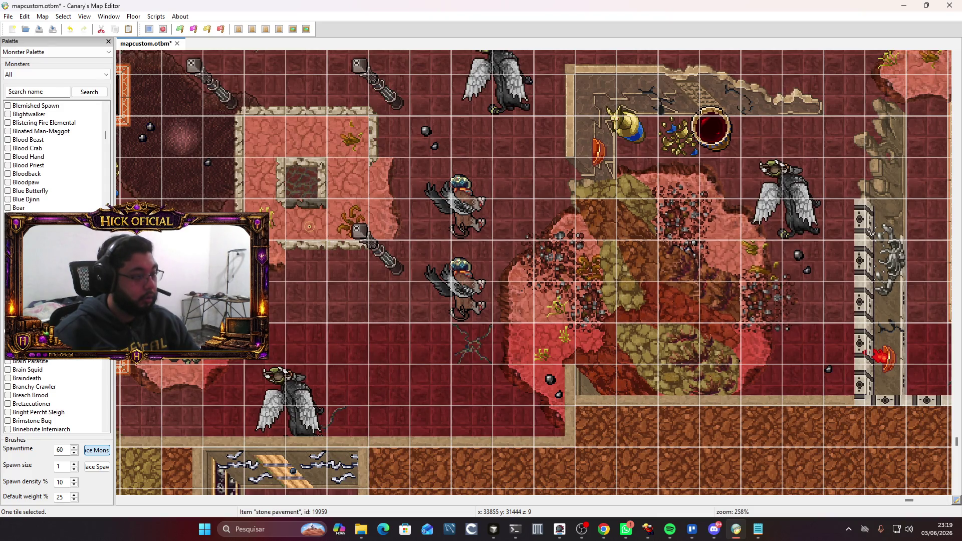
{"action": "key", "text": "ctrl+z"}
{"action": "key", "text": "ctrl+x"}
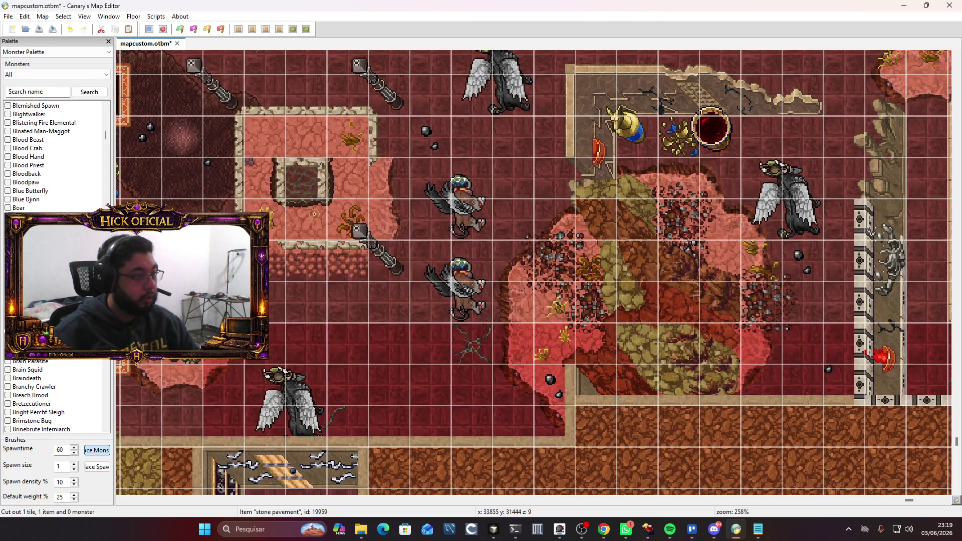
{"action": "key", "text": "ctrl+z"}
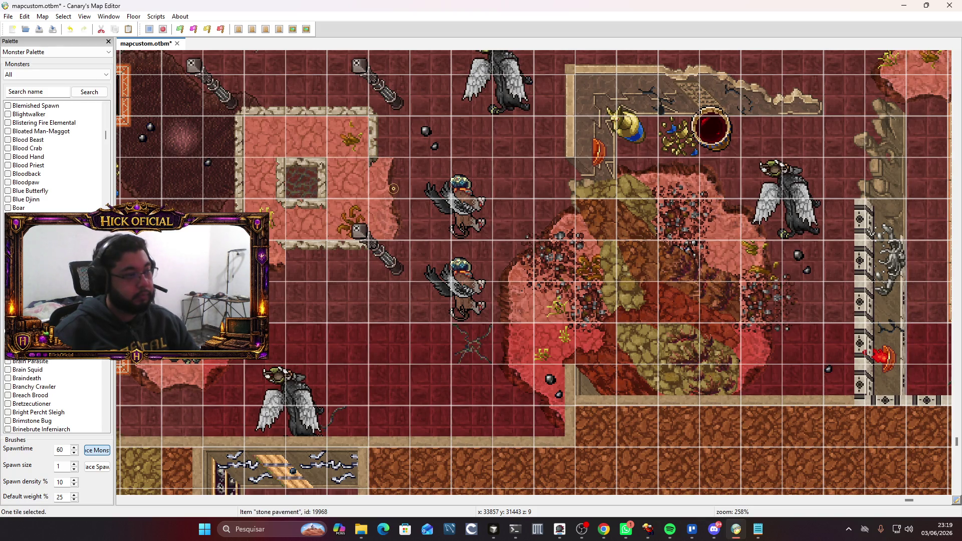
{"action": "key", "text": "ctrl+x"}
{"action": "key", "text": "ctrl+z"}
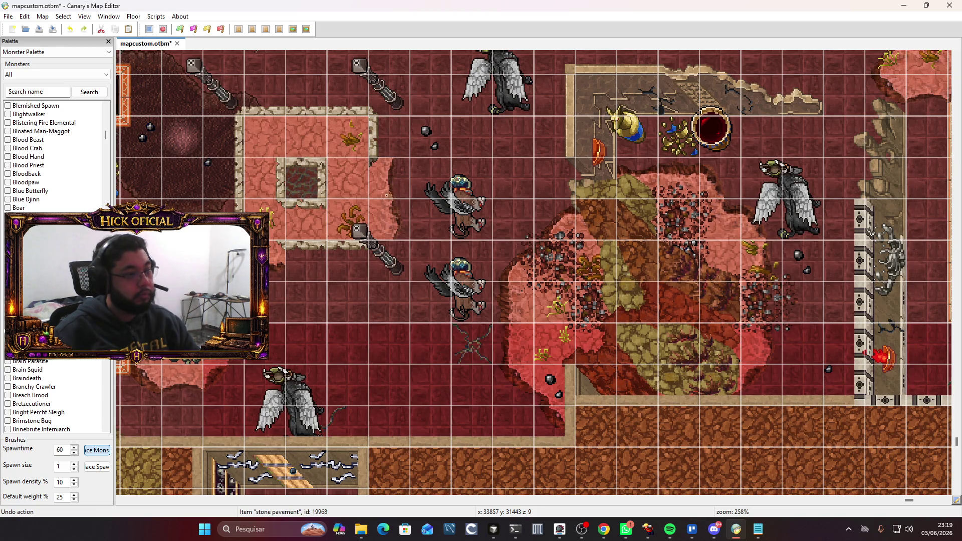
{"action": "key", "text": "Page_Up"}
{"action": "key", "text": "Page_Up"}
{"action": "key", "text": "Page_Down"}
{"action": "key", "text": "Page_Down"}
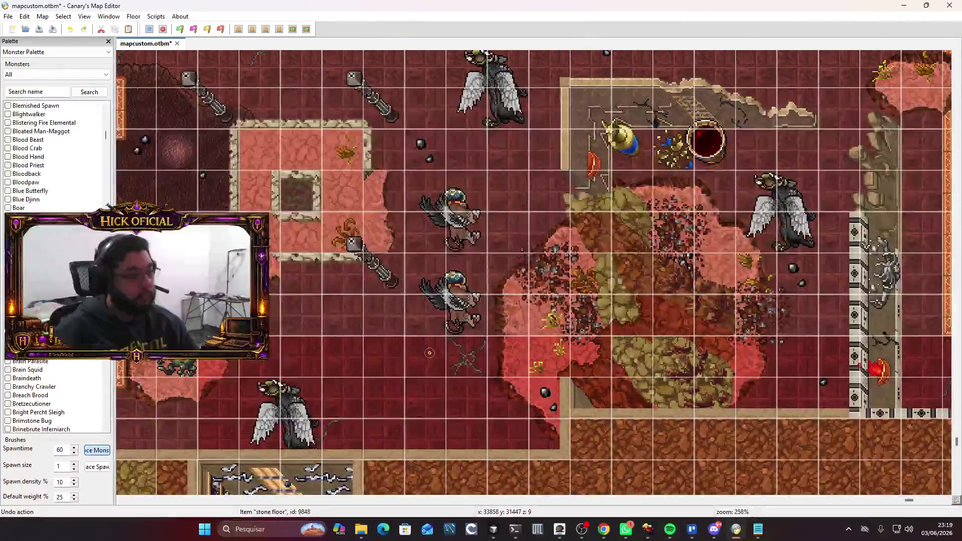
- Try moving the cracked tile one left and the winged monster one up, undoing both
{"action": "left_click", "coordinate": [471, 361]}
{"action": "left_click_drag", "start_coordinate": [475, 363], "coordinate": [431, 359]}
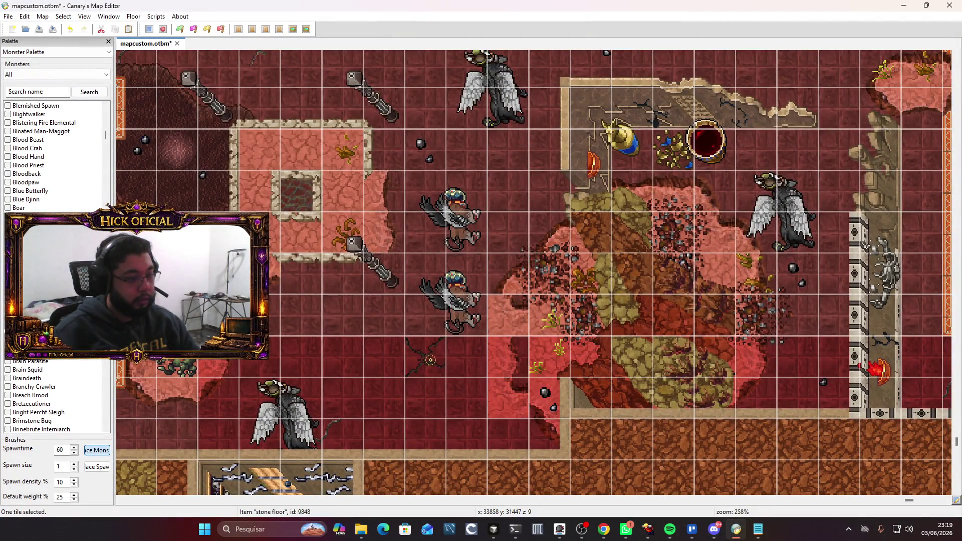
{"action": "key", "text": "ctrl+z"}
{"action": "mouse_move", "coordinate": [302, 441]}
{"action": "left_mouse_down"}
{"action": "mouse_move", "coordinate": [302, 400]}
{"action": "mouse_move", "coordinate": [323, 370]}
{"action": "mouse_move", "coordinate": [318, 313]}
{"action": "mouse_move", "coordinate": [334, 316]}
{"action": "left_mouse_up"}
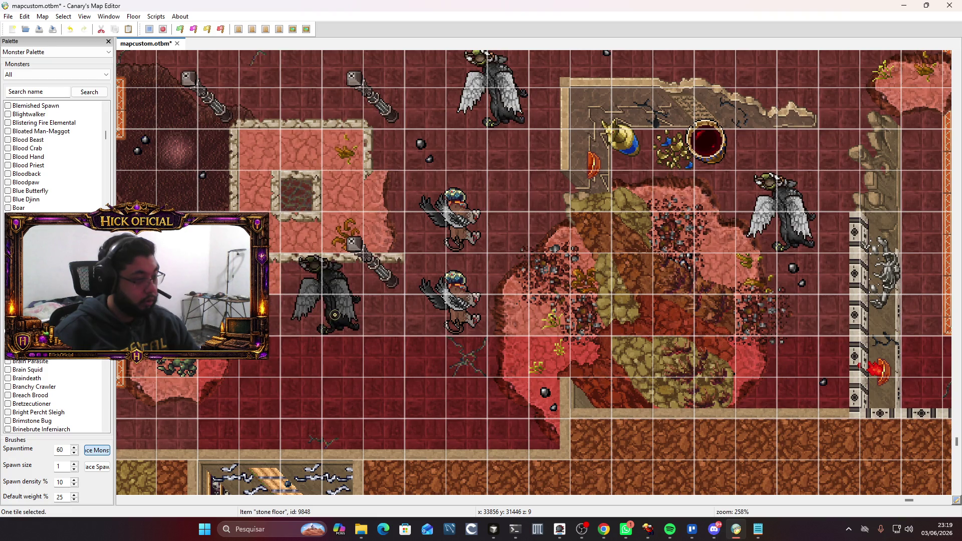
{"action": "key", "text": "ctrl+z"}
{"action": "key", "text": "ctrl+z"}
{"action": "key", "text": "ctrl+z"}
{"action": "key", "text": "ctrl+z"}
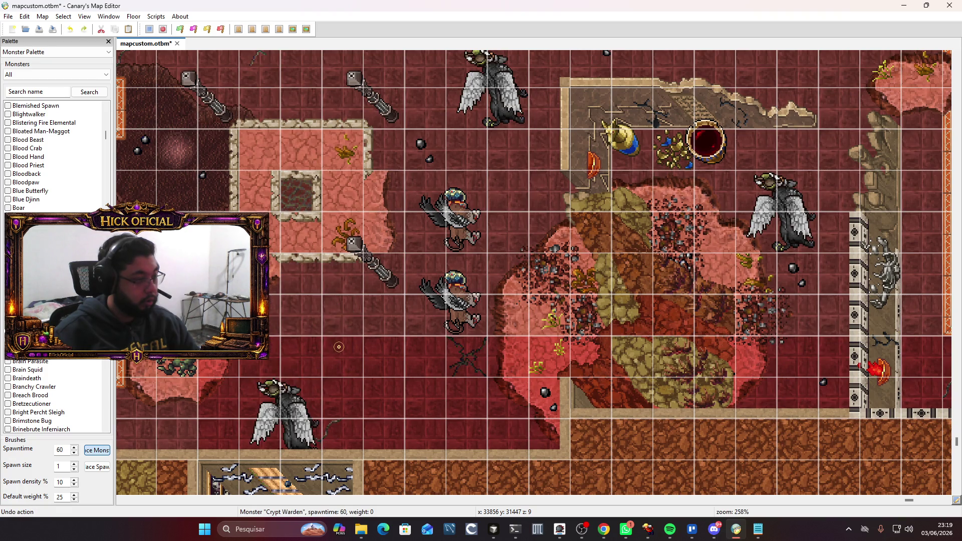
{"action": "key", "text": "ctrl+y"}
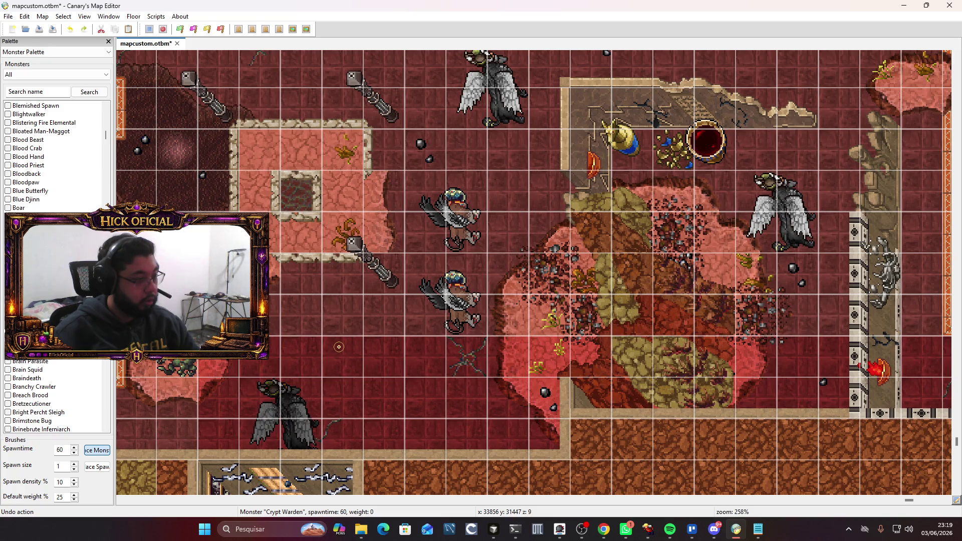
{"action": "key", "text": "ctrl+z"}
{"action": "key", "text": "ctrl+z"}
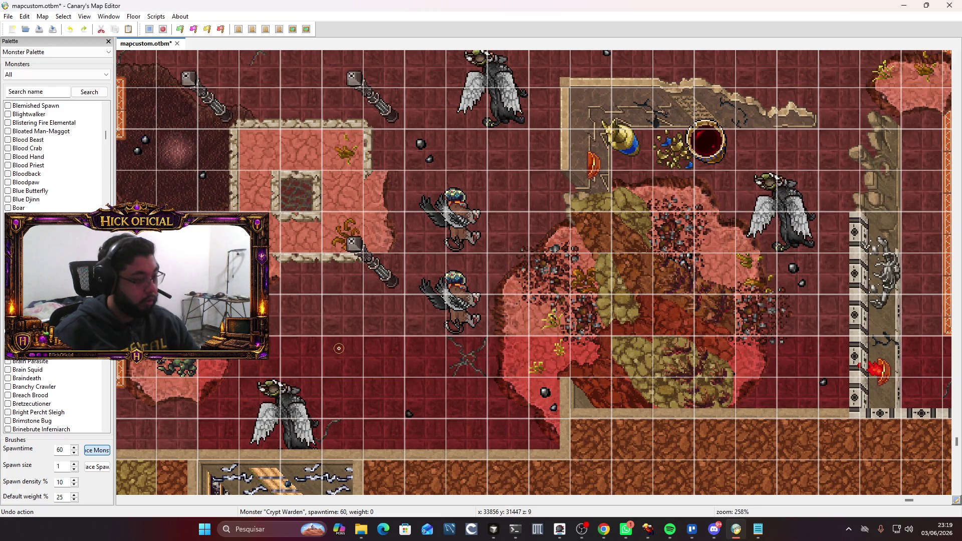
- Cut the floor tile at the room's bottom edge and select the Crypt Warden
{"action": "left_click", "coordinate": [464, 429]}
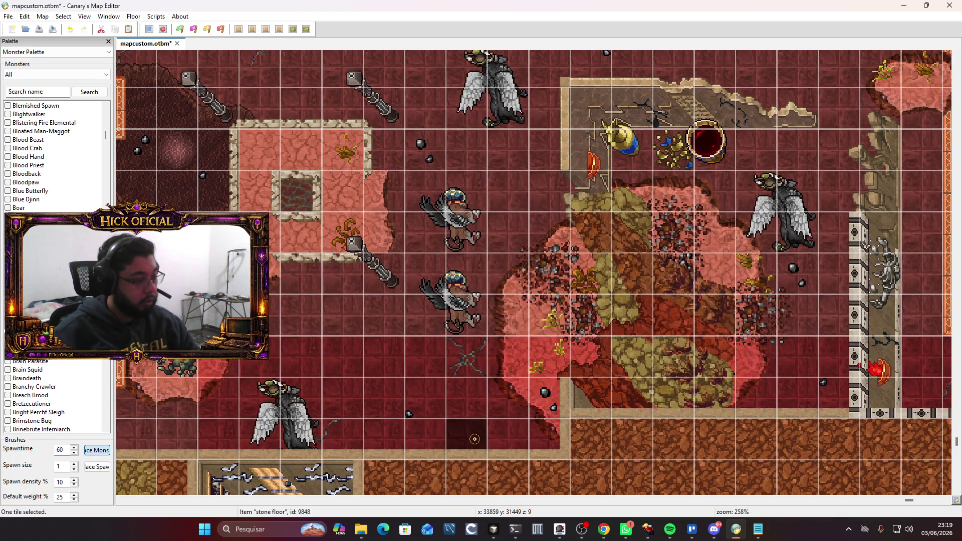
{"action": "key", "text": "ctrl+x"}
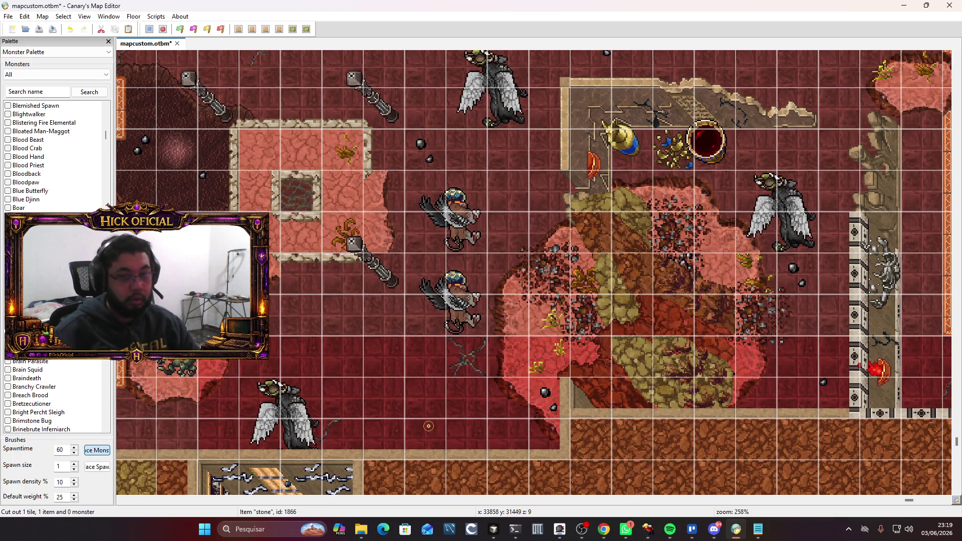
{"action": "left_click", "coordinate": [305, 423]}
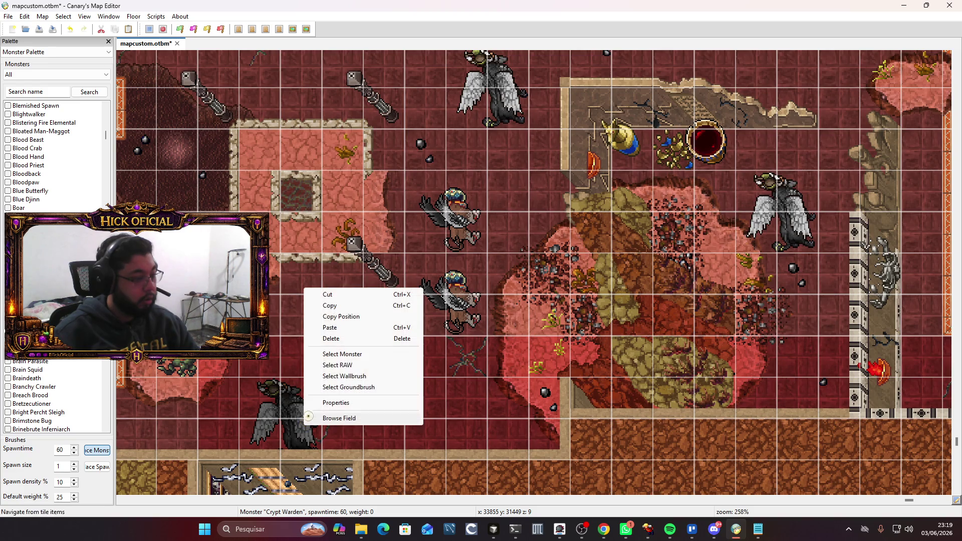
- Pick Crypt Warden as the monster and place two near the tomb's top and left edge
{"action": "right_click", "coordinate": [304, 425]}
{"action": "left_click", "coordinate": [342, 353]}
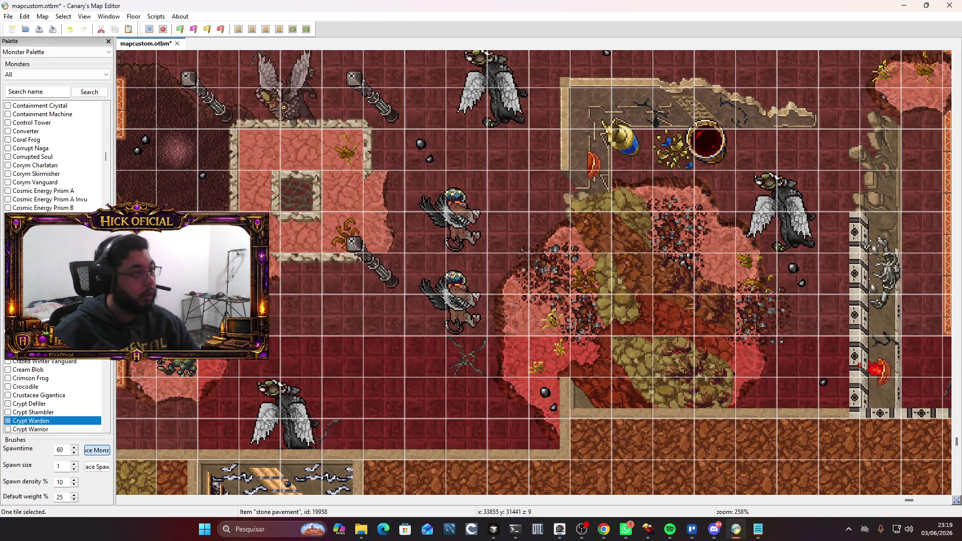
{"action": "left_click", "coordinate": [286, 123]}
{"action": "left_click", "coordinate": [142, 200]}
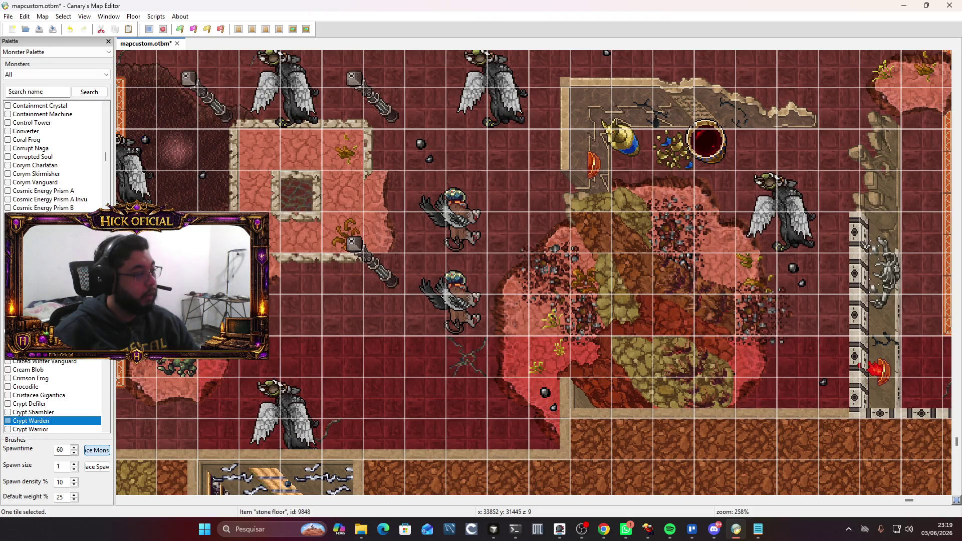
{"action": "right_click", "coordinate": [178, 242]}
{"action": "left_click", "coordinate": [371, 388]}
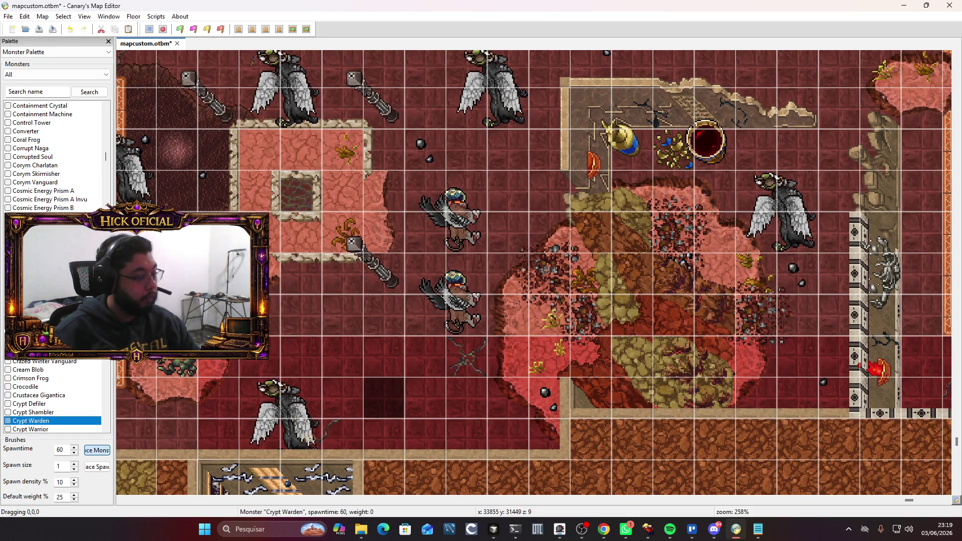
- Cut the bottom Crypt Warden and the cracks tiles beside it off the map
{"action": "left_click", "coordinate": [311, 435]}
{"action": "right_click", "coordinate": [311, 435]}
{"action": "left_click", "coordinate": [365, 306]}
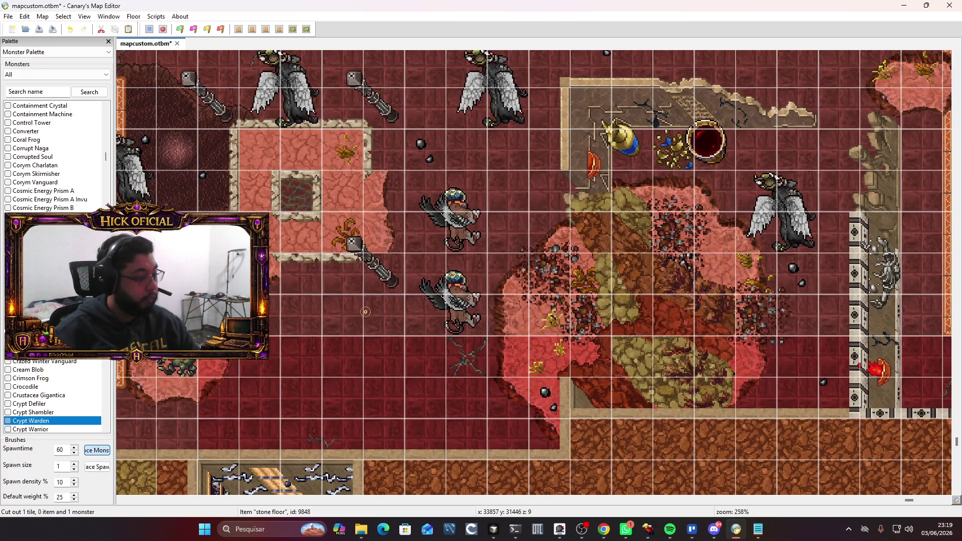
{"action": "left_click", "coordinate": [331, 438]}
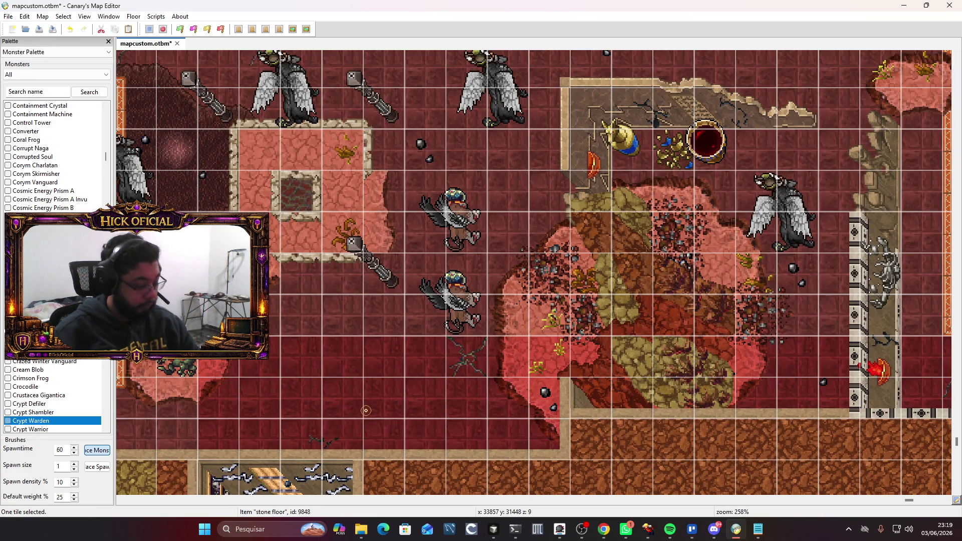
{"action": "key", "text": "ctrl+x"}
{"action": "left_click", "coordinate": [310, 435]}
{"action": "key", "text": "ctrl+x"}
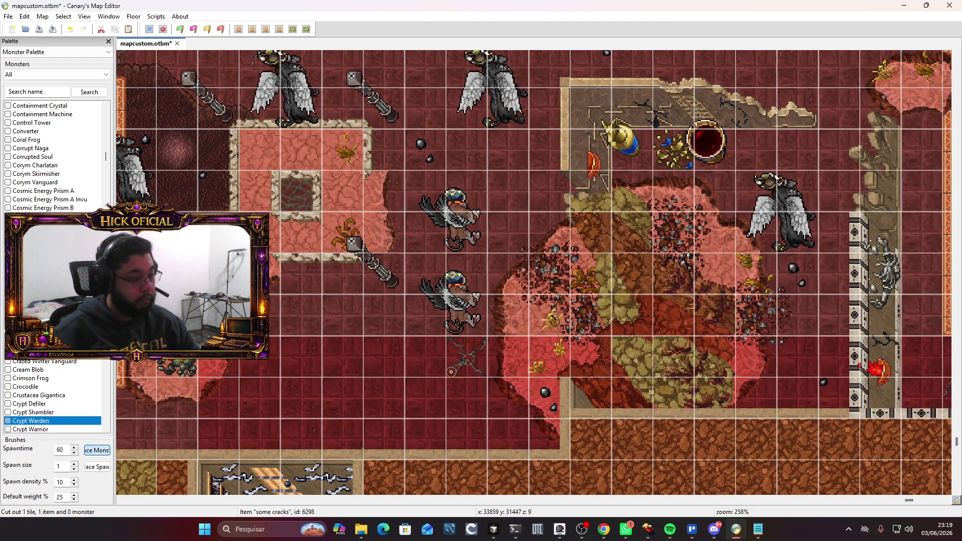
- Select the cracks tile and the dark tile beside it, checking the floor above
{"action": "left_click", "coordinate": [451, 376]}
{"action": "left_click", "coordinate": [396, 403]}
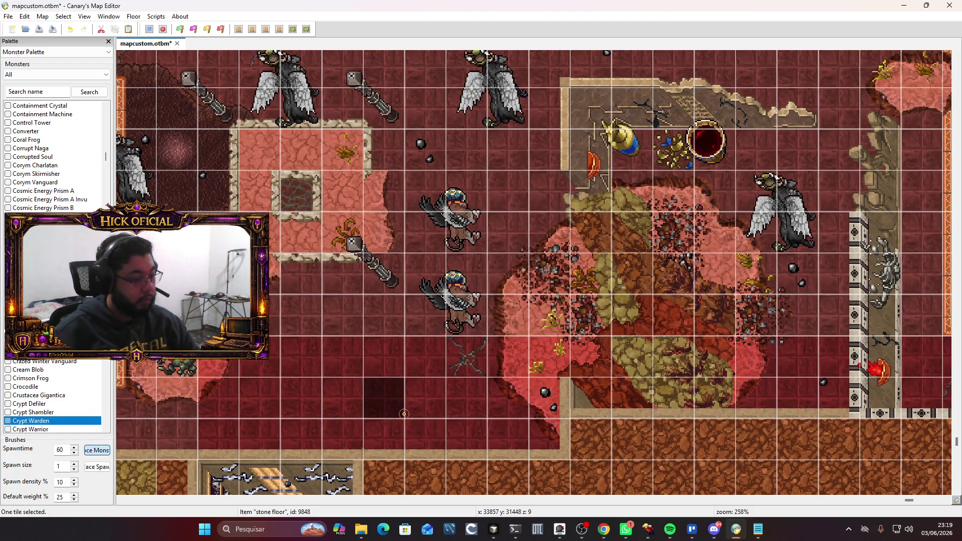
{"action": "key", "text": "Page_Up"}
{"action": "key", "text": "Page_Down"}
{"action": "left_click", "coordinate": [468, 365]}
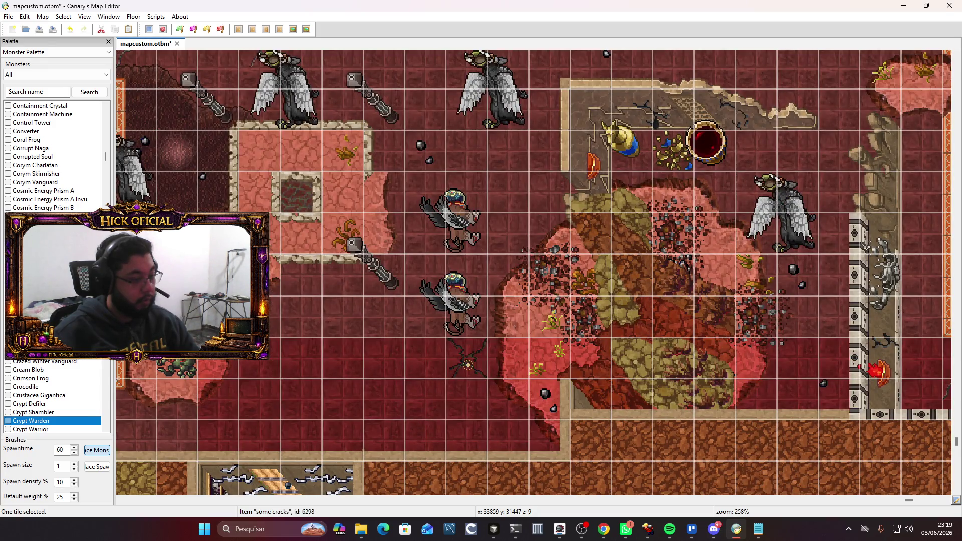
{"action": "right_click", "coordinate": [502, 357]}
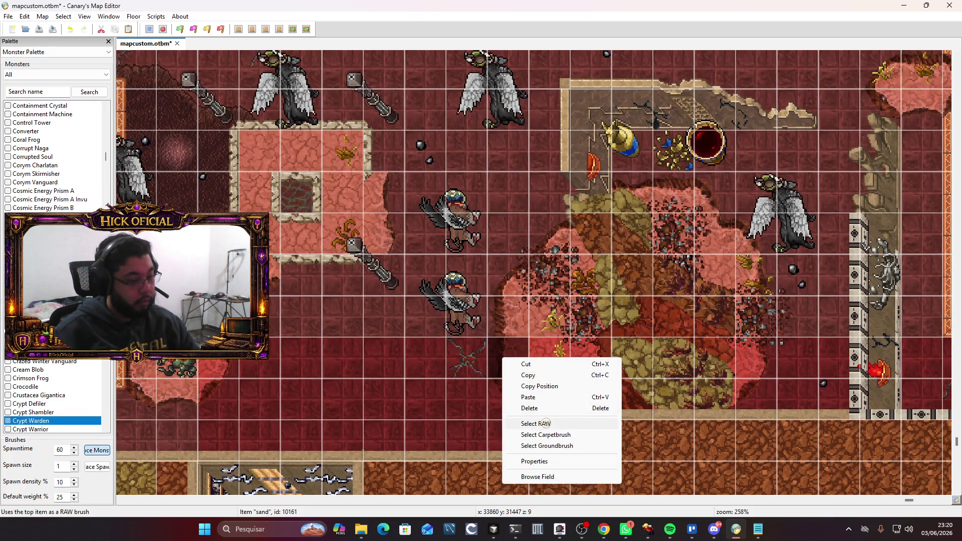
- Make the sand tile the raw brush and move a stone floor tile two tiles right
{"action": "left_click", "coordinate": [545, 425]}
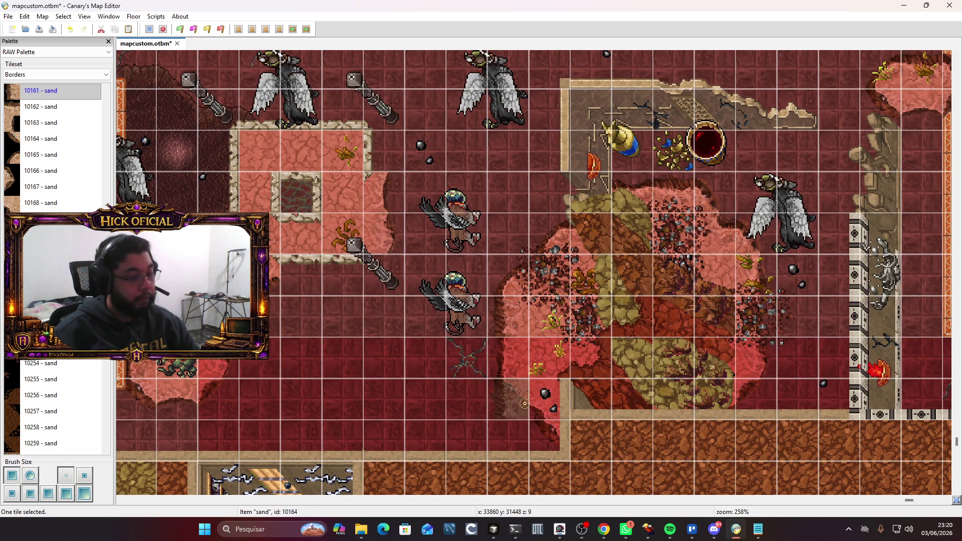
{"action": "right_click", "coordinate": [522, 402]}
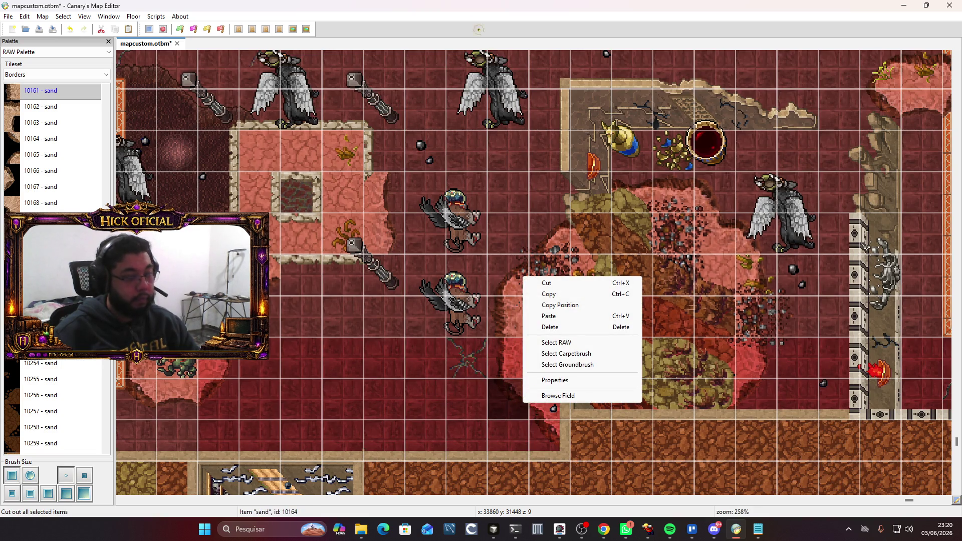
{"action": "key", "text": "Escape"}
{"action": "left_click", "coordinate": [412, 379]}
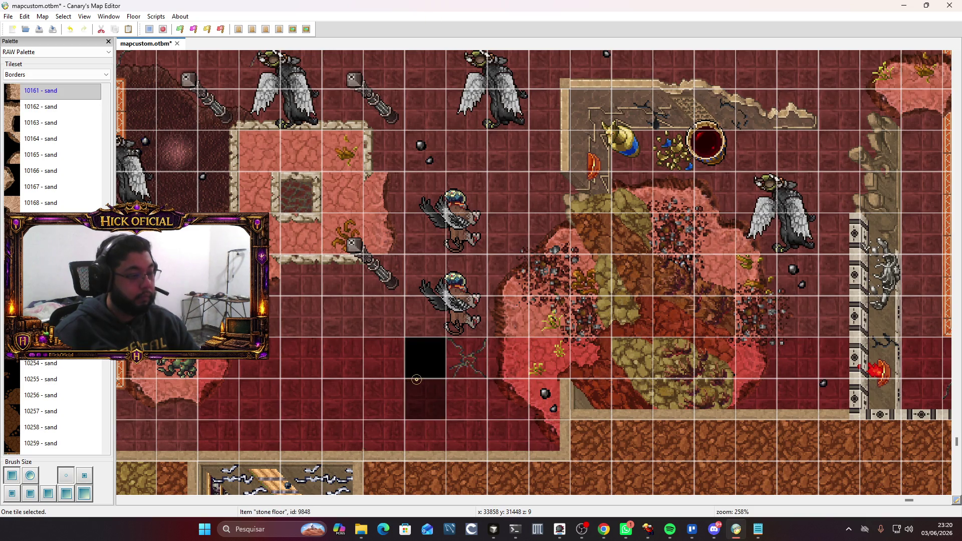
{"action": "mouse_move", "coordinate": [416, 379]}
{"action": "left_mouse_down"}
{"action": "mouse_move", "coordinate": [486, 404]}
{"action": "mouse_move", "coordinate": [529, 374]}
{"action": "left_mouse_up"}
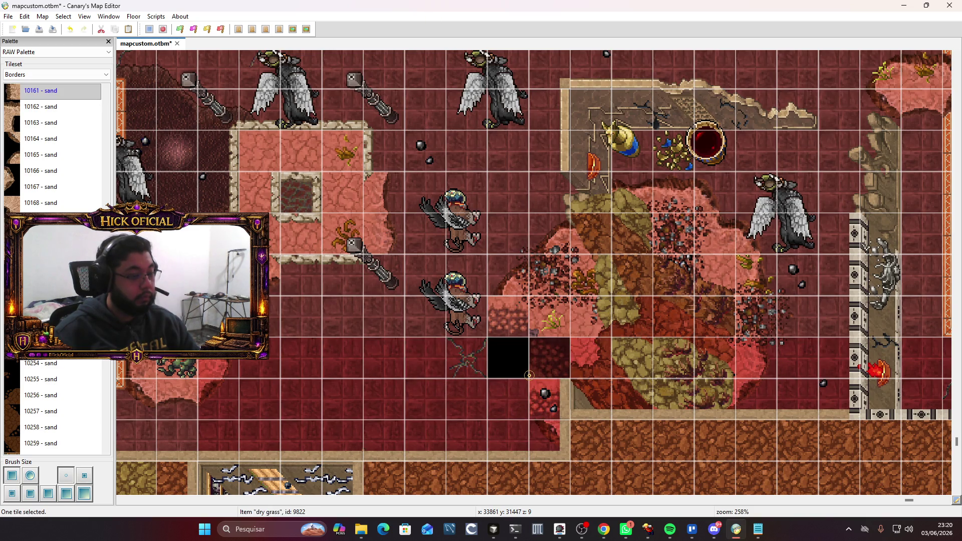
- Inspect the stone pavement tiles and list one tile's stacked items with Browse Field
{"action": "right_click", "coordinate": [294, 189]}
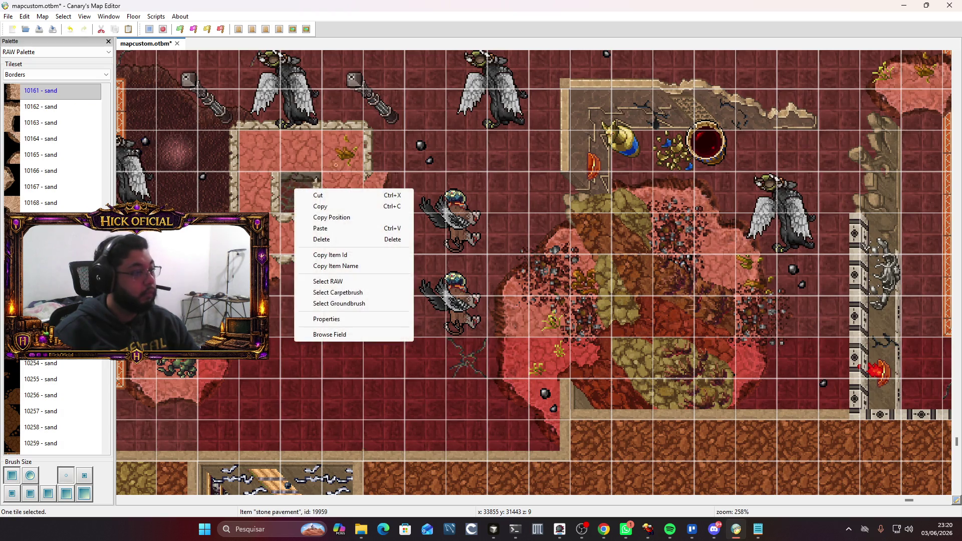
{"action": "left_click", "coordinate": [403, 115]}
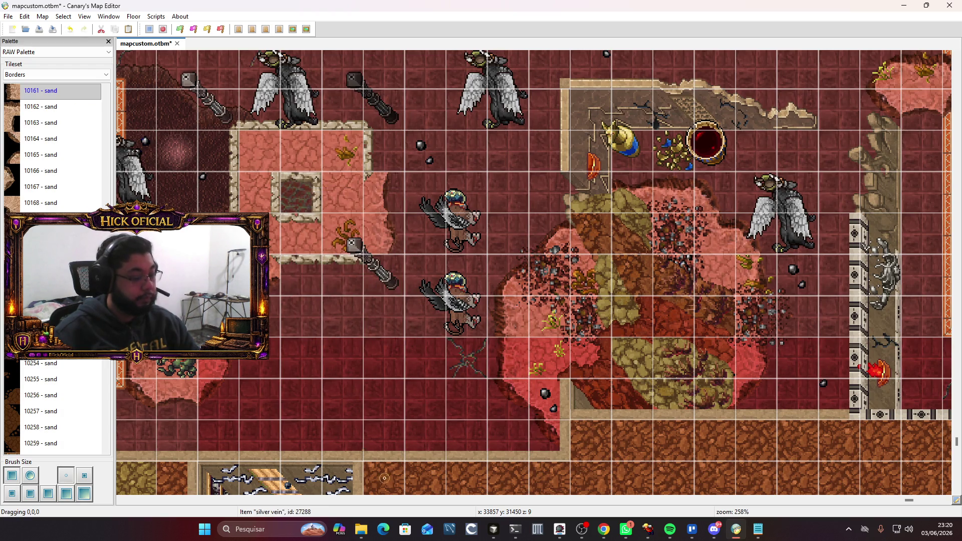
{"action": "left_click", "coordinate": [389, 400]}
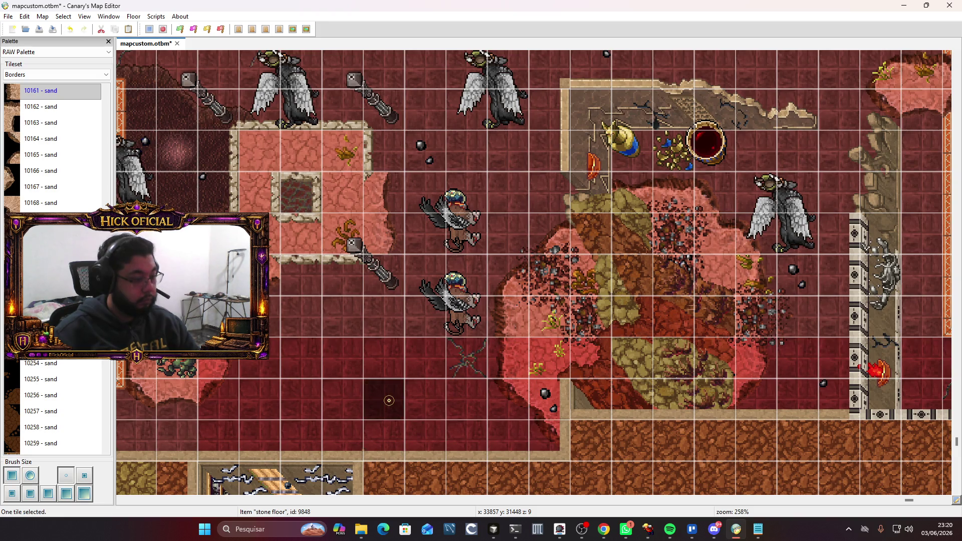
{"action": "left_click", "coordinate": [385, 367]}
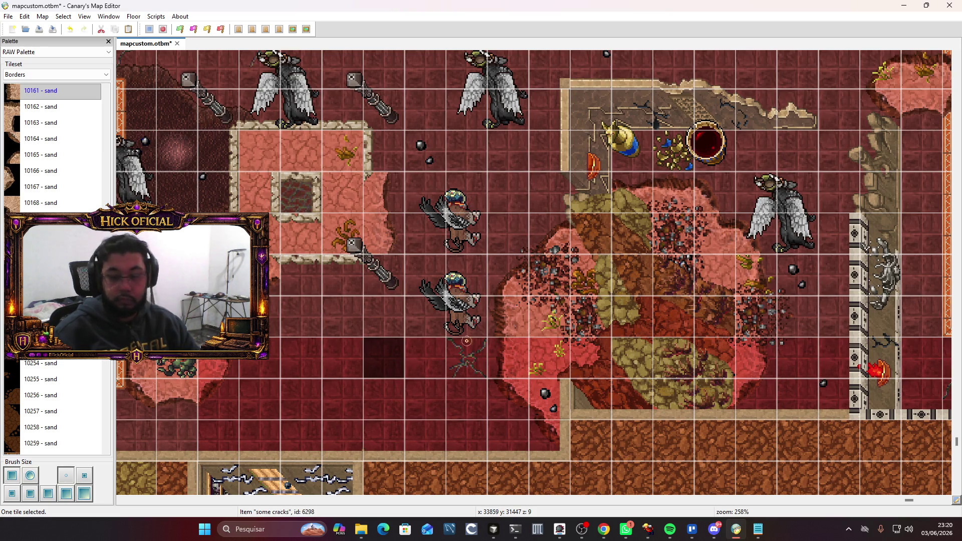
{"action": "right_click", "coordinate": [383, 361]}
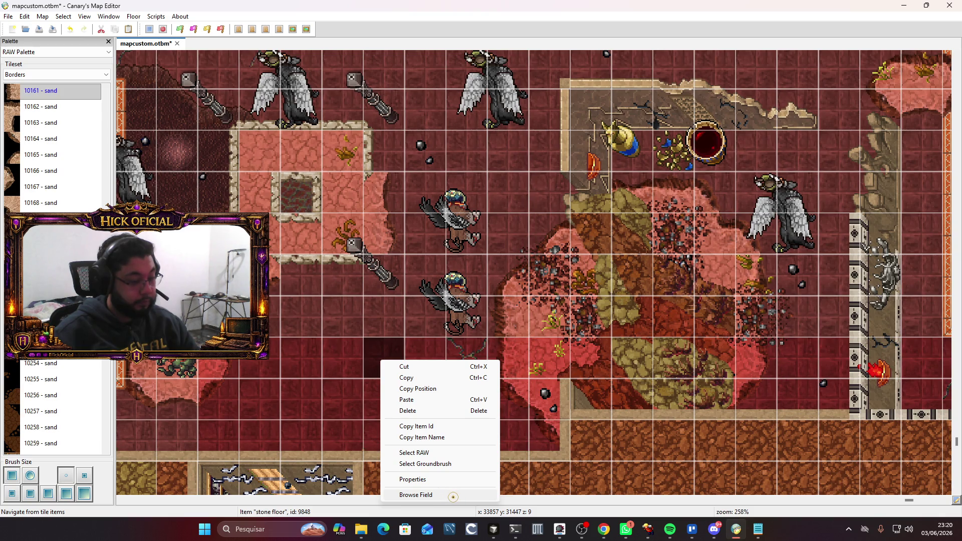
{"action": "left_click", "coordinate": [453, 496]}
- Close the tile contents window and bring up Go To Position
{"action": "key", "text": "alt+Tab"}
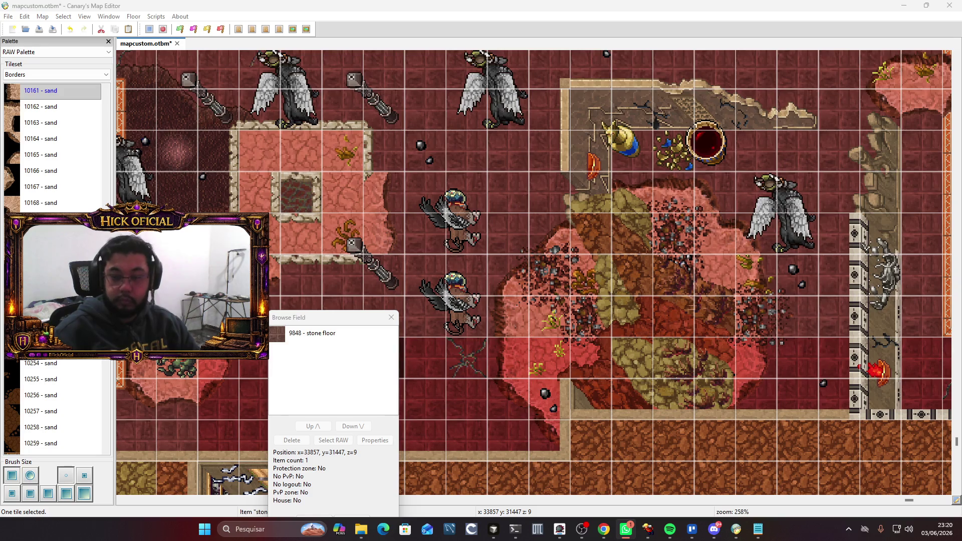
{"action": "left_click", "coordinate": [391, 317]}
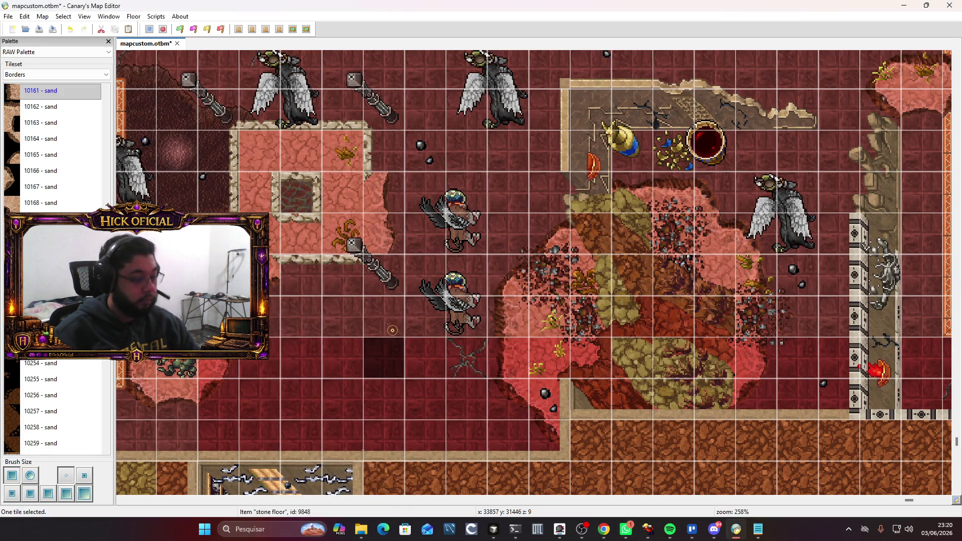
{"action": "key", "text": "ctrl+g"}
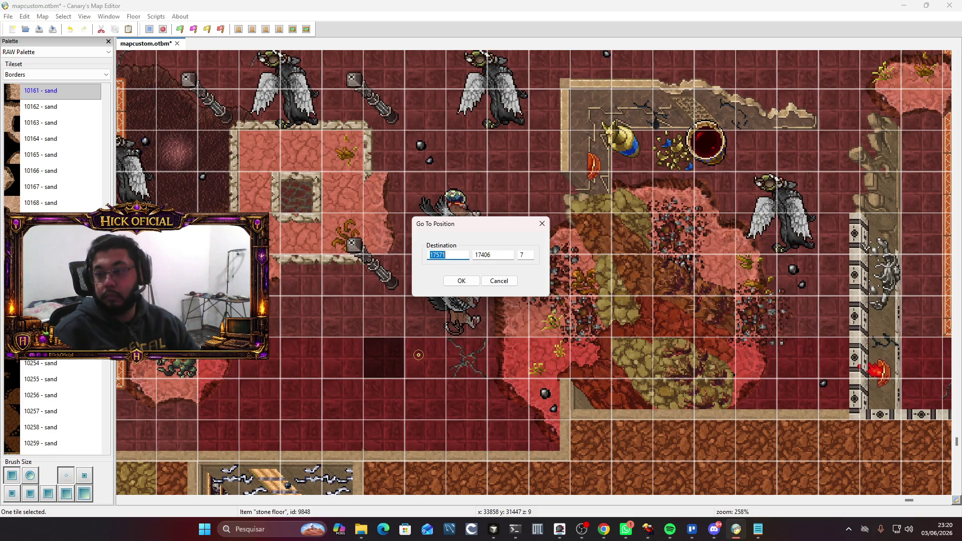
- Jump to position 30124, 32205, floor 7
{"action": "type", "text": "30124"}
{"action": "key", "text": "Tab"}
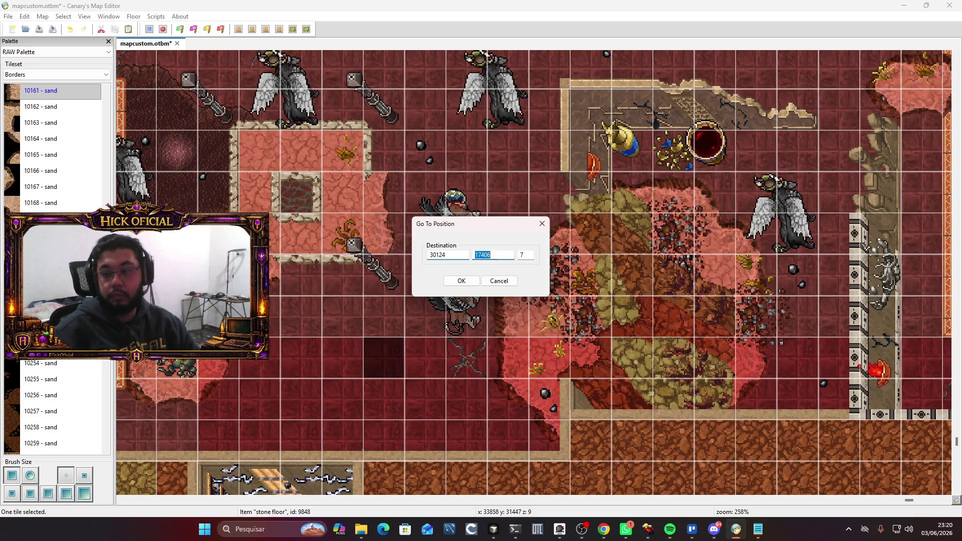
{"action": "type", "text": "32205"}
{"action": "key", "text": "Tab"}
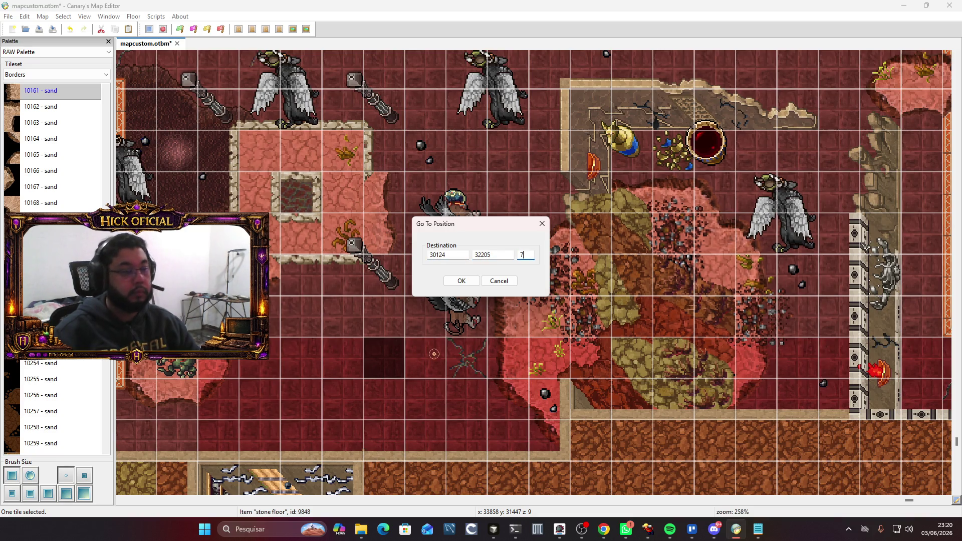
{"action": "left_click", "coordinate": [465, 281]}
{"action": "scroll", "coordinate": [175, 75], "scroll_direction": "down", "scroll_amount": 6}
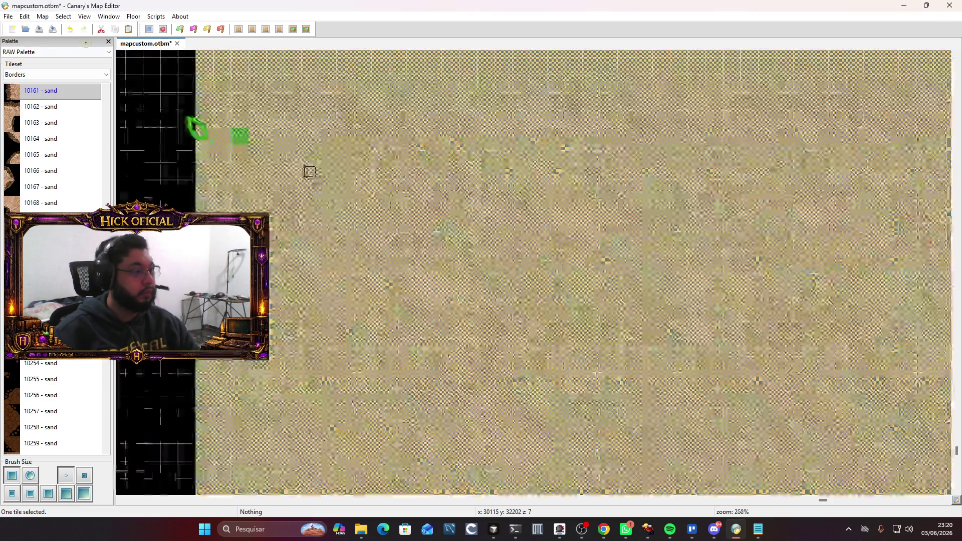
{"action": "scroll", "coordinate": [176, 76], "scroll_direction": "up", "scroll_amount": 6}
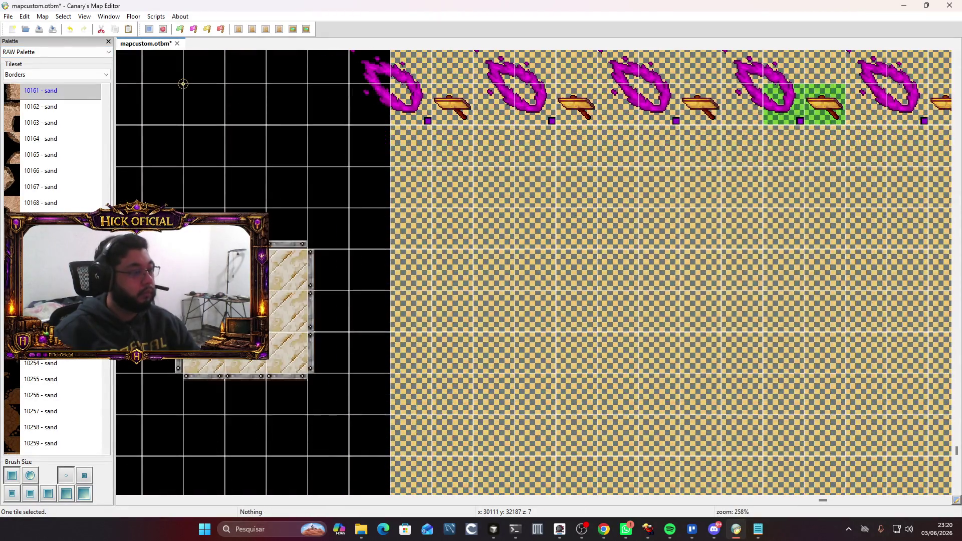
- Select and copy the marble-floored portal room
{"action": "mouse_move", "coordinate": [194, 255]}
{"action": "left_mouse_down"}
{"action": "mouse_move", "coordinate": [361, 324]}
{"action": "mouse_move", "coordinate": [332, 391]}
{"action": "left_mouse_up"}
{"action": "key", "text": "ctrl+c"}
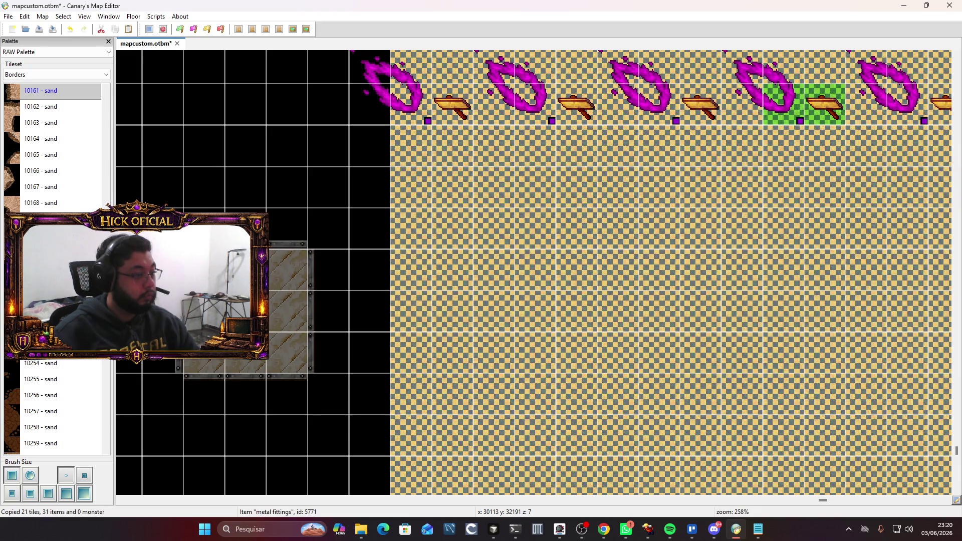
{"action": "scroll", "coordinate": [522, 235], "scroll_direction": "down", "scroll_amount": 8}
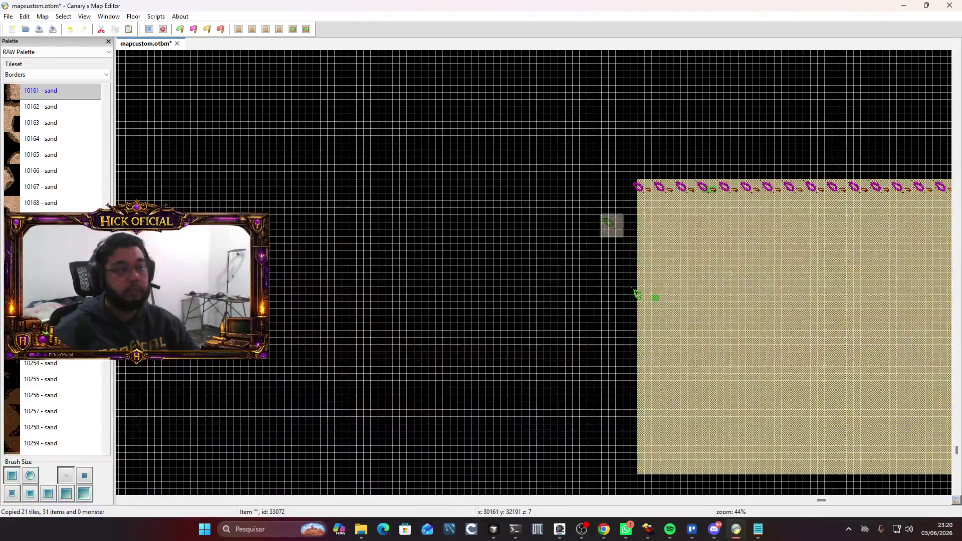
{"action": "scroll", "coordinate": [612, 223], "scroll_direction": "up", "scroll_amount": 5}
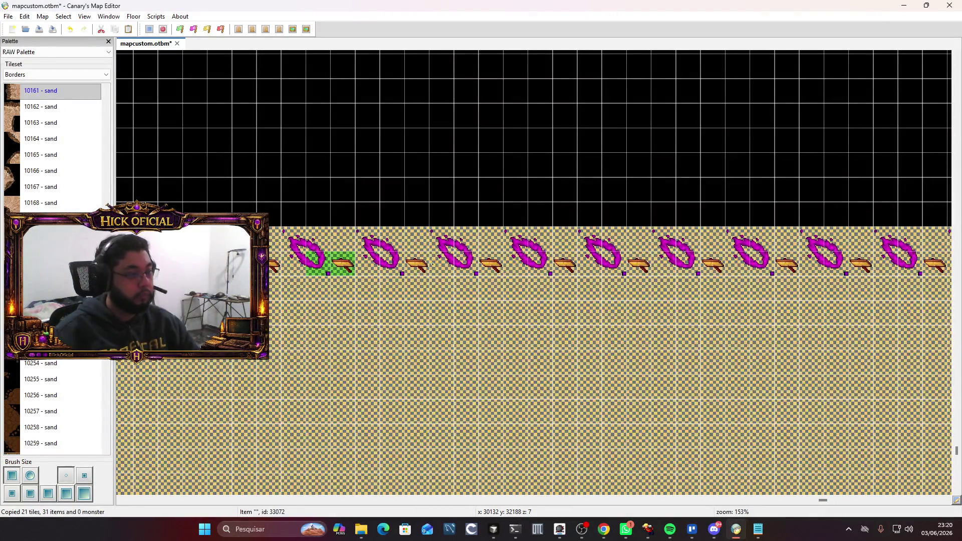
- Change the sign text from BANUTA to Kilmare Catacombs
{"action": "double_click", "coordinate": [421, 264]}
{"action": "key", "text": "Escape"}
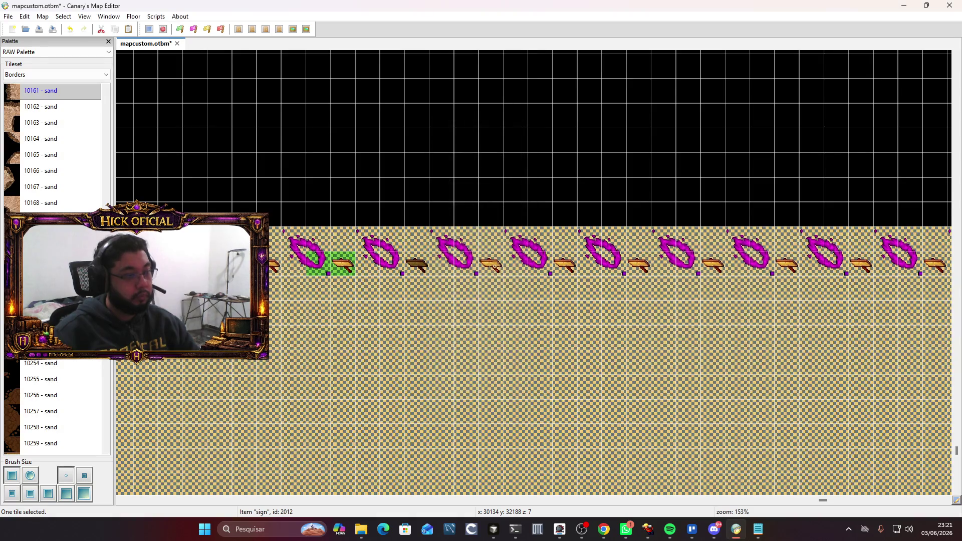
{"action": "double_click", "coordinate": [491, 266]}
{"action": "key", "text": "Escape"}
{"action": "double_click", "coordinate": [566, 266]}
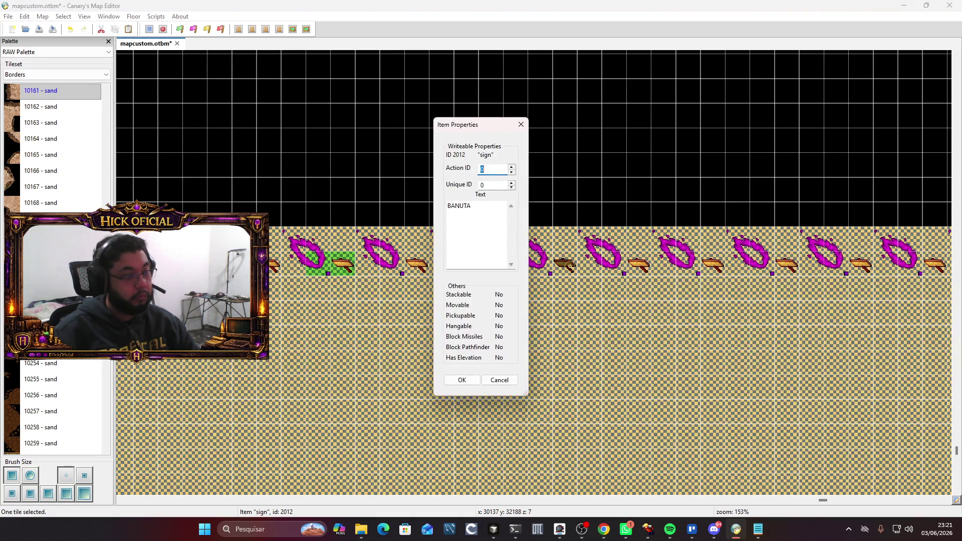
{"action": "key", "text": "Escape"}
{"action": "double_click", "coordinate": [568, 265]}
{"action": "double_click", "coordinate": [494, 232]}
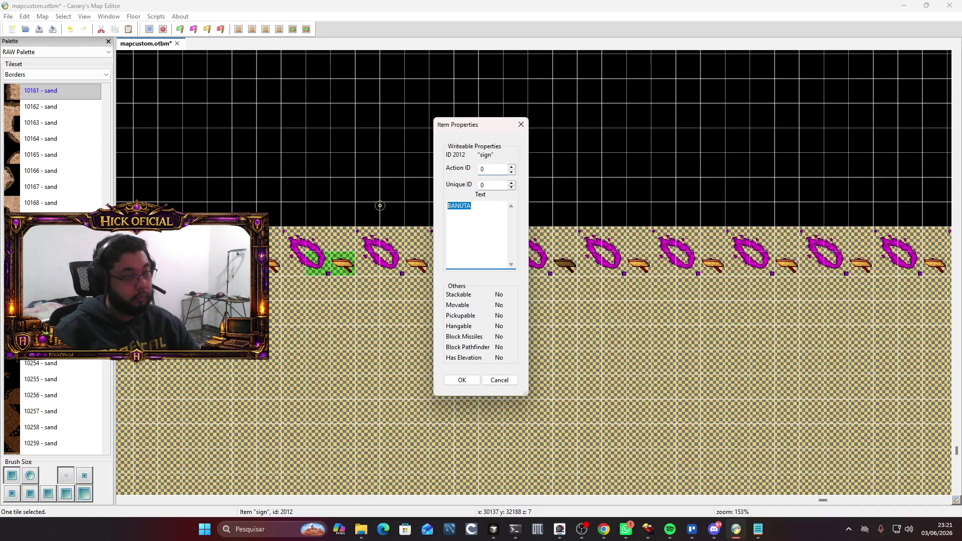
{"action": "type", "text": "Kilmare Catac"}
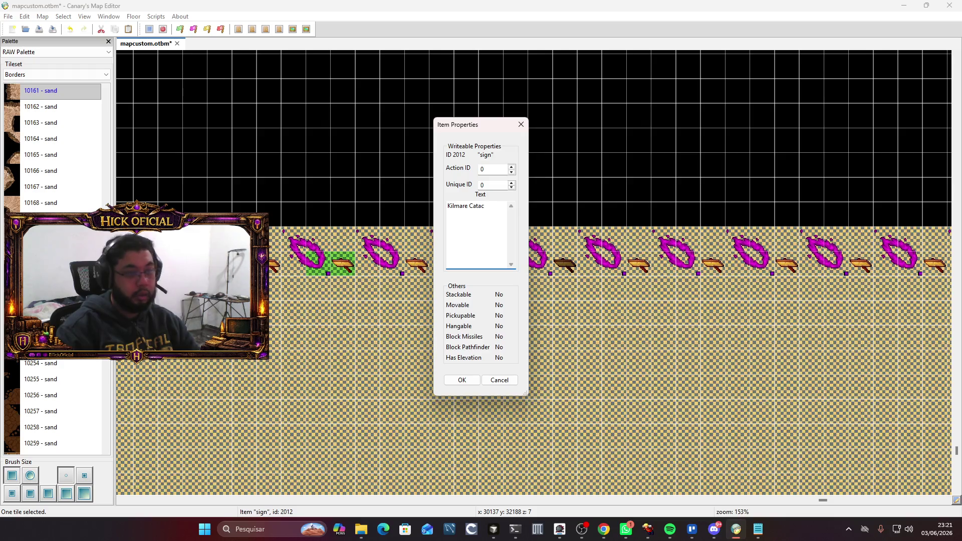
{"action": "type", "text": "s"}
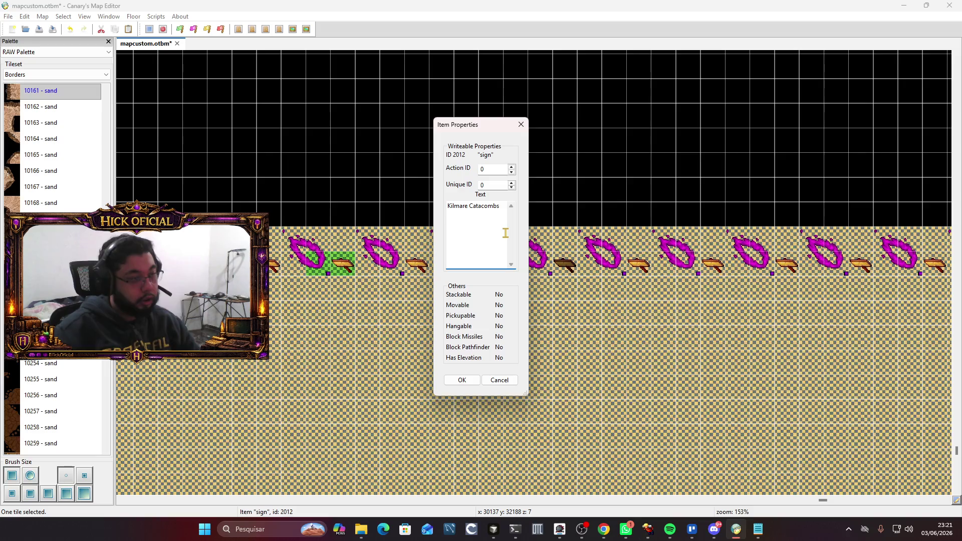
{"action": "type", "text": "sh"}
{"action": "left_click", "coordinate": [471, 382]}
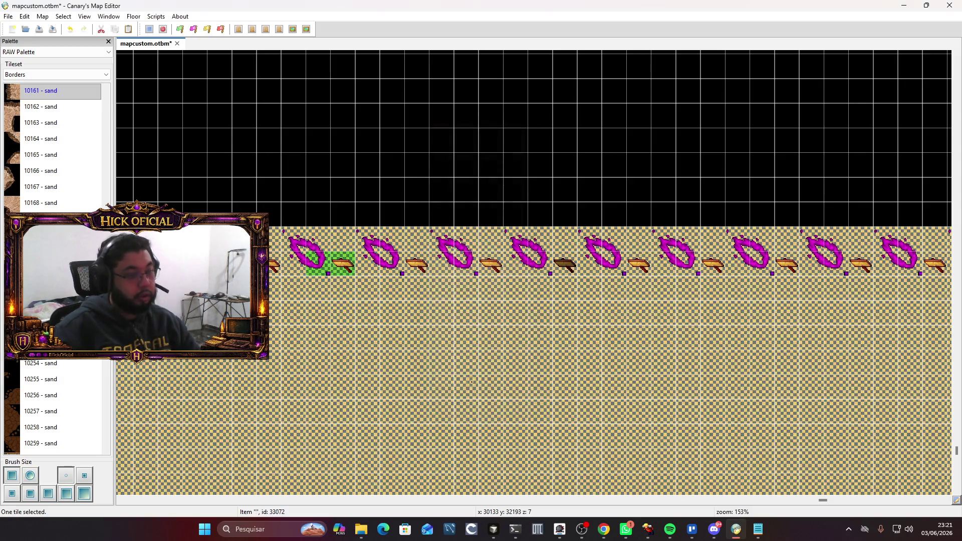
- Set the energy portal's destination to 33857, 31447, floor 9
{"action": "double_click", "coordinate": [491, 265]}
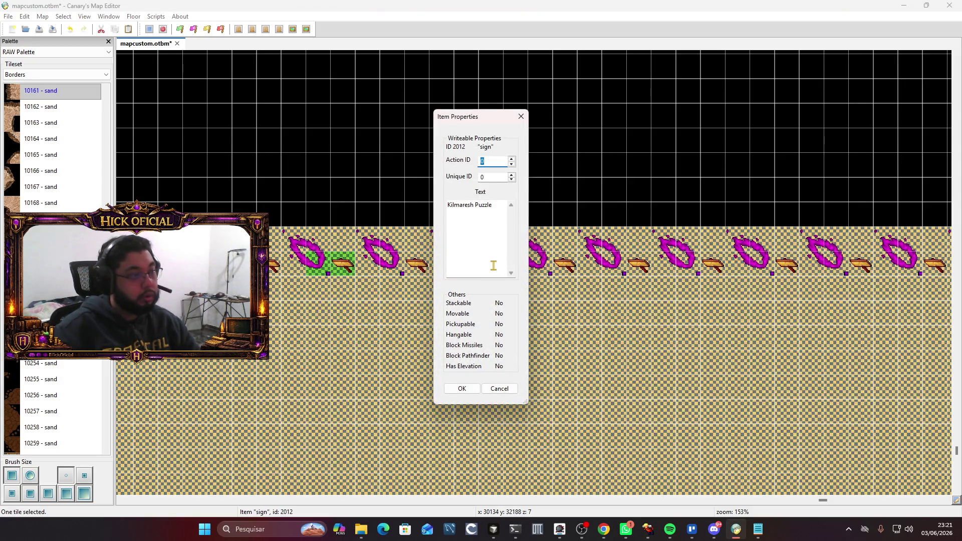
{"action": "key", "text": "Escape"}
{"action": "left_click", "coordinate": [530, 254]}
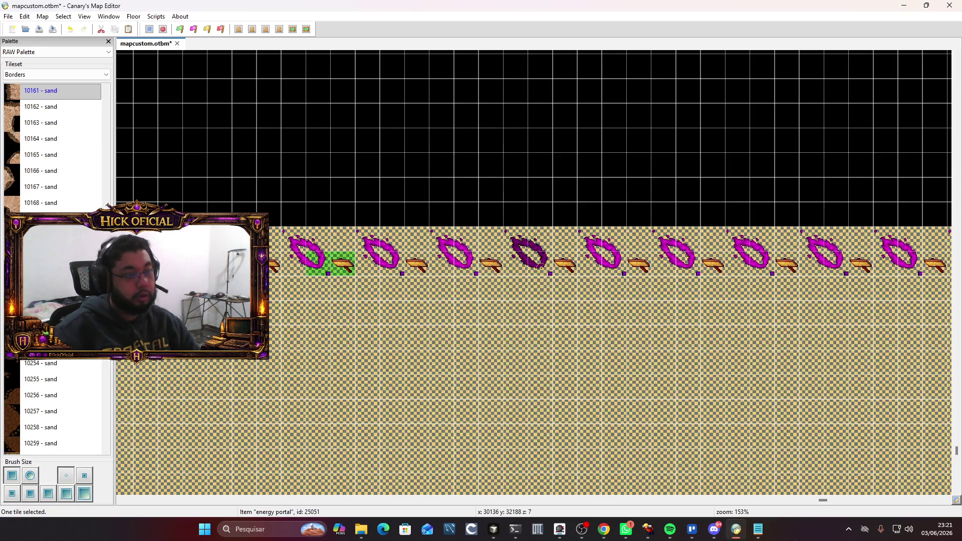
{"action": "double_click", "coordinate": [540, 266]}
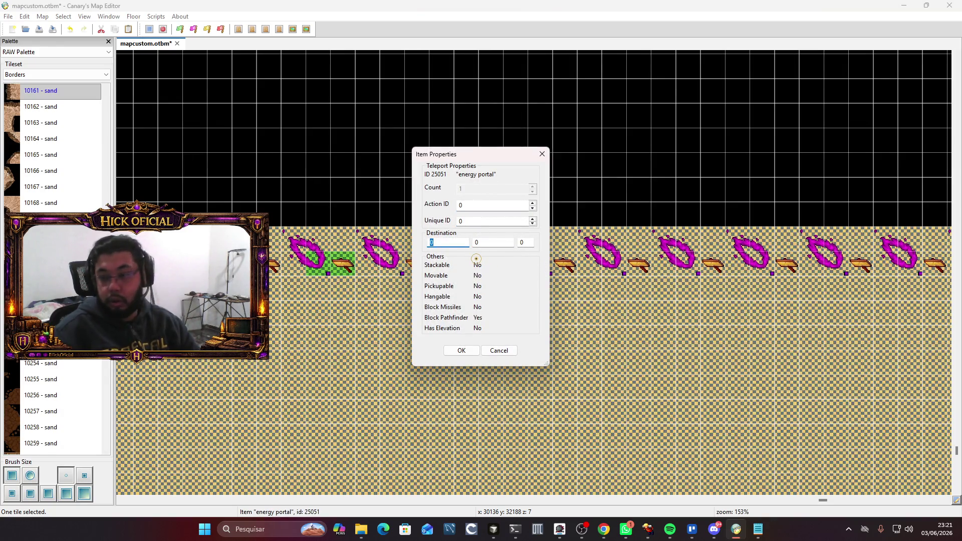
{"action": "type", "text": "33857"}
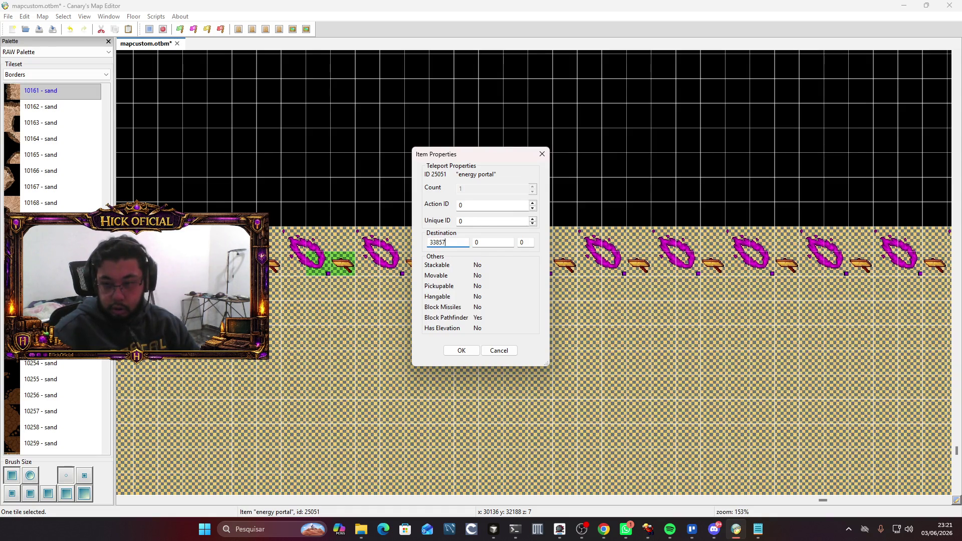
{"action": "key", "text": "Tab"}
{"action": "type", "text": "7"}
{"action": "key", "text": "Tab"}
{"action": "type", "text": "9"}
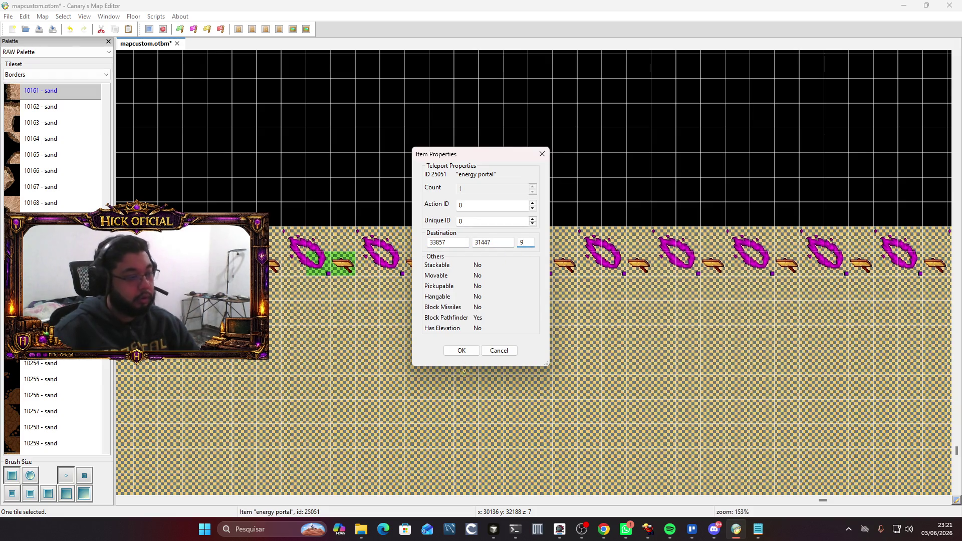
{"action": "left_click", "coordinate": [464, 351]}
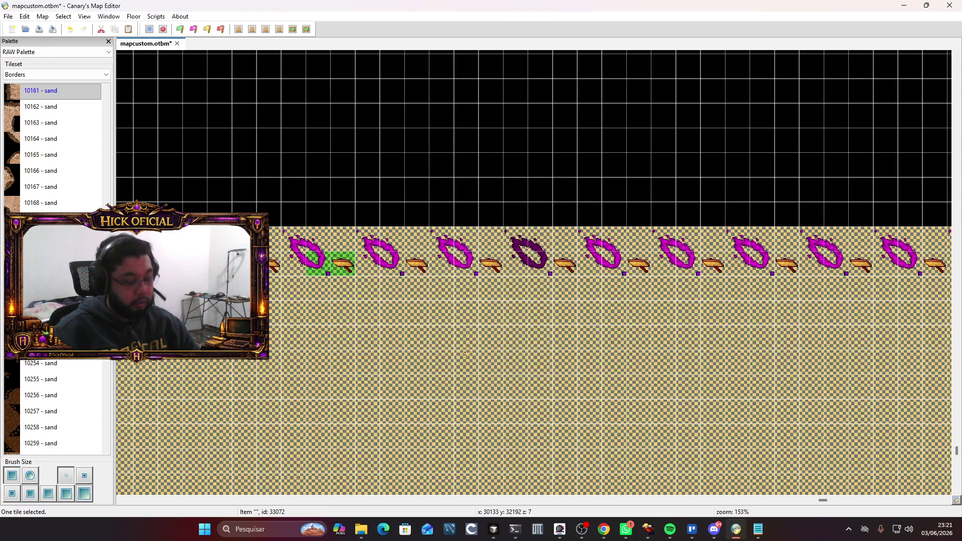
{"action": "key", "text": "ctrl+g"}
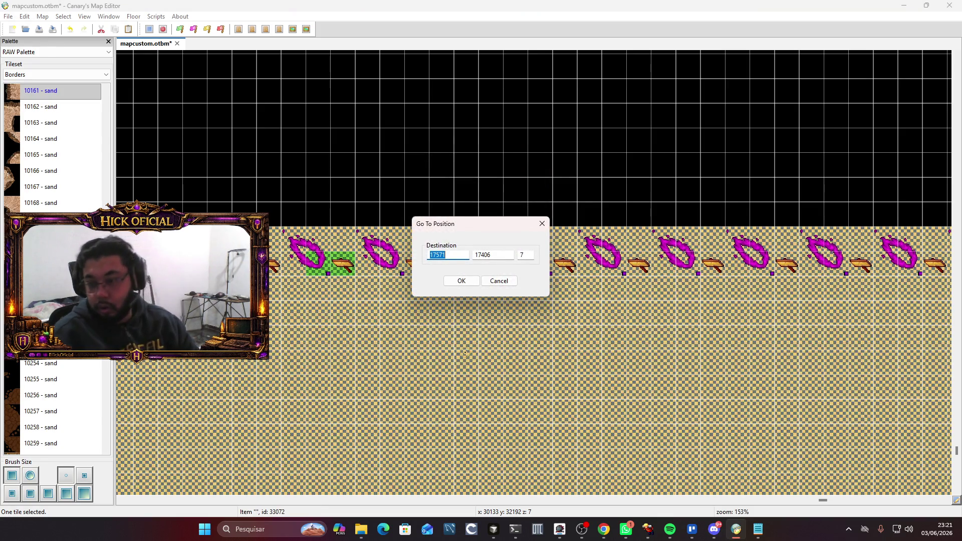
- Jump to the portal destination 33857, 31447, floor 9
{"action": "type", "text": "33857"}
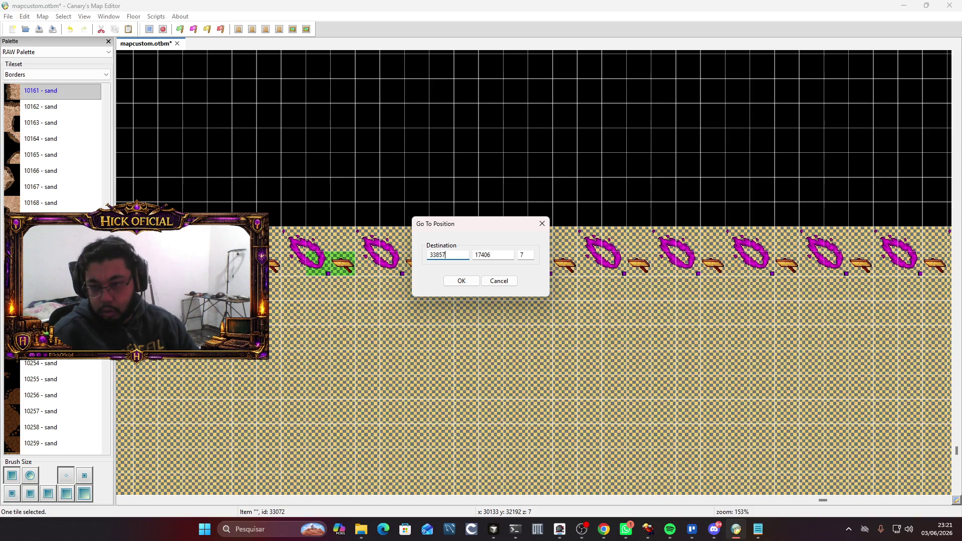
{"action": "key", "text": "Tab"}
{"action": "type", "text": "31"}
{"action": "key", "text": "Tab"}
{"action": "type", "text": "9"}
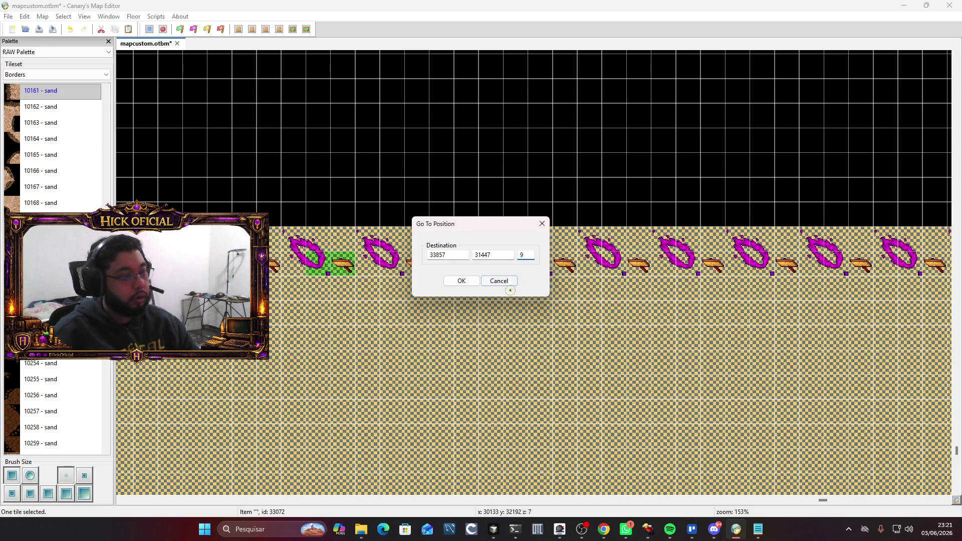
{"action": "left_click", "coordinate": [461, 280]}
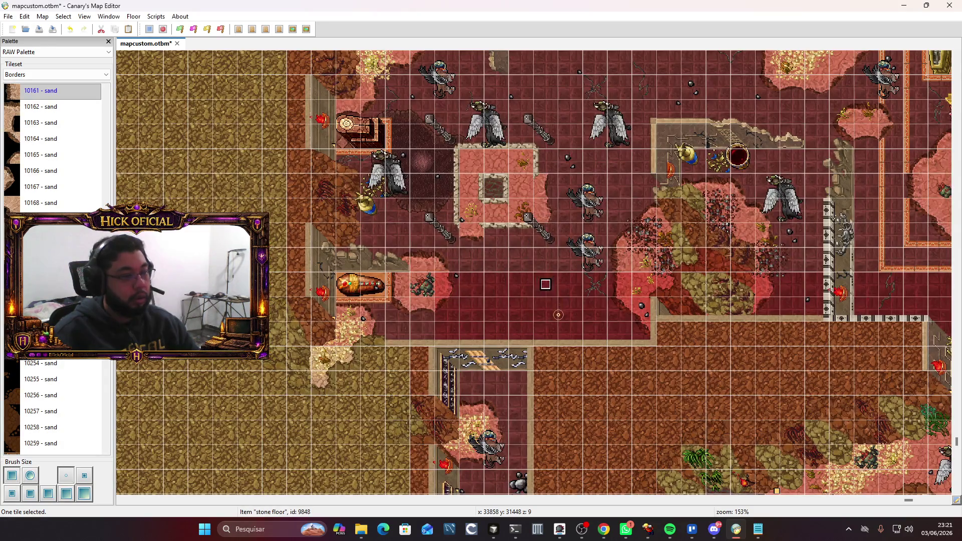
- Paste the copied portal room at the destination, then undo the paste
{"action": "key", "text": "ctrl+v"}
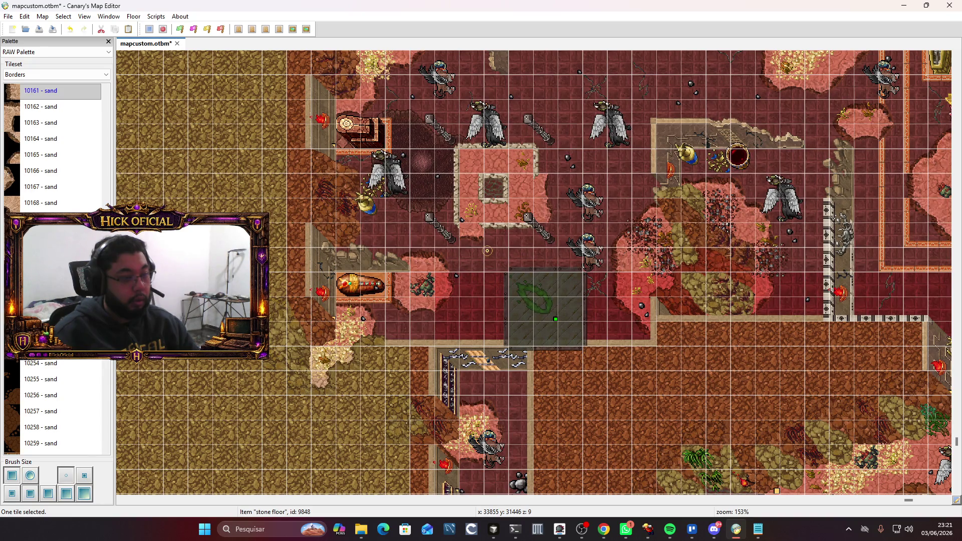
{"action": "left_click", "coordinate": [487, 250]}
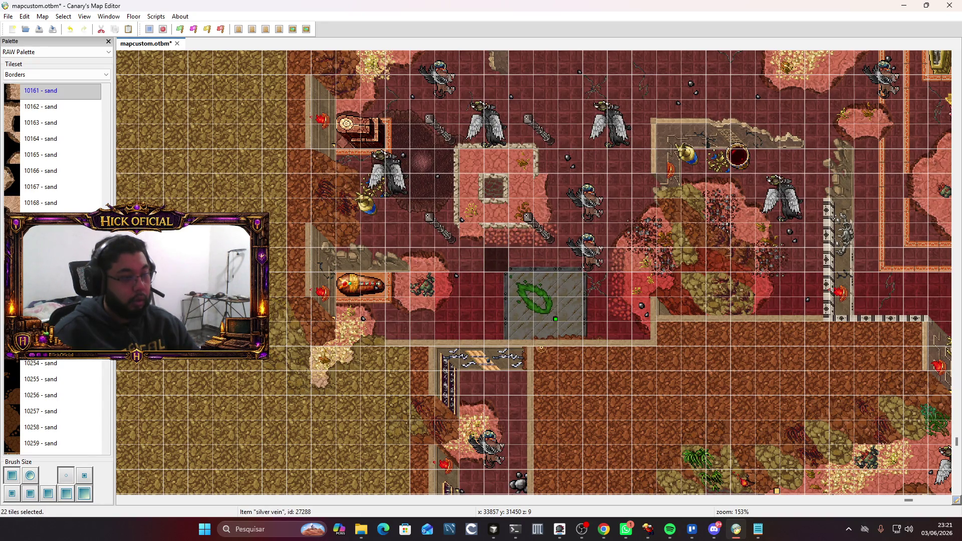
{"action": "scroll", "coordinate": [541, 303], "scroll_direction": "up", "scroll_amount": 3}
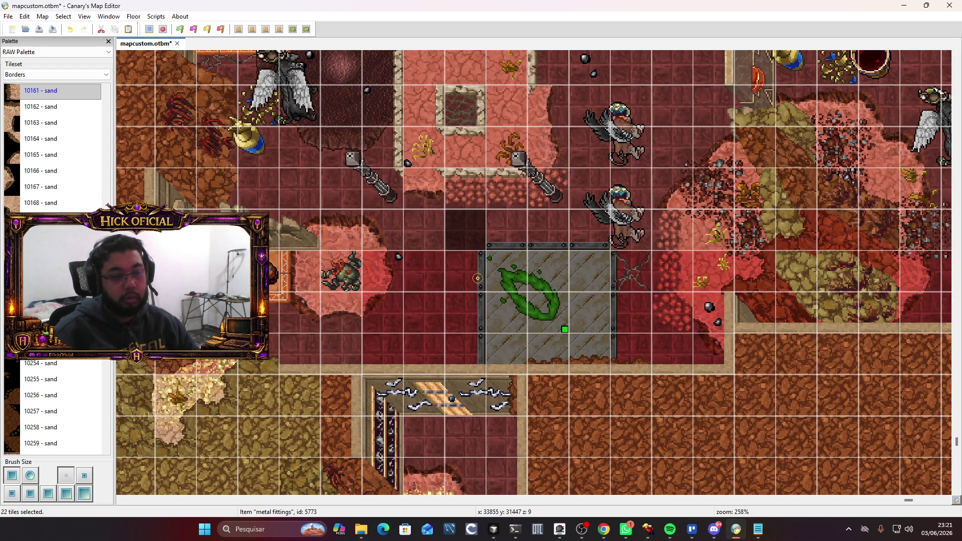
{"action": "key", "text": "ctrl+z"}
{"action": "key", "text": "ctrl+z"}
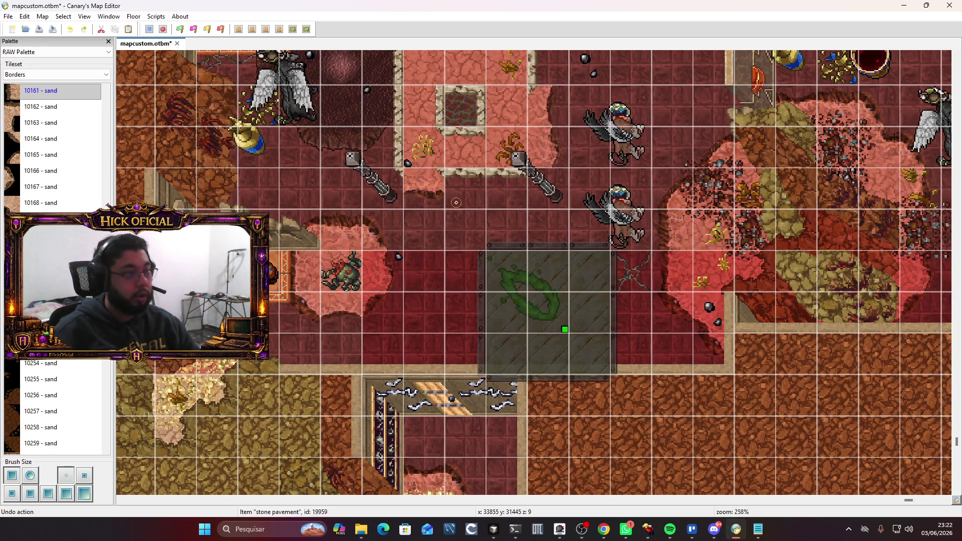
{"action": "scroll", "coordinate": [501, 140], "scroll_direction": "down", "scroll_amount": 5}
- Redo the portal room paste and apply marble floor to it
{"action": "scroll", "coordinate": [391, 55], "scroll_direction": "up", "scroll_amount": 3}
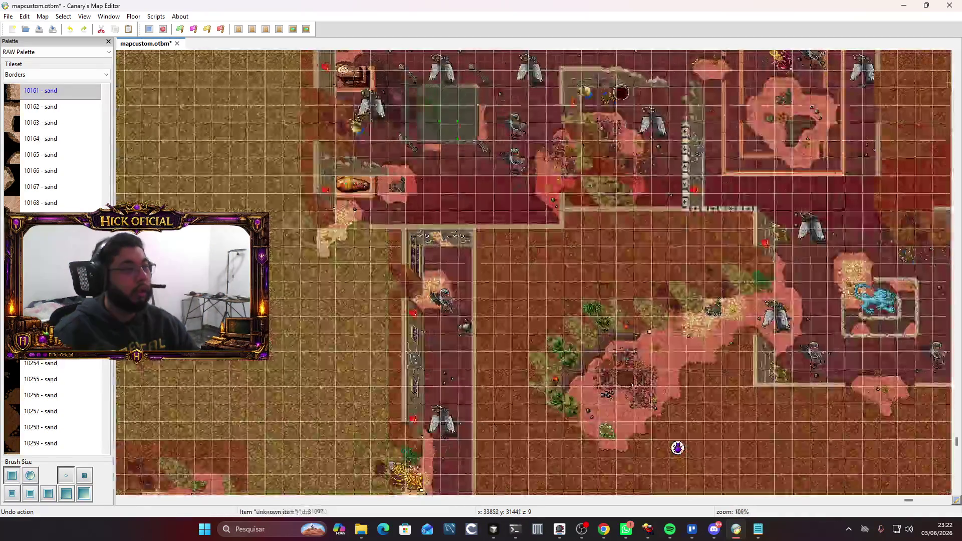
{"action": "key", "text": "ctrl+y"}
{"action": "key", "text": "ctrl+y"}
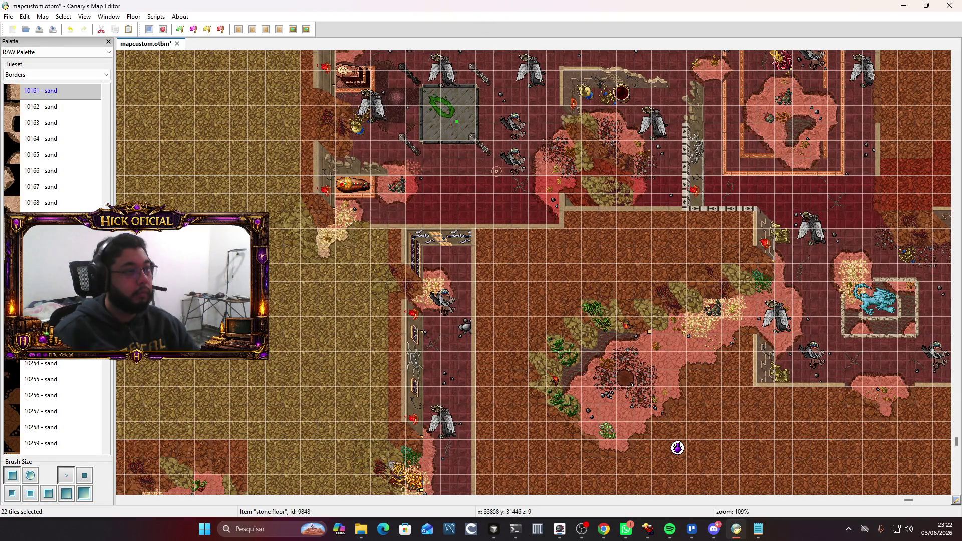
{"action": "right_click", "coordinate": [493, 181]}
{"action": "left_click", "coordinate": [451, 185]}
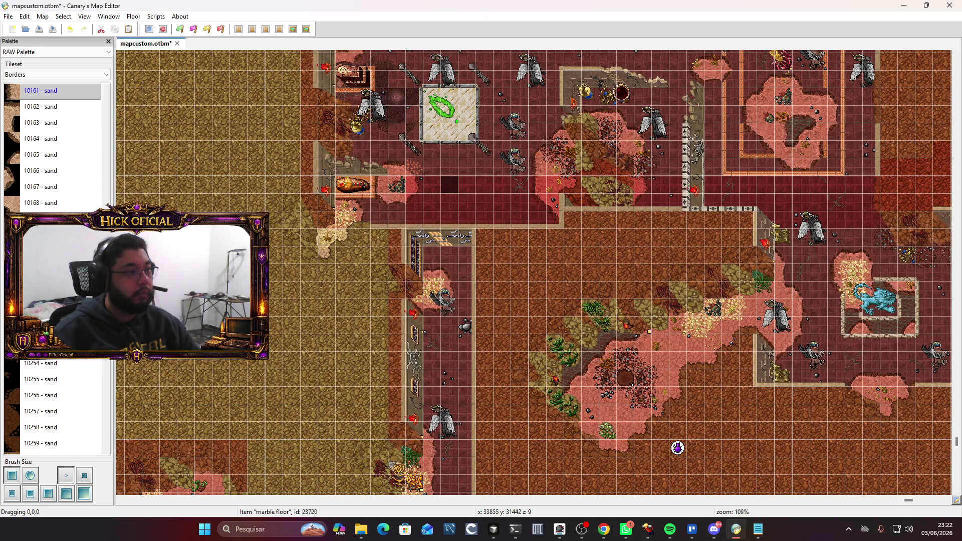
{"action": "scroll", "coordinate": [466, 185], "scroll_direction": "up", "scroll_amount": 3}
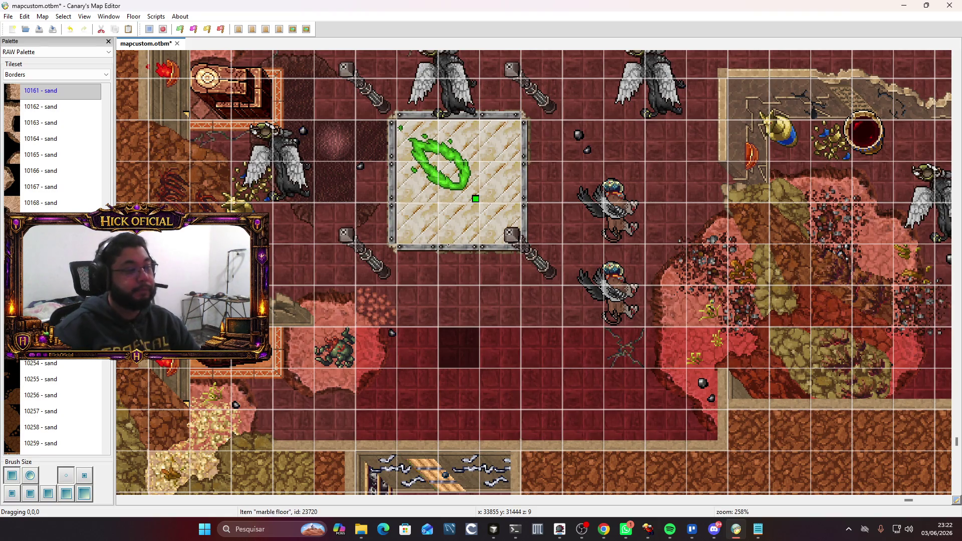
- List the items stacked on one portal room floor tile with Browse Field
{"action": "left_click", "coordinate": [461, 238]}
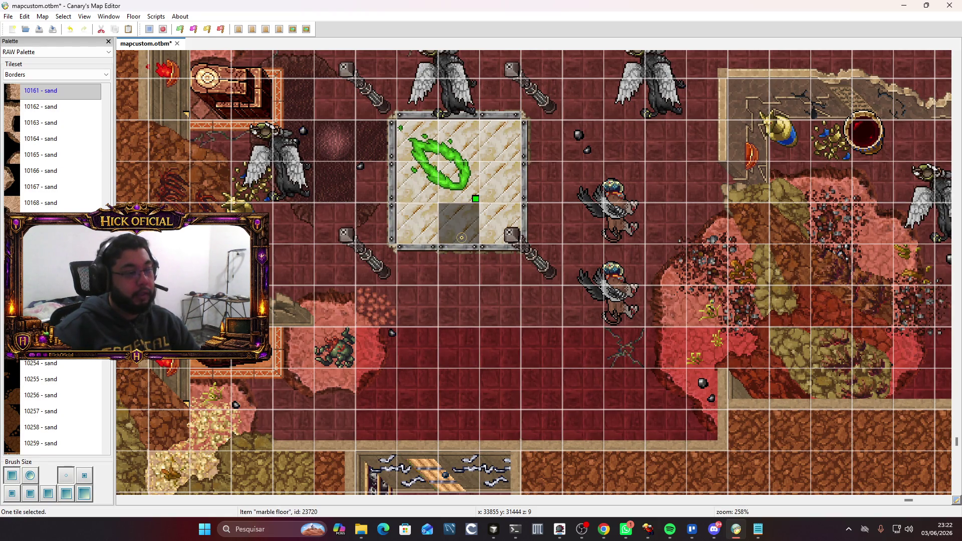
{"action": "right_click", "coordinate": [461, 237]}
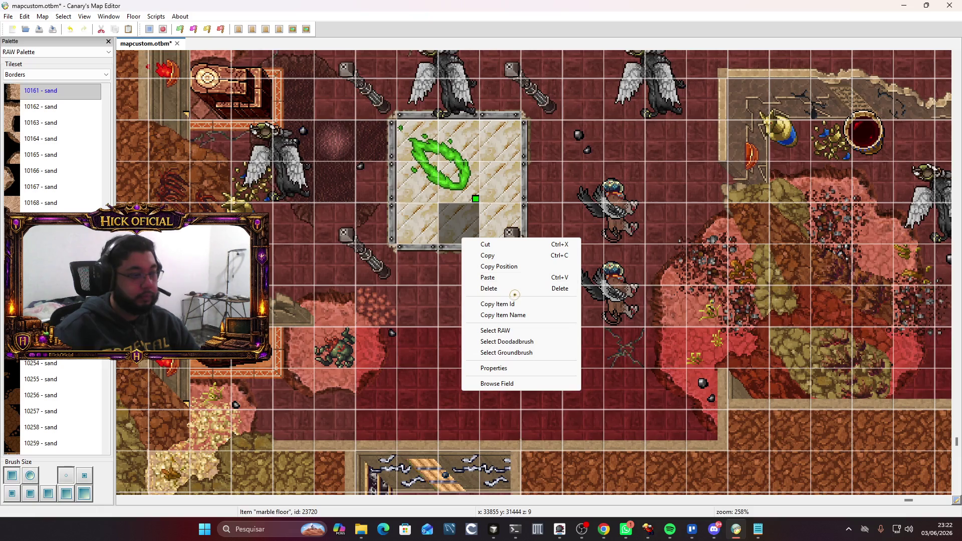
{"action": "left_click", "coordinate": [525, 383]}
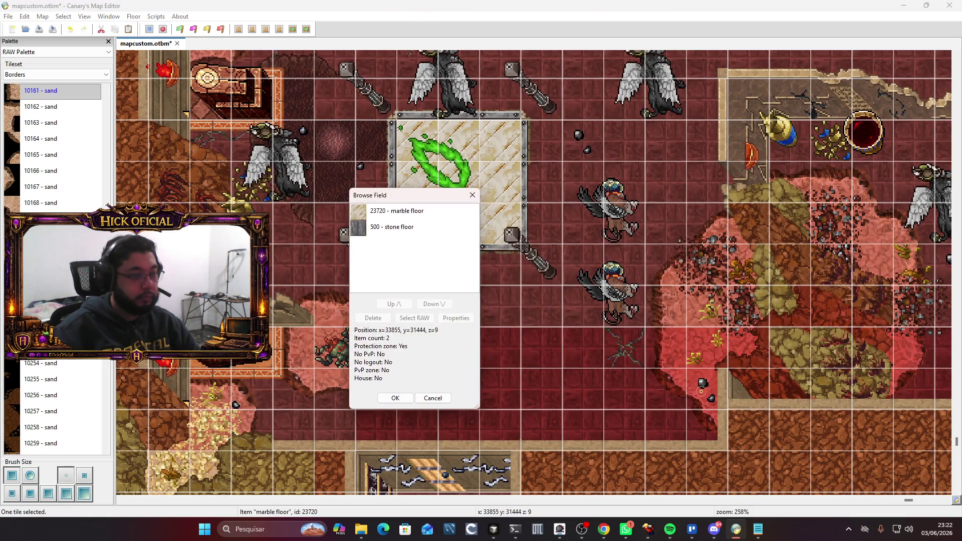
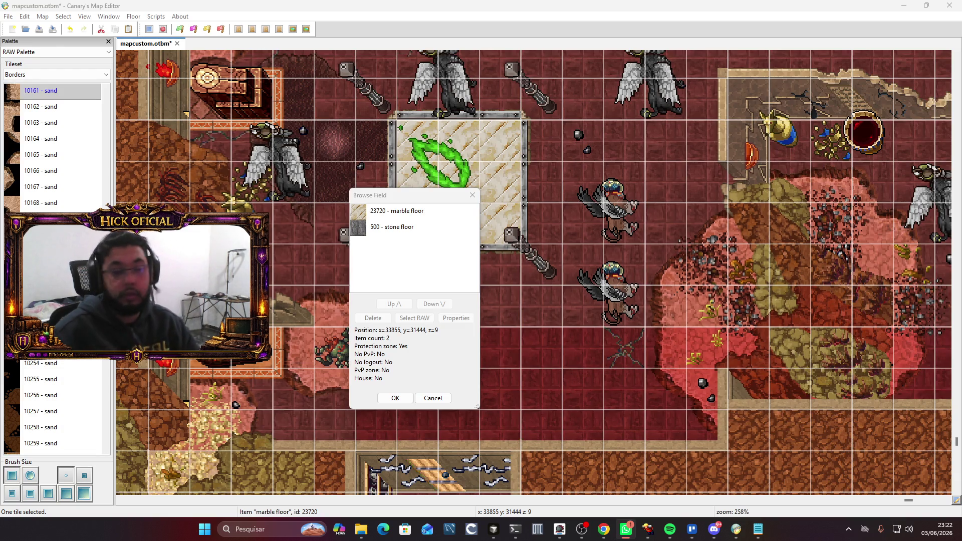
- Close the tile's item list and jump the map to 30124, 32205, floor 7
{"action": "left_click", "coordinate": [395, 396]}
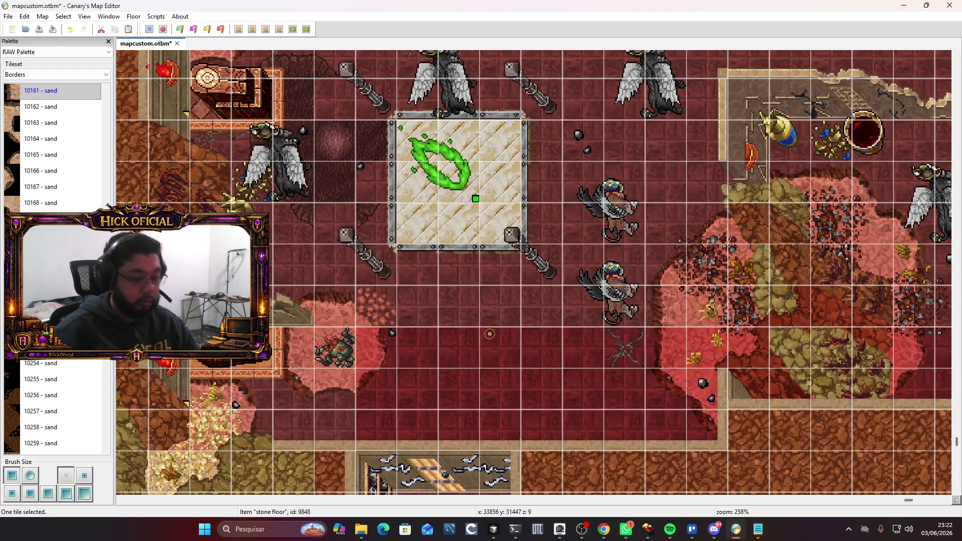
{"action": "key", "text": "ctrl+g"}
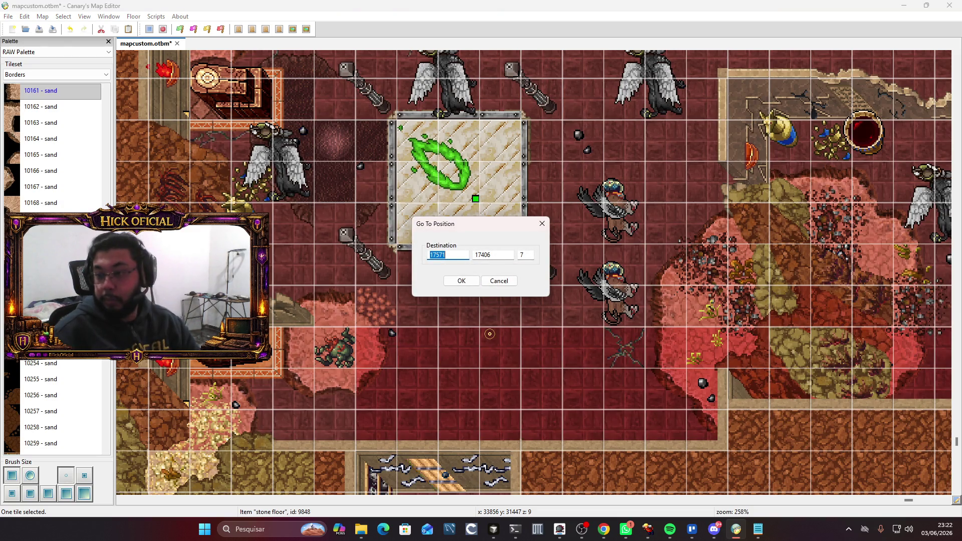
{"action": "type", "text": "30124"}
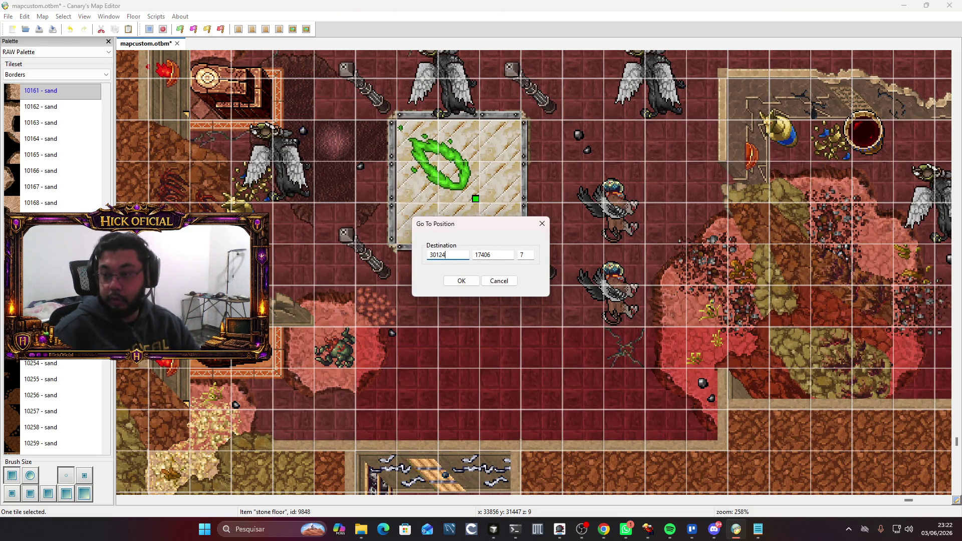
{"action": "key", "text": "Tab"}
{"action": "type", "text": "3"}
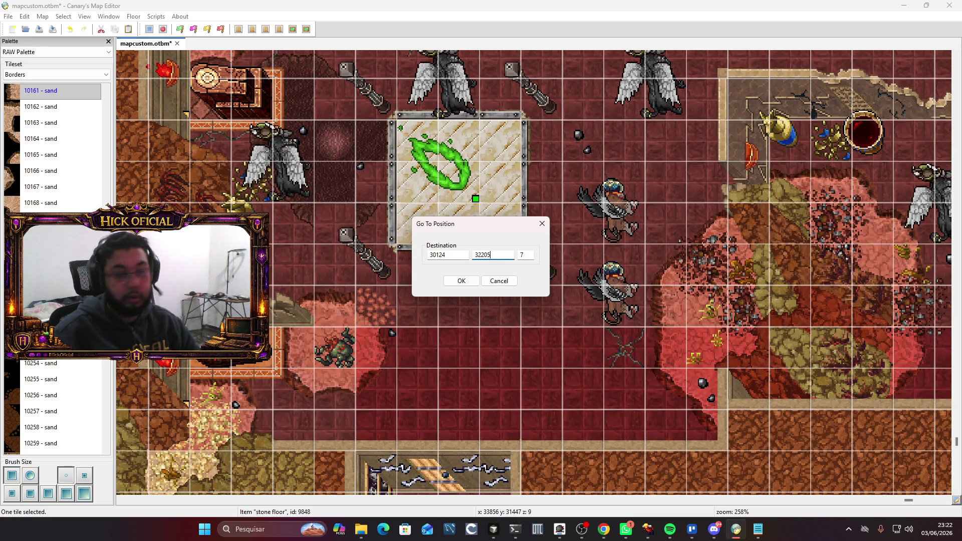
{"action": "left_click", "coordinate": [461, 281]}
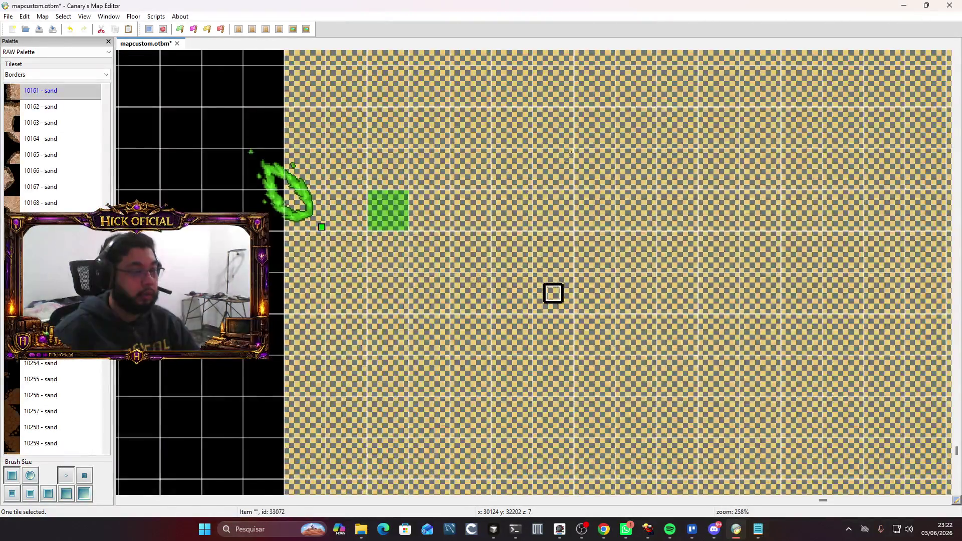
- Inspect the first energy portal's teleport settings and the Kilmaresh Puzzle sign's text
{"action": "scroll", "coordinate": [607, 126], "scroll_direction": "down", "scroll_amount": 5}
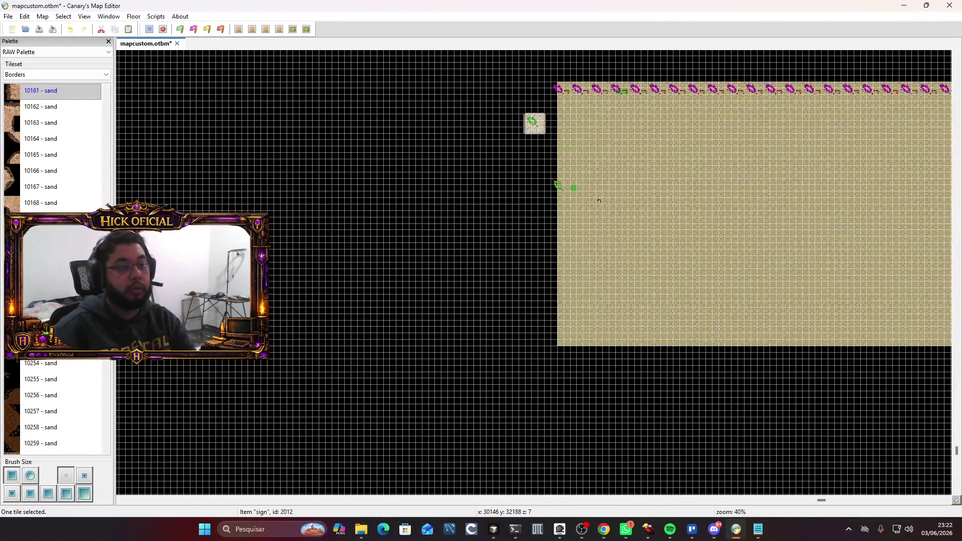
{"action": "scroll", "coordinate": [599, 152], "scroll_direction": "up", "scroll_amount": 5}
{"action": "scroll", "coordinate": [489, 317], "scroll_direction": "down", "scroll_amount": 3}
{"action": "scroll", "coordinate": [619, 298], "scroll_direction": "up", "scroll_amount": 3}
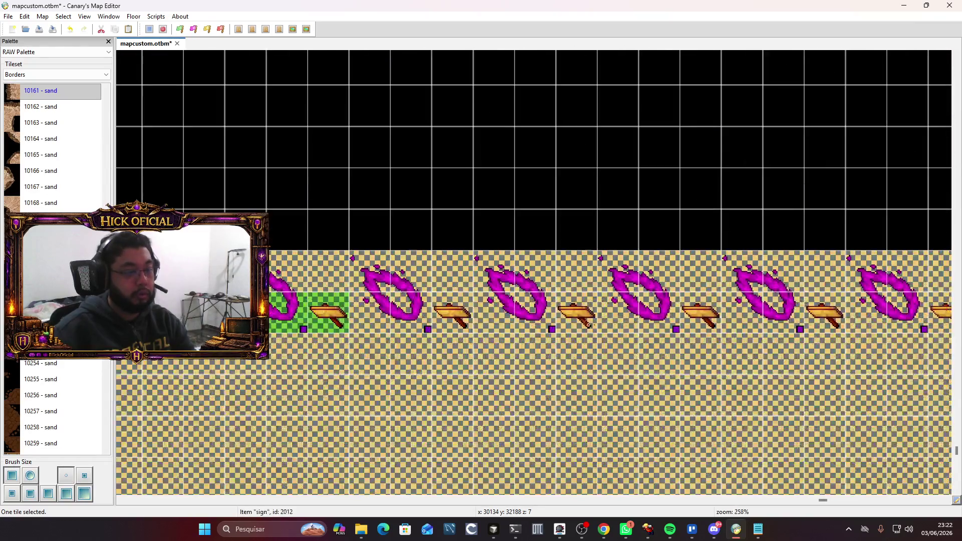
{"action": "double_click", "coordinate": [535, 313]}
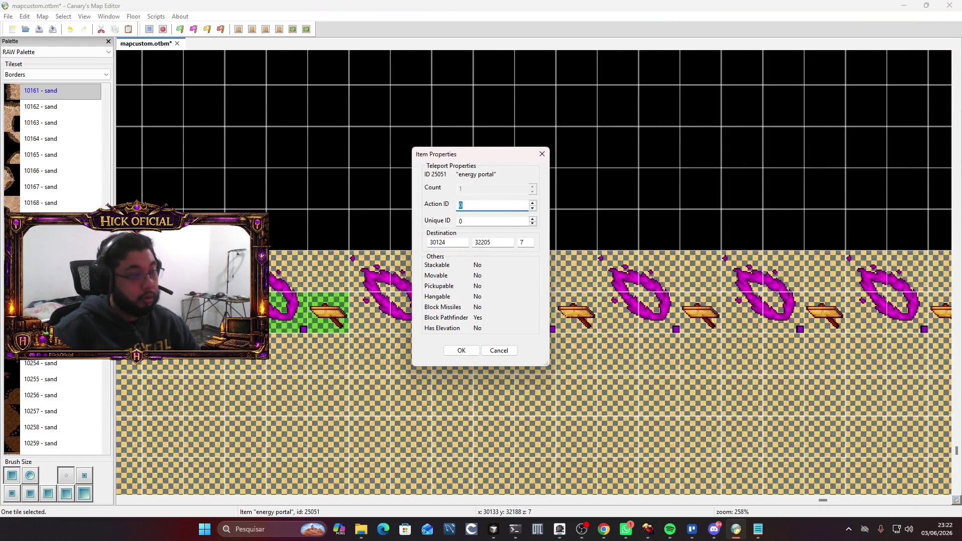
{"action": "key", "text": "Escape"}
{"action": "double_click", "coordinate": [575, 315]}
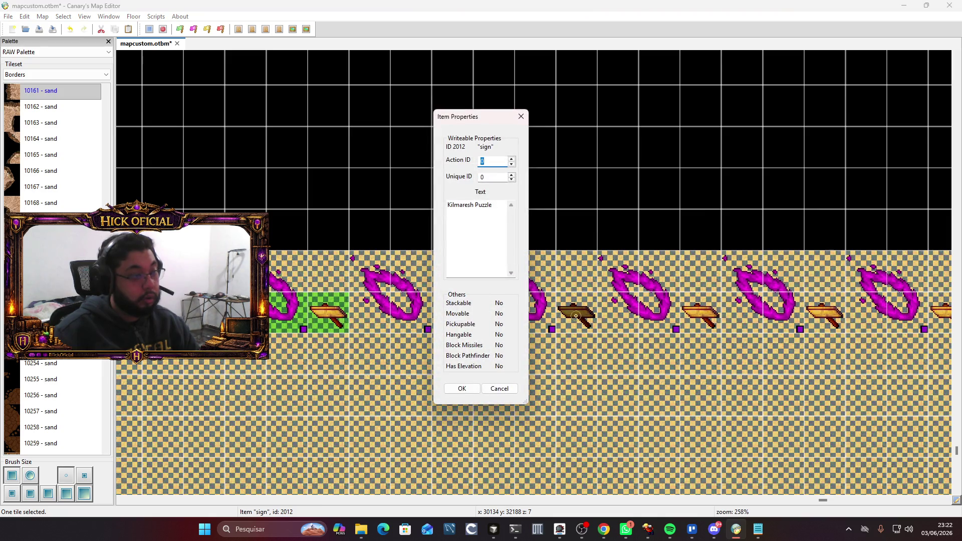
{"action": "key", "text": "Escape"}
- Set the next energy portal's destination to 33855, 31444, 9, then check the following sign
{"action": "double_click", "coordinate": [665, 313]}
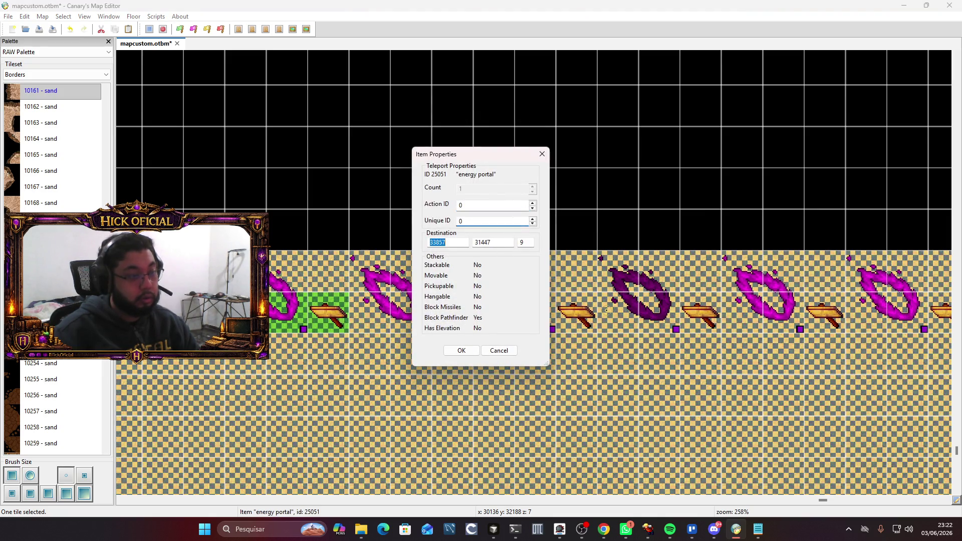
{"action": "key", "text": "Tab"}
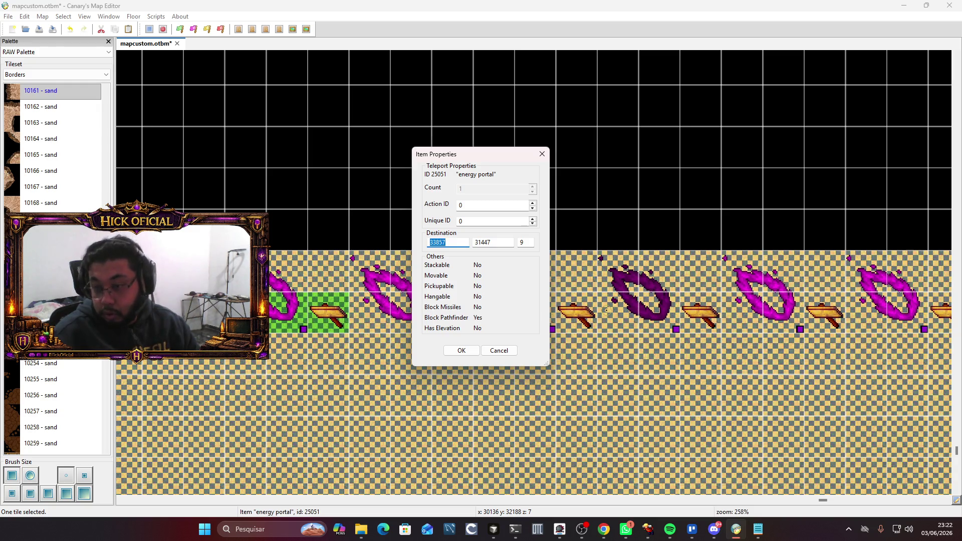
{"action": "type", "text": "3"}
{"action": "key", "text": "Tab"}
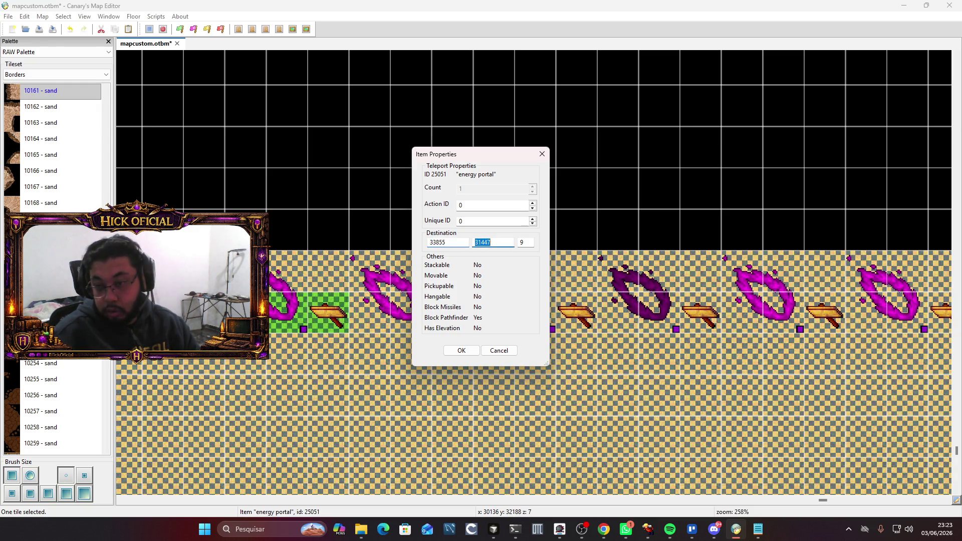
{"action": "type", "text": "314"}
{"action": "key", "text": "Tab"}
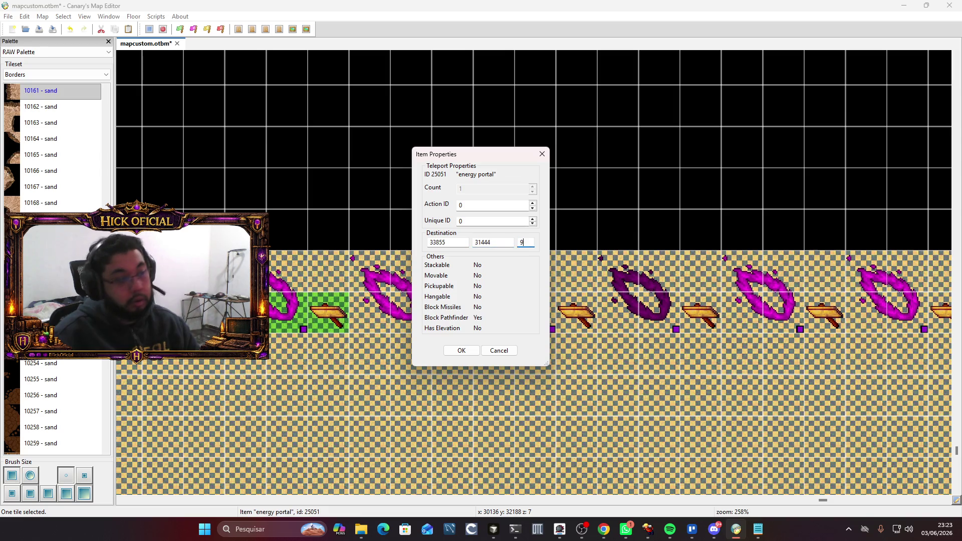
{"action": "left_click", "coordinate": [461, 351]}
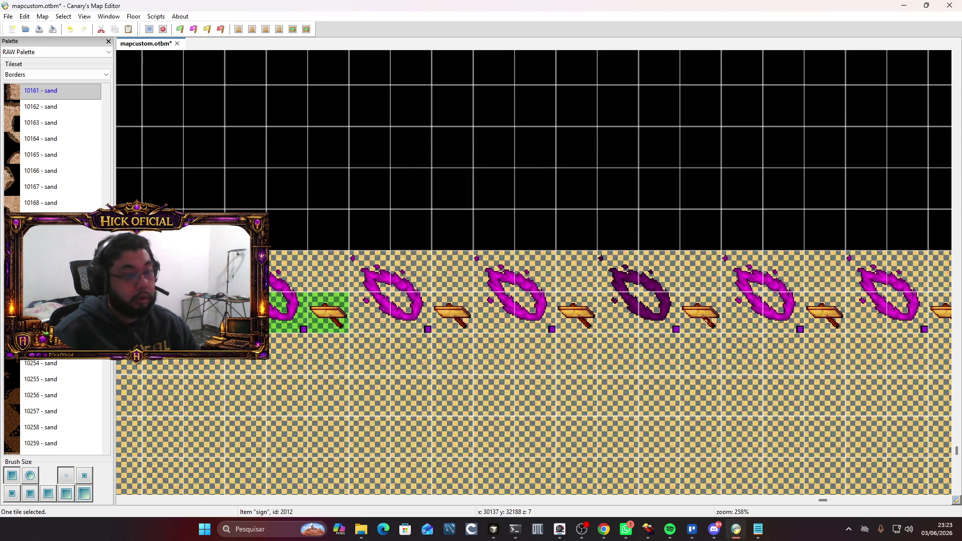
{"action": "double_click", "coordinate": [704, 314]}
{"action": "key", "text": "Return"}
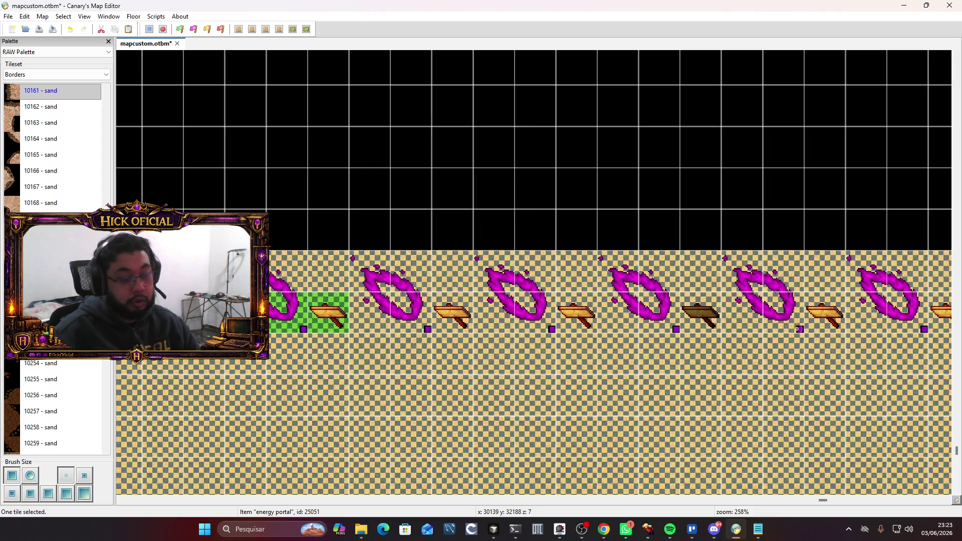
- Copy the 21 tiles of the teleport pad area
{"action": "scroll", "coordinate": [476, 313], "scroll_direction": "down", "scroll_amount": 5}
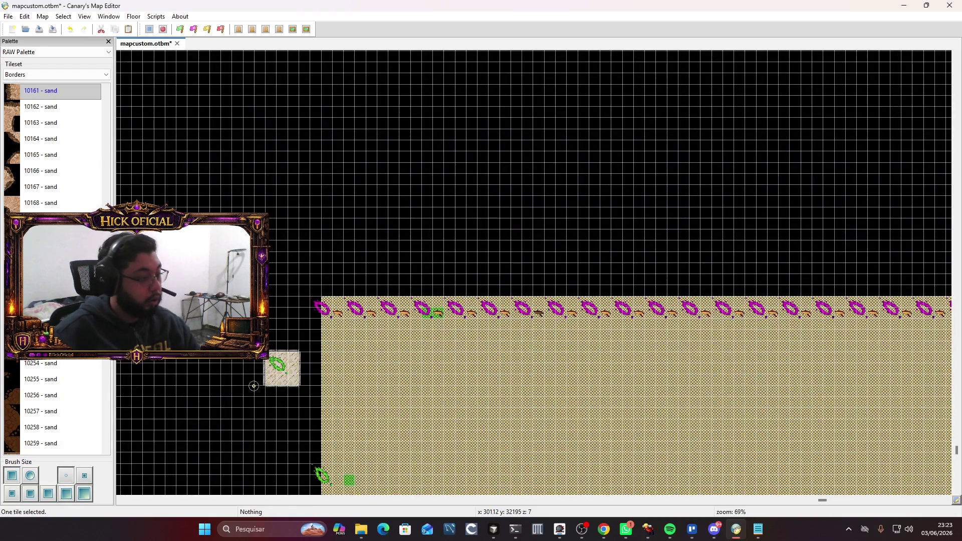
{"action": "scroll", "coordinate": [254, 386], "scroll_direction": "up", "scroll_amount": 1}
{"action": "left_click_drag", "start_coordinate": [322, 397], "coordinate": [269, 340]}
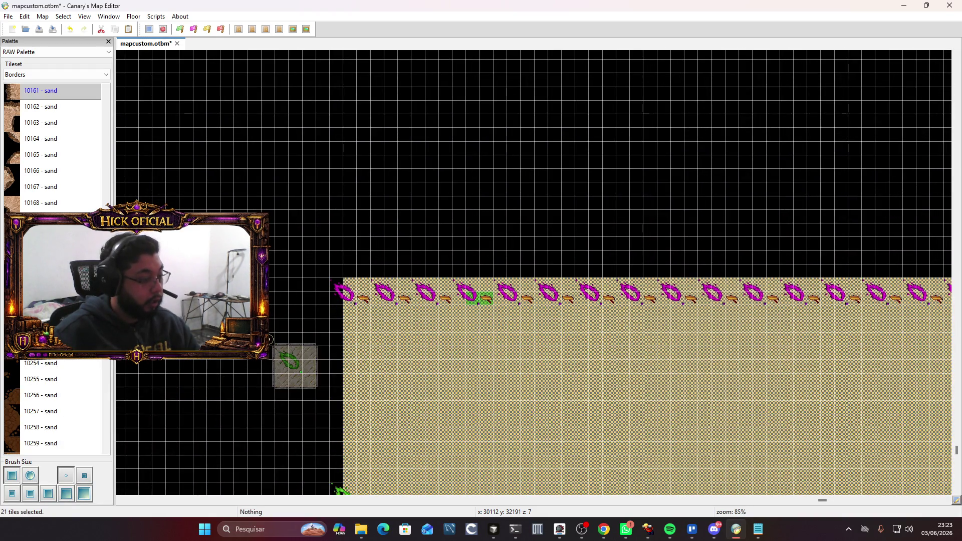
{"action": "key", "text": "ctrl+c"}
{"action": "left_click", "coordinate": [312, 332]}
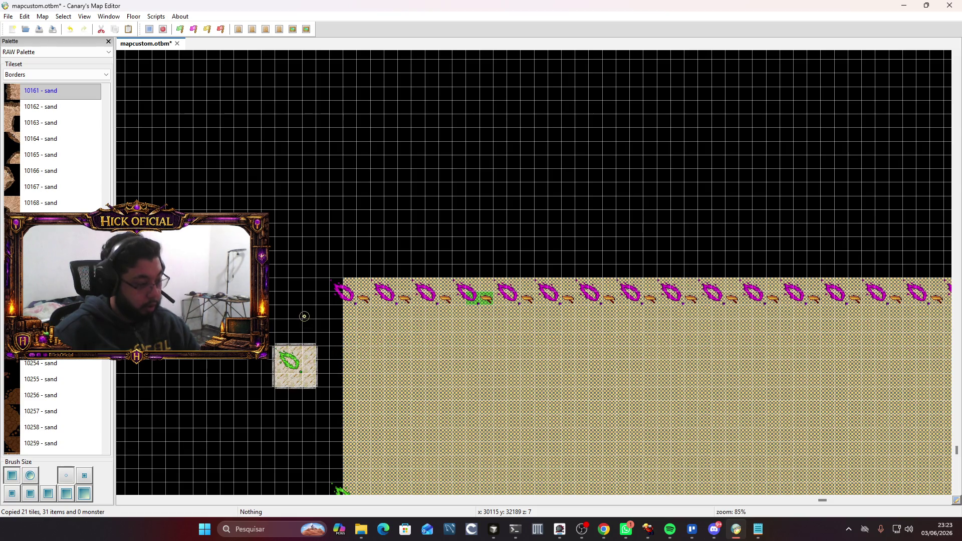
- Jump to 33321, 32442, floor 13 and compare the neighbouring floors
{"action": "key", "text": "ctrl+g"}
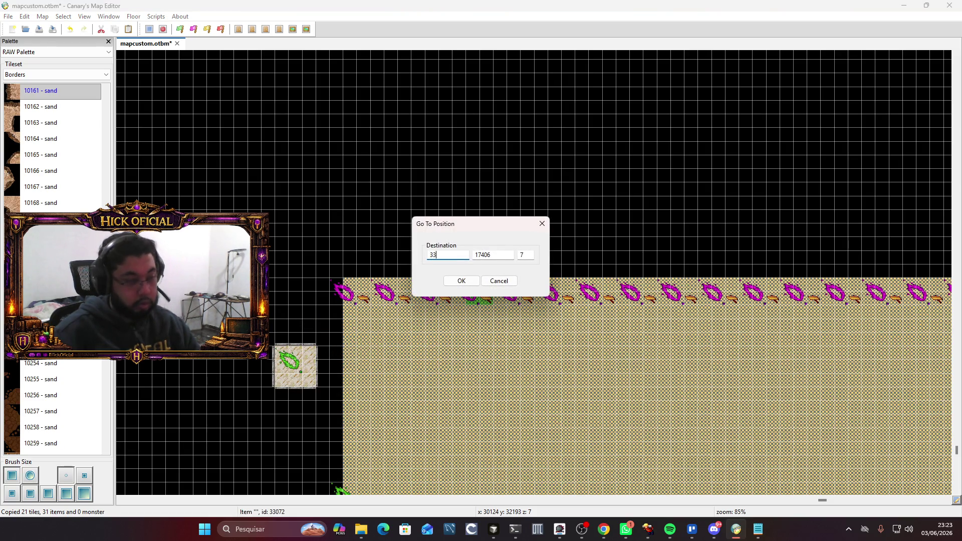
{"action": "key", "text": "Tab"}
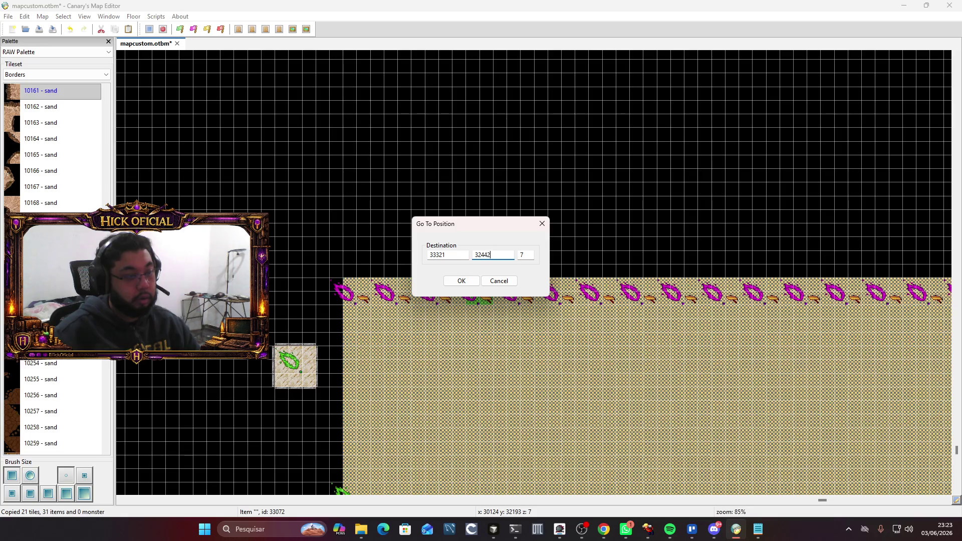
{"action": "key", "text": "Tab"}
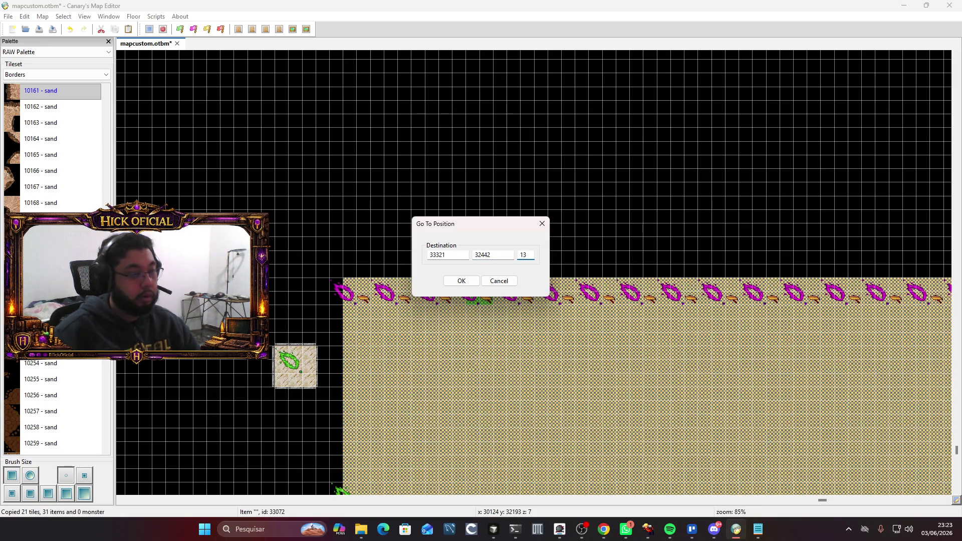
{"action": "left_click", "coordinate": [471, 281]}
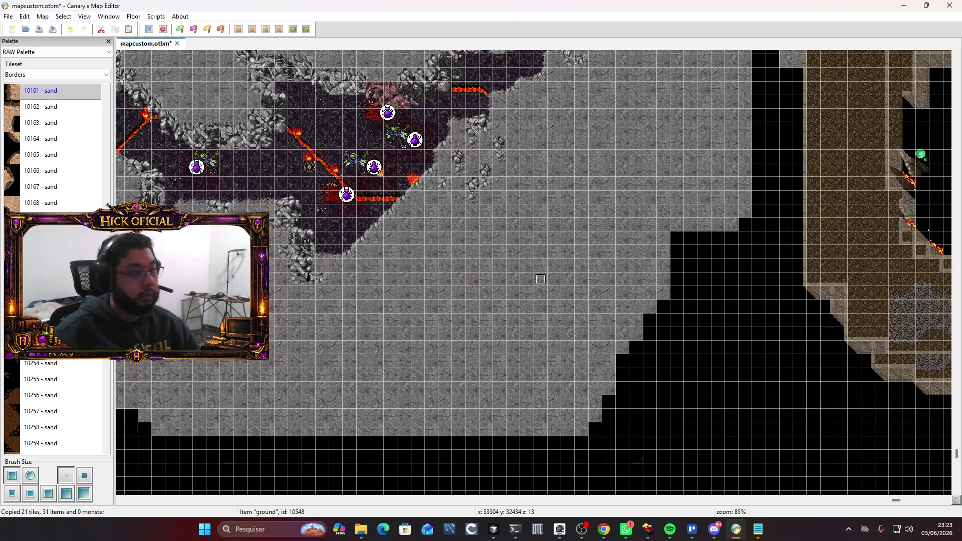
{"action": "scroll", "coordinate": [540, 279], "scroll_direction": "down", "scroll_amount": 3}
{"action": "scroll", "coordinate": [441, 248], "scroll_direction": "up", "scroll_amount": 2}
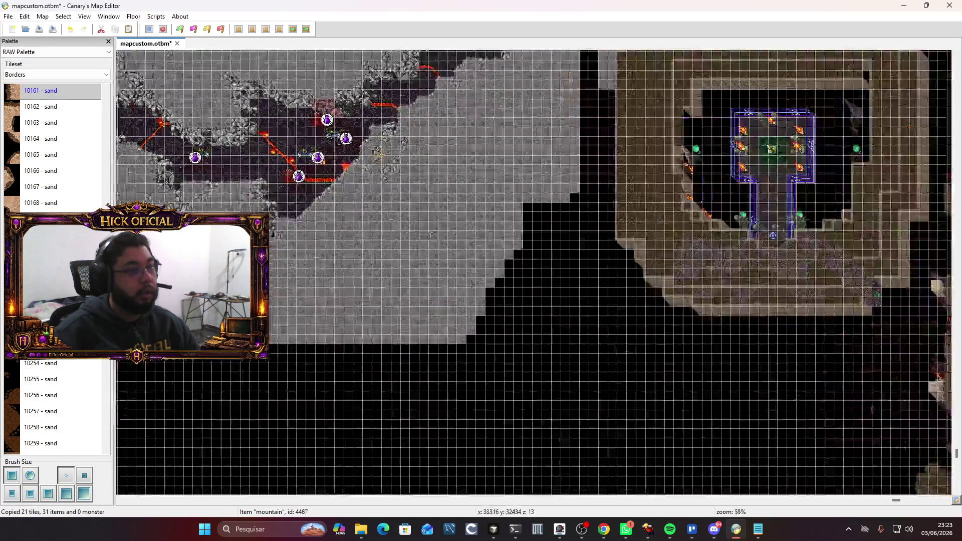
{"action": "key", "text": "Page_Down"}
{"action": "key", "text": "Page_Up"}
{"action": "key", "text": "Page_Up"}
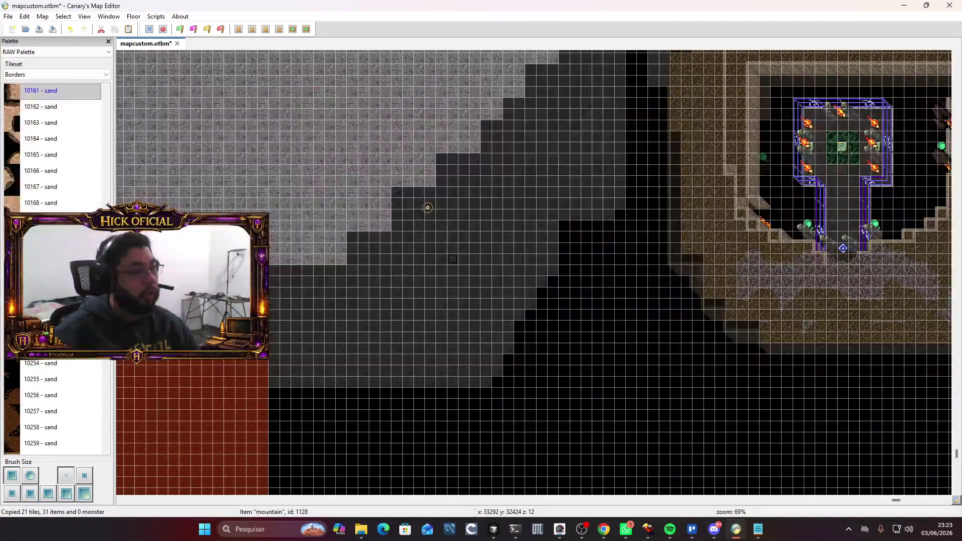
{"action": "key", "text": "Page_Down"}
{"action": "key", "text": "Page_Down"}
{"action": "key", "text": "Page_Up"}
{"action": "key", "text": "Page_Up"}
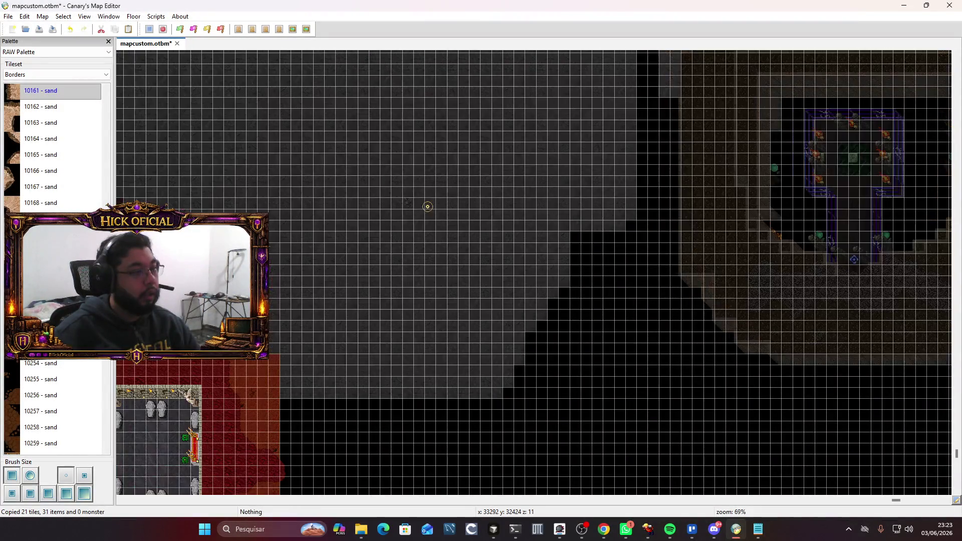
{"action": "key", "text": "Page_Down"}
- Pan to the lava cave, zoom to 153%, and start pasting the copied pad
{"action": "scroll", "coordinate": [238, 126], "scroll_direction": "down", "scroll_amount": 3}
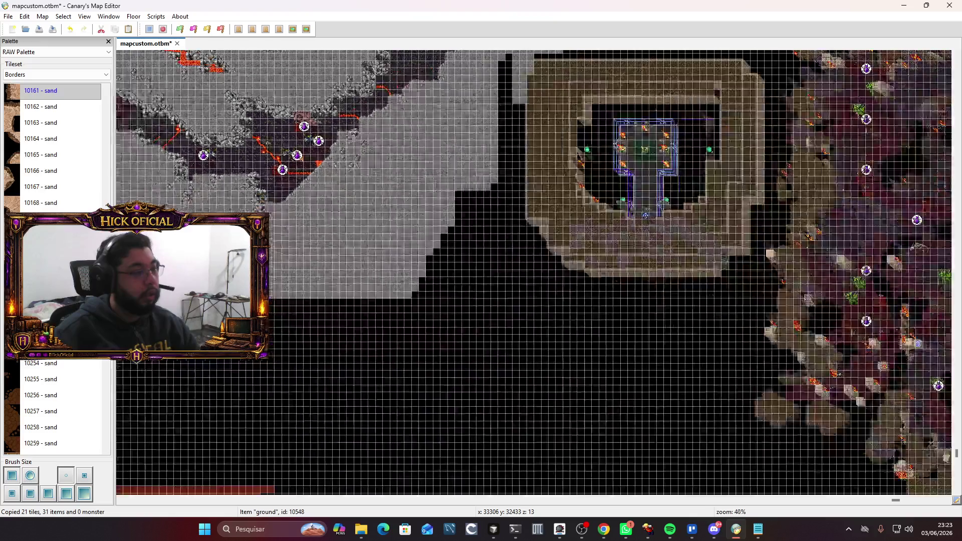
{"action": "scroll", "coordinate": [238, 125], "scroll_direction": "up", "scroll_amount": 3}
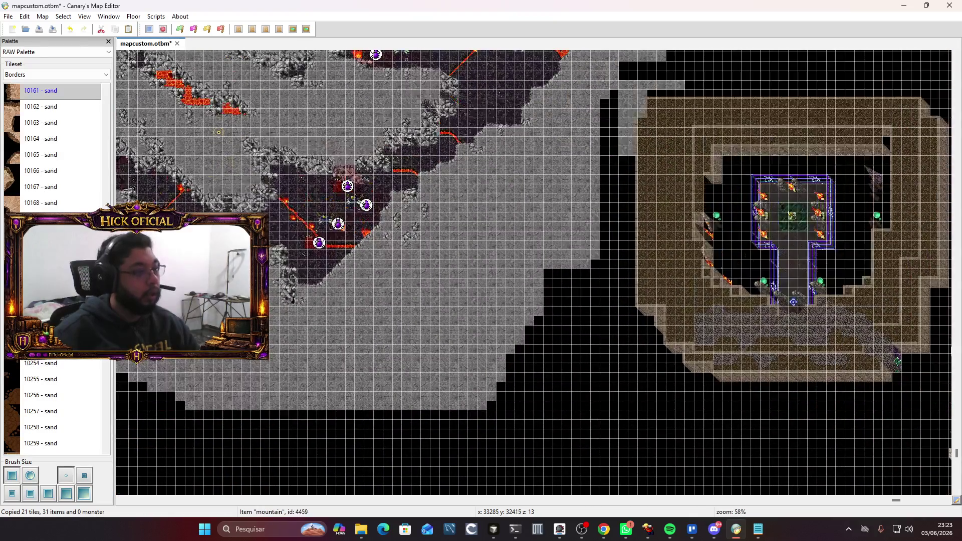
{"action": "scroll", "coordinate": [446, 168], "scroll_direction": "down", "scroll_amount": 2}
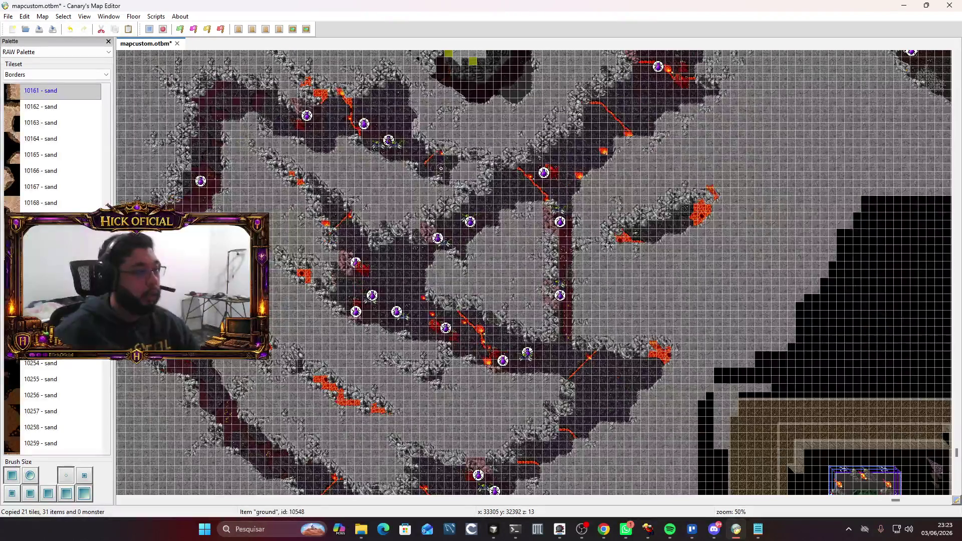
{"action": "key", "text": "Up"}
{"action": "key", "text": "Left"}
{"action": "key", "text": "Up"}
{"action": "key", "text": "Left"}
{"action": "key", "text": "Up"}
{"action": "key", "text": "Left"}
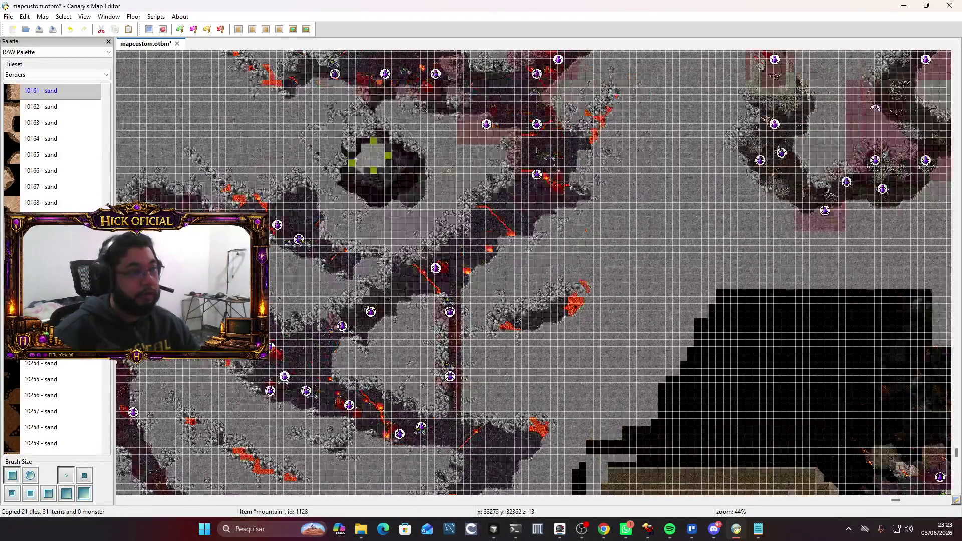
{"action": "key", "text": "Up"}
{"action": "key", "text": "Up"}
{"action": "key", "text": "Up"}
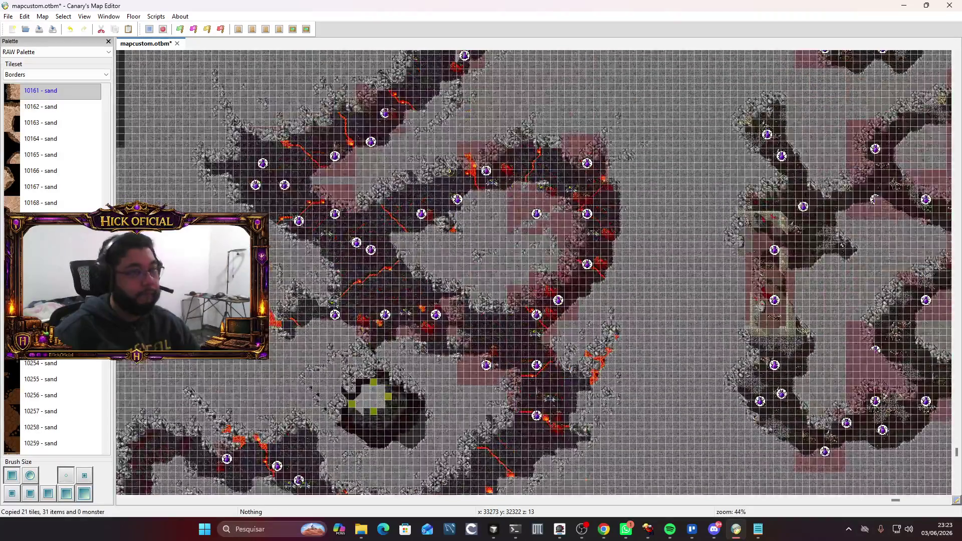
{"action": "key", "text": "Up"}
{"action": "key", "text": "Right"}
{"action": "key", "text": "Up"}
{"action": "key", "text": "Up"}
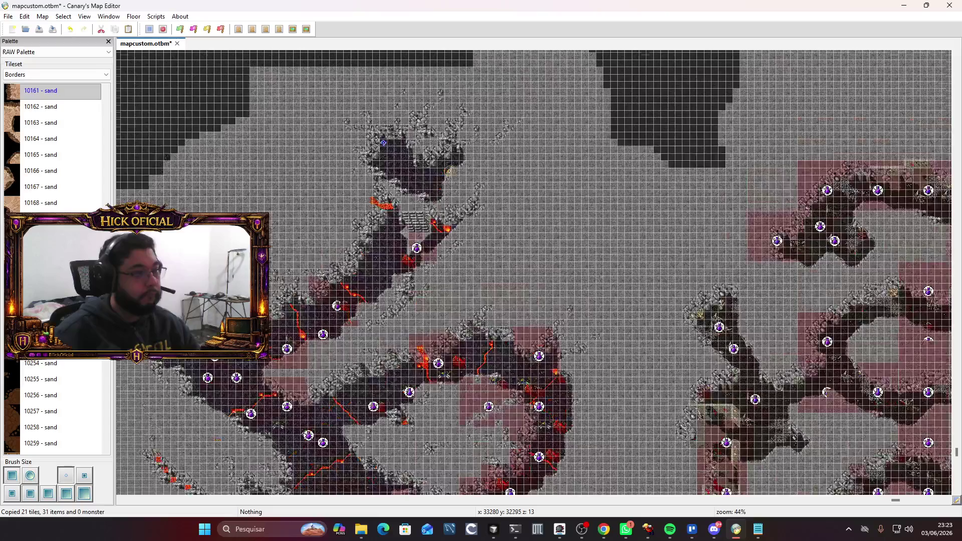
{"action": "scroll", "coordinate": [403, 245], "scroll_direction": "up", "scroll_amount": 5}
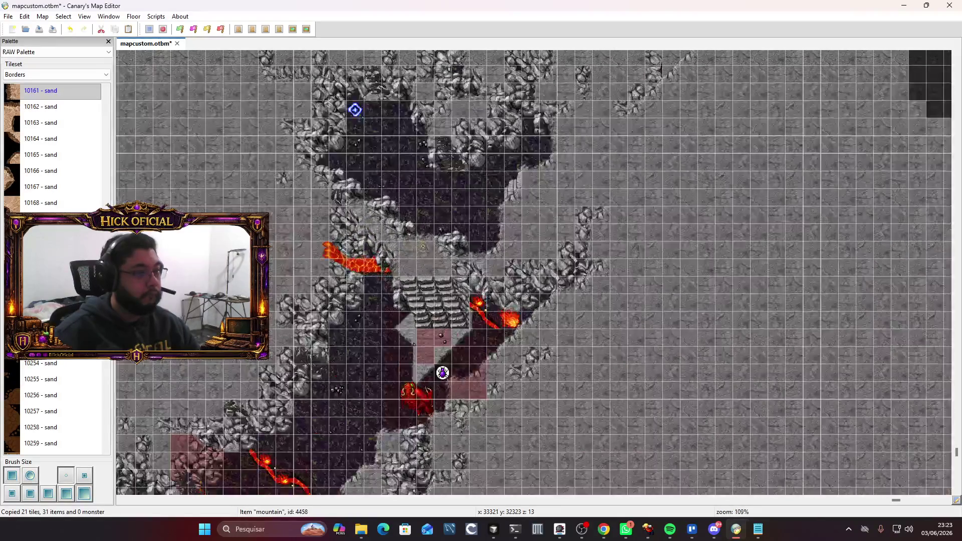
{"action": "scroll", "coordinate": [423, 226], "scroll_direction": "up", "scroll_amount": 4}
{"action": "scroll", "coordinate": [423, 233], "scroll_direction": "down", "scroll_amount": 3}
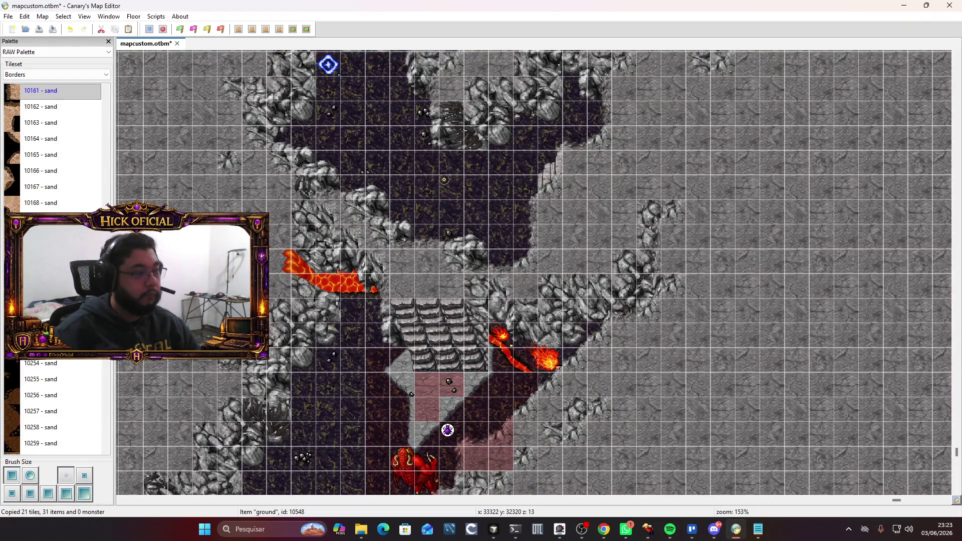
{"action": "key", "text": "ctrl+v"}
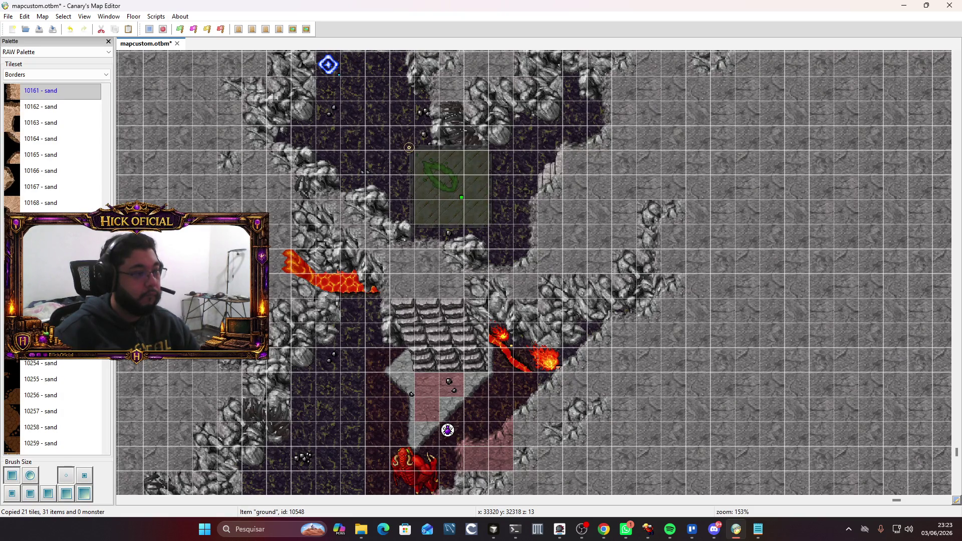
- Try several pad placements in the cave, ending beside the blue teleport marker
{"action": "left_click", "coordinate": [410, 148]}
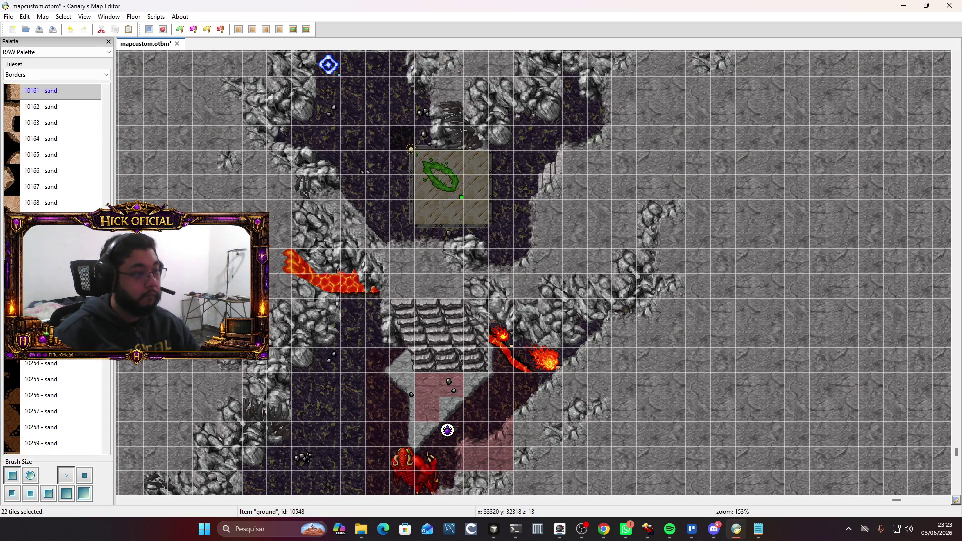
{"action": "key", "text": "ctrl+z"}
{"action": "key", "text": "ctrl+v"}
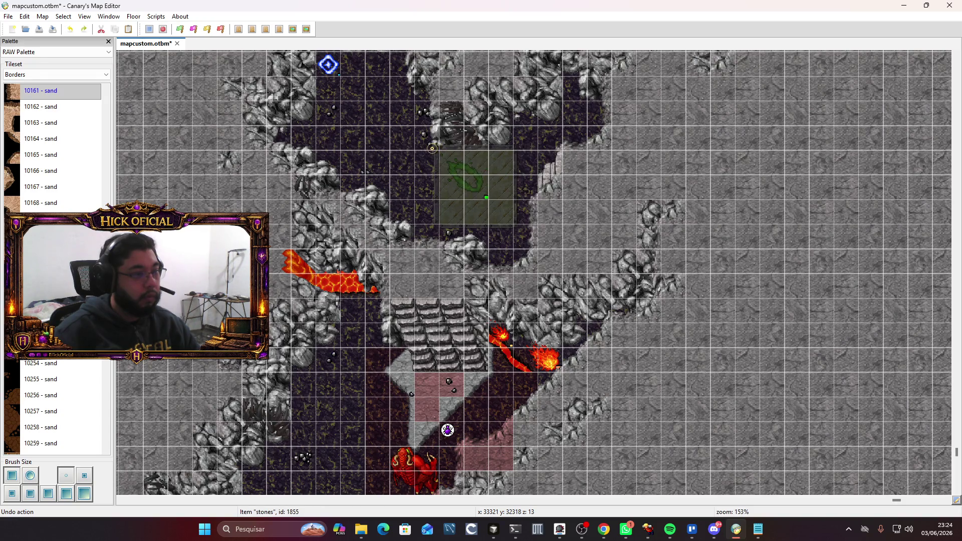
{"action": "left_click", "coordinate": [486, 197]}
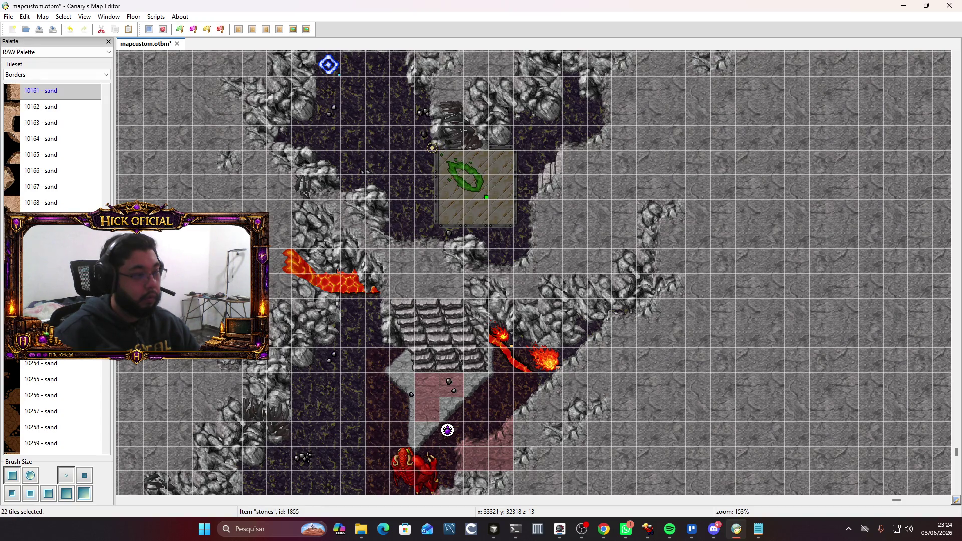
{"action": "key", "text": "ctrl+z"}
{"action": "key", "text": "ctrl+z"}
{"action": "key", "text": "ctrl+v"}
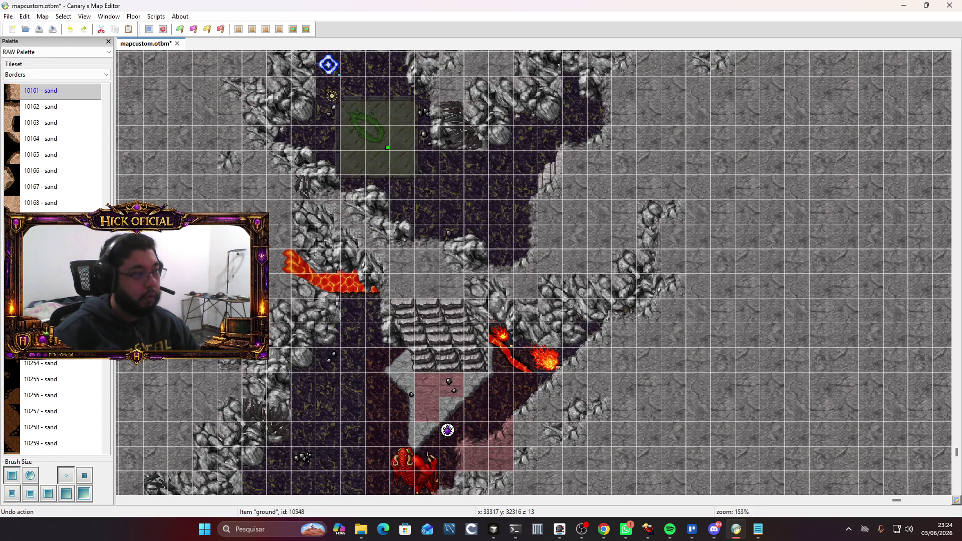
{"action": "left_click", "coordinate": [388, 148]}
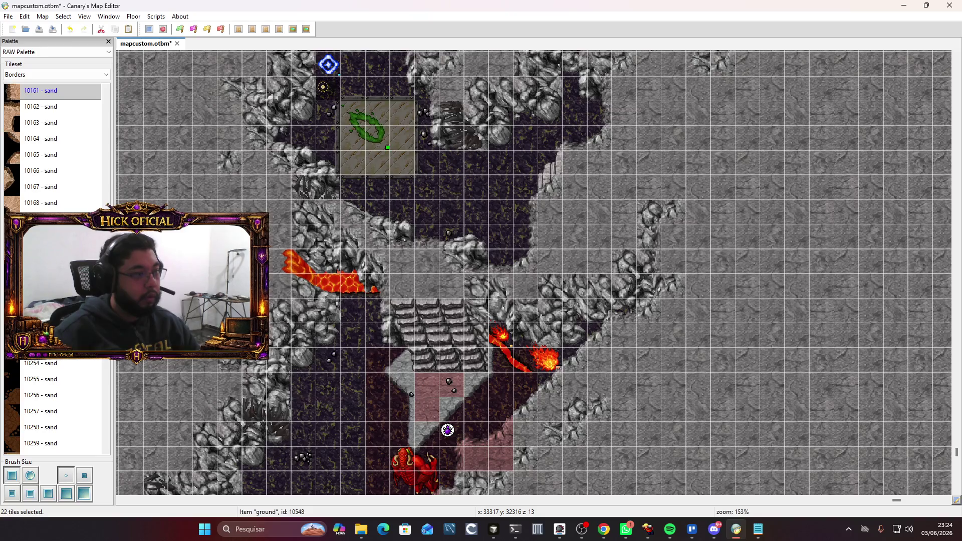
{"action": "key", "text": "ctrl+z"}
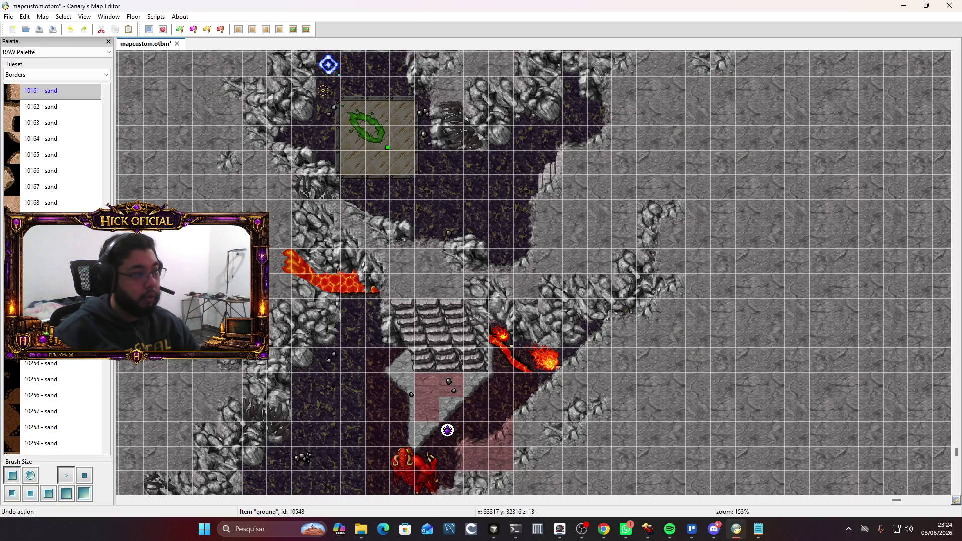
{"action": "key", "text": "ctrl+z"}
{"action": "key", "text": "ctrl+v"}
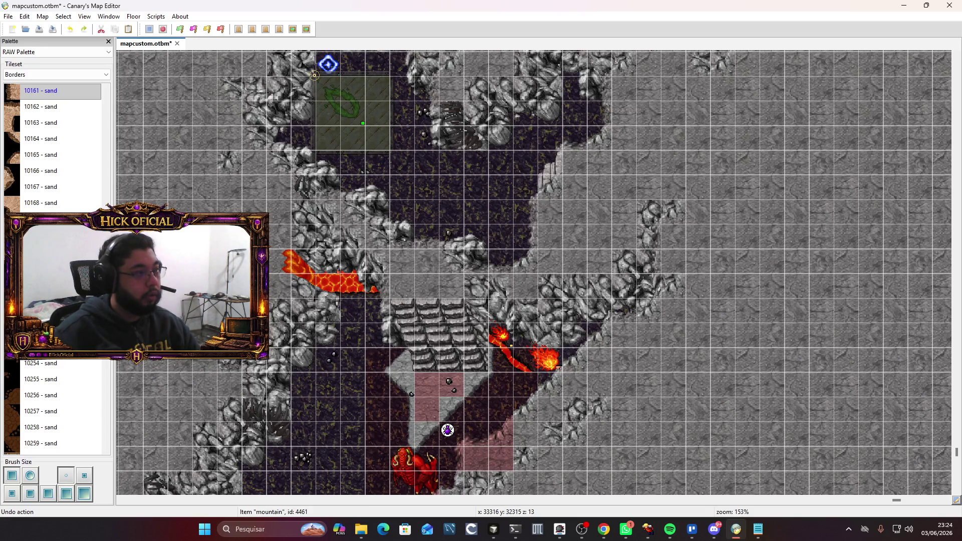
{"action": "left_click", "coordinate": [314, 75]}
- Shift the pad one tile left, then undo it from floor 13
{"action": "scroll", "coordinate": [314, 75], "scroll_direction": "down", "scroll_amount": 5}
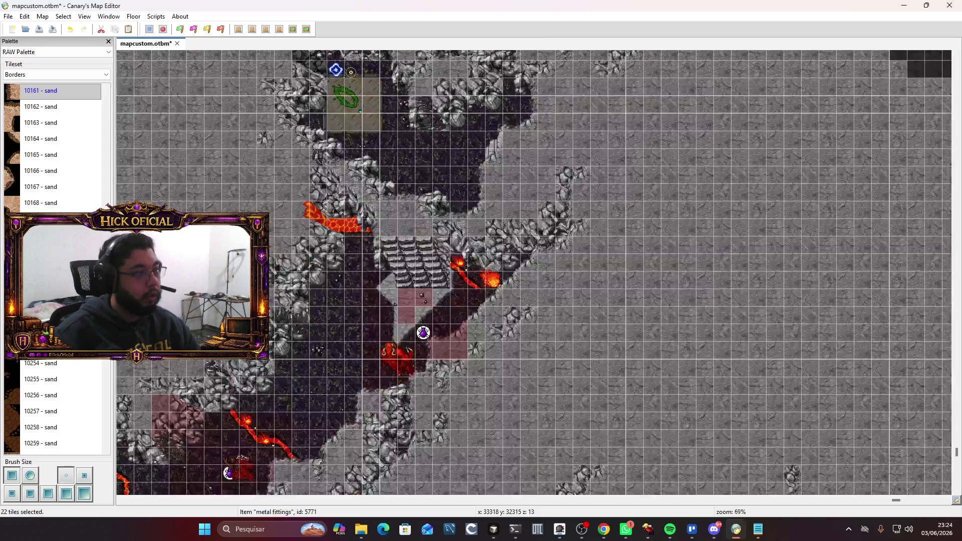
{"action": "scroll", "coordinate": [334, 61], "scroll_direction": "up", "scroll_amount": 8}
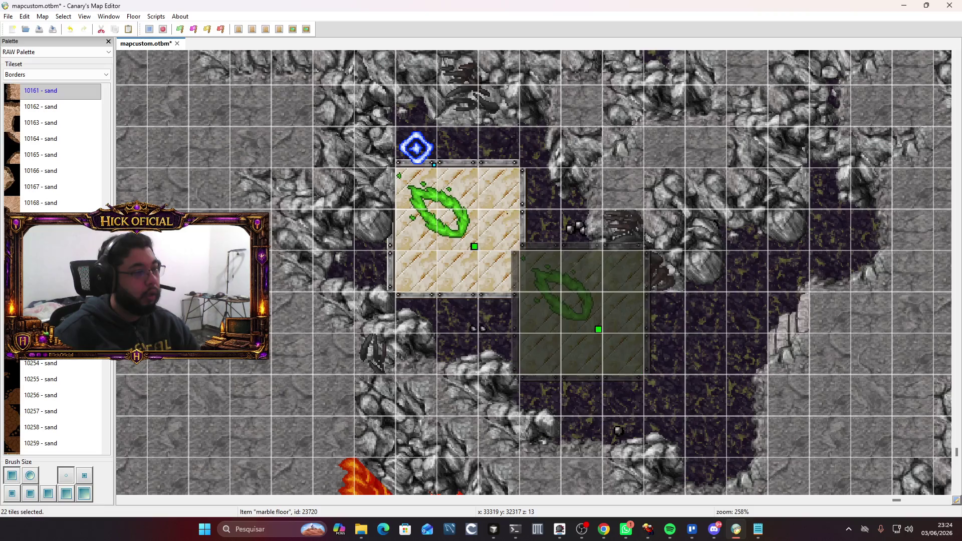
{"action": "right_click", "coordinate": [522, 189]}
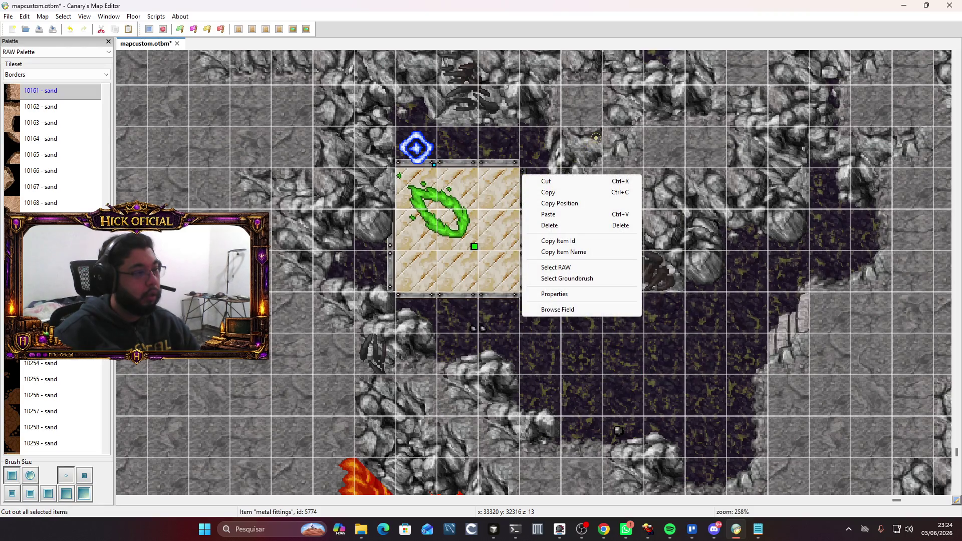
{"action": "left_click", "coordinate": [595, 140]}
{"action": "key", "text": "ctrl+z"}
{"action": "key", "text": "ctrl+z"}
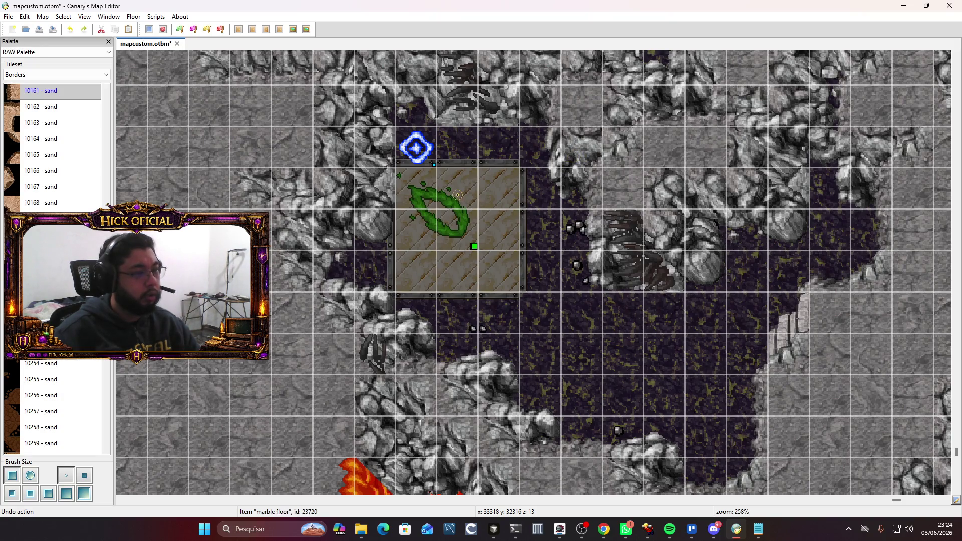
{"action": "key", "text": "ctrl+z"}
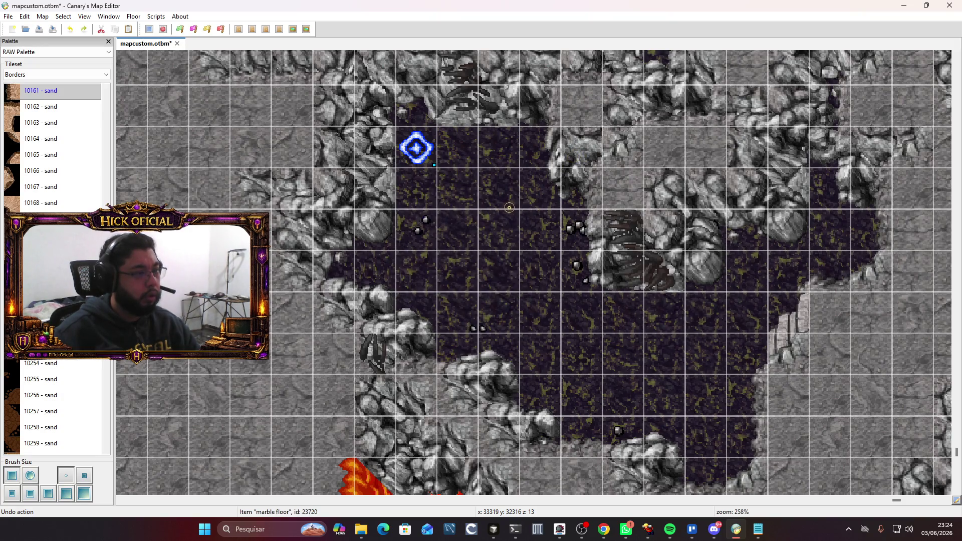
{"action": "scroll", "coordinate": [509, 207], "scroll_direction": "down", "scroll_amount": 4}
{"action": "key", "text": "ctrl+z"}
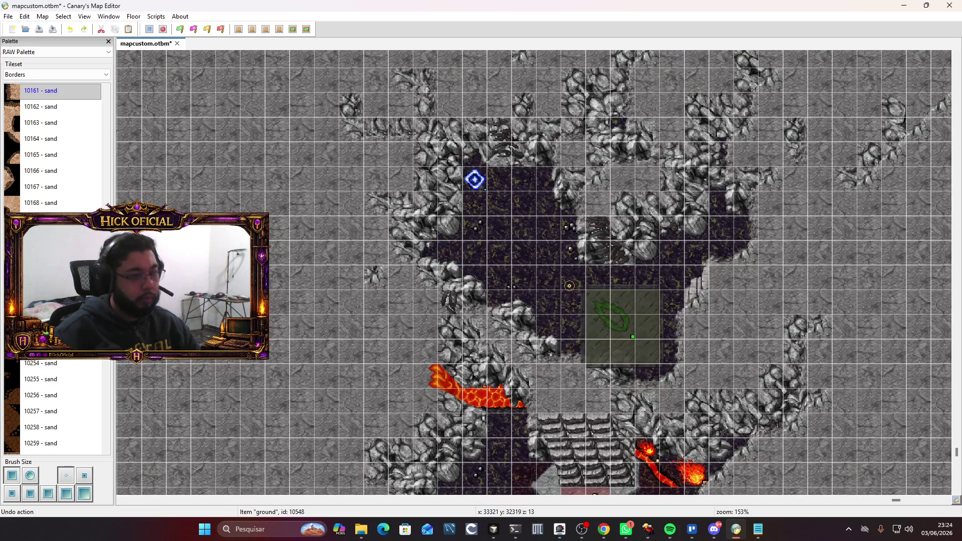
{"action": "mouse_move", "coordinate": [569, 285]}
{"action": "left_mouse_down"}
{"action": "mouse_move", "coordinate": [554, 280]}
{"action": "mouse_move", "coordinate": [559, 261]}
{"action": "left_mouse_up"}
{"action": "scroll", "coordinate": [560, 262], "scroll_direction": "up", "scroll_amount": 5}
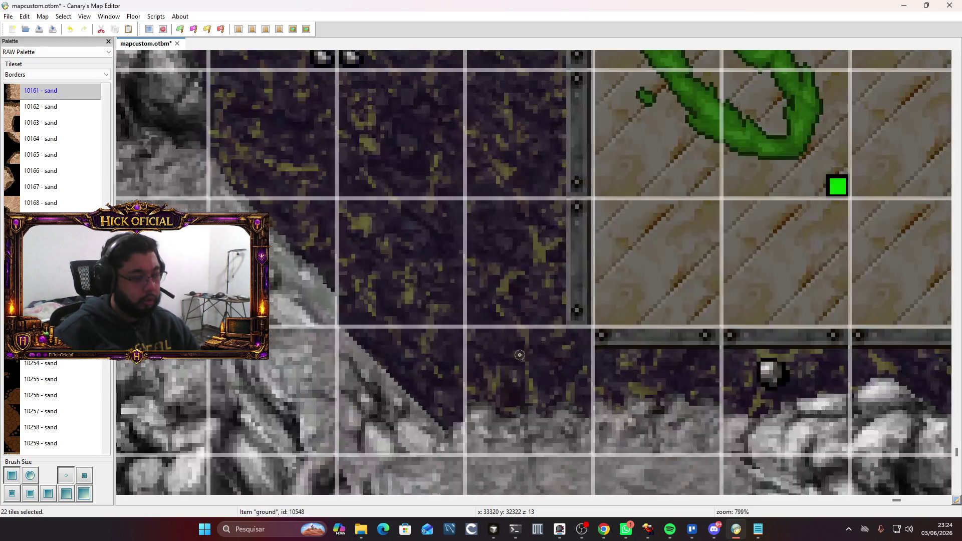
{"action": "scroll", "coordinate": [504, 370], "scroll_direction": "down", "scroll_amount": 5}
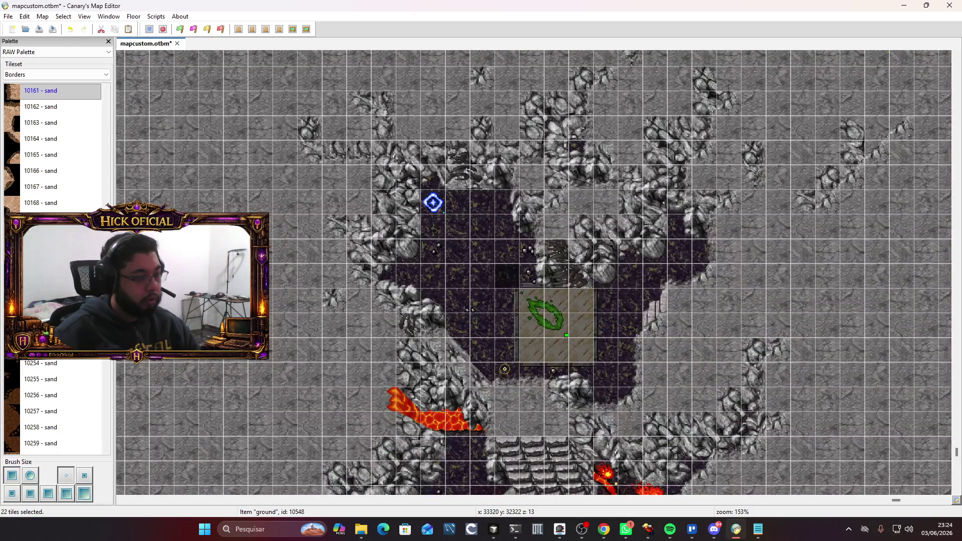
{"action": "scroll", "coordinate": [504, 369], "scroll_direction": "up", "scroll_amount": 3}
{"action": "key", "text": "ctrl+z"}
{"action": "key", "text": "ctrl+z"}
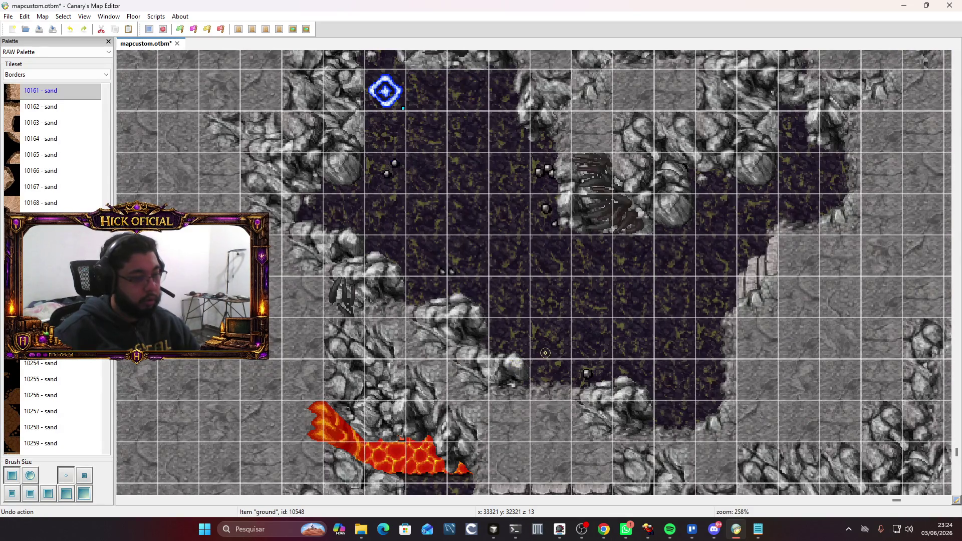
- Go up to floor 12 and test redoing, then removing, the marble pad
{"action": "key", "text": "Page_Up"}
{"action": "scroll", "coordinate": [550, 350], "scroll_direction": "down", "scroll_amount": 3}
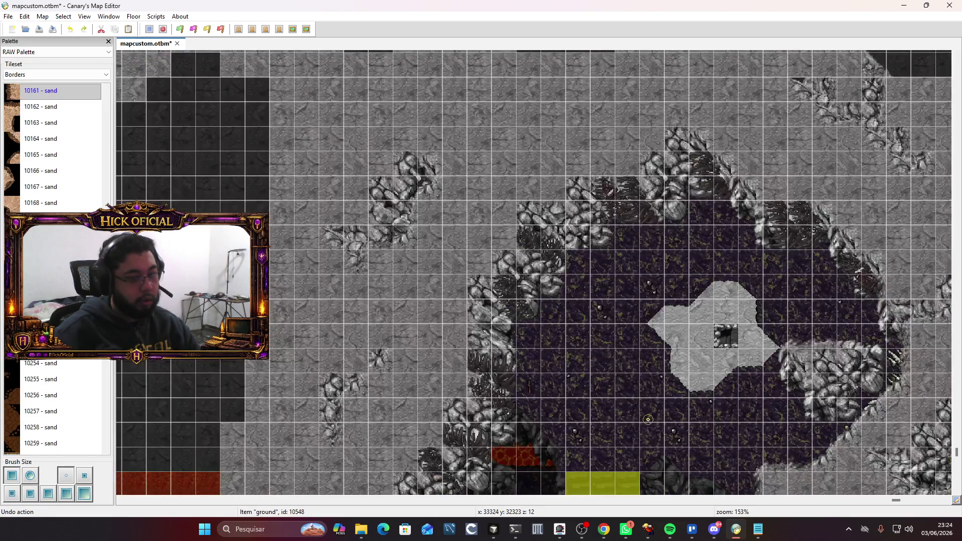
{"action": "scroll", "coordinate": [655, 422], "scroll_direction": "down", "scroll_amount": 1}
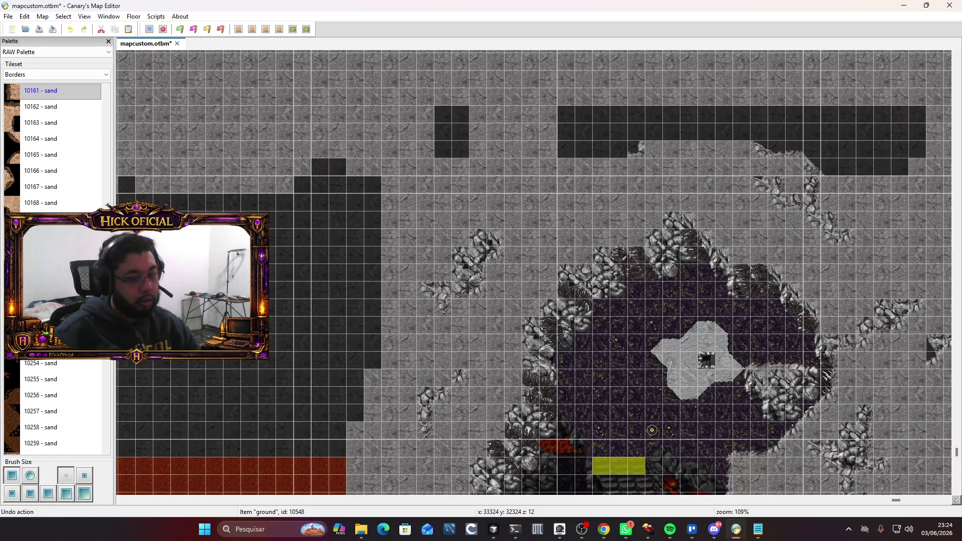
{"action": "scroll", "coordinate": [652, 430], "scroll_direction": "up", "scroll_amount": 3}
{"action": "scroll", "coordinate": [651, 432], "scroll_direction": "down", "scroll_amount": 3}
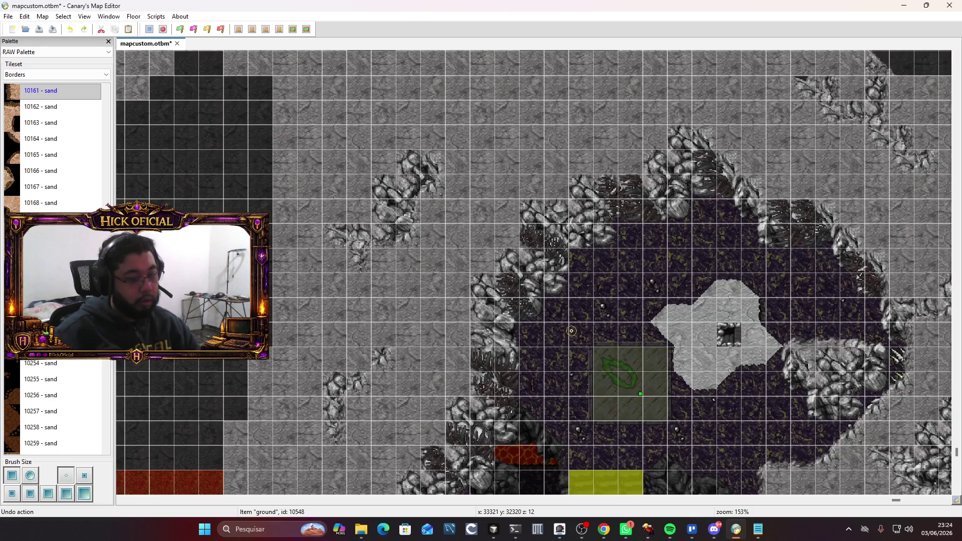
{"action": "key", "text": "ctrl+y"}
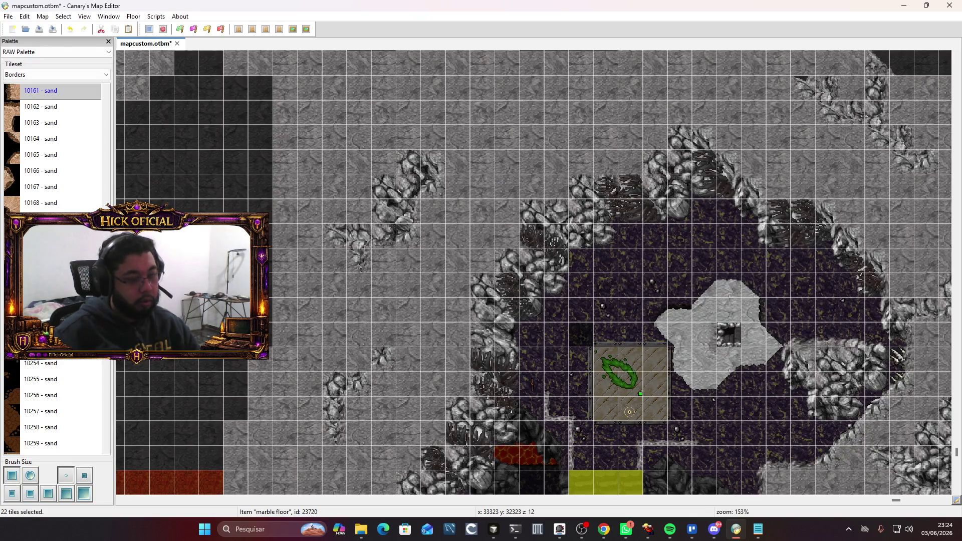
{"action": "key", "text": "ctrl+z"}
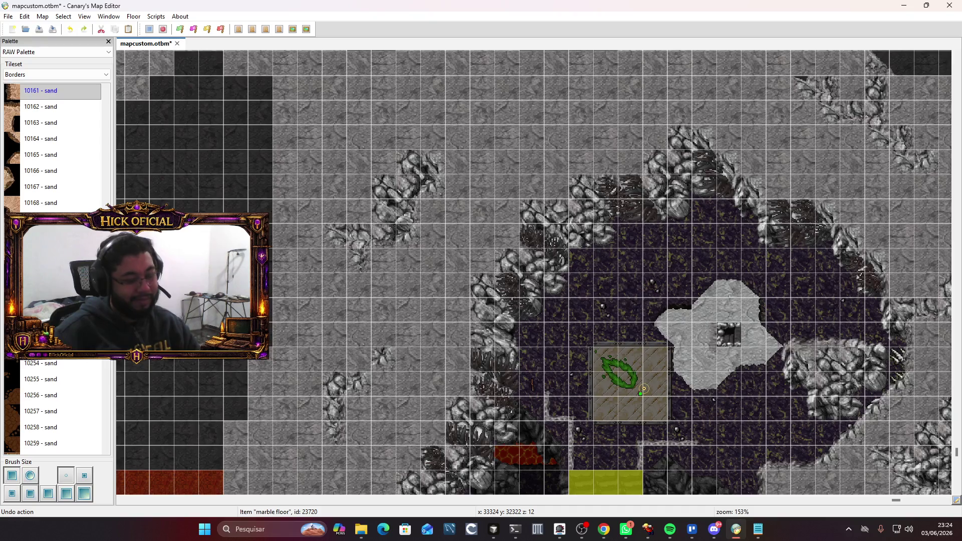
{"action": "key", "text": "ctrl+z"}
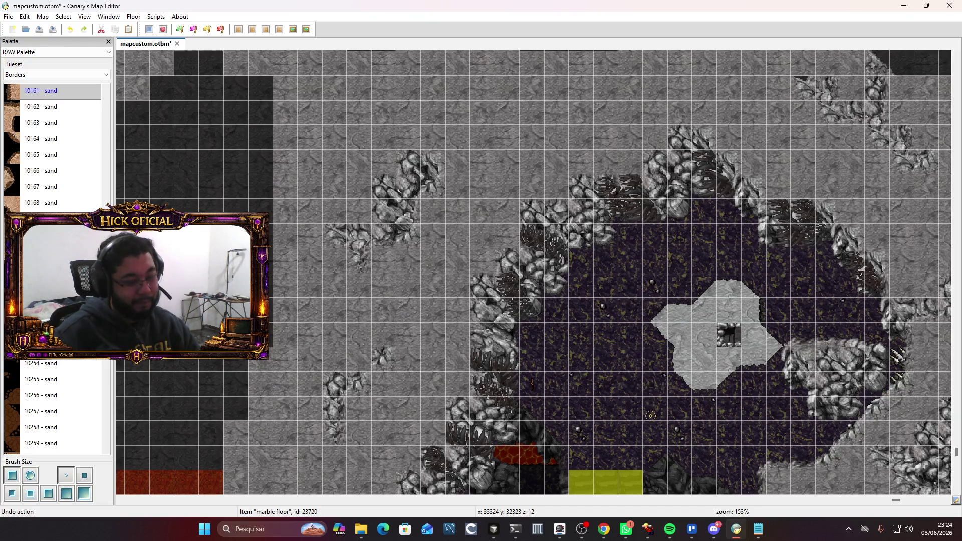
- Paste the marble-floor pad on floor 12 just above the yellow tiles
{"action": "key", "text": "ctrl+v"}
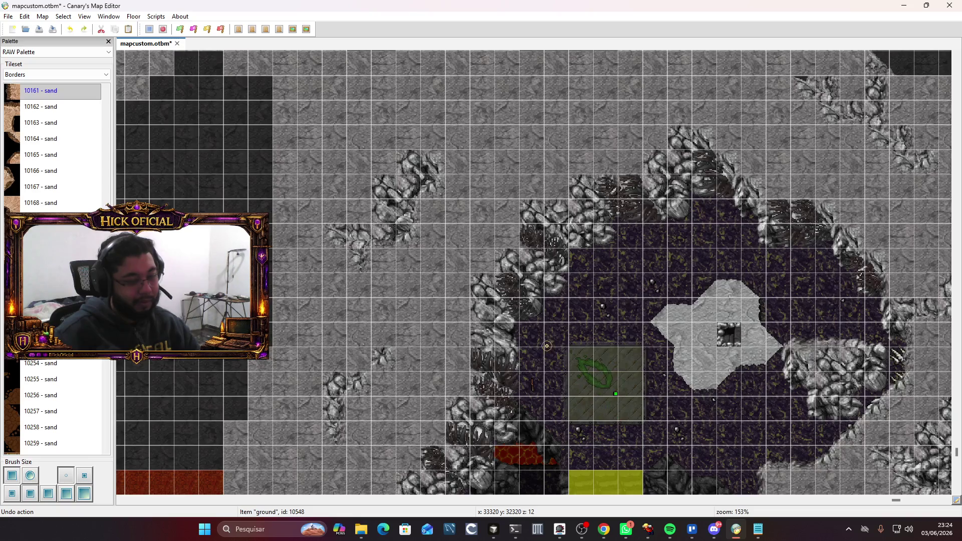
{"action": "left_click", "coordinate": [537, 340]}
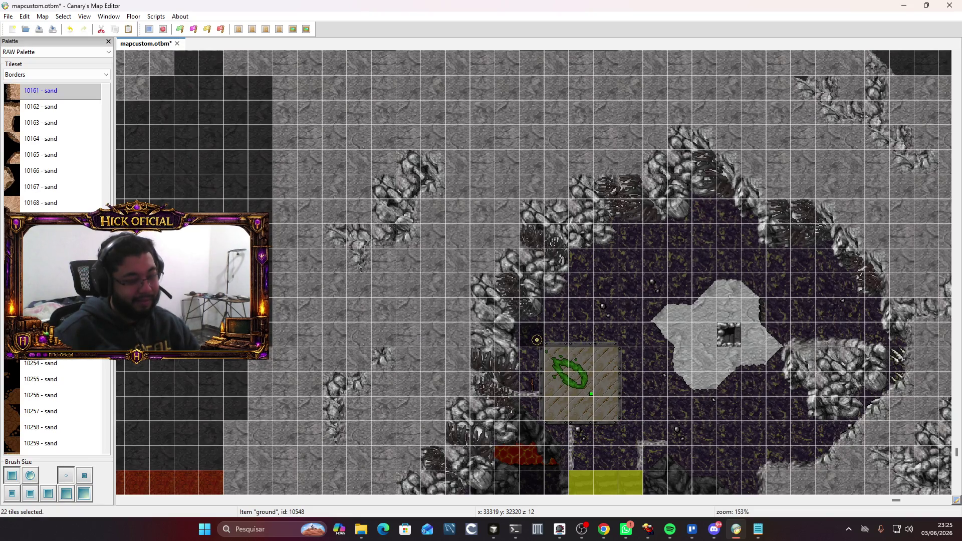
{"action": "key", "text": "ctrl+z"}
{"action": "scroll", "coordinate": [606, 369], "scroll_direction": "down", "scroll_amount": 5}
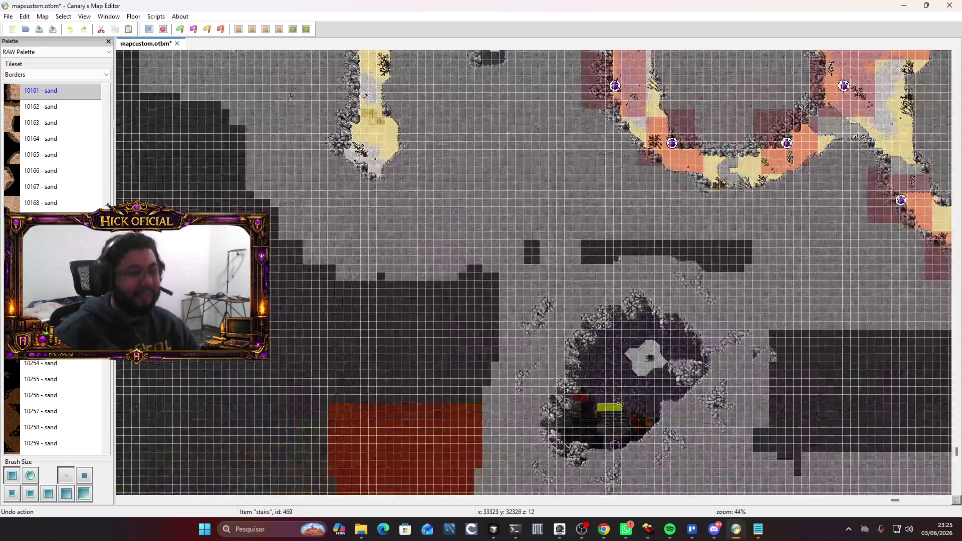
{"action": "scroll", "coordinate": [618, 403], "scroll_direction": "up", "scroll_amount": 7}
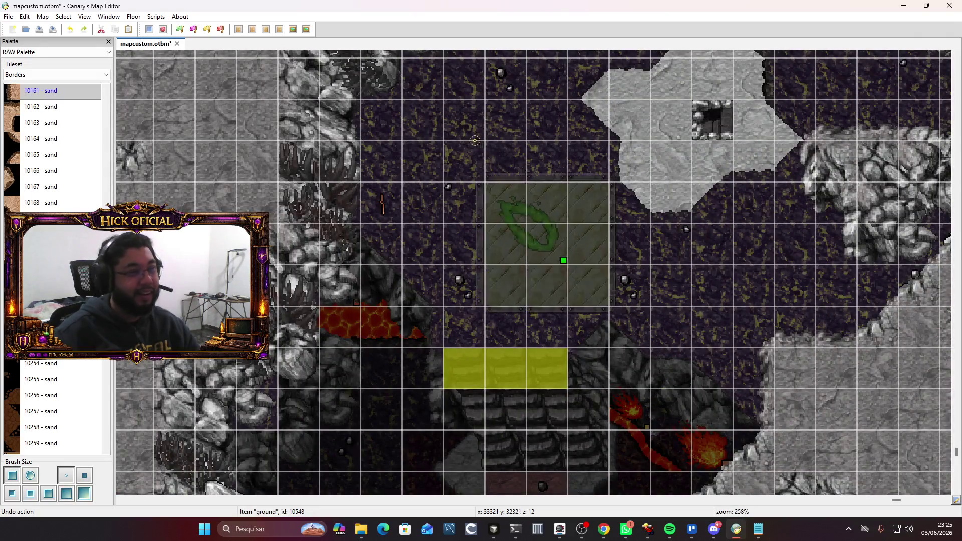
{"action": "left_click", "coordinate": [408, 94]}
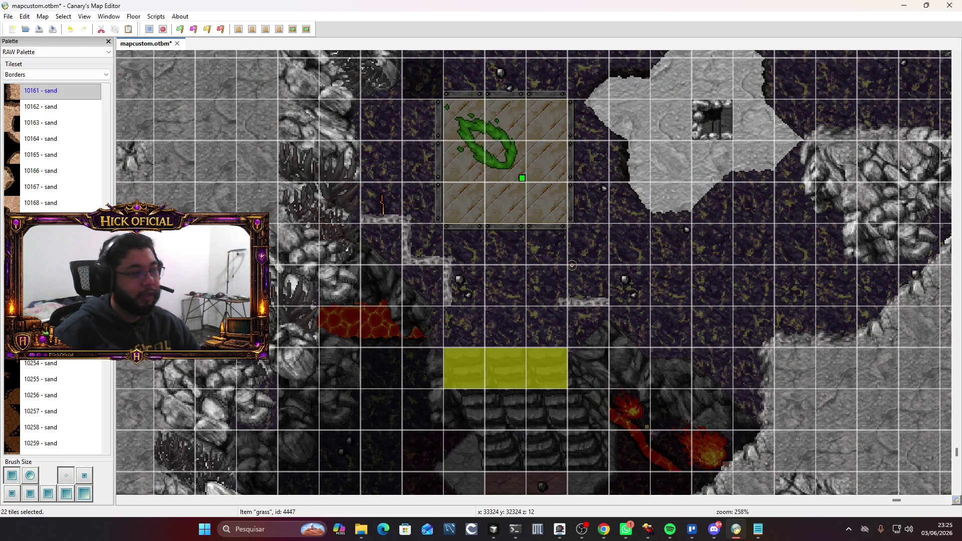
{"action": "right_click", "coordinate": [594, 249]}
{"action": "left_click", "coordinate": [652, 339]}
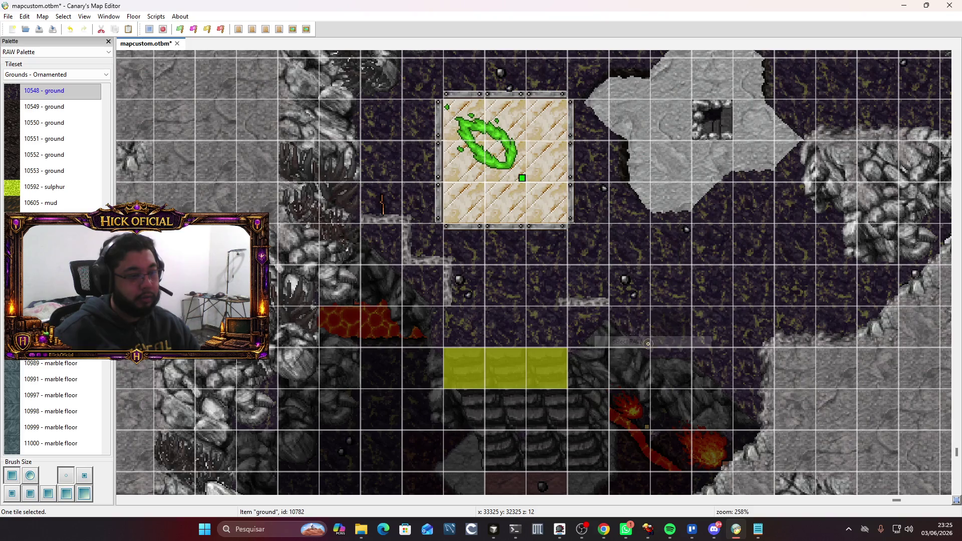
{"action": "double_click", "coordinate": [584, 296]}
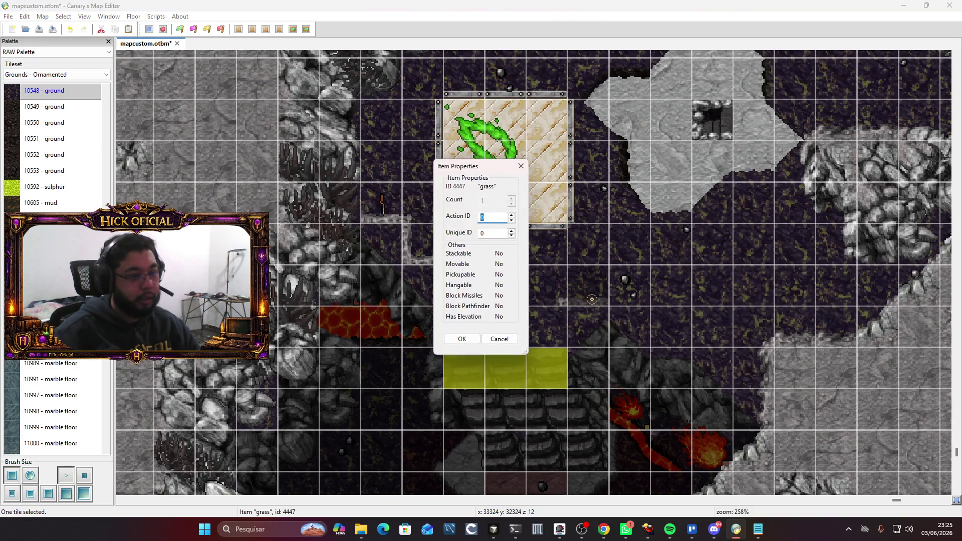
{"action": "left_click", "coordinate": [497, 337]}
{"action": "right_click", "coordinate": [583, 301]}
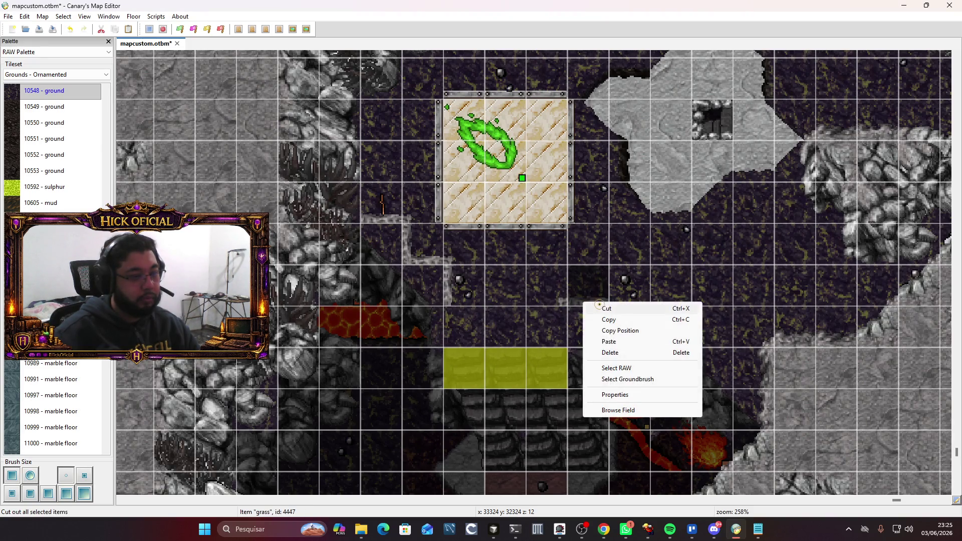
{"action": "left_click", "coordinate": [603, 308]}
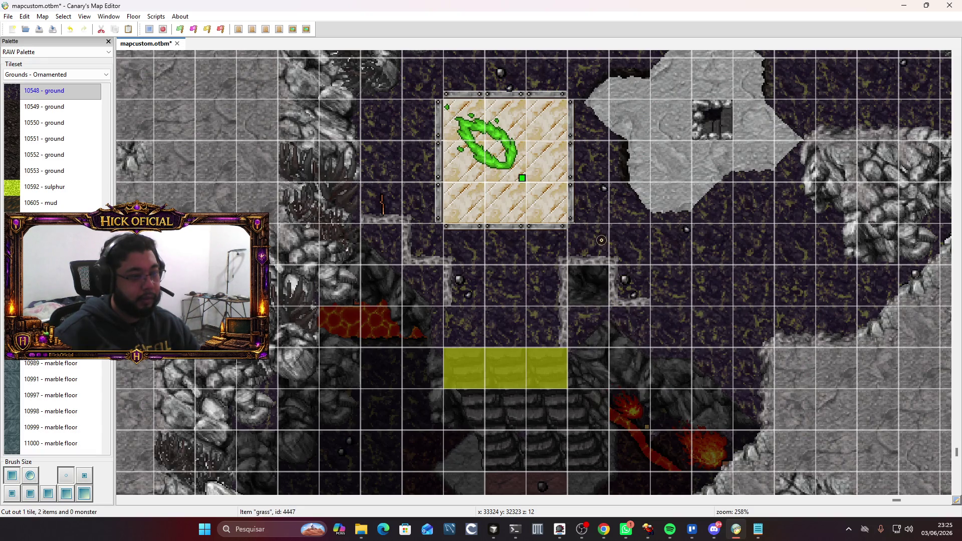
{"action": "right_click", "coordinate": [631, 245]}
{"action": "left_click", "coordinate": [671, 311]}
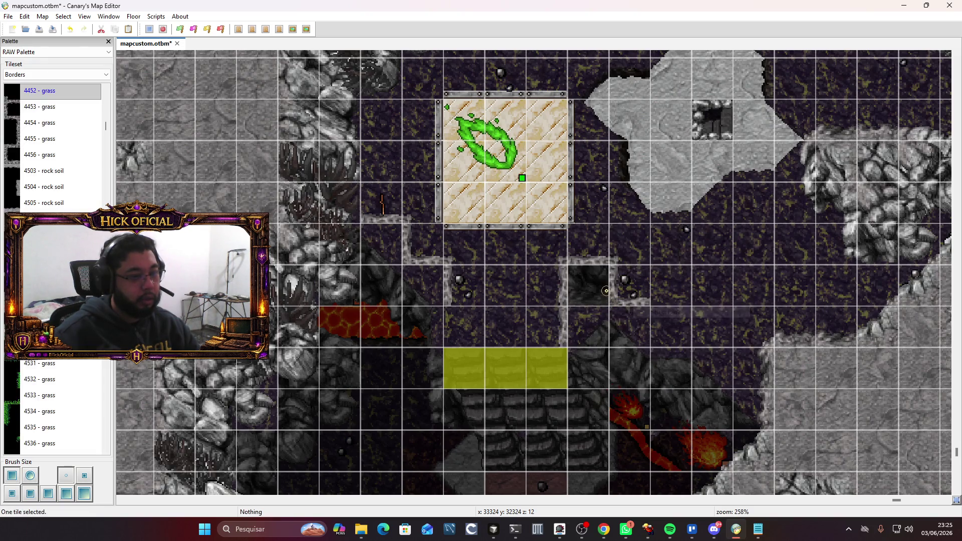
{"action": "right_click", "coordinate": [726, 244]}
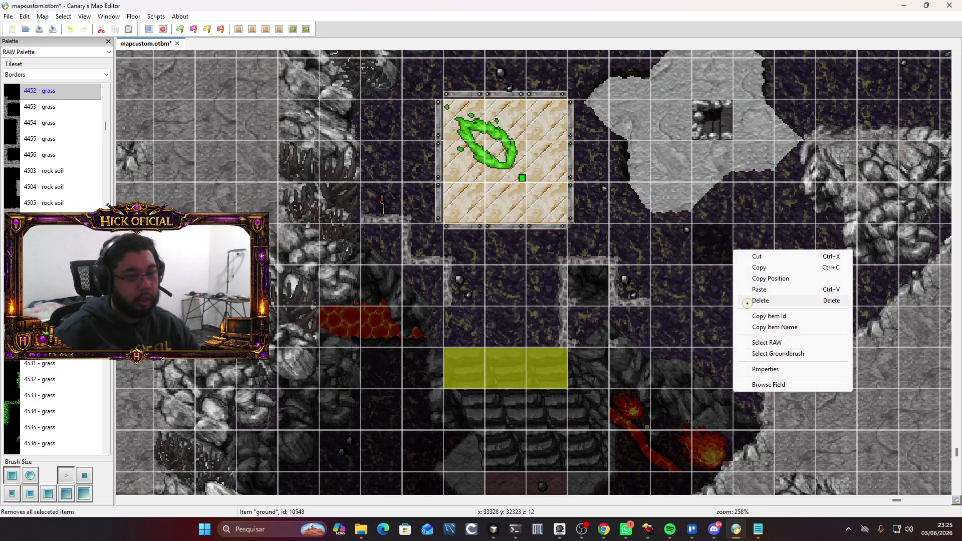
{"action": "left_click", "coordinate": [769, 342]}
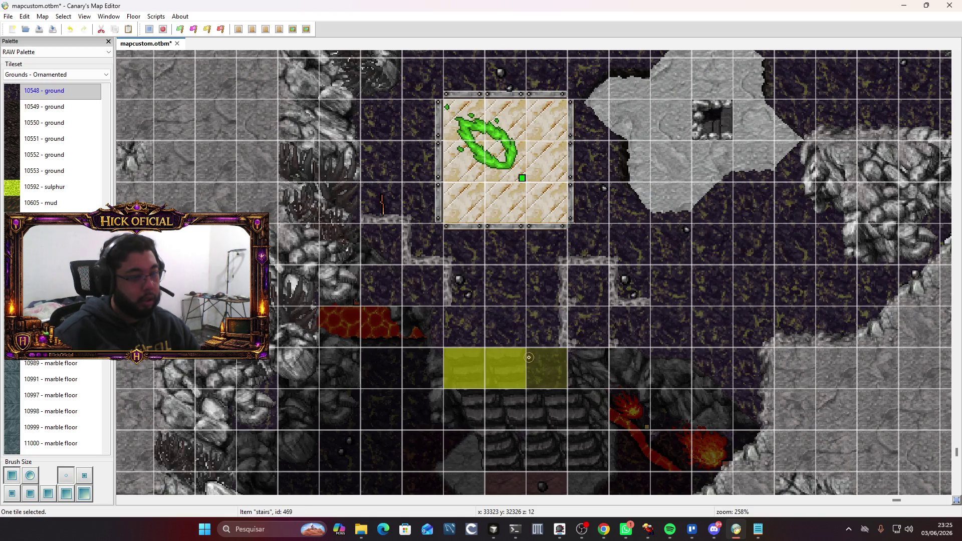
{"action": "key", "text": "ctrl+z"}
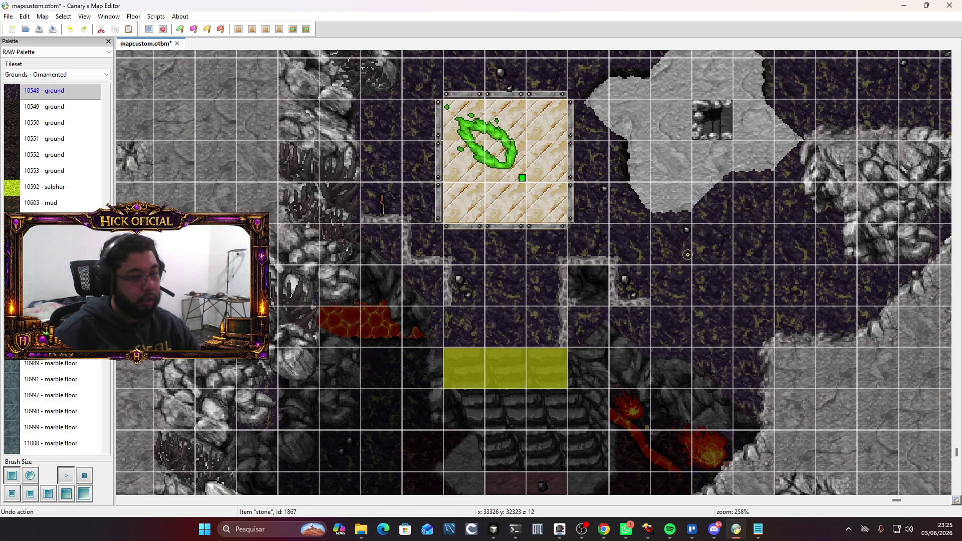
{"action": "key", "text": "ctrl+z"}
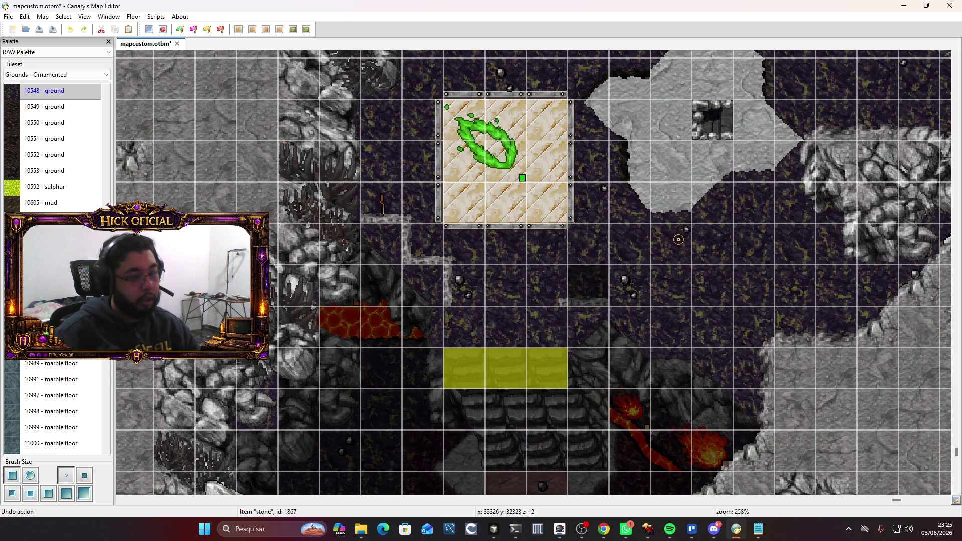
{"action": "key", "text": "ctrl+z"}
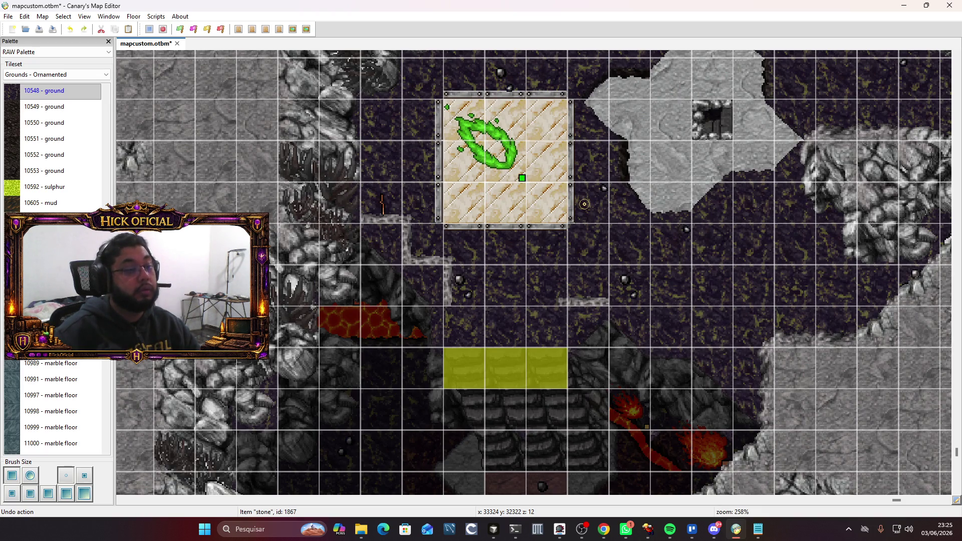
{"action": "key", "text": "Page_Down"}
{"action": "key", "text": "Page_Up"}
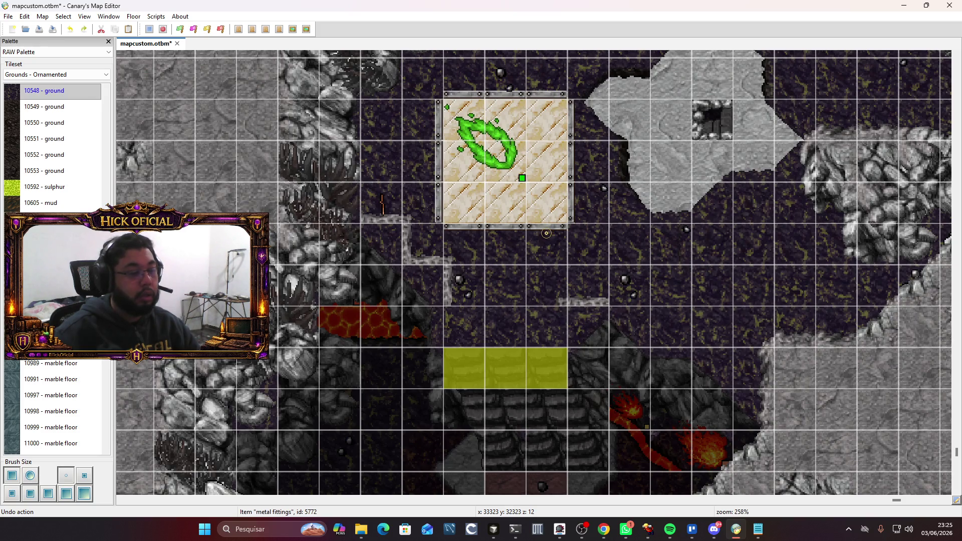
- Select the 5×5 portal room and cut away the stray dark tile beside it
{"action": "mouse_move", "coordinate": [579, 228]}
{"action": "left_mouse_down"}
{"action": "mouse_move", "coordinate": [577, 185]}
{"action": "mouse_move", "coordinate": [432, 106]}
{"action": "mouse_move", "coordinate": [439, 94]}
{"action": "mouse_move", "coordinate": [449, 109]}
{"action": "left_mouse_up"}
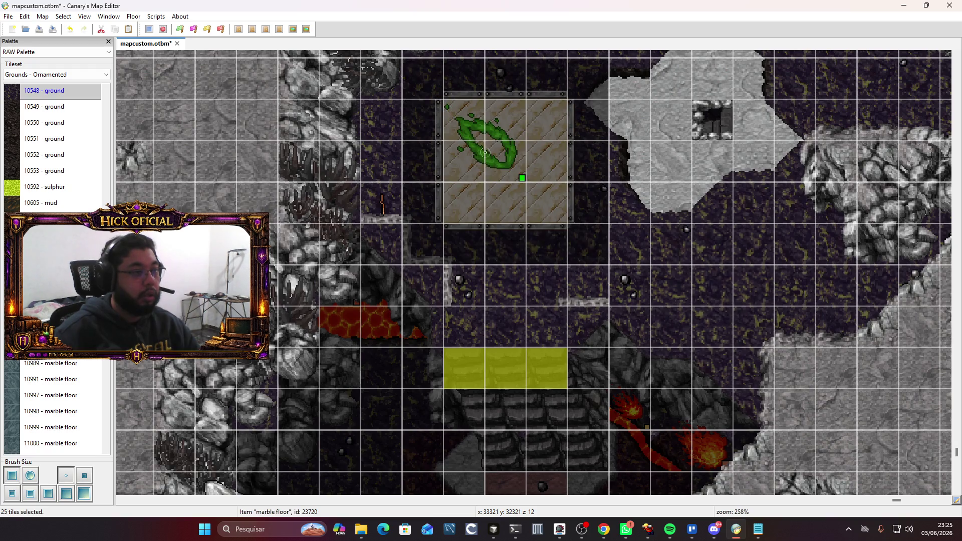
{"action": "scroll", "coordinate": [484, 152], "scroll_direction": "down", "scroll_amount": 3}
{"action": "scroll", "coordinate": [501, 168], "scroll_direction": "up", "scroll_amount": 6}
{"action": "scroll", "coordinate": [515, 183], "scroll_direction": "down", "scroll_amount": 3}
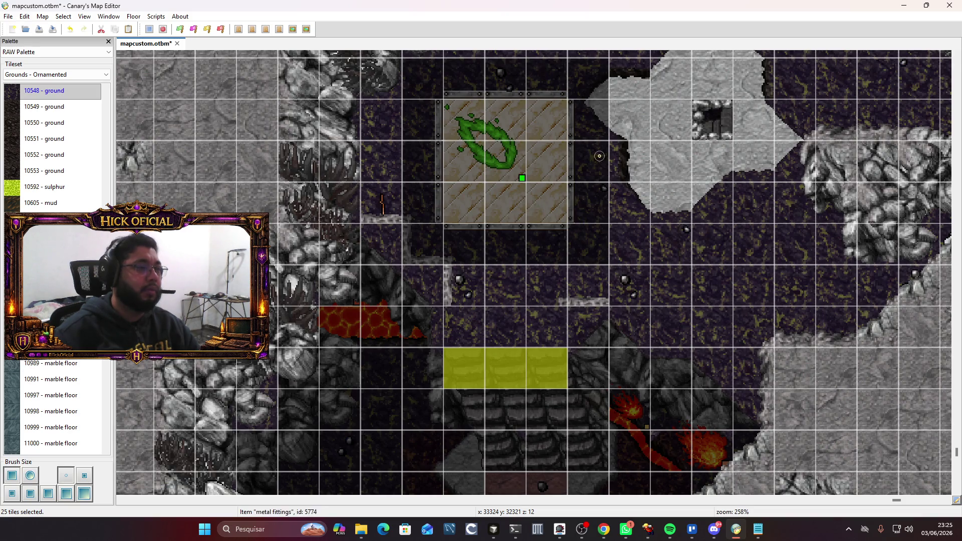
{"action": "right_click", "coordinate": [631, 173]}
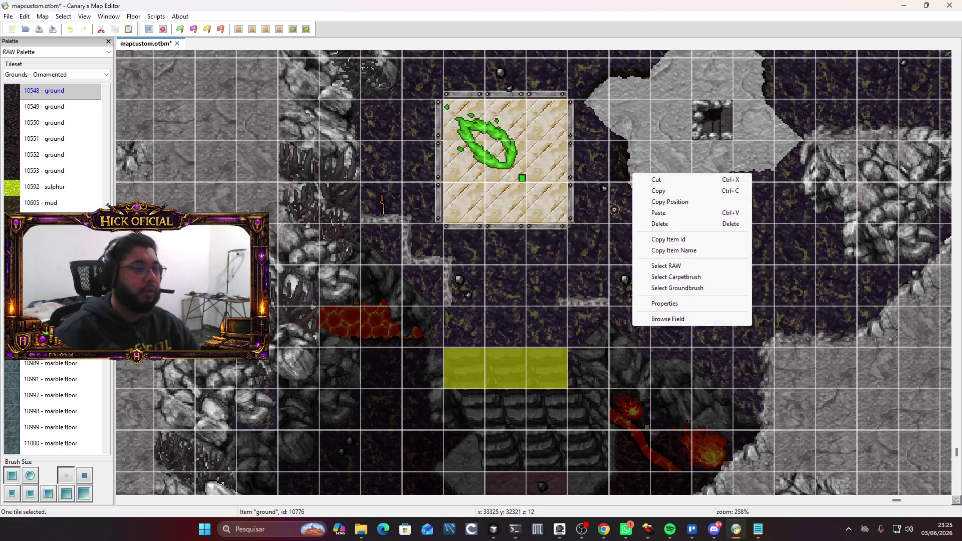
{"action": "left_click", "coordinate": [641, 217]}
{"action": "mouse_move", "coordinate": [670, 238]}
{"action": "left_mouse_down"}
{"action": "mouse_move", "coordinate": [630, 201]}
{"action": "mouse_move", "coordinate": [669, 158]}
{"action": "mouse_move", "coordinate": [668, 117]}
{"action": "mouse_move", "coordinate": [662, 147]}
{"action": "left_mouse_up"}
{"action": "right_click", "coordinate": [662, 147]}
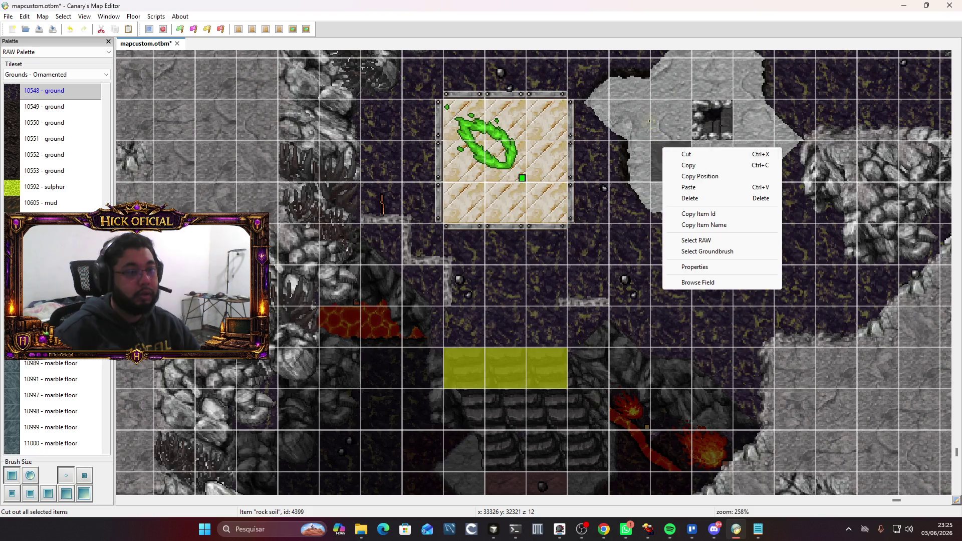
{"action": "left_click", "coordinate": [640, 137]}
- Make a first pick of the room's marble tiles and top wall pieces, then copy 21 tiles
{"action": "left_click", "coordinate": [557, 211]}
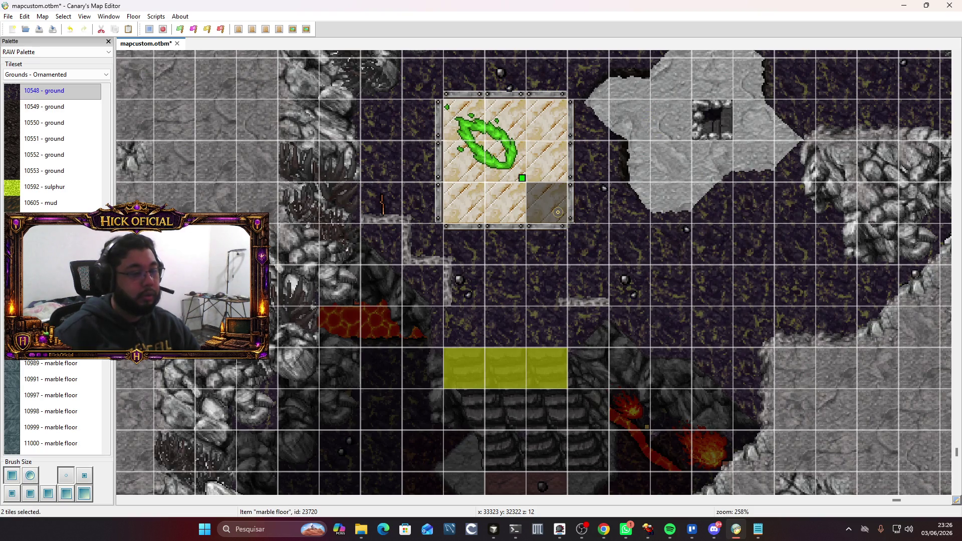
{"action": "left_click", "coordinate": [504, 203], "text": "ctrl"}
{"action": "left_click", "coordinate": [464, 203], "text": "ctrl"}
{"action": "left_click", "coordinate": [464, 160], "text": "ctrl"}
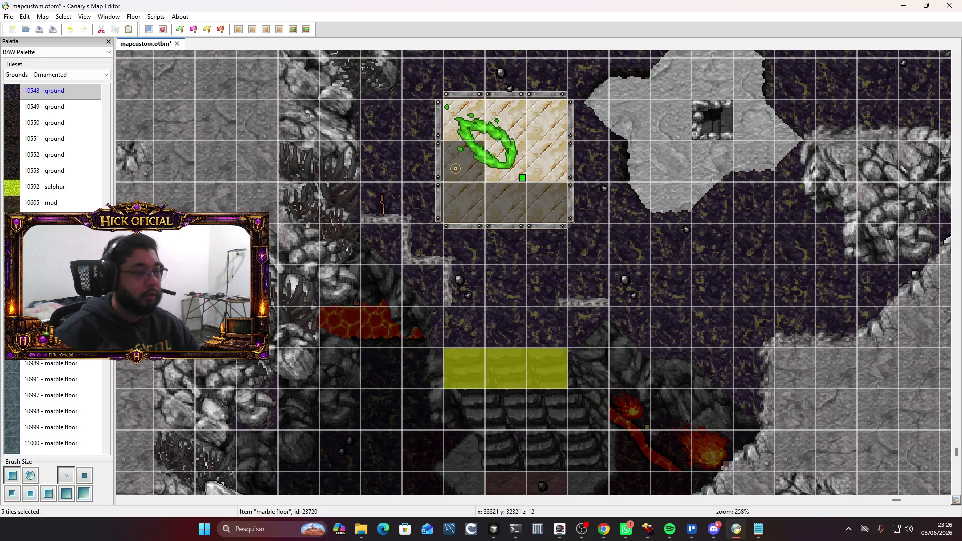
{"action": "left_click", "coordinate": [547, 161], "text": "ctrl"}
{"action": "left_click", "coordinate": [543, 119], "text": "ctrl"}
{"action": "left_click", "coordinate": [505, 115], "text": "ctrl"}
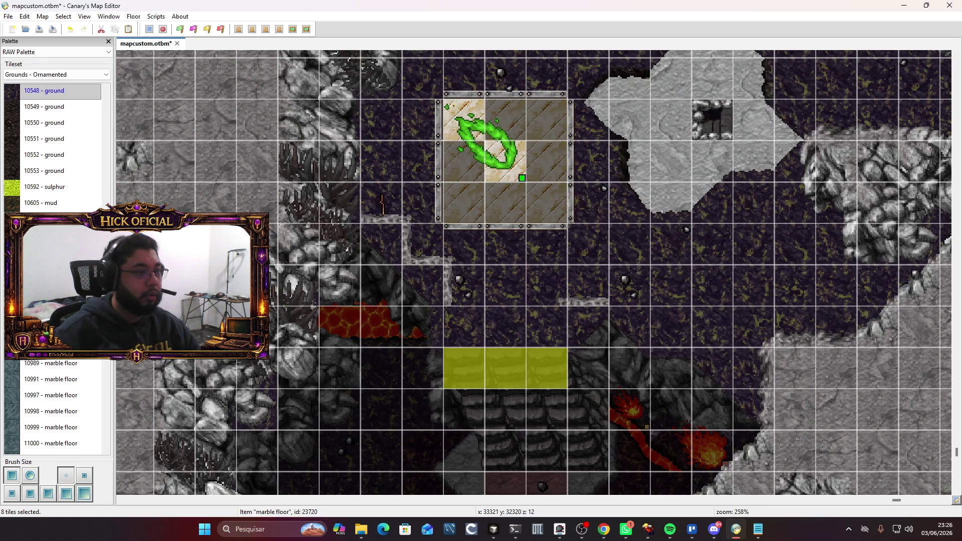
{"action": "left_click", "coordinate": [464, 120], "text": "ctrl"}
{"action": "left_click", "coordinate": [464, 90], "text": "ctrl"}
{"action": "left_click", "coordinate": [497, 91], "text": "ctrl"}
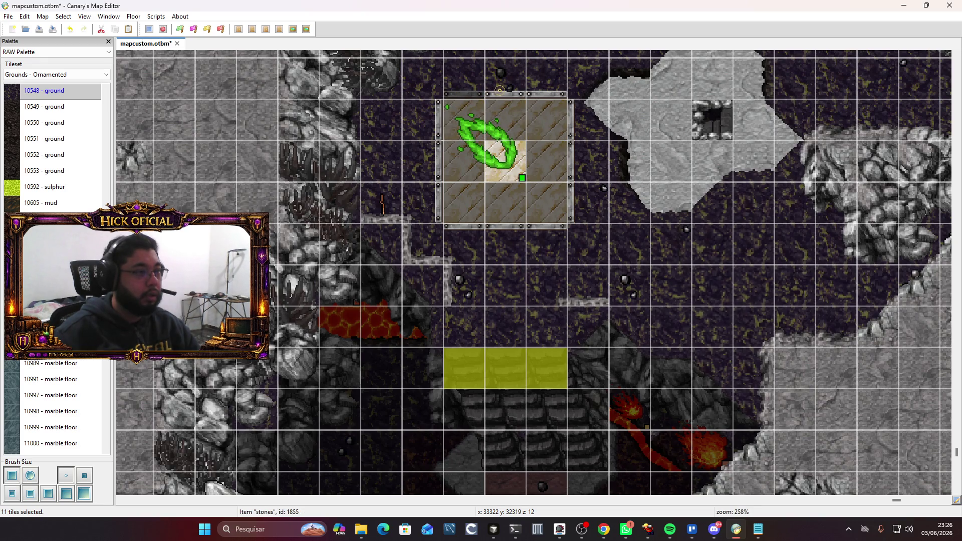
{"action": "right_click", "coordinate": [546, 106]}
{"action": "left_click", "coordinate": [544, 103]}
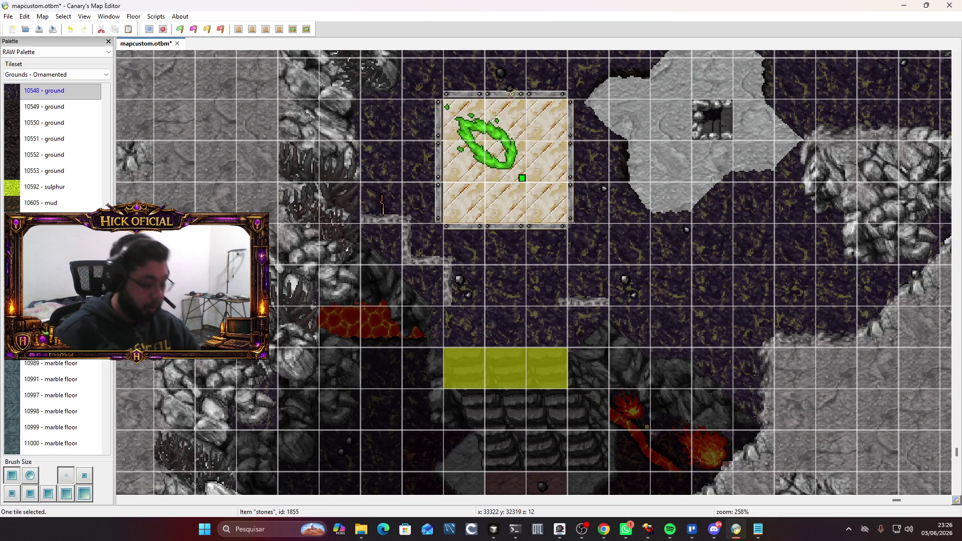
{"action": "mouse_move", "coordinate": [464, 94]}
{"action": "left_mouse_down"}
{"action": "mouse_move", "coordinate": [558, 92]}
{"action": "mouse_move", "coordinate": [574, 145]}
{"action": "mouse_move", "coordinate": [569, 227]}
{"action": "mouse_move", "coordinate": [441, 227]}
{"action": "mouse_move", "coordinate": [443, 109]}
{"action": "mouse_move", "coordinate": [498, 105]}
{"action": "mouse_move", "coordinate": [538, 153]}
{"action": "mouse_move", "coordinate": [543, 200]}
{"action": "mouse_move", "coordinate": [461, 203]}
{"action": "mouse_move", "coordinate": [463, 120]}
{"action": "mouse_move", "coordinate": [512, 181]}
{"action": "left_mouse_up"}
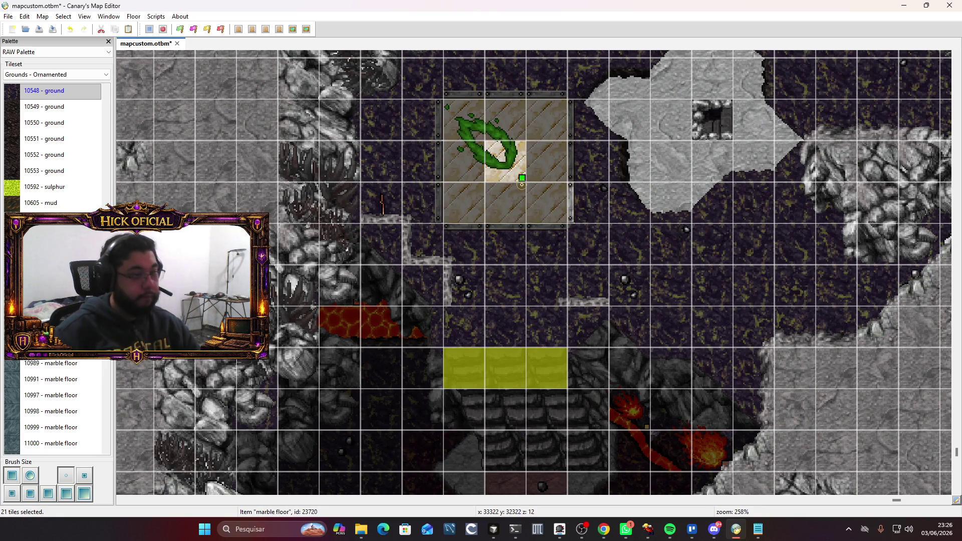
{"action": "key", "text": "ctrl+c"}
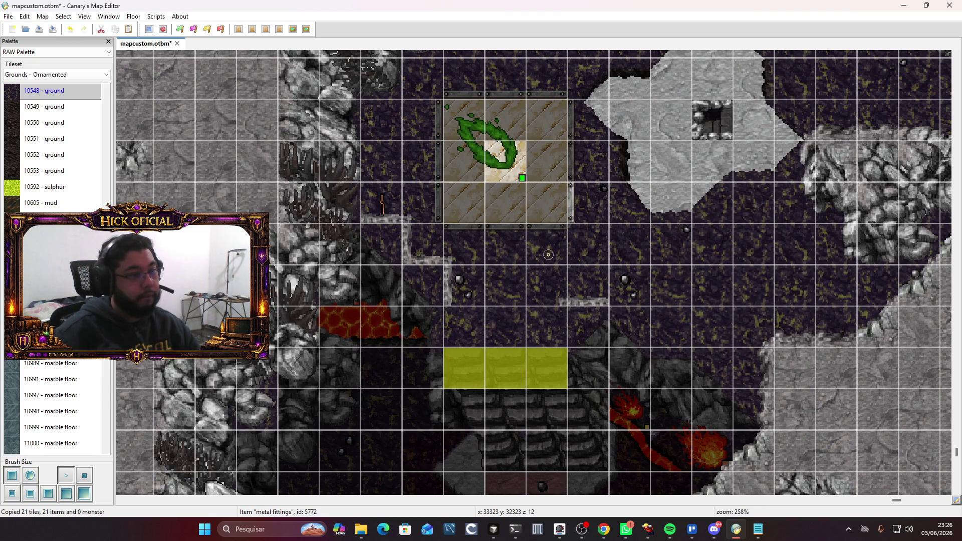
- Reselect the room's wall pieces along its right, top, left and bottom edges
{"action": "left_click", "coordinate": [573, 210], "text": "ctrl"}
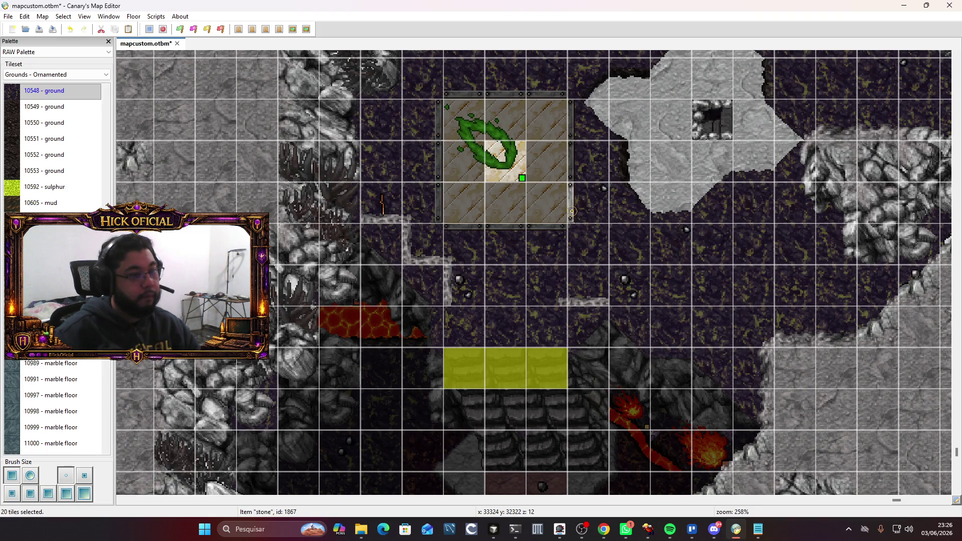
{"action": "right_click", "coordinate": [571, 215]}
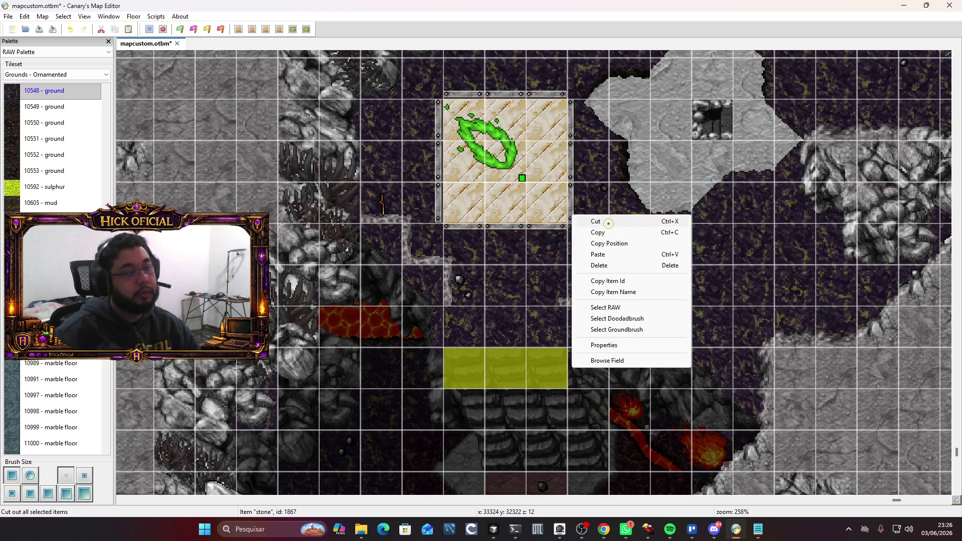
{"action": "left_click", "coordinate": [605, 220]}
{"action": "left_click", "coordinate": [584, 200]}
{"action": "left_click", "coordinate": [584, 167], "text": "ctrl"}
{"action": "left_click", "coordinate": [580, 125], "text": "ctrl"}
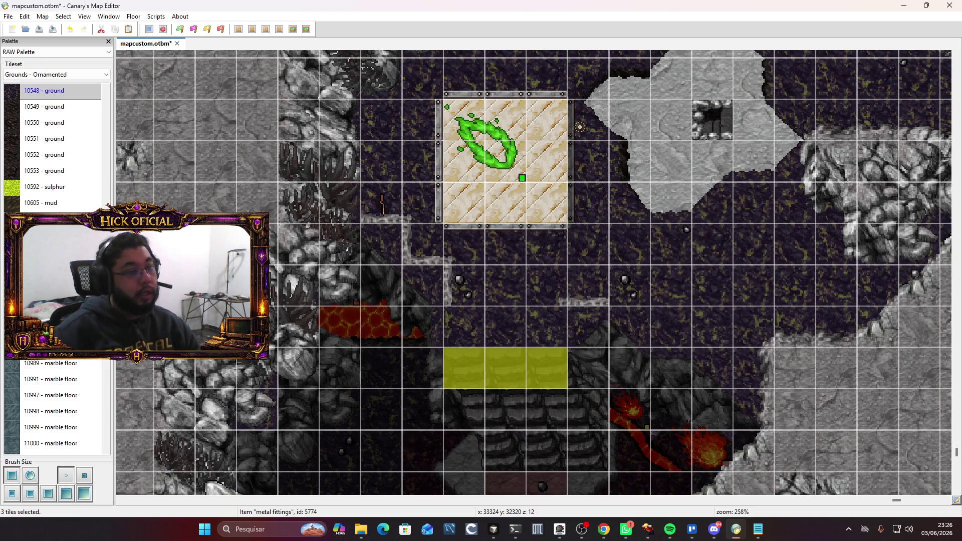
{"action": "left_click", "coordinate": [556, 89], "text": "ctrl"}
{"action": "left_click", "coordinate": [513, 86], "text": "ctrl"}
{"action": "left_click", "coordinate": [460, 85], "text": "ctrl"}
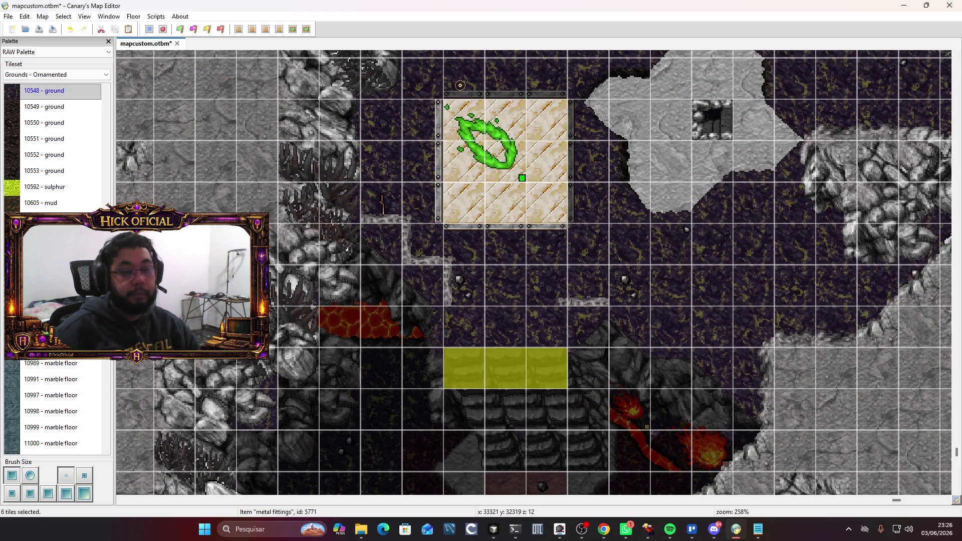
{"action": "left_click", "coordinate": [429, 118], "text": "ctrl"}
{"action": "left_click", "coordinate": [431, 160], "text": "ctrl"}
{"action": "left_click", "coordinate": [433, 203], "text": "ctrl"}
{"action": "left_click", "coordinate": [457, 232], "text": "ctrl"}
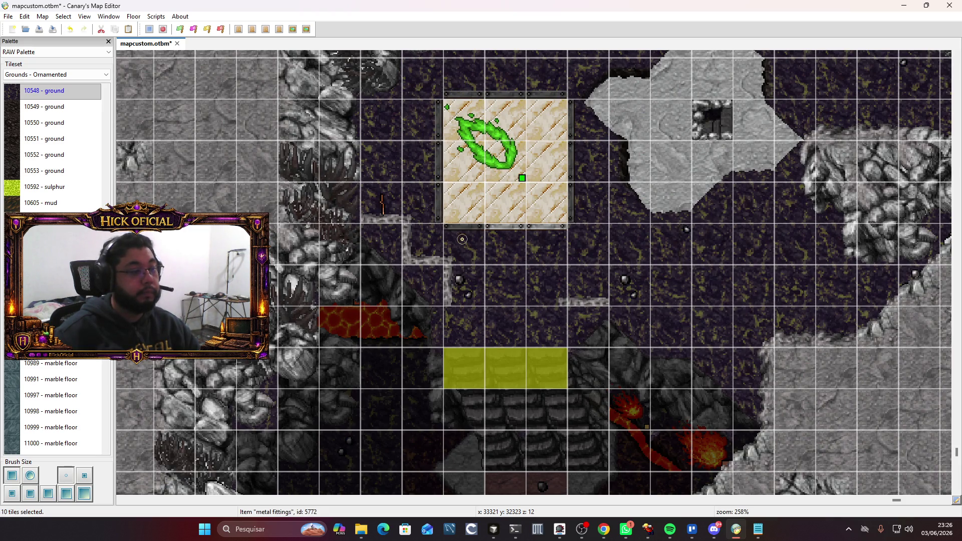
{"action": "left_click", "coordinate": [504, 239], "text": "ctrl"}
{"action": "left_click", "coordinate": [537, 239], "text": "ctrl"}
- Add the floor tiles and earth portal to the selection and copy the whole room
{"action": "left_click", "coordinate": [551, 210], "text": "ctrl"}
{"action": "left_click", "coordinate": [505, 201], "text": "ctrl"}
{"action": "left_click", "coordinate": [465, 194], "text": "ctrl"}
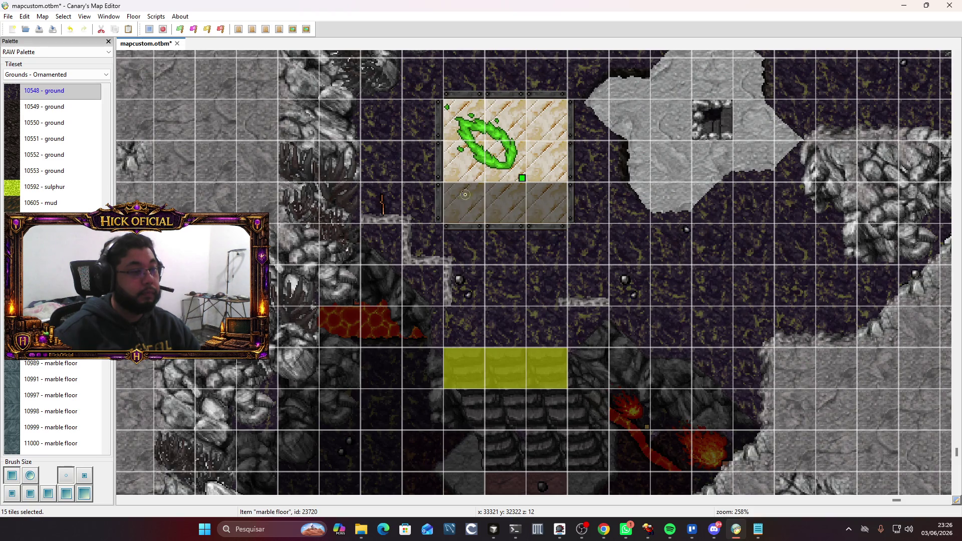
{"action": "left_click", "coordinate": [458, 173], "text": "ctrl"}
{"action": "left_click", "coordinate": [476, 135], "text": "ctrl"}
{"action": "left_click", "coordinate": [499, 125], "text": "ctrl"}
{"action": "left_click", "coordinate": [543, 125], "text": "ctrl"}
{"action": "left_click", "coordinate": [532, 161], "text": "ctrl"}
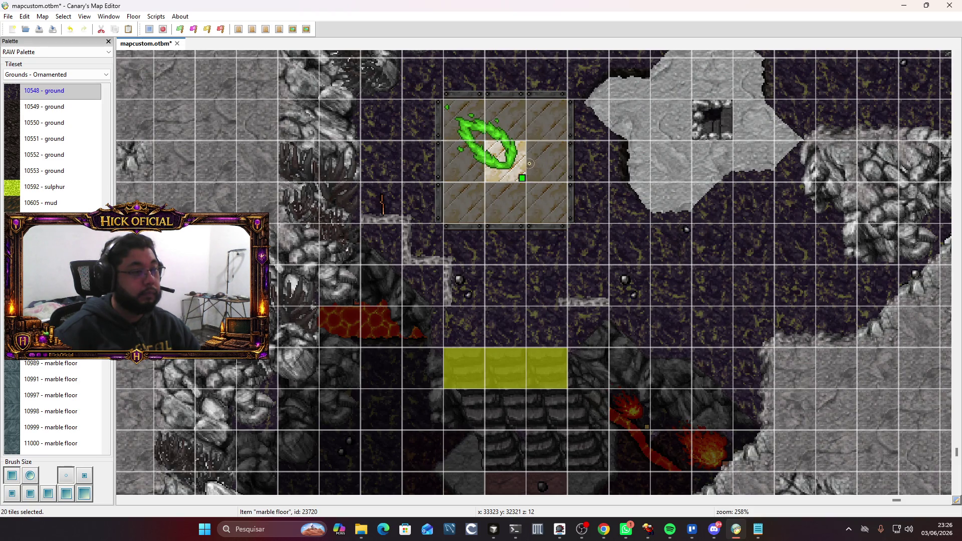
{"action": "left_click", "coordinate": [511, 161], "text": "ctrl"}
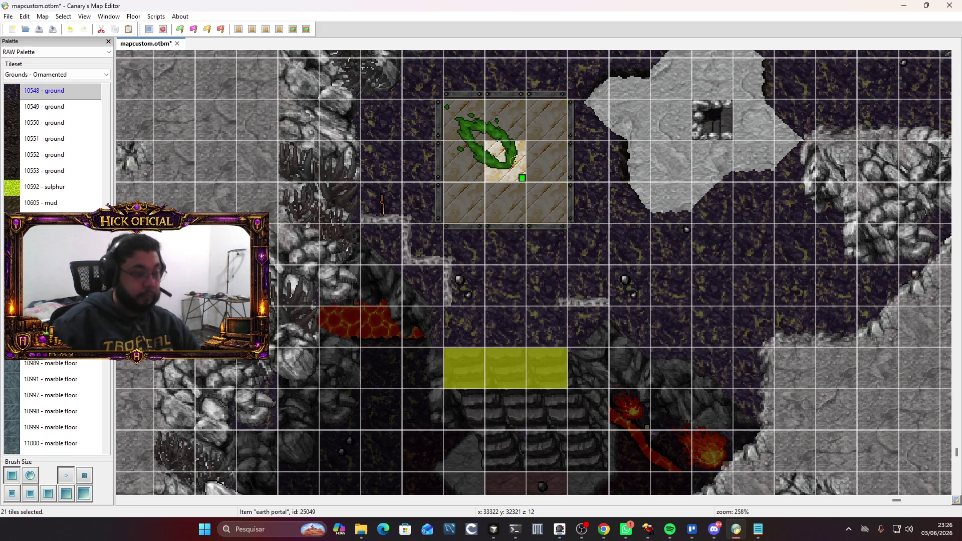
{"action": "key", "text": "ctrl+c"}
- Paste the room on floor 13, then undo that paste and an earlier placement
{"action": "scroll", "coordinate": [538, 393], "scroll_direction": "down", "scroll_amount": 3}
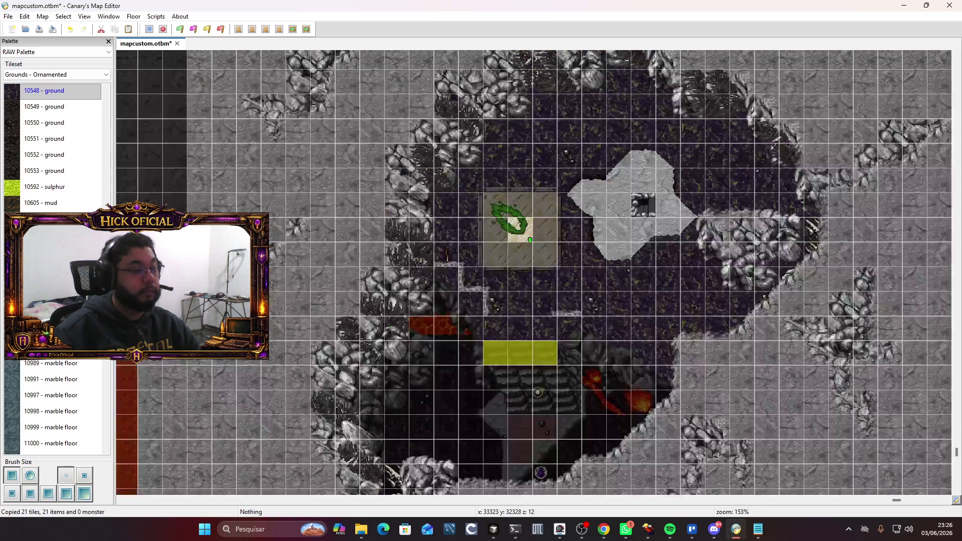
{"action": "key", "text": "Page_Down"}
{"action": "key", "text": "ctrl+v"}
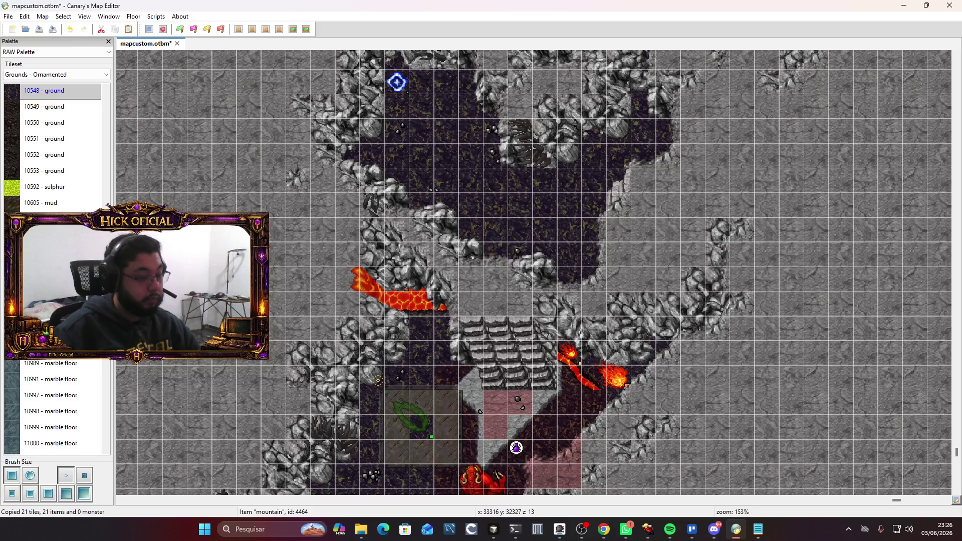
{"action": "key", "text": "ctrl+z"}
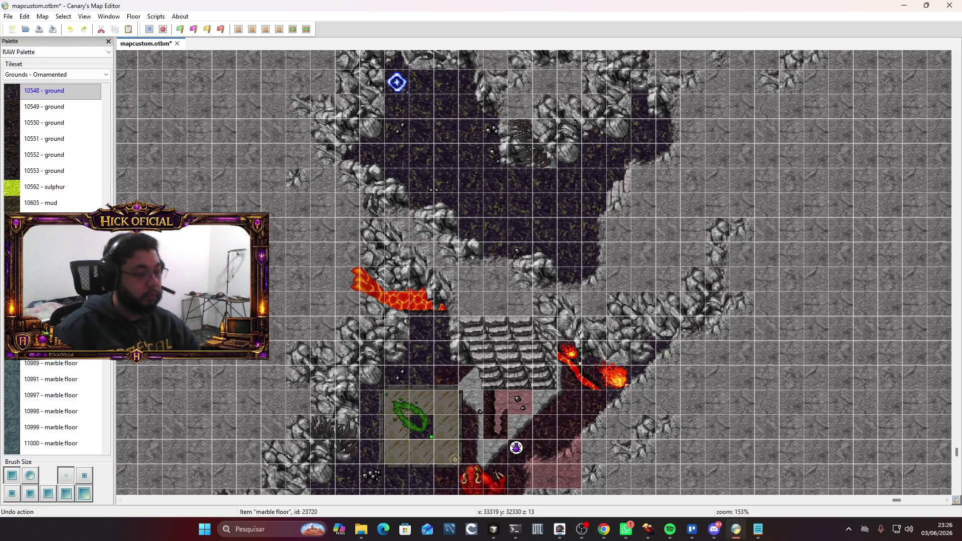
{"action": "key", "text": "ctrl+z"}
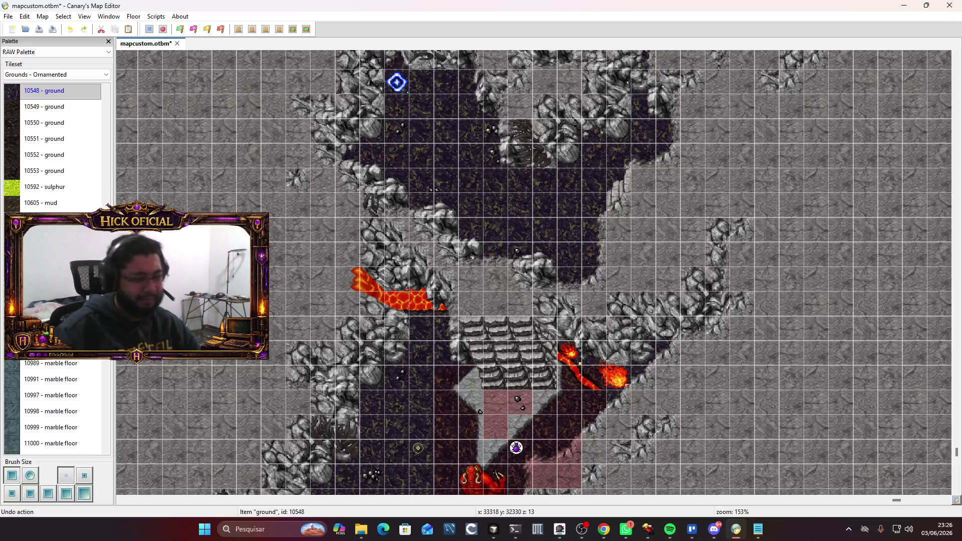
- Drop the copied framed marble pad beside the demon, undoing the stray change near the spikes
{"action": "scroll", "coordinate": [418, 447], "scroll_direction": "down", "scroll_amount": 3}
{"action": "scroll", "coordinate": [402, 477], "scroll_direction": "up", "scroll_amount": 5}
{"action": "scroll", "coordinate": [402, 468], "scroll_direction": "down", "scroll_amount": 4}
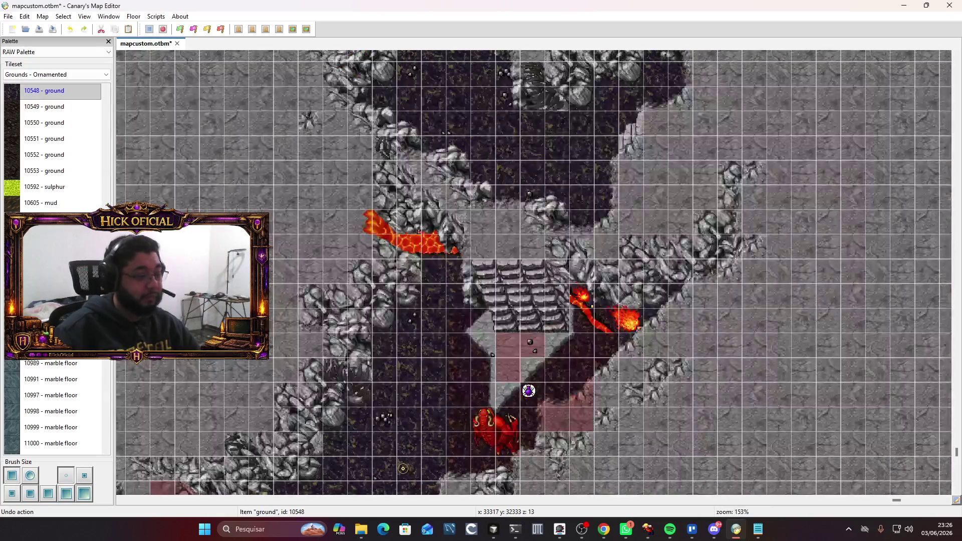
{"action": "scroll", "coordinate": [395, 483], "scroll_direction": "up", "scroll_amount": 1}
{"action": "scroll", "coordinate": [385, 464], "scroll_direction": "up", "scroll_amount": 3}
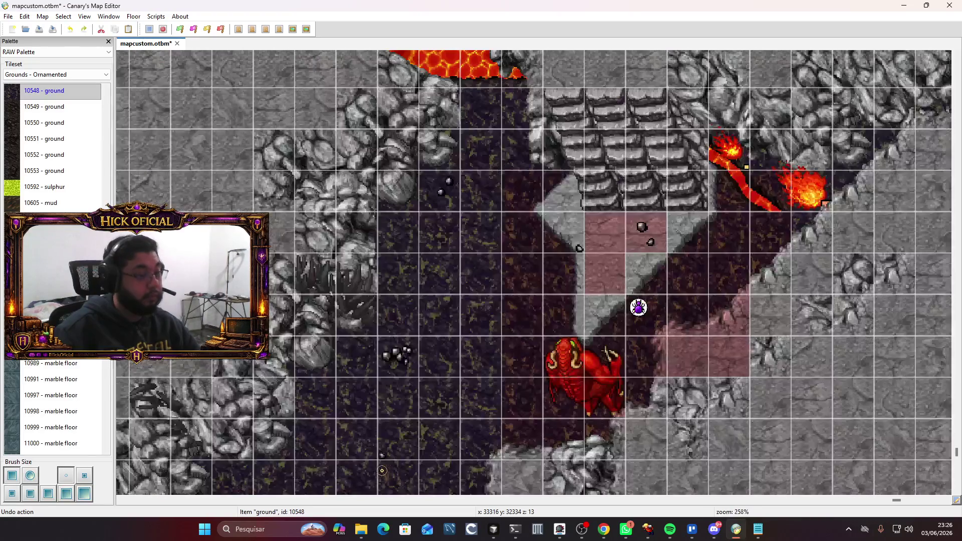
{"action": "scroll", "coordinate": [378, 476], "scroll_direction": "down", "scroll_amount": 3}
{"action": "key", "text": "ctrl+v"}
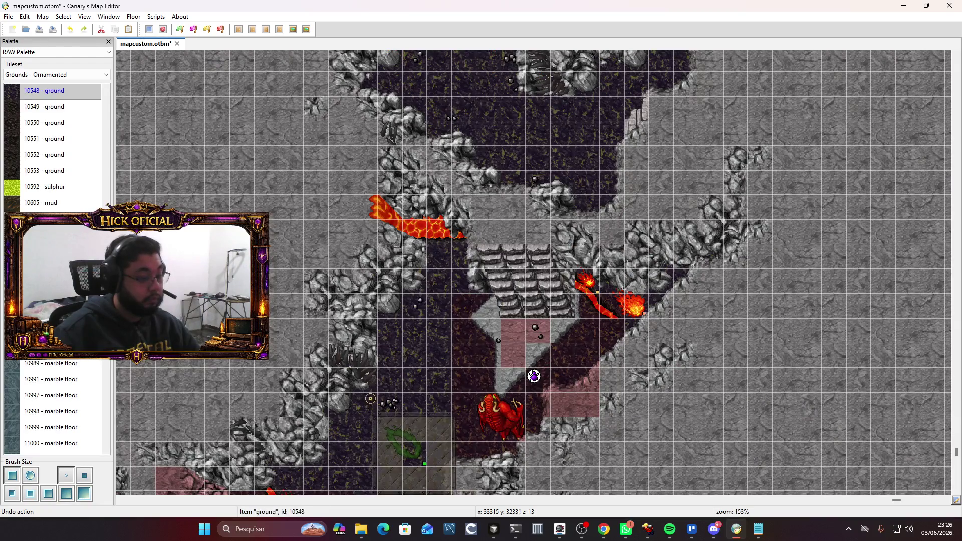
{"action": "left_click", "coordinate": [366, 385]}
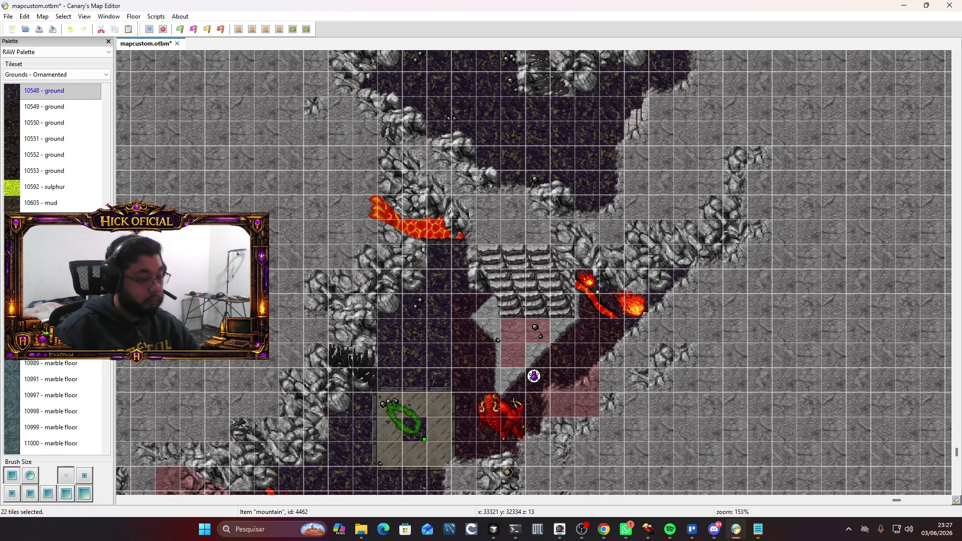
{"action": "key", "text": "ctrl+z"}
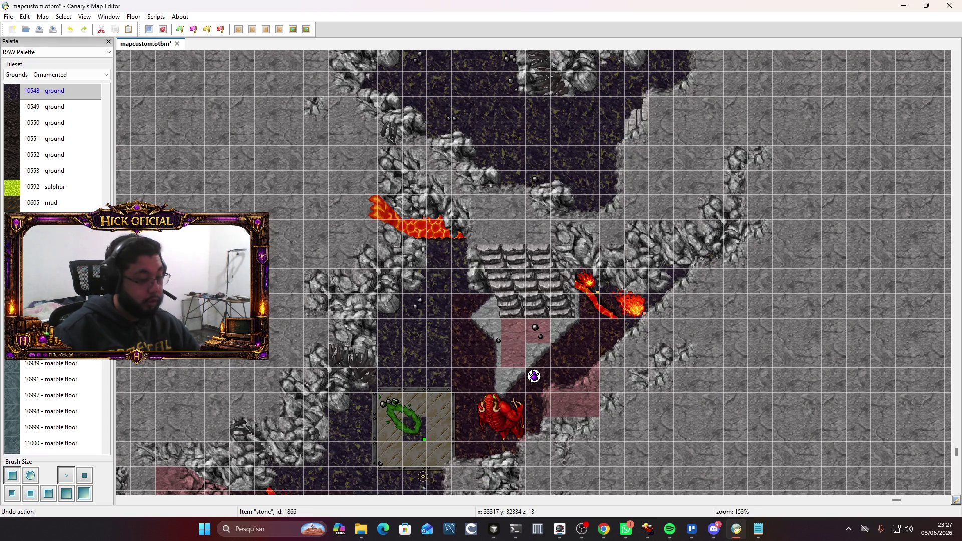
{"action": "scroll", "coordinate": [475, 480], "scroll_direction": "up", "scroll_amount": 5}
{"action": "scroll", "coordinate": [418, 474], "scroll_direction": "down", "scroll_amount": 2}
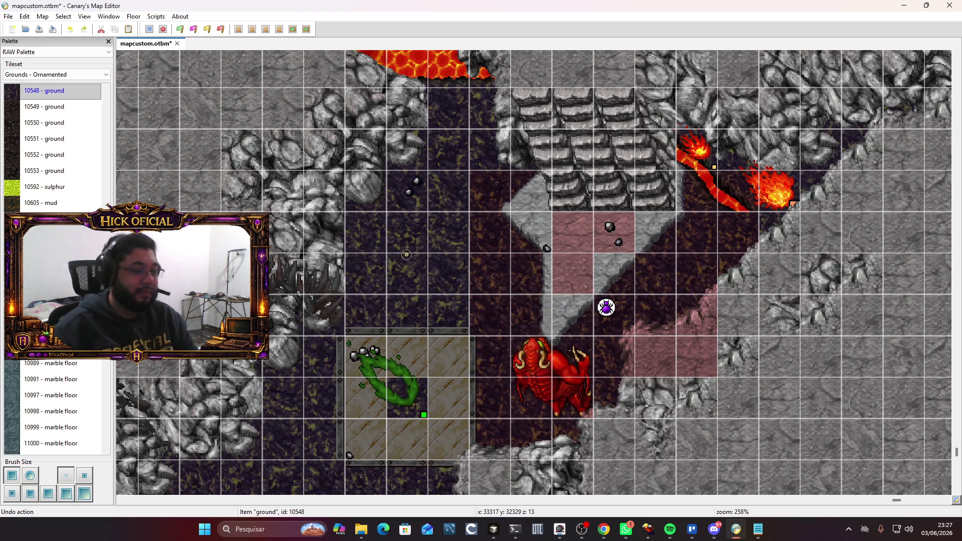
- Paint the pad's dark middle tile with marble floor taken from a neighbouring pad tile
{"action": "right_click", "coordinate": [459, 280]}
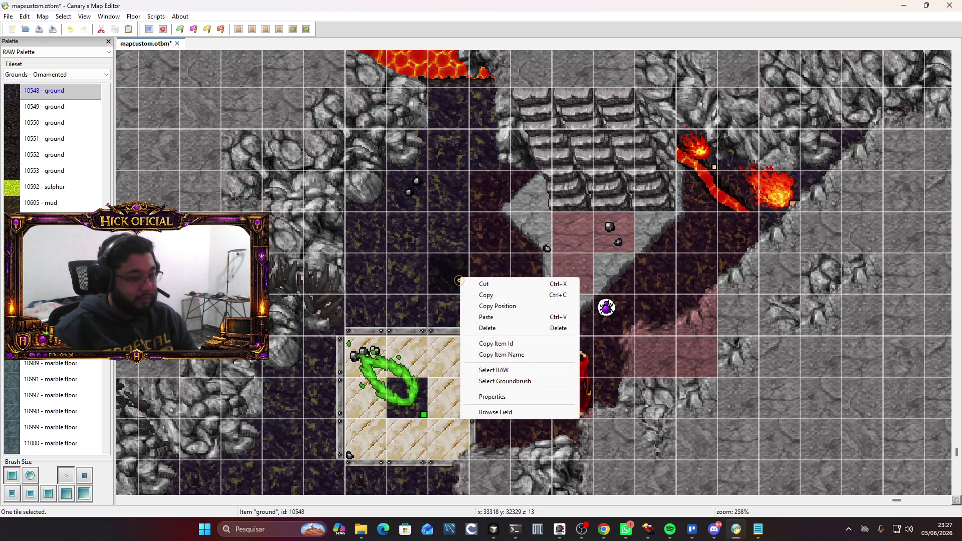
{"action": "left_click", "coordinate": [424, 264]}
{"action": "left_click", "coordinate": [446, 415]}
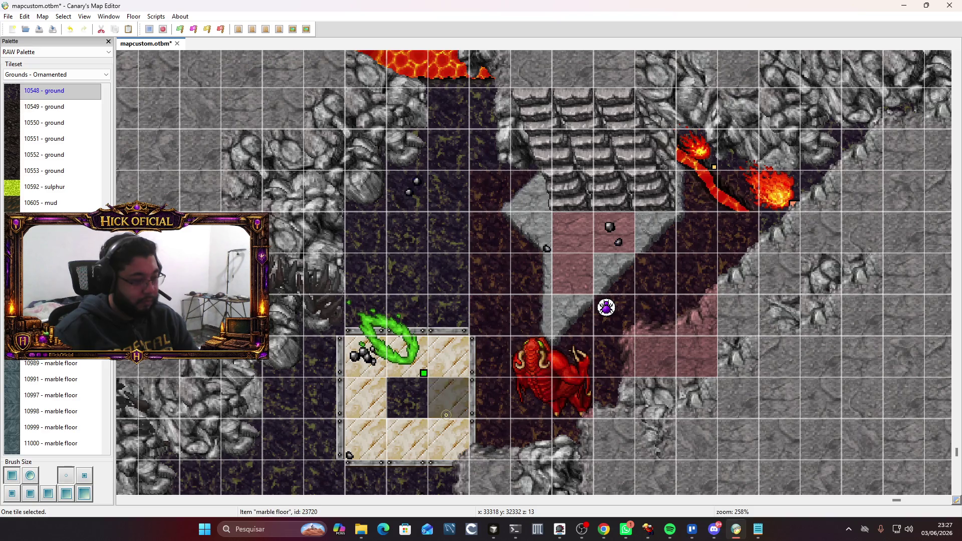
{"action": "right_click", "coordinate": [446, 415]}
{"action": "left_click", "coordinate": [496, 354]}
{"action": "left_click", "coordinate": [407, 398]}
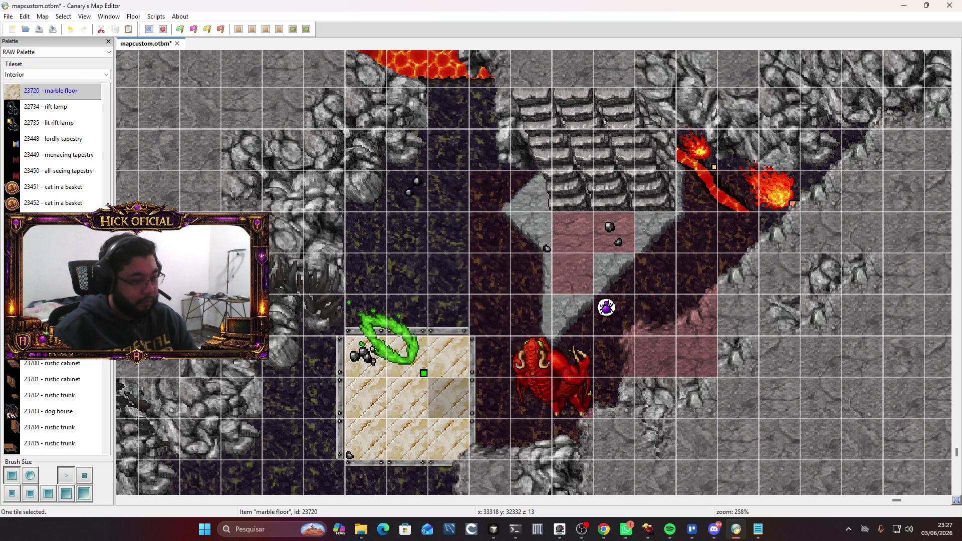
- Browse the items stacked on a pad tile and move that list window into full view
{"action": "right_click", "coordinate": [454, 288]}
{"action": "left_click", "coordinate": [413, 395]}
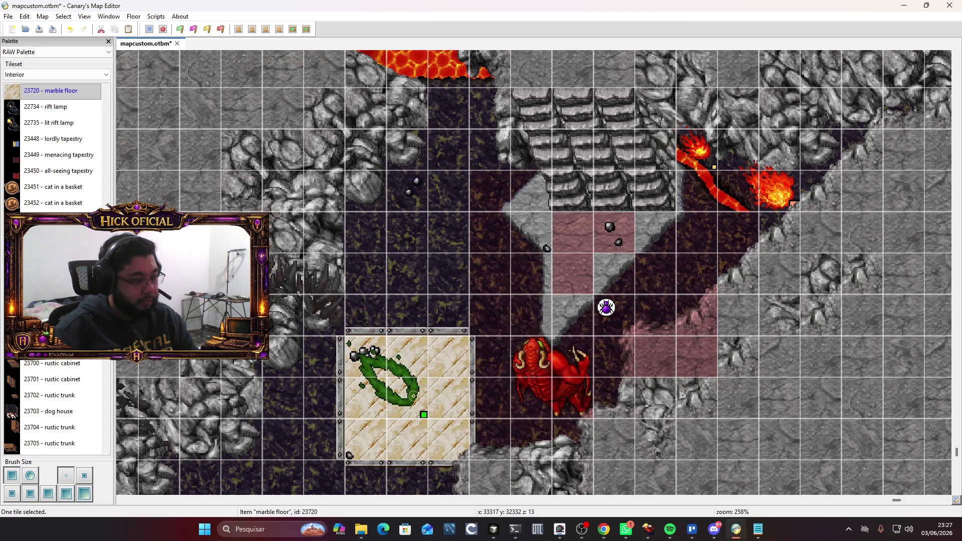
{"action": "right_click", "coordinate": [408, 448]}
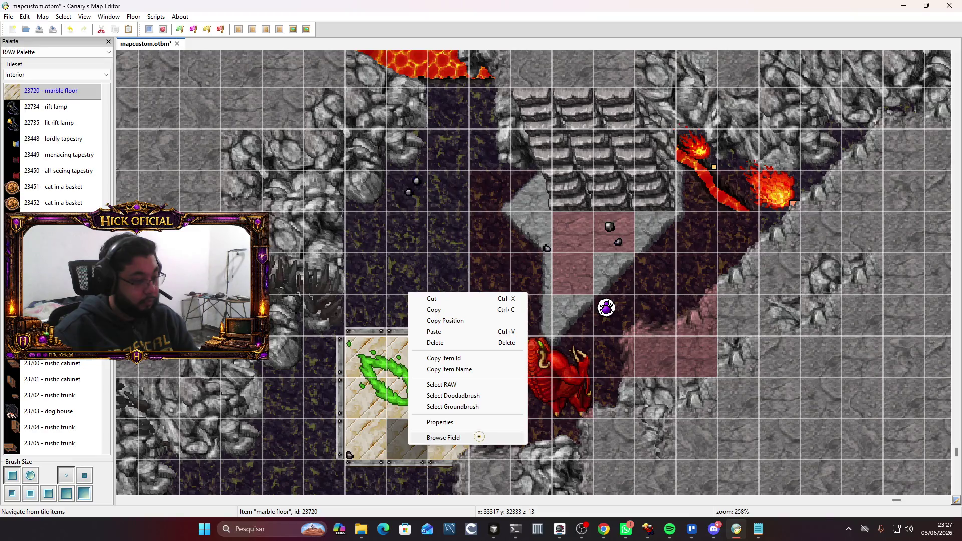
{"action": "left_click", "coordinate": [441, 436]}
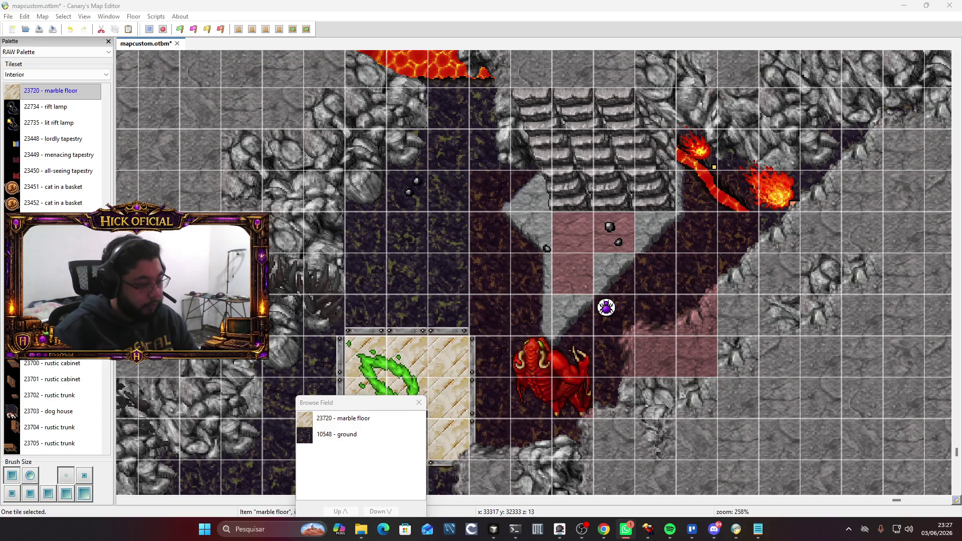
{"action": "left_click_drag", "start_coordinate": [353, 400], "coordinate": [312, 198]}
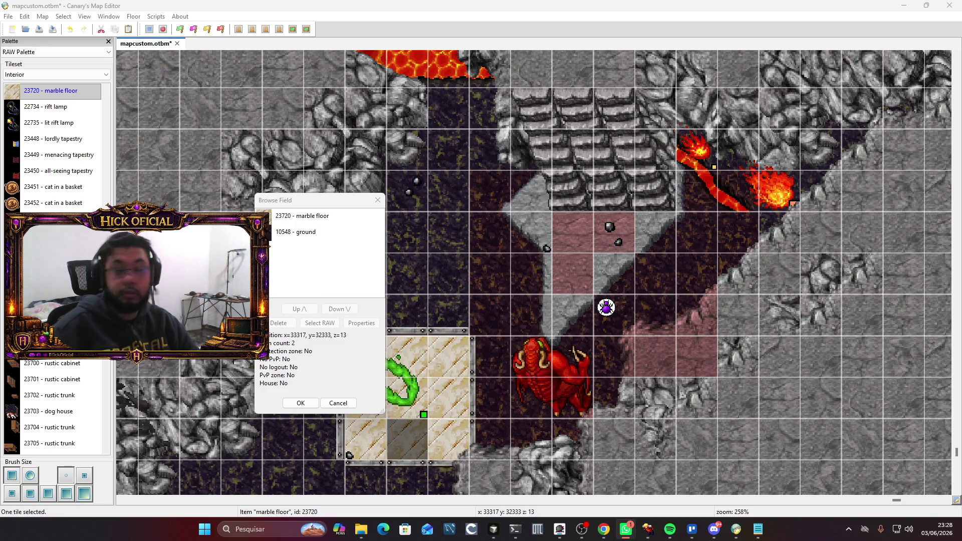
- Close the Browse Field item list window
{"action": "left_click", "coordinate": [301, 403]}
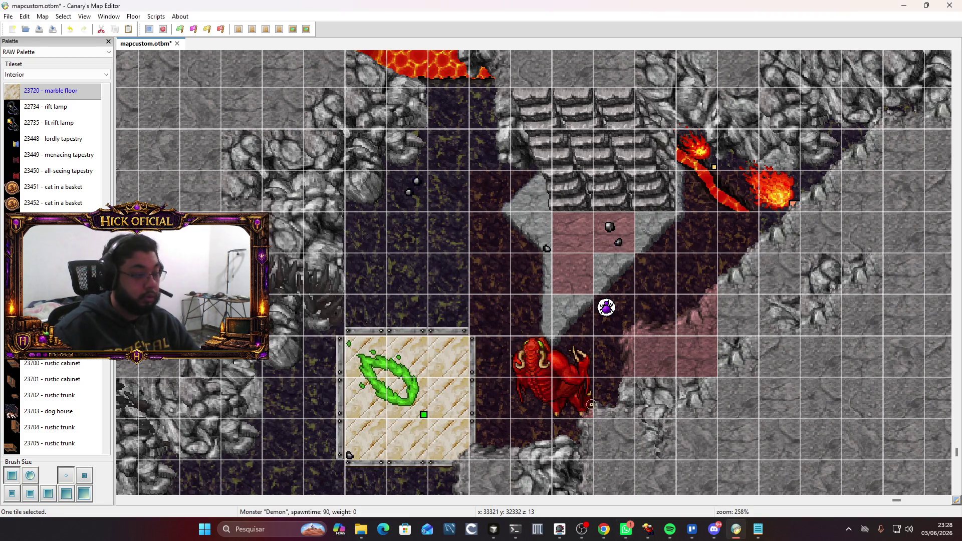
{"action": "scroll", "coordinate": [591, 404], "scroll_direction": "down", "scroll_amount": 3}
{"action": "scroll", "coordinate": [538, 309], "scroll_direction": "up", "scroll_amount": 3}
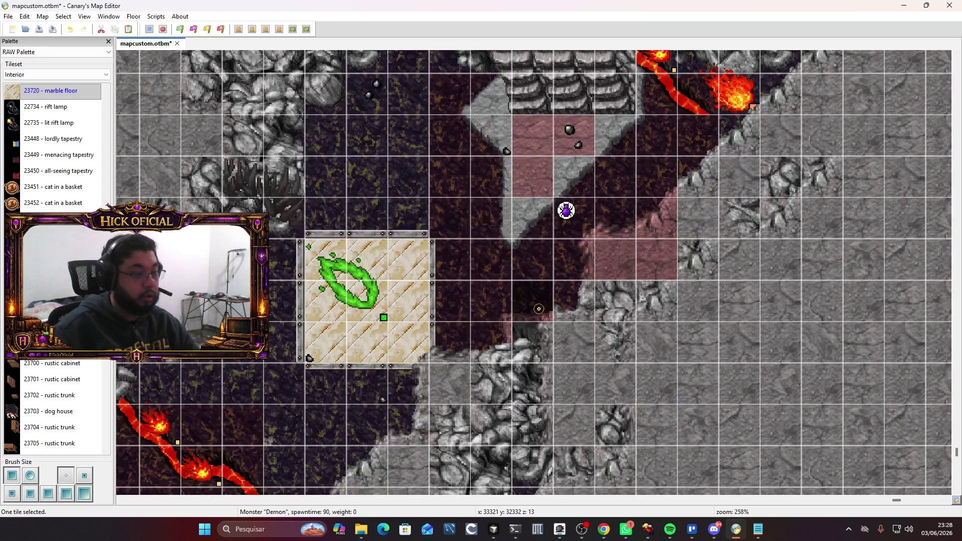
- Drag the demon six tiles left and two down, and the spider toward the lower left
{"action": "right_click", "coordinate": [350, 123]}
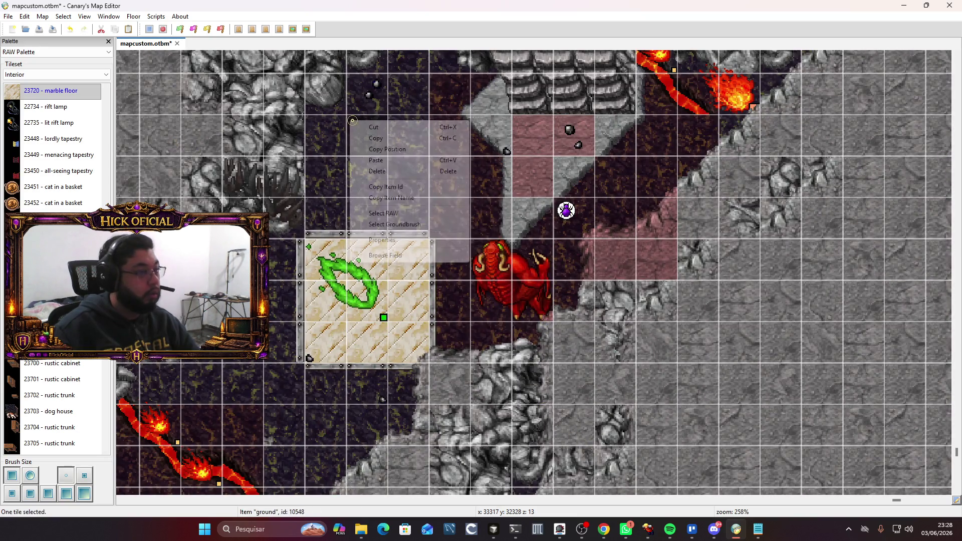
{"action": "key", "text": "Escape"}
{"action": "mouse_move", "coordinate": [521, 300]}
{"action": "left_mouse_down"}
{"action": "mouse_move", "coordinate": [438, 301]}
{"action": "mouse_move", "coordinate": [264, 400]}
{"action": "mouse_move", "coordinate": [266, 411]}
{"action": "left_mouse_up"}
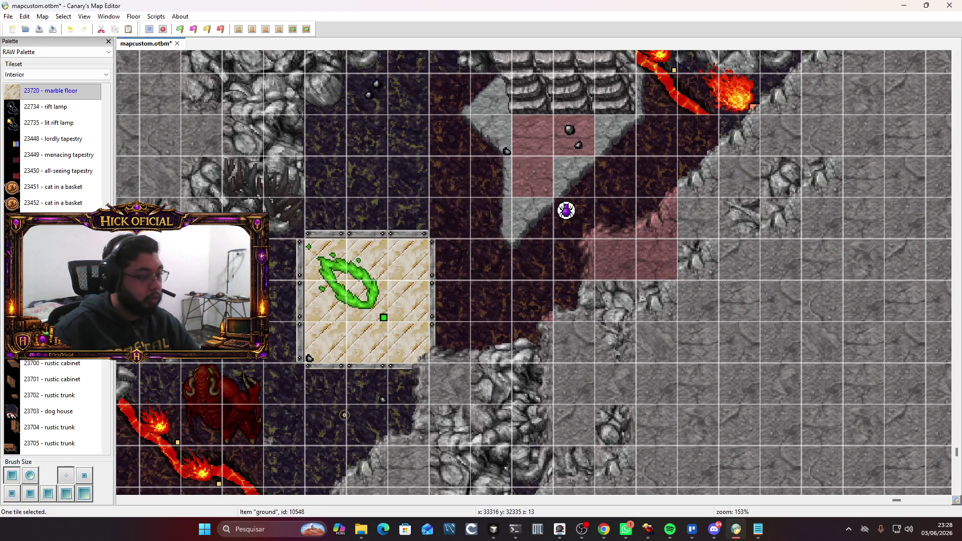
{"action": "scroll", "coordinate": [344, 415], "scroll_direction": "down", "scroll_amount": 3}
{"action": "mouse_move", "coordinate": [448, 342]}
{"action": "left_mouse_down"}
{"action": "mouse_move", "coordinate": [273, 426]}
{"action": "mouse_move", "coordinate": [290, 430]}
{"action": "left_mouse_up"}
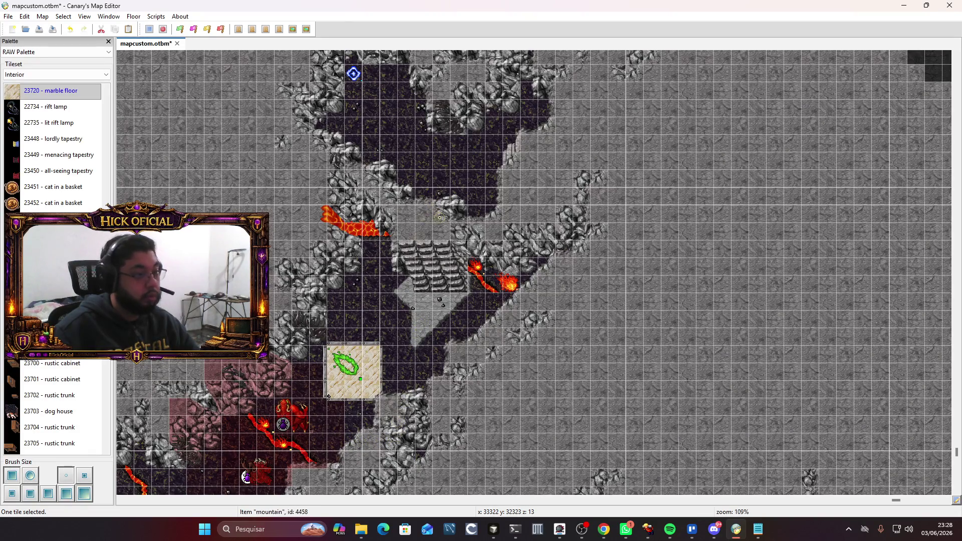
- On floor 12, select the pad's marble tiles and portal
{"action": "key", "text": "Page_Down"}
{"action": "key", "text": "Page_Up"}
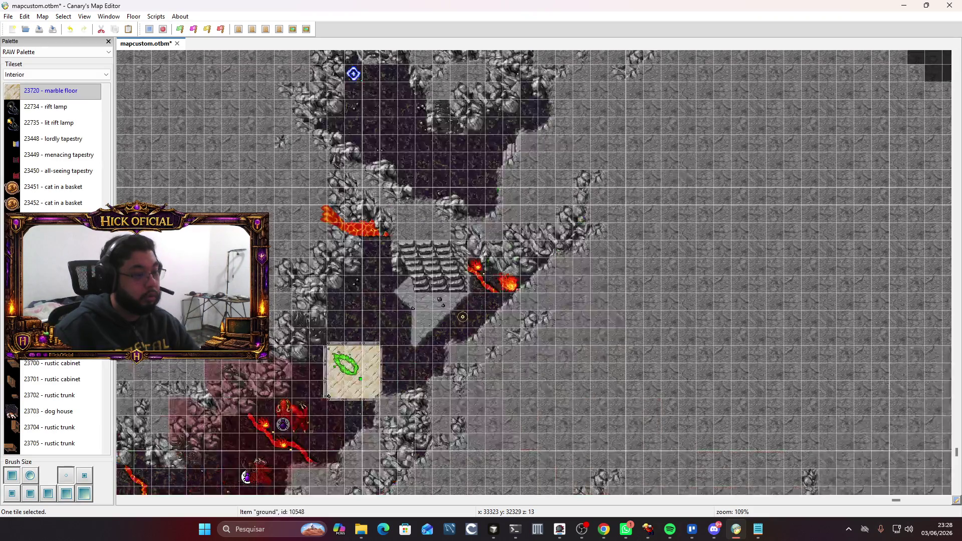
{"action": "key", "text": "Page_Up"}
{"action": "scroll", "coordinate": [461, 171], "scroll_direction": "up", "scroll_amount": 5}
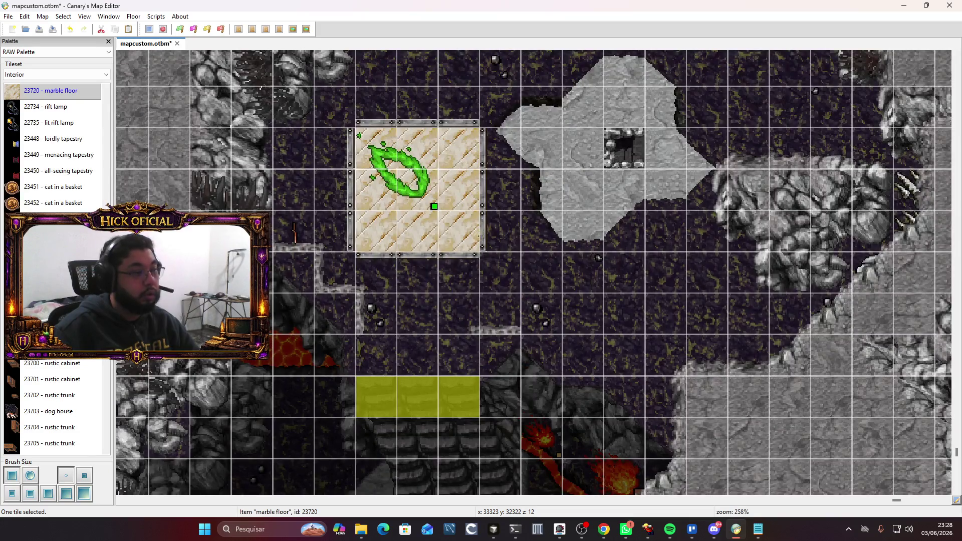
{"action": "left_click", "coordinate": [459, 231], "text": "ctrl"}
{"action": "left_click", "coordinate": [418, 231], "text": "ctrl"}
{"action": "left_click", "coordinate": [375, 231], "text": "ctrl"}
{"action": "left_click", "coordinate": [376, 189], "text": "ctrl"}
{"action": "left_click", "coordinate": [398, 170], "text": "ctrl"}
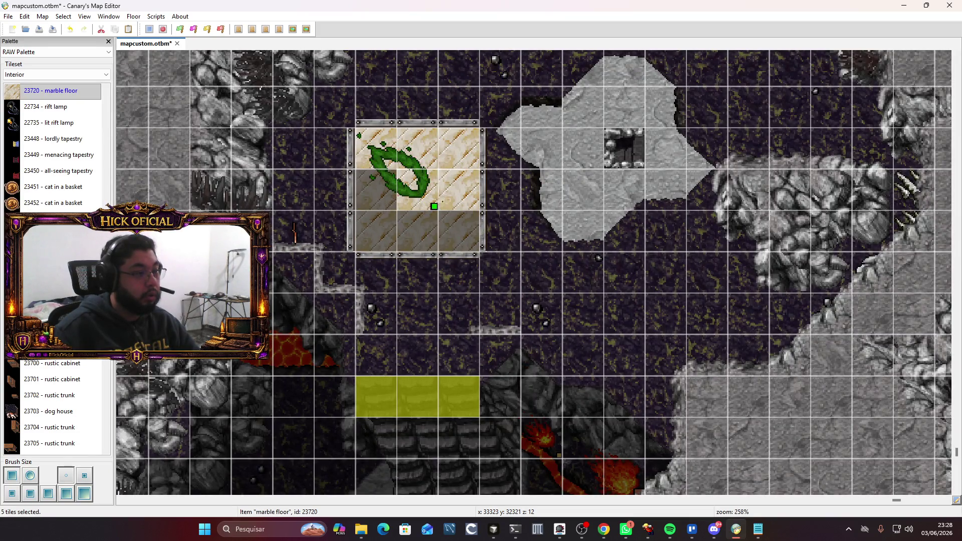
{"action": "left_click", "coordinate": [442, 200], "text": "ctrl"}
{"action": "left_click", "coordinate": [459, 149], "text": "ctrl"}
{"action": "left_click", "coordinate": [418, 148], "text": "ctrl"}
{"action": "left_click", "coordinate": [376, 149], "text": "ctrl"}
{"action": "left_click", "coordinate": [376, 121], "text": "ctrl"}
{"action": "left_click", "coordinate": [417, 118], "text": "ctrl"}
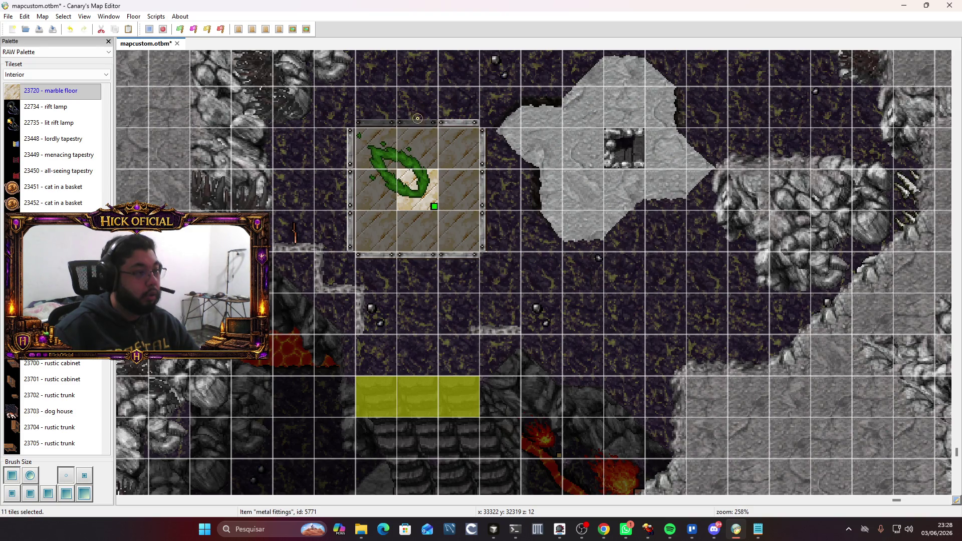
- Add the metal border tiles to the selection and delete it all, including the centre marble tile
{"action": "left_click", "coordinate": [458, 122], "text": "ctrl"}
{"action": "left_click", "coordinate": [485, 148], "text": "ctrl"}
{"action": "left_click", "coordinate": [487, 189], "text": "ctrl"}
{"action": "left_click", "coordinate": [482, 231], "text": "ctrl"}
{"action": "left_click", "coordinate": [471, 261], "text": "ctrl"}
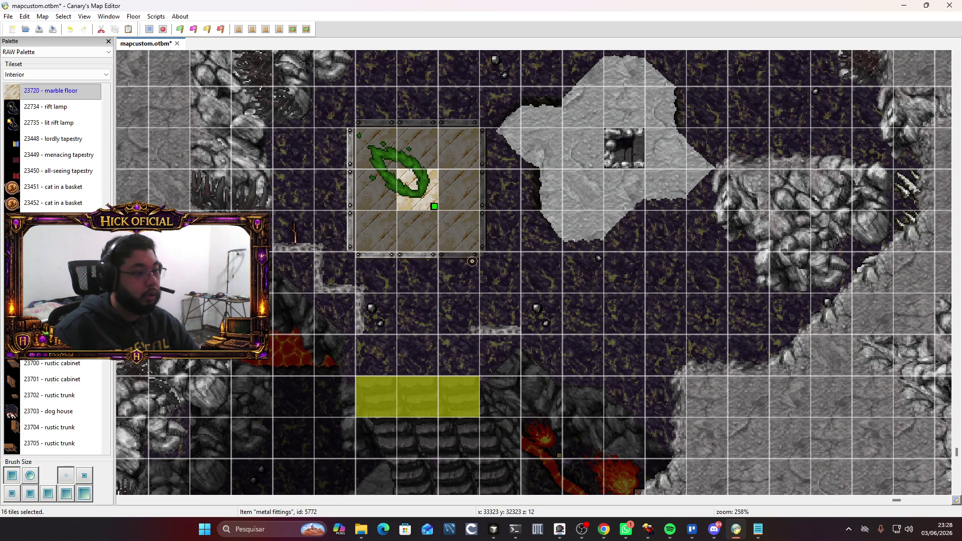
{"action": "left_click", "coordinate": [418, 257], "text": "ctrl"}
{"action": "left_click", "coordinate": [370, 257], "text": "ctrl"}
{"action": "left_click", "coordinate": [343, 235], "text": "ctrl"}
{"action": "left_click", "coordinate": [334, 200], "text": "ctrl"}
{"action": "left_click", "coordinate": [340, 160], "text": "ctrl"}
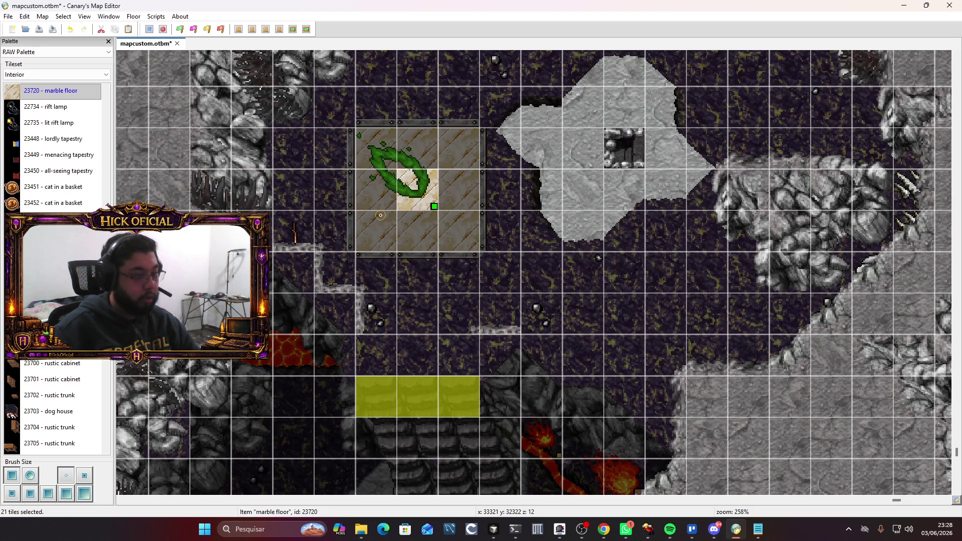
{"action": "key", "text": "Delete"}
{"action": "left_click", "coordinate": [420, 203]}
{"action": "key", "text": "Delete"}
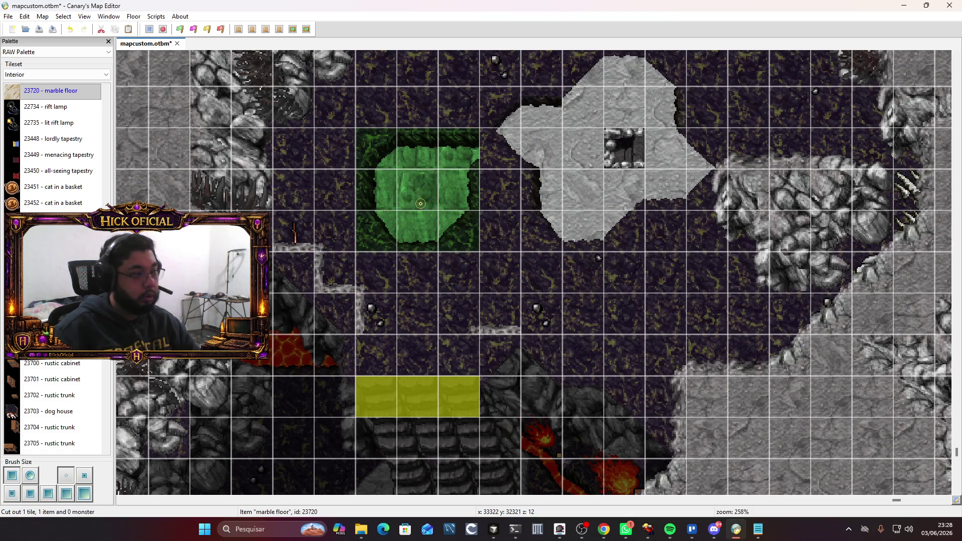
- Try painting dark ground and corner border tiles over the green patch, undoing each attempt
{"action": "right_click", "coordinate": [506, 201]}
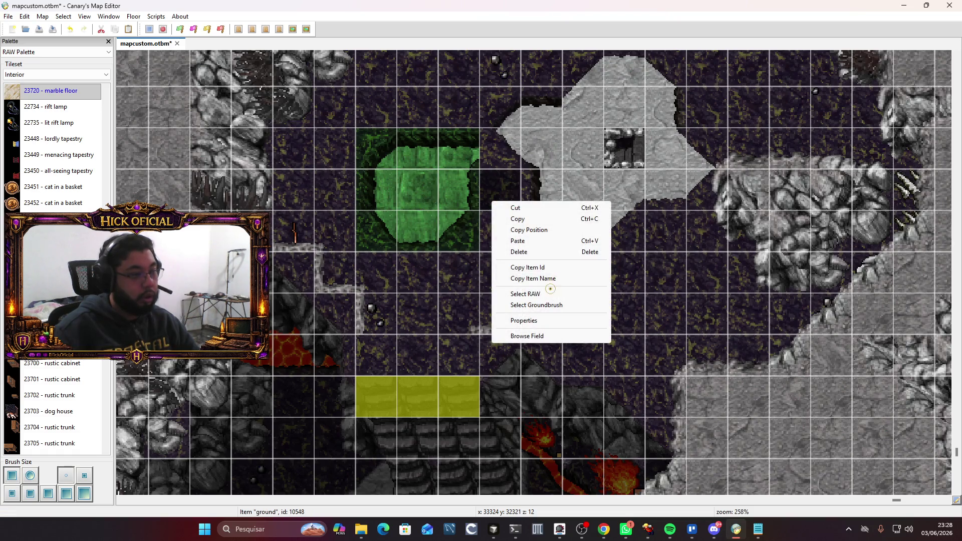
{"action": "left_click", "coordinate": [525, 294]}
{"action": "mouse_move", "coordinate": [426, 193]}
{"action": "left_mouse_down"}
{"action": "mouse_move", "coordinate": [418, 155]}
{"action": "mouse_move", "coordinate": [383, 186]}
{"action": "mouse_move", "coordinate": [370, 151]}
{"action": "mouse_move", "coordinate": [453, 230]}
{"action": "mouse_move", "coordinate": [416, 271]}
{"action": "mouse_move", "coordinate": [453, 271]}
{"action": "left_mouse_up"}
{"action": "key", "text": "ctrl+z"}
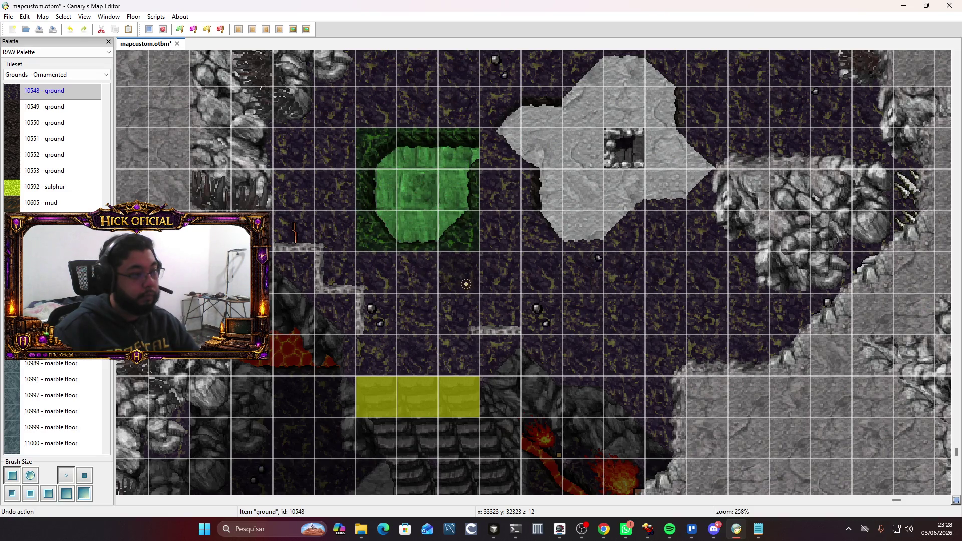
{"action": "right_click", "coordinate": [417, 192]}
{"action": "left_click", "coordinate": [454, 283]}
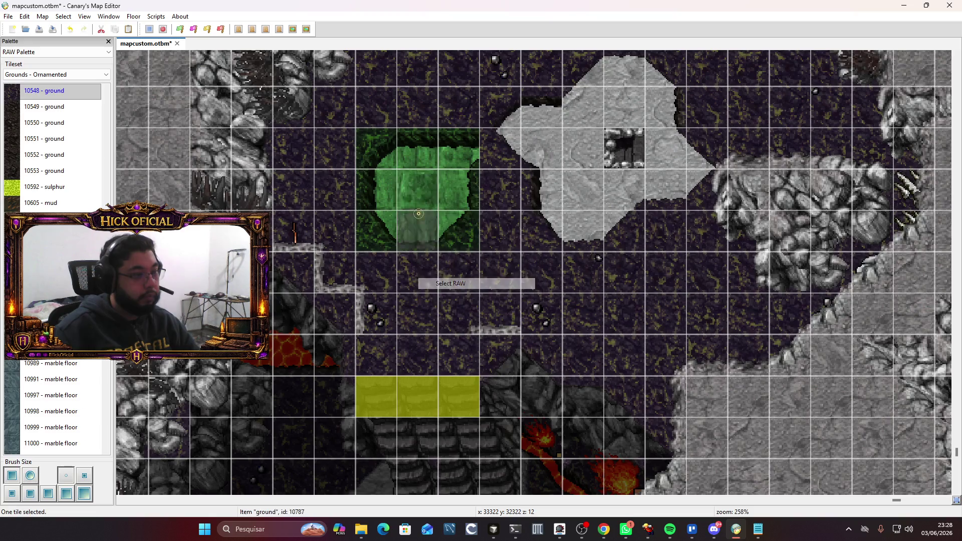
{"action": "right_click", "coordinate": [374, 147]}
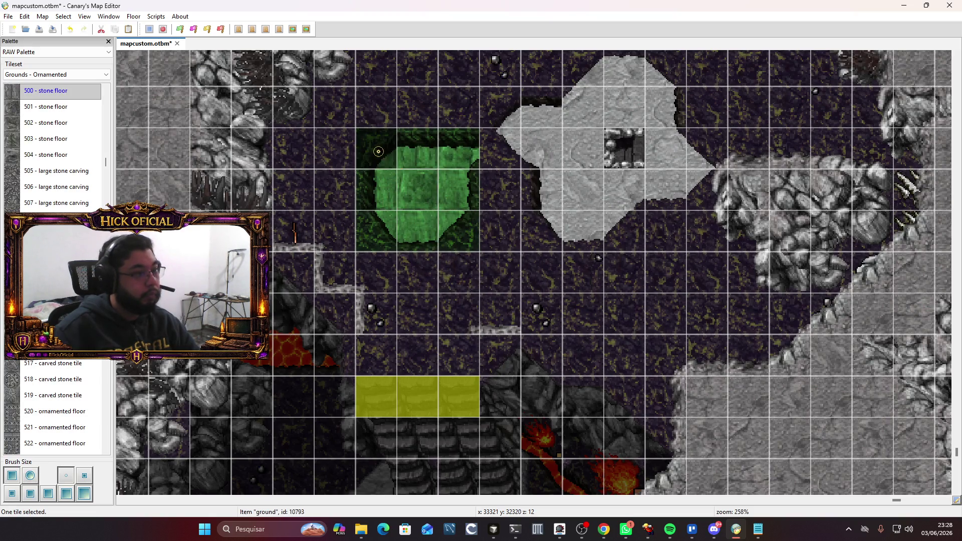
{"action": "left_click", "coordinate": [406, 218]}
{"action": "mouse_move", "coordinate": [392, 195]}
{"action": "left_mouse_down"}
{"action": "mouse_move", "coordinate": [418, 150]}
{"action": "mouse_move", "coordinate": [430, 226]}
{"action": "left_mouse_up"}
{"action": "key", "text": "ctrl+z"}
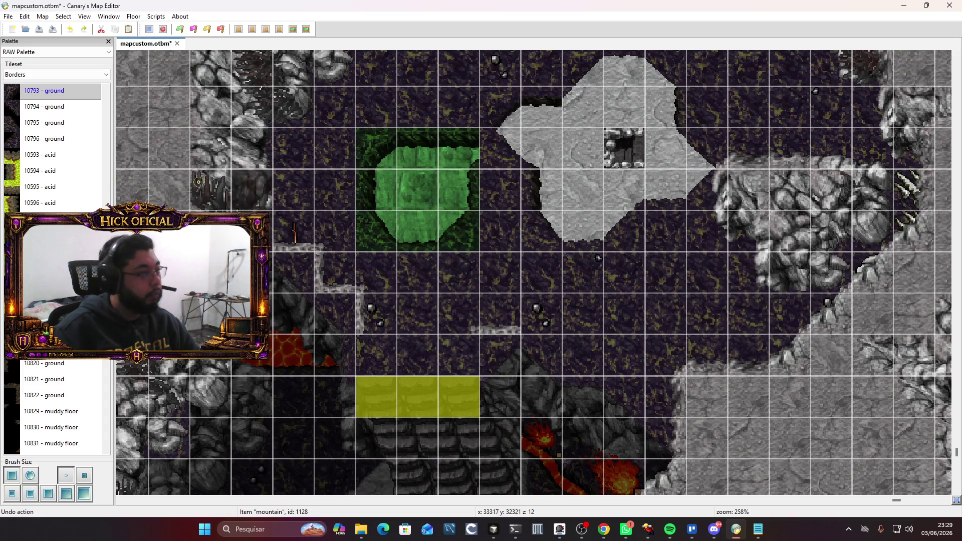
- Try ground border pieces 10794, 10784 and 10782 on the patch, then undo back to the framed marble pad
{"action": "scroll", "coordinate": [43, 115], "scroll_direction": "up", "scroll_amount": 2}
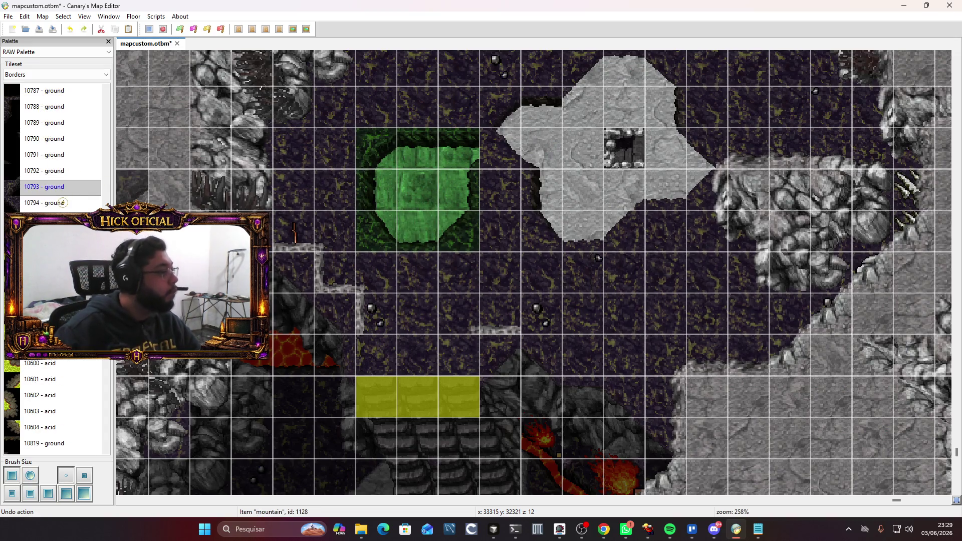
{"action": "left_click", "coordinate": [60, 202]}
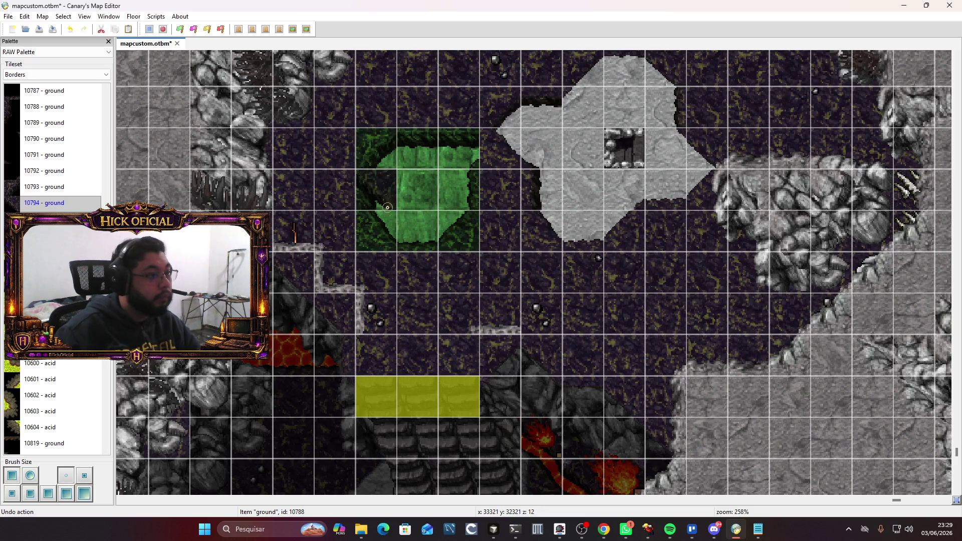
{"action": "left_click", "coordinate": [389, 219]}
{"action": "key", "text": "ctrl+z"}
{"action": "key", "text": "ctrl+z"}
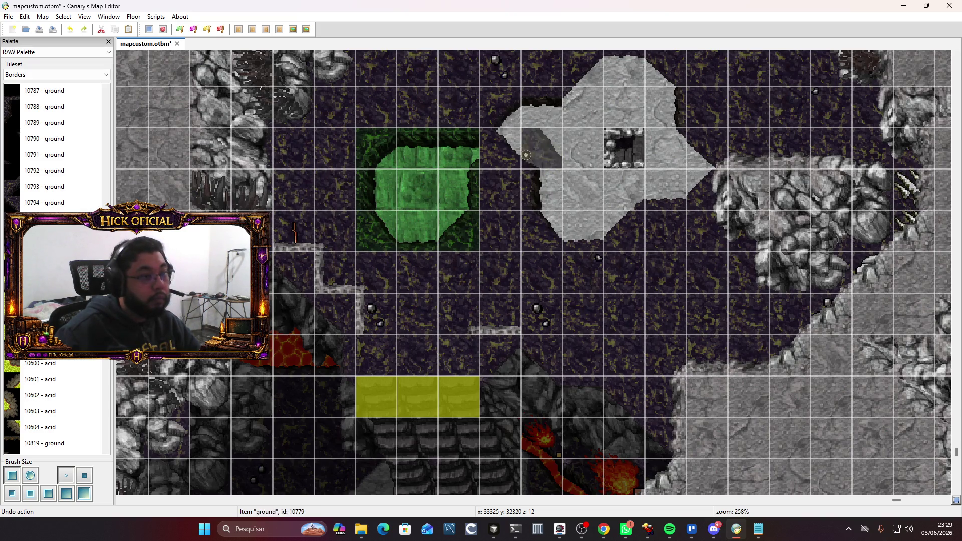
{"action": "left_click", "coordinate": [378, 151]}
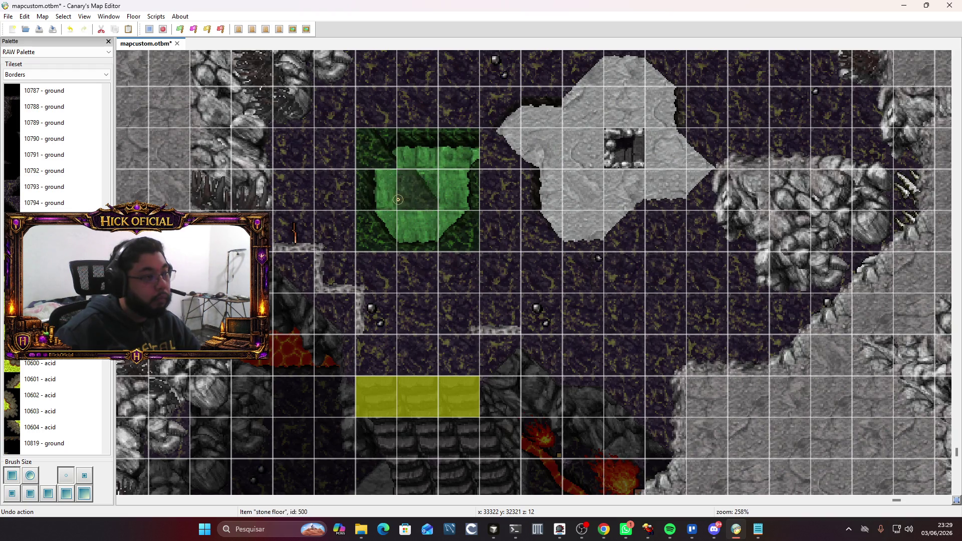
{"action": "left_click", "coordinate": [377, 201]}
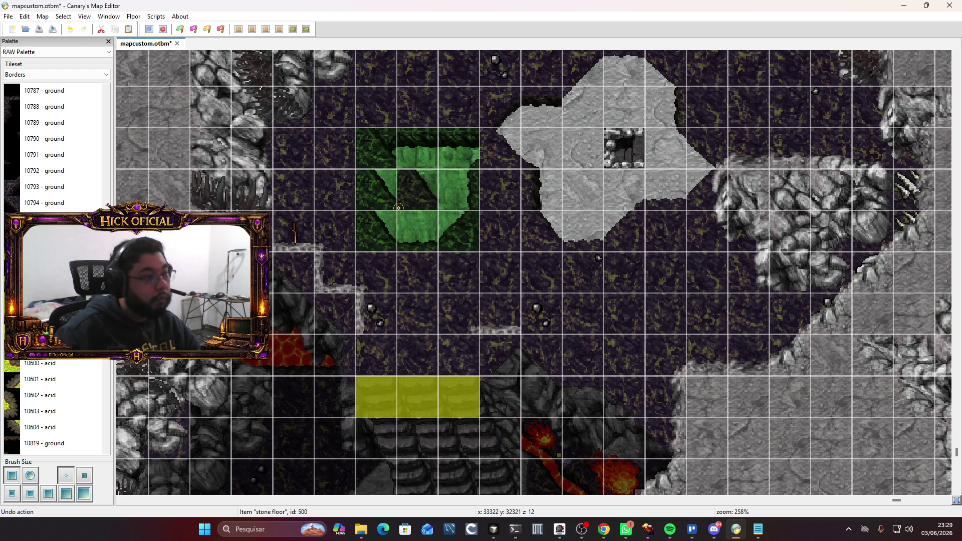
{"action": "left_click", "coordinate": [380, 235]}
{"action": "key", "text": "ctrl+z"}
{"action": "key", "text": "ctrl+z"}
{"action": "key", "text": "ctrl+z"}
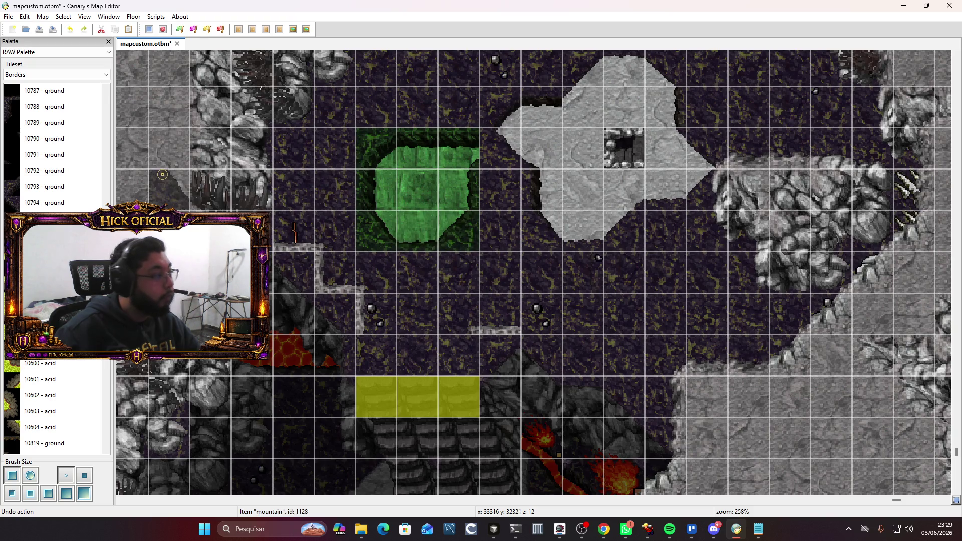
{"action": "scroll", "coordinate": [17, 150], "scroll_direction": "up", "scroll_amount": 1}
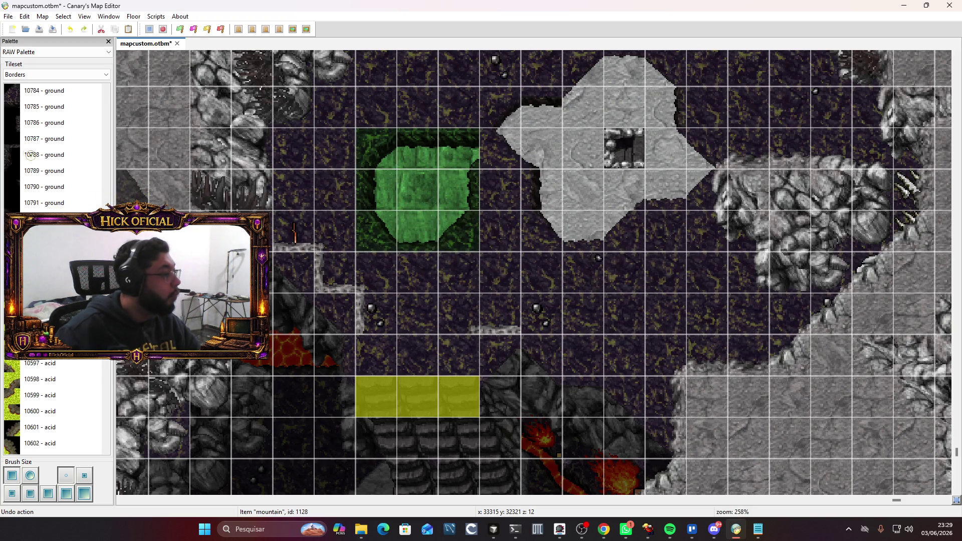
{"action": "left_click", "coordinate": [44, 91]}
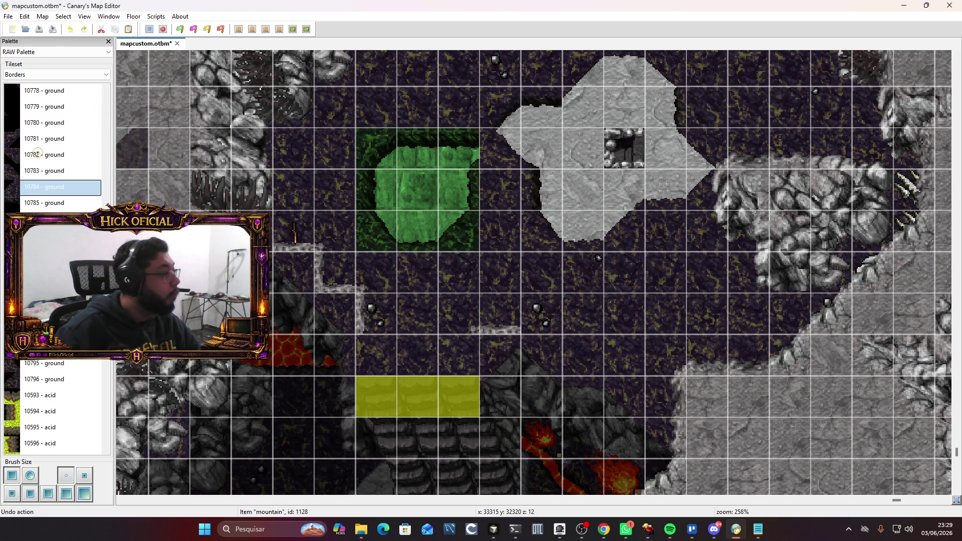
{"action": "left_click", "coordinate": [37, 153]}
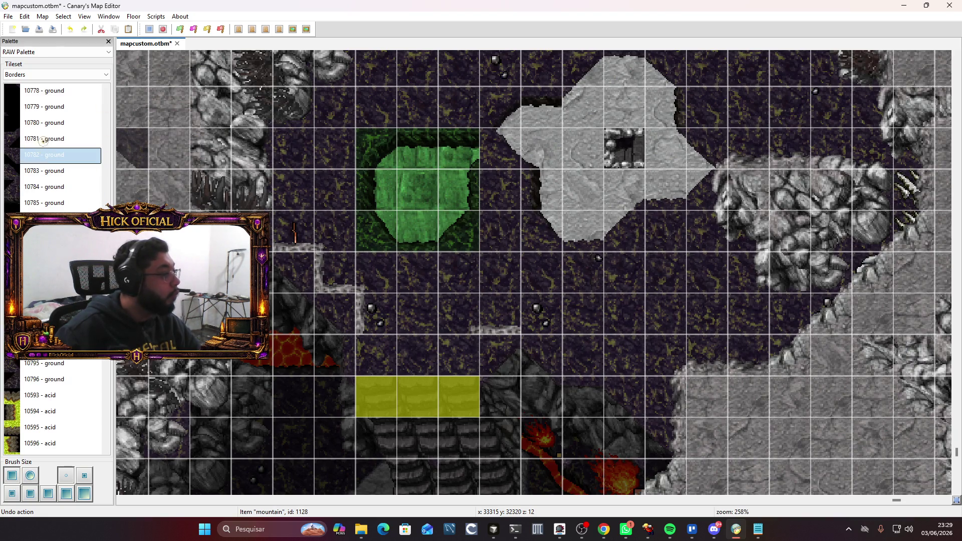
{"action": "left_click", "coordinate": [374, 197]}
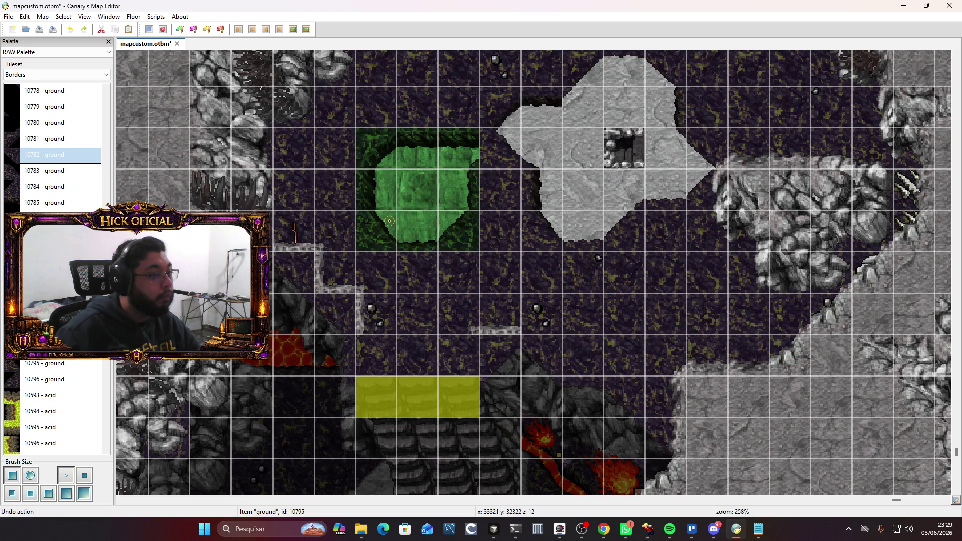
{"action": "key", "text": "ctrl+z"}
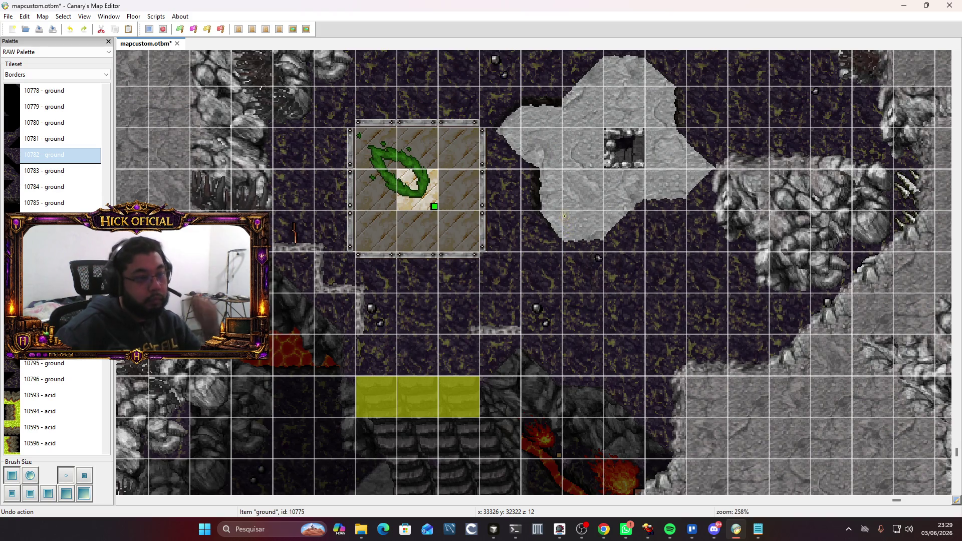
- Undo through the pad's edit history until the marble pad and green portal become dark cave floor on floor 12
{"action": "right_click", "coordinate": [564, 214]}
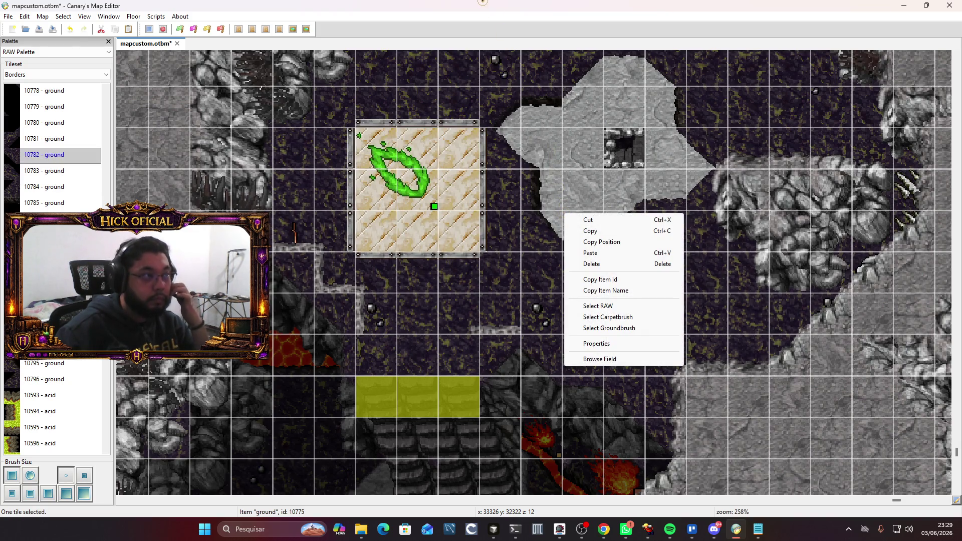
{"action": "left_click", "coordinate": [498, 210]}
{"action": "scroll", "coordinate": [499, 210], "scroll_direction": "down", "scroll_amount": 3}
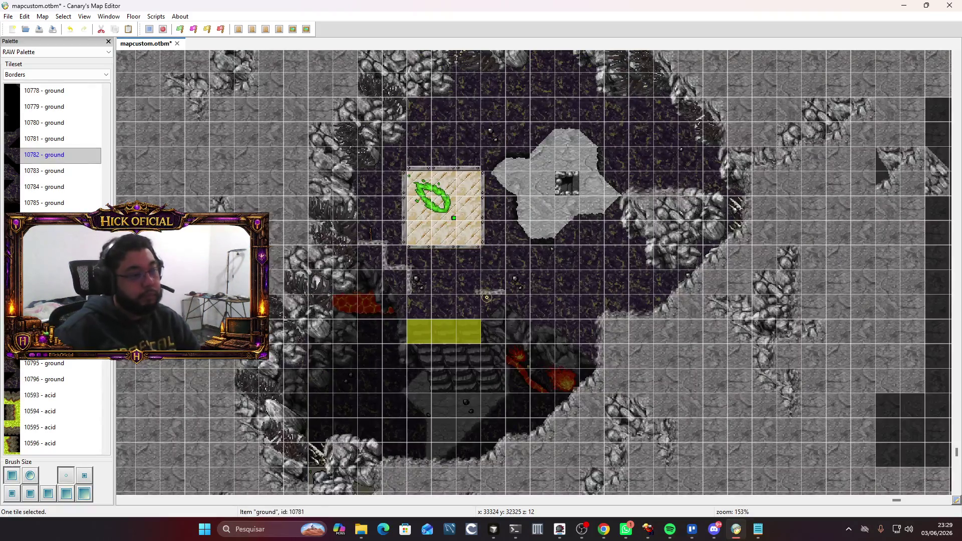
{"action": "key", "text": "ctrl+z"}
{"action": "key", "text": "ctrl+z"}
{"action": "key", "text": "ctrl+z"}
{"action": "key", "text": "ctrl+z"}
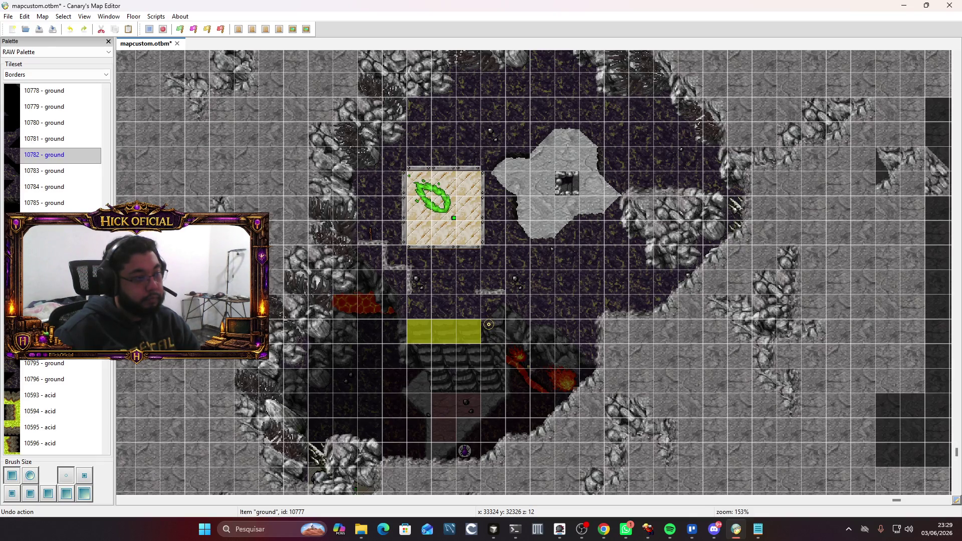
{"action": "key", "text": "ctrl+z"}
{"action": "key", "text": "ctrl+z"}
{"action": "key", "text": "ctrl+z"}
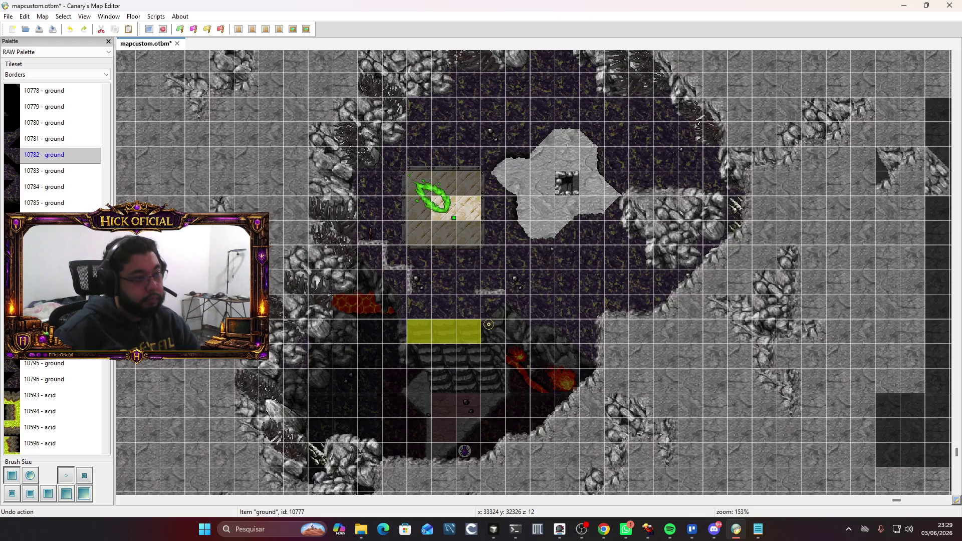
{"action": "key", "text": "ctrl+z"}
{"action": "key", "text": "ctrl+z"}
{"action": "key", "text": "ctrl+z"}
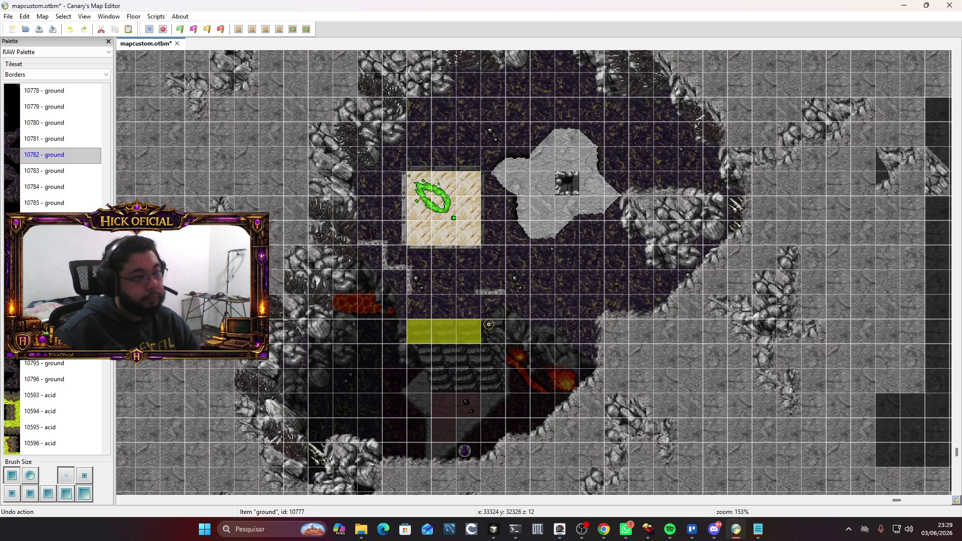
{"action": "key", "text": "ctrl+z"}
{"action": "key", "text": "ctrl+z"}
{"action": "key", "text": "ctrl+z"}
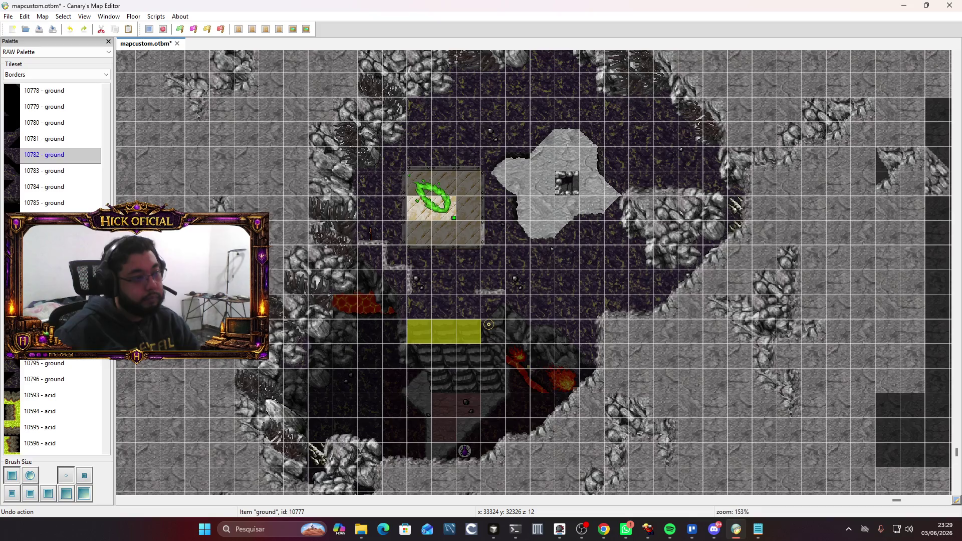
{"action": "key", "text": "ctrl+z"}
{"action": "key", "text": "ctrl+z"}
{"action": "key", "text": "ctrl+z"}
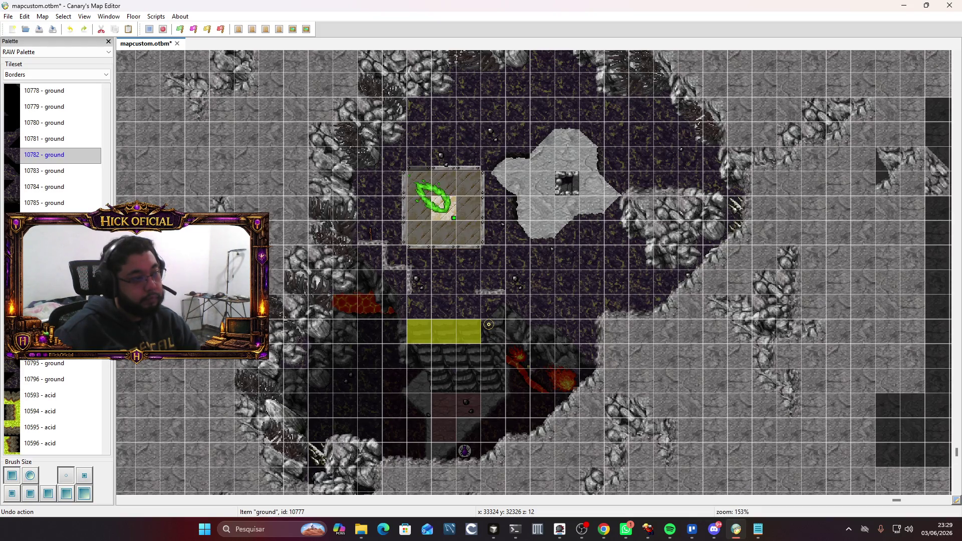
{"action": "key", "text": "ctrl+z"}
{"action": "key", "text": "ctrl+z"}
{"action": "key", "text": "ctrl+z"}
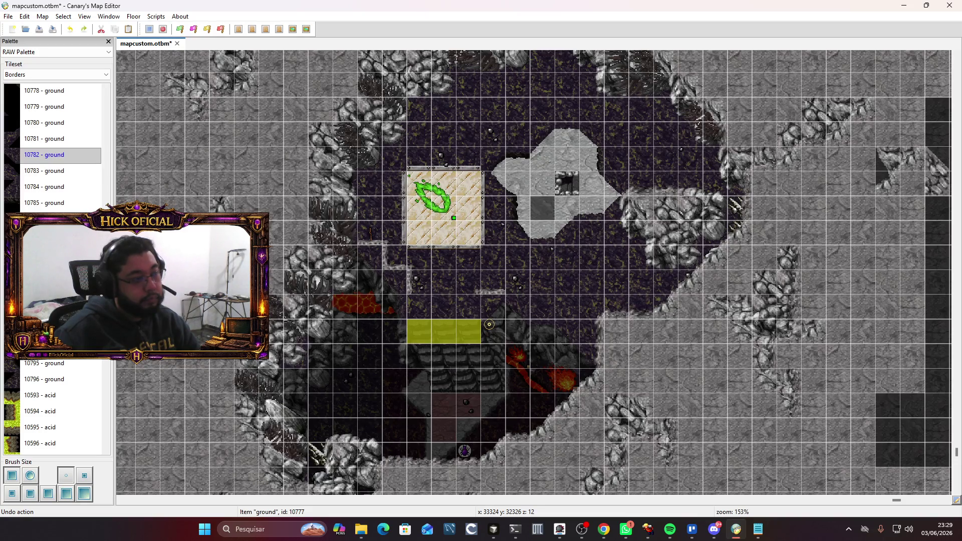
{"action": "key", "text": "ctrl+z"}
{"action": "key", "text": "ctrl+z"}
{"action": "key", "text": "ctrl+z"}
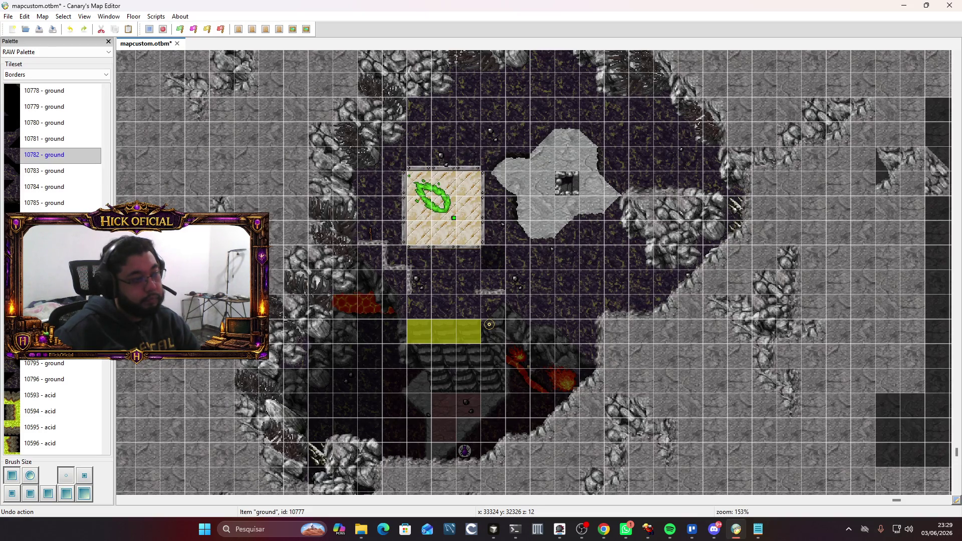
{"action": "key", "text": "ctrl+z"}
{"action": "key", "text": "ctrl+z"}
{"action": "key", "text": "ctrl+z"}
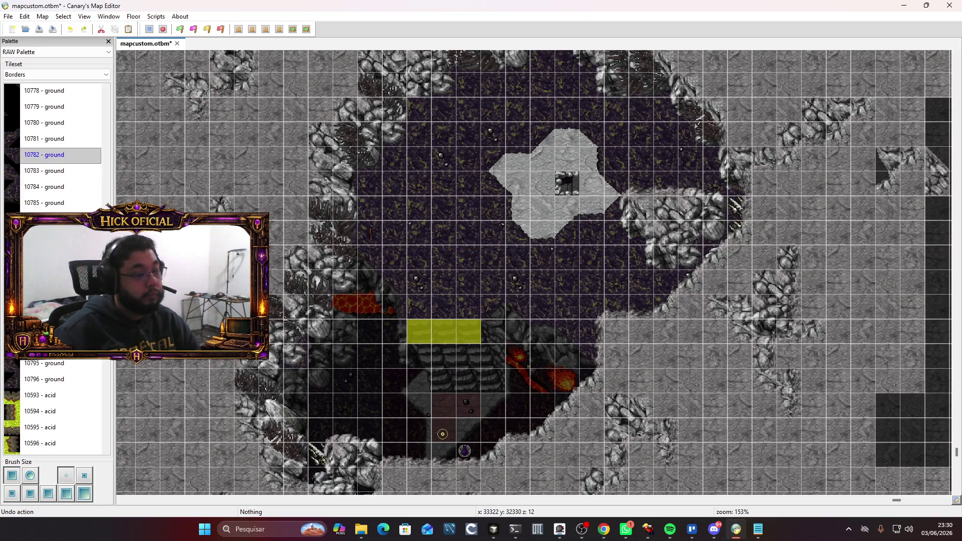
- Jump the view to floor 7 near 30146, 32188
{"action": "key", "text": "ctrl+g"}
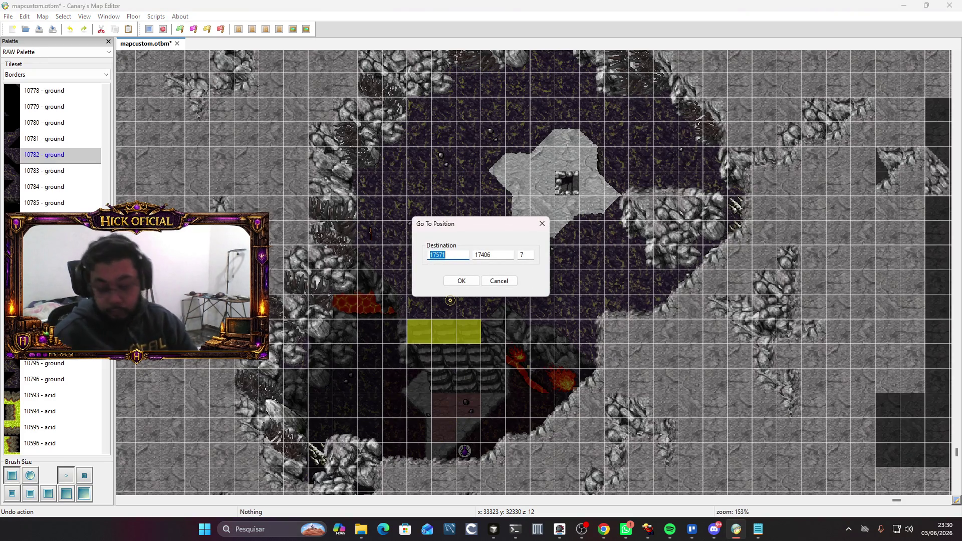
{"action": "type", "text": "30124"}
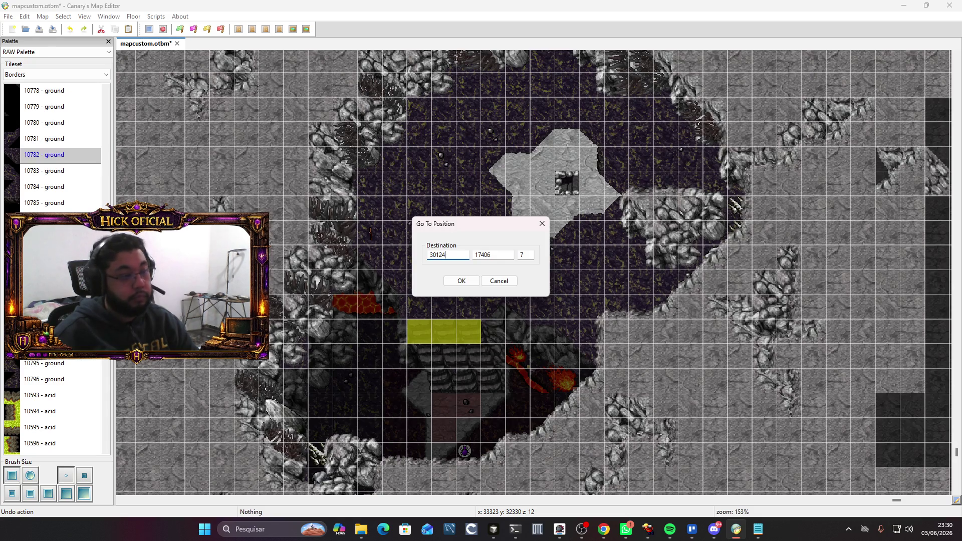
{"action": "key", "text": "Tab"}
{"action": "type", "text": "32"}
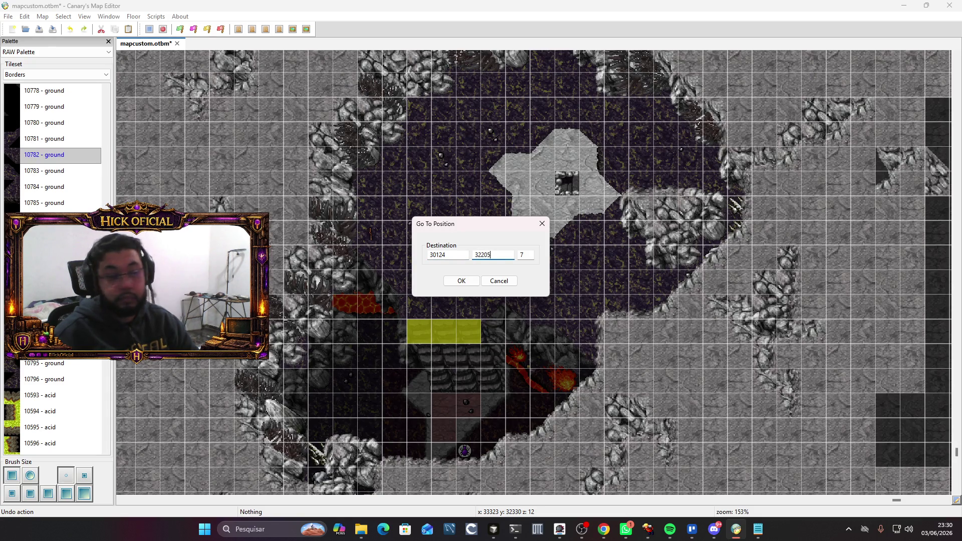
{"action": "left_click", "coordinate": [461, 281]}
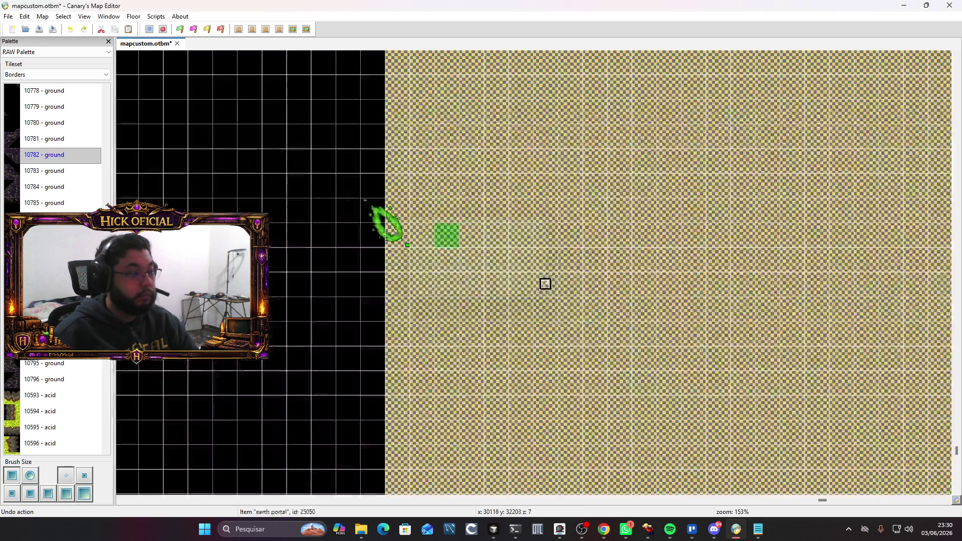
- Select and copy the 21-tile portal pad area, then zoom in on the top row of portals and signs
{"action": "scroll", "coordinate": [479, 280], "scroll_direction": "down", "scroll_amount": 4}
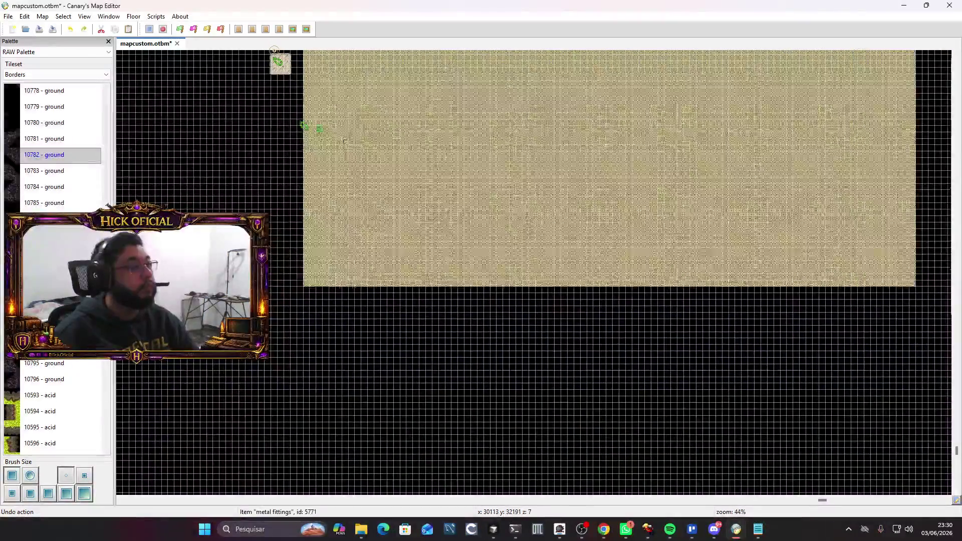
{"action": "scroll", "coordinate": [500, 284], "scroll_direction": "up", "scroll_amount": 6}
{"action": "scroll", "coordinate": [643, 380], "scroll_direction": "down", "scroll_amount": 2}
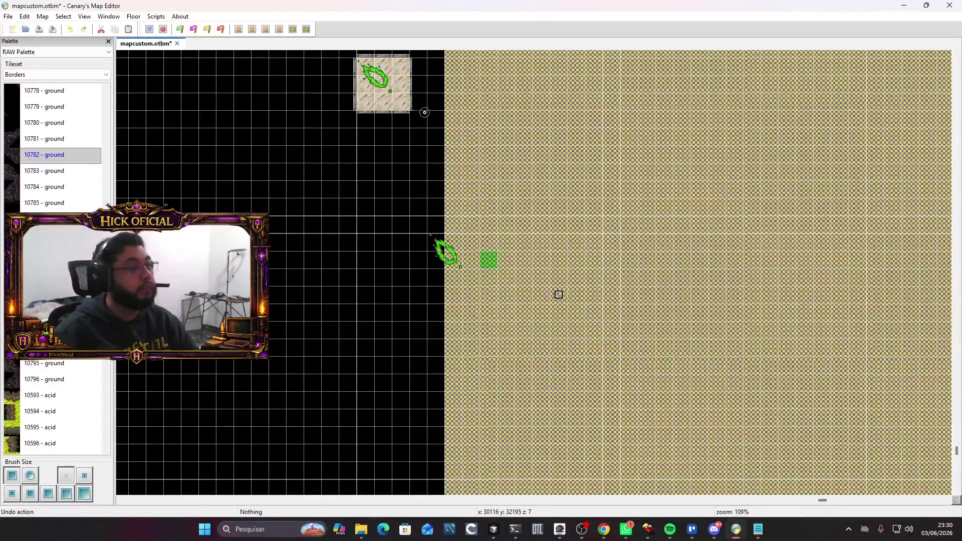
{"action": "mouse_move", "coordinate": [424, 112]}
{"action": "left_mouse_down"}
{"action": "mouse_move", "coordinate": [357, 63]}
{"action": "mouse_move", "coordinate": [332, 58]}
{"action": "left_mouse_up"}
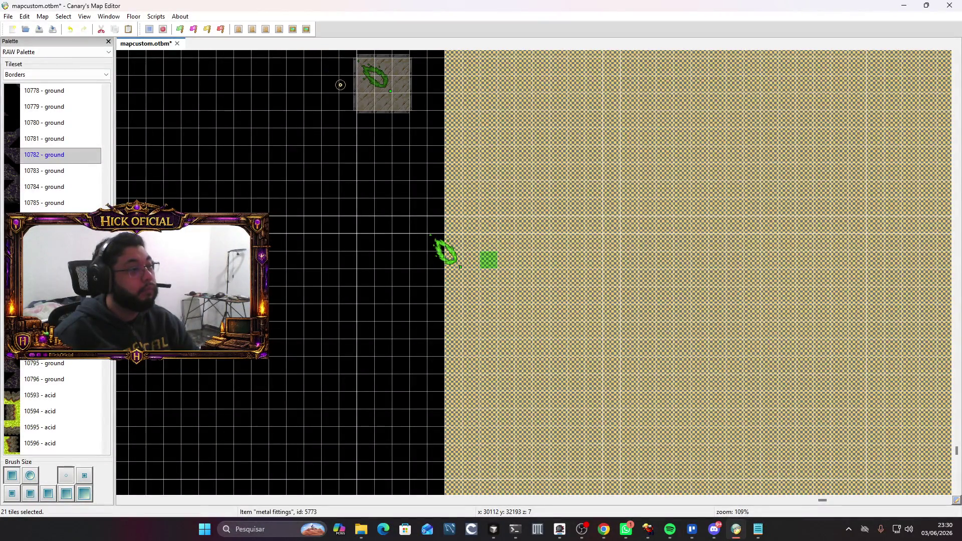
{"action": "key", "text": "ctrl+c"}
{"action": "scroll", "coordinate": [601, 95], "scroll_direction": "down", "scroll_amount": 7}
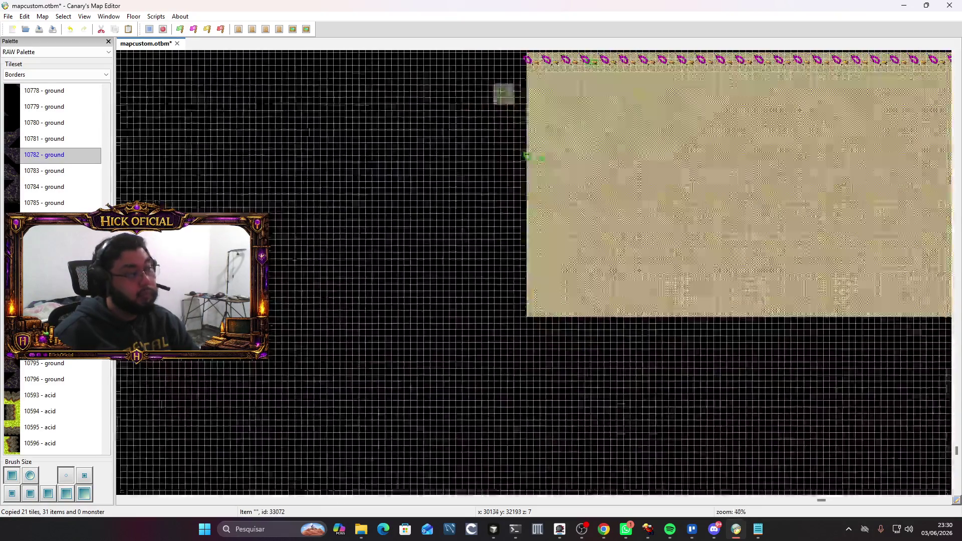
{"action": "scroll", "coordinate": [620, 191], "scroll_direction": "up", "scroll_amount": 2}
{"action": "scroll", "coordinate": [592, 178], "scroll_direction": "down", "scroll_amount": 2}
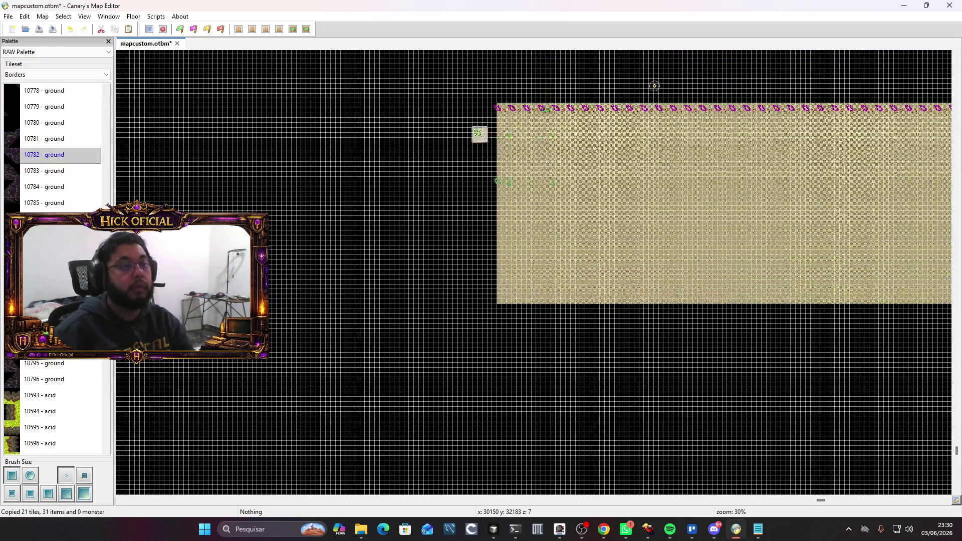
{"action": "scroll", "coordinate": [566, 153], "scroll_direction": "up", "scroll_amount": 4}
{"action": "scroll", "coordinate": [402, 161], "scroll_direction": "up", "scroll_amount": 6}
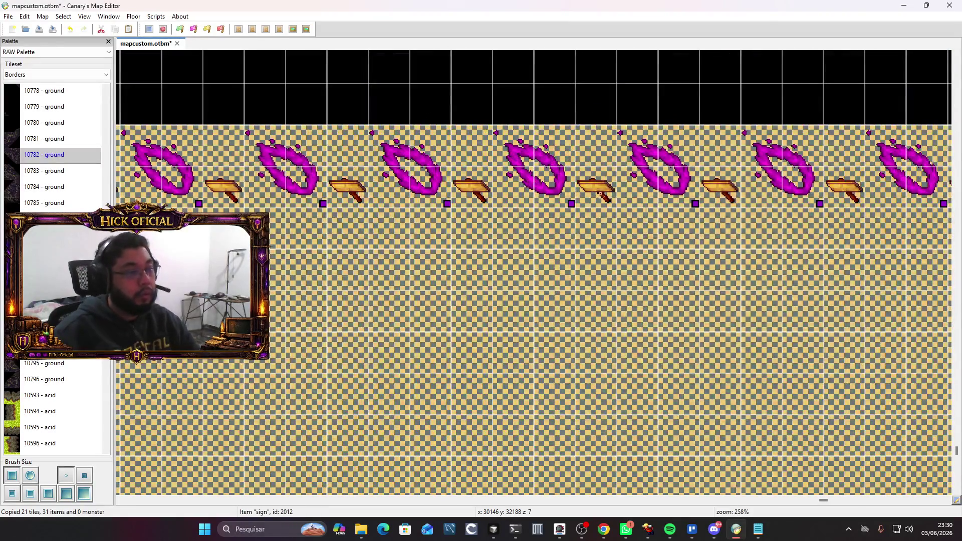
- Inspect the BANUTA and Kilmaresh Catacombs sign properties without changing them
{"action": "double_click", "coordinate": [601, 192]}
{"action": "key", "text": "Escape"}
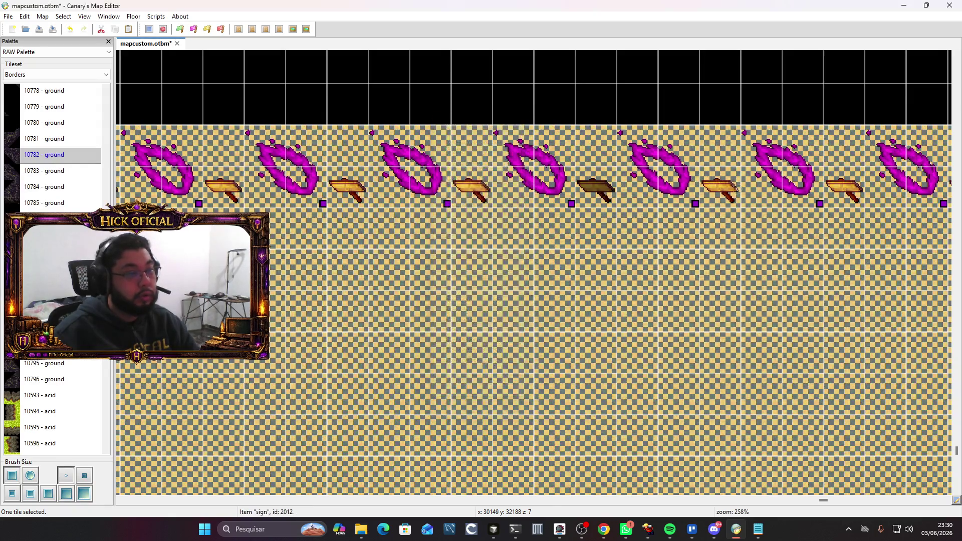
{"action": "scroll", "coordinate": [356, 188], "scroll_direction": "down", "scroll_amount": 2}
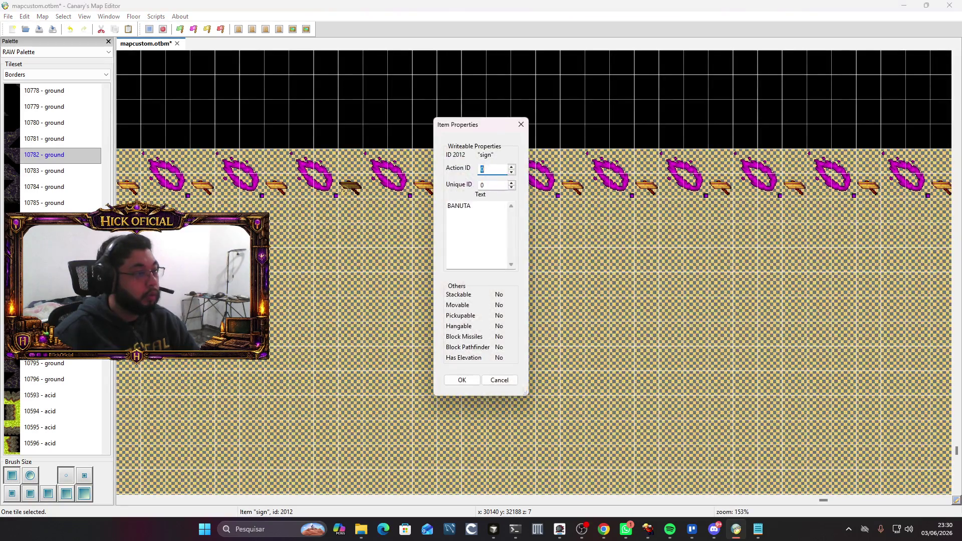
{"action": "key", "text": "Escape"}
{"action": "double_click", "coordinate": [277, 188]}
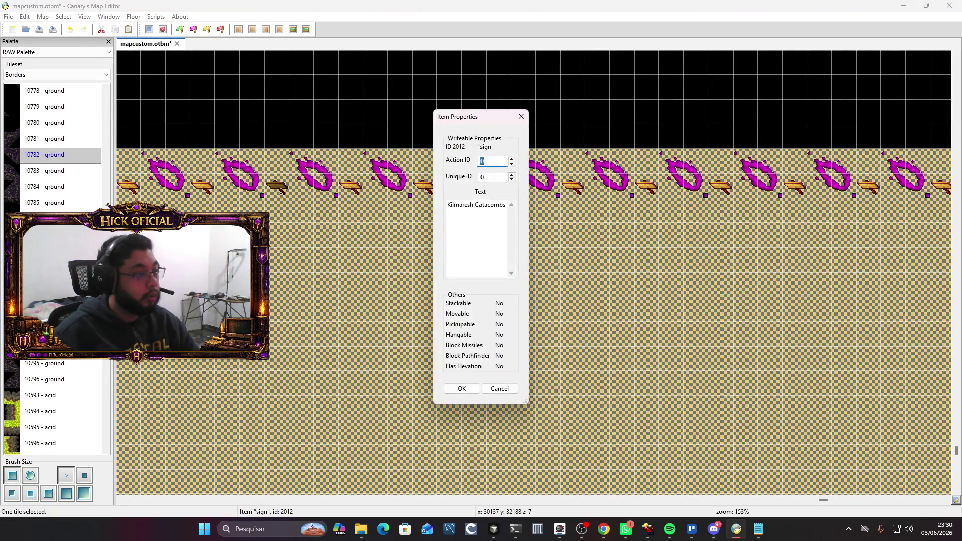
{"action": "key", "text": "Escape"}
- Change the BANUTA sign's text to 'Hell Hub' and confirm
{"action": "double_click", "coordinate": [350, 188]}
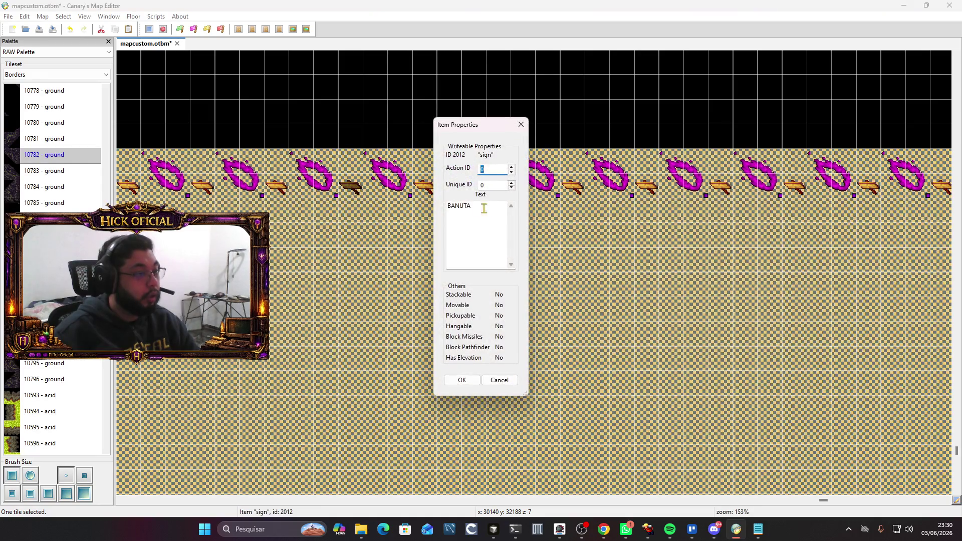
{"action": "type", "text": "Hell Hub"}
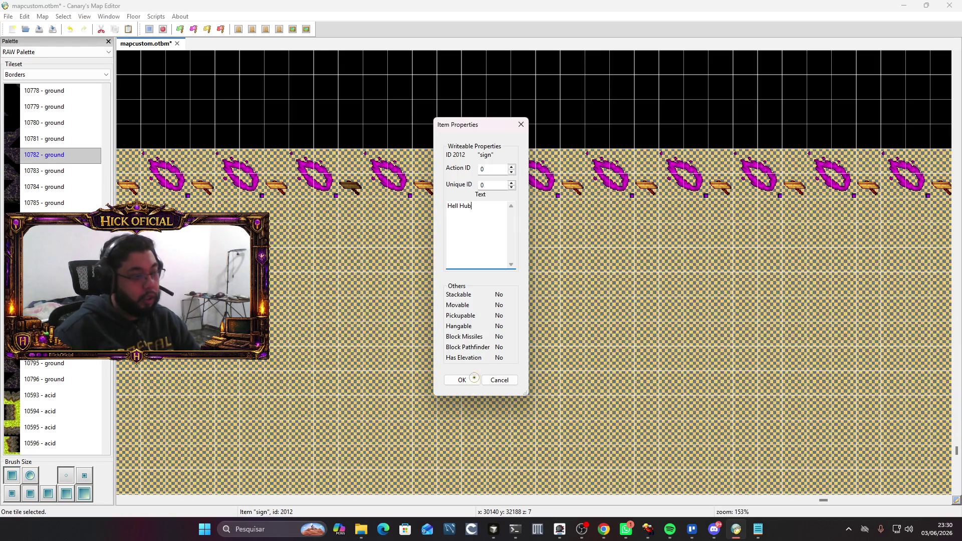
{"action": "left_click", "coordinate": [474, 382]}
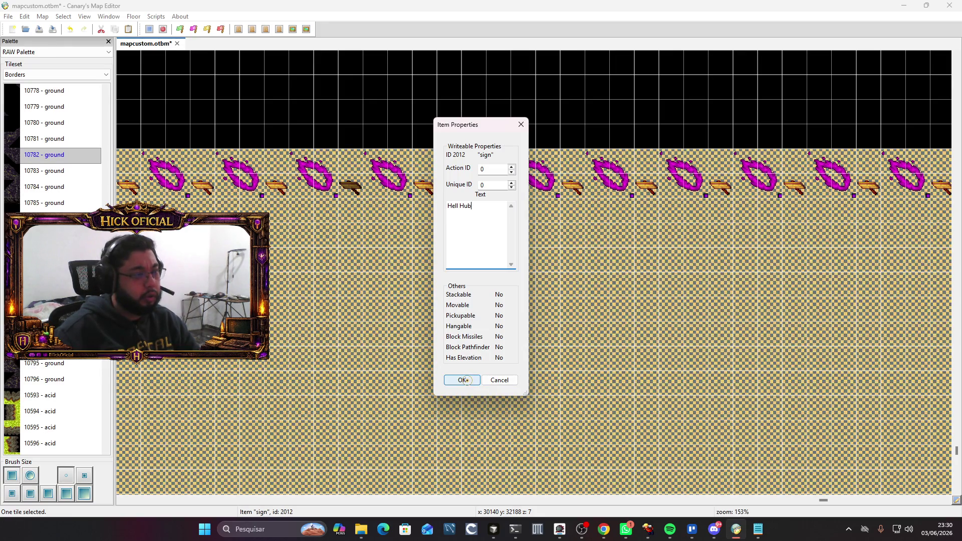
{"action": "left_click", "coordinate": [465, 380]}
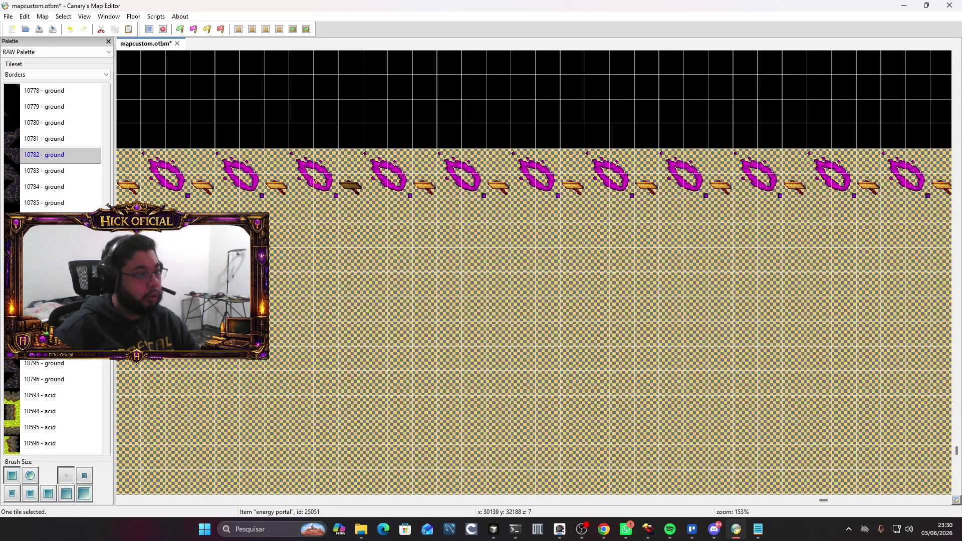
- Set the third energy portal's teleport destination to 33317, 32333, floor 13
{"action": "double_click", "coordinate": [323, 189]}
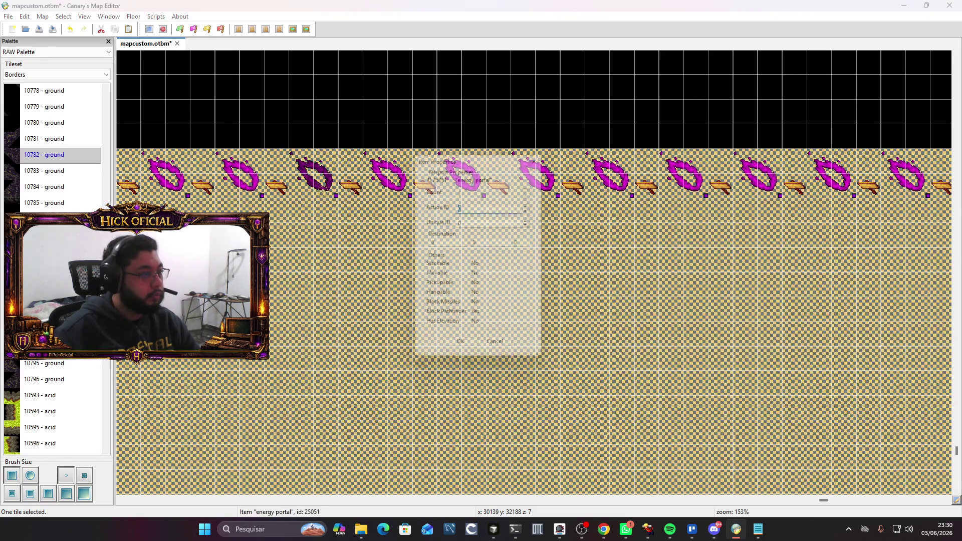
{"action": "key", "text": "Tab"}
{"action": "key", "text": "Tab"}
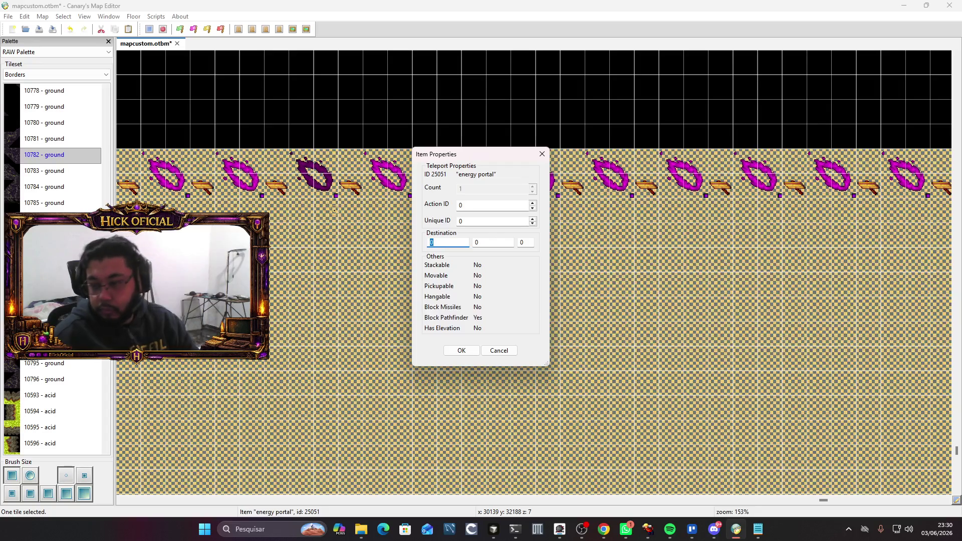
{"action": "key", "text": "Tab"}
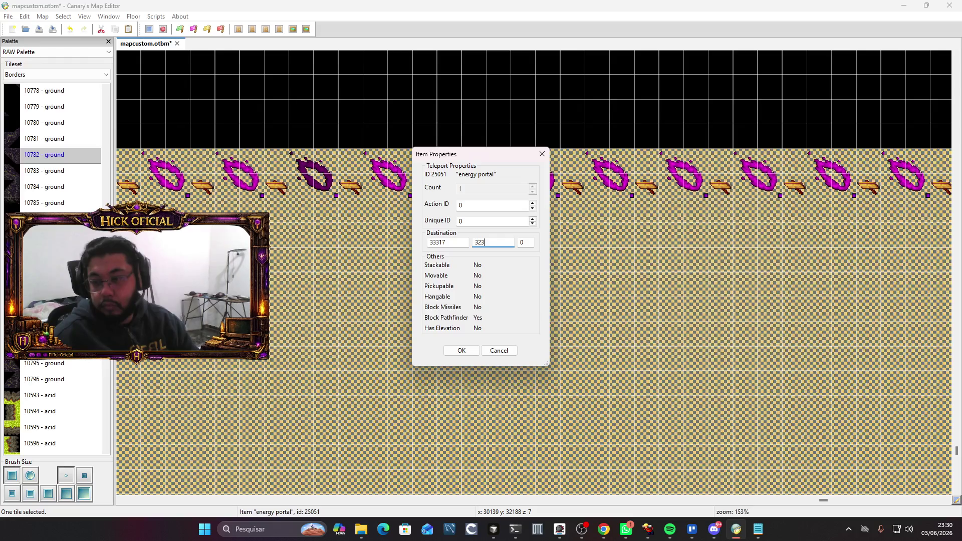
{"action": "key", "text": "Tab"}
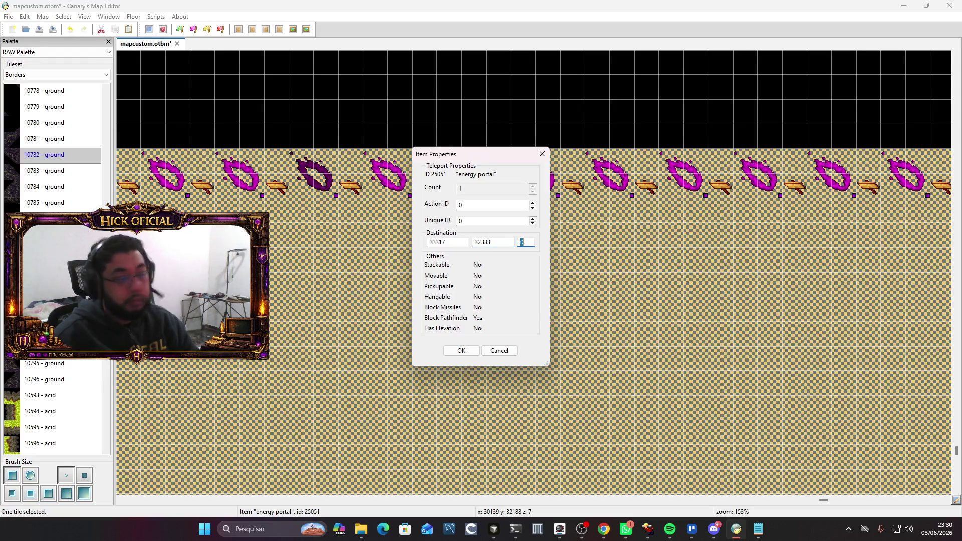
{"action": "left_click", "coordinate": [464, 350]}
{"action": "key", "text": "ctrl+g"}
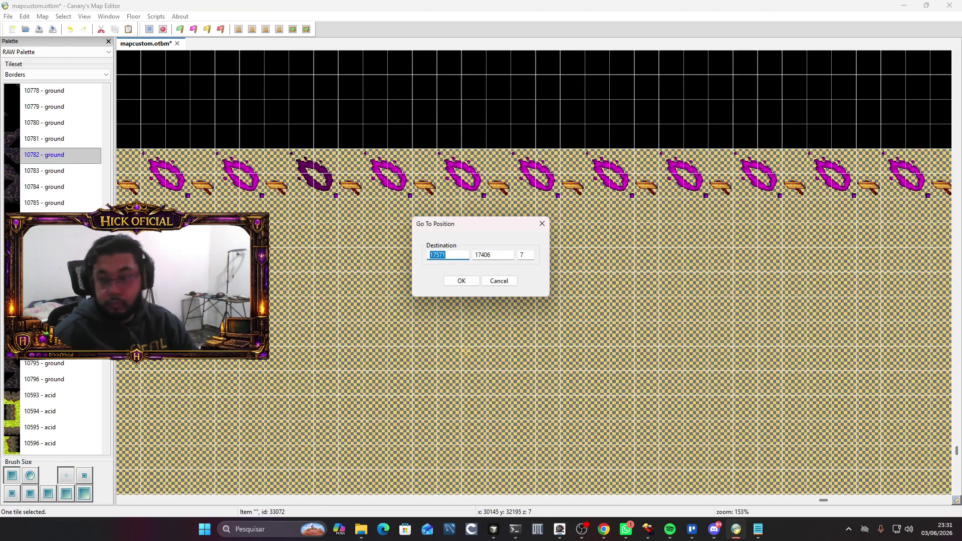
- Jump the view to 33317, 32333 on floor 13 in the lava cave
{"action": "type", "text": "33317"}
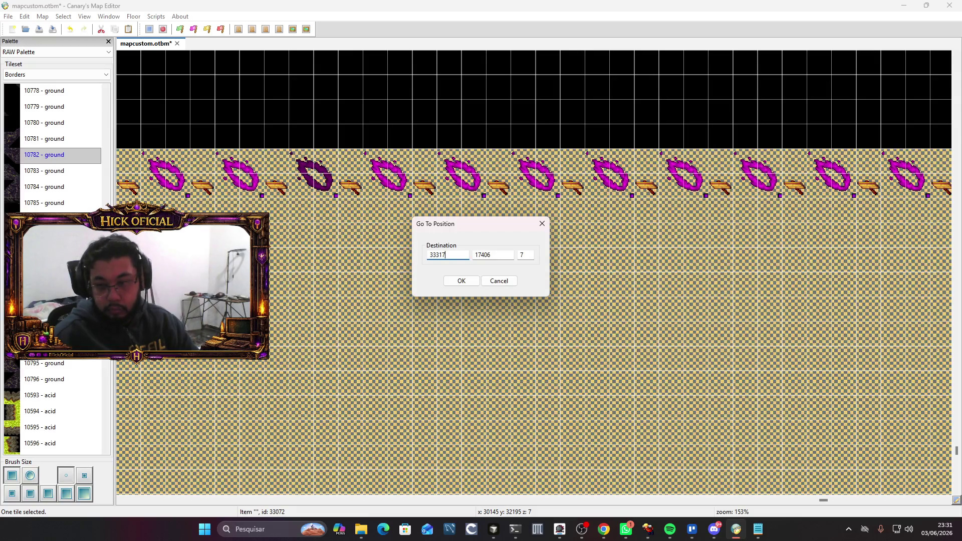
{"action": "key", "text": "Tab"}
{"action": "type", "text": "32"}
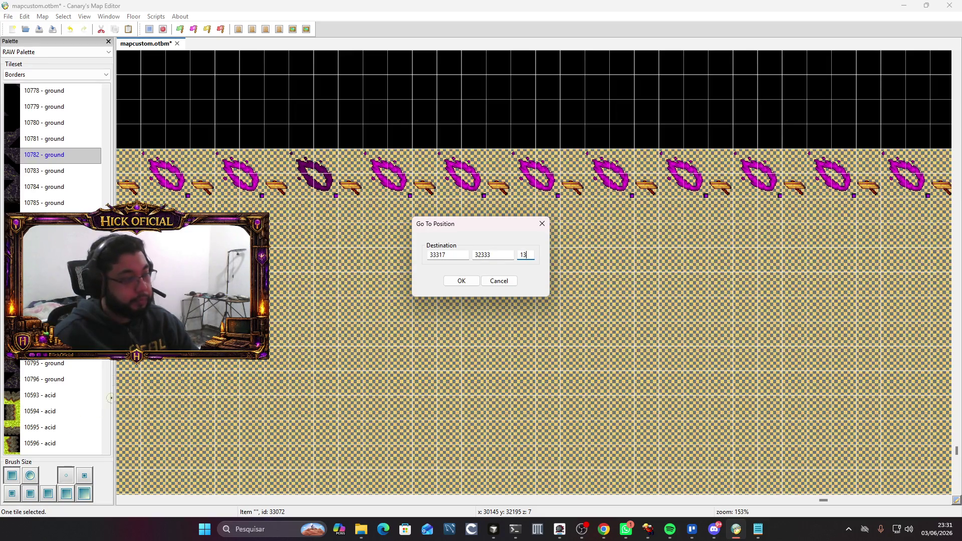
{"action": "left_click", "coordinate": [461, 280]}
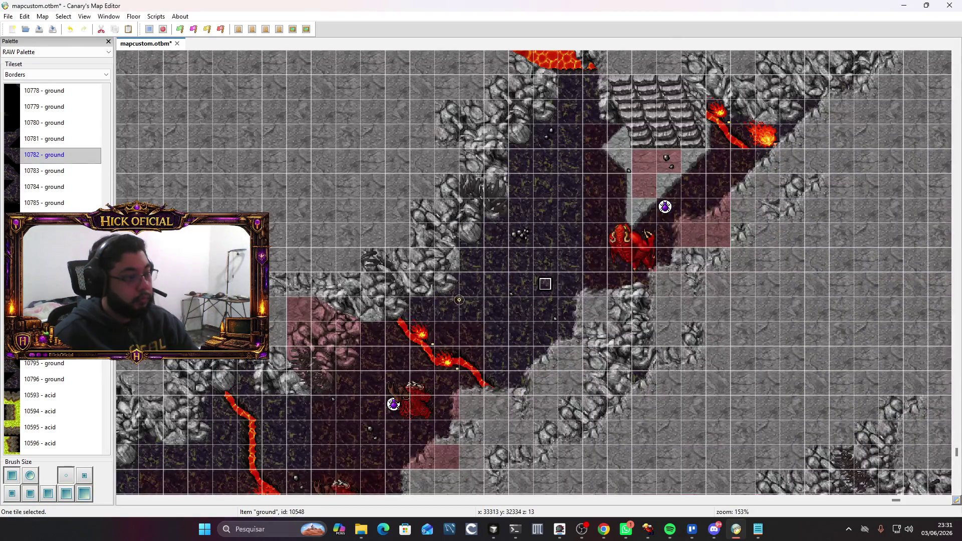
- Paste the copied marble pad with its green earth portal onto the cave floor near 33318, 32331
{"action": "mouse_move", "coordinate": [503, 283]}
{"action": "left_mouse_down"}
{"action": "mouse_move", "coordinate": [503, 239]}
{"action": "mouse_move", "coordinate": [480, 238]}
{"action": "left_mouse_up"}
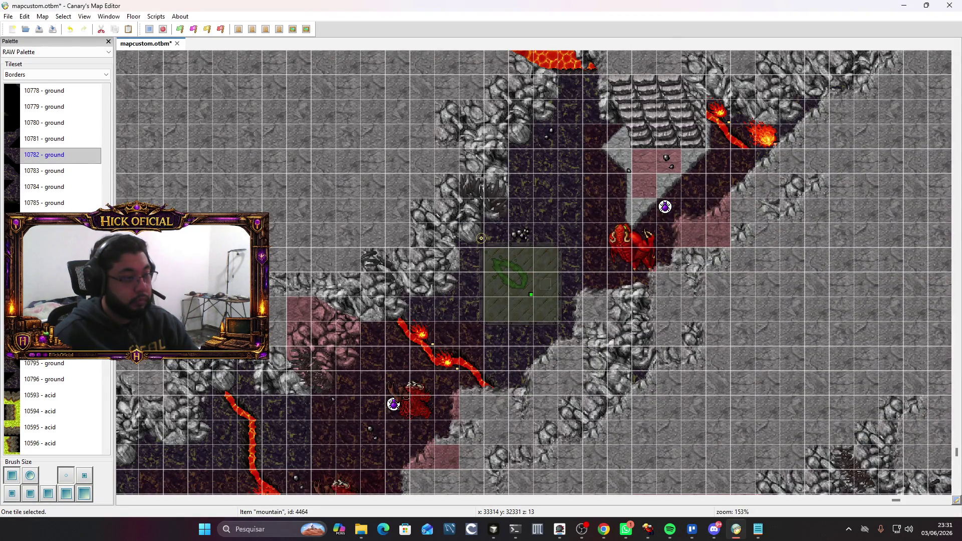
{"action": "key", "text": "ctrl+z"}
{"action": "key", "text": "ctrl+z"}
{"action": "key", "text": "ctrl+z"}
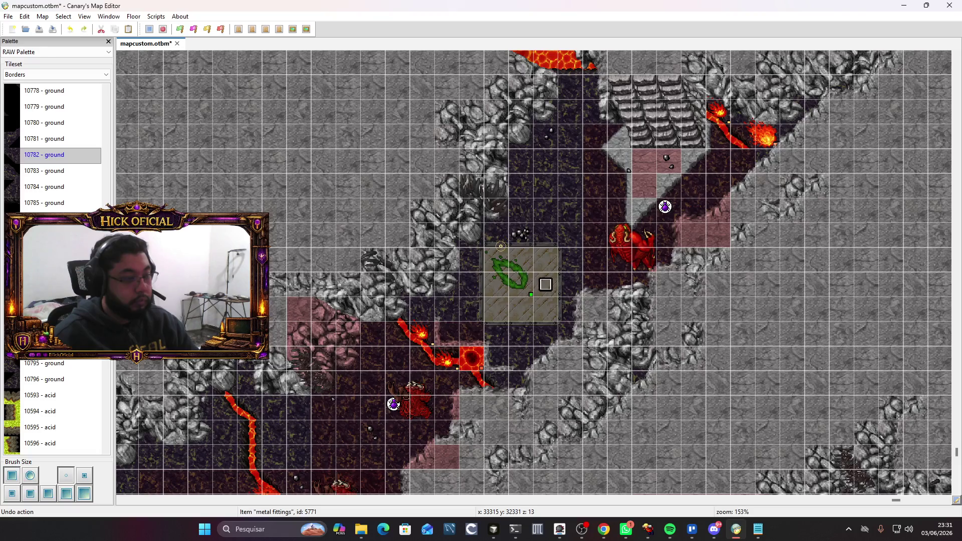
{"action": "key", "text": "ctrl+v"}
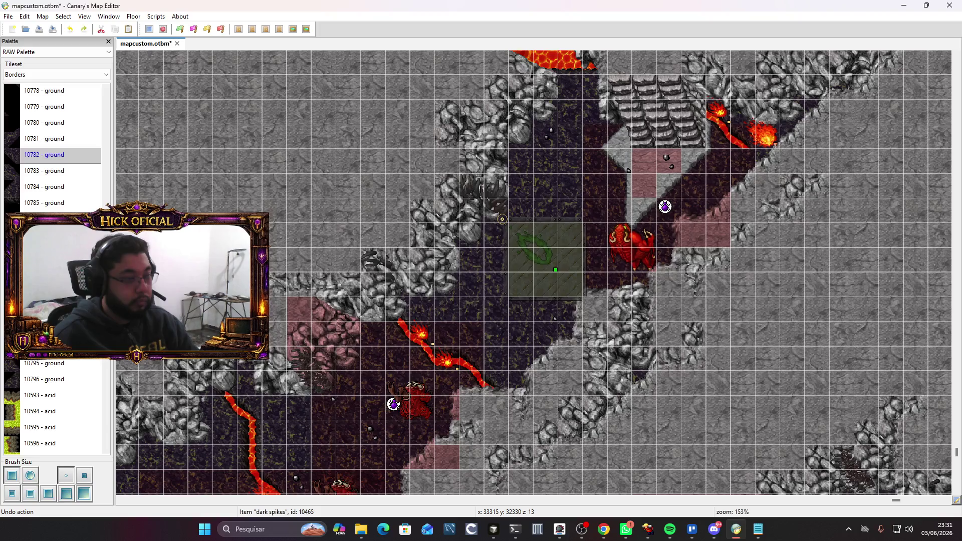
{"action": "left_click", "coordinate": [502, 219]}
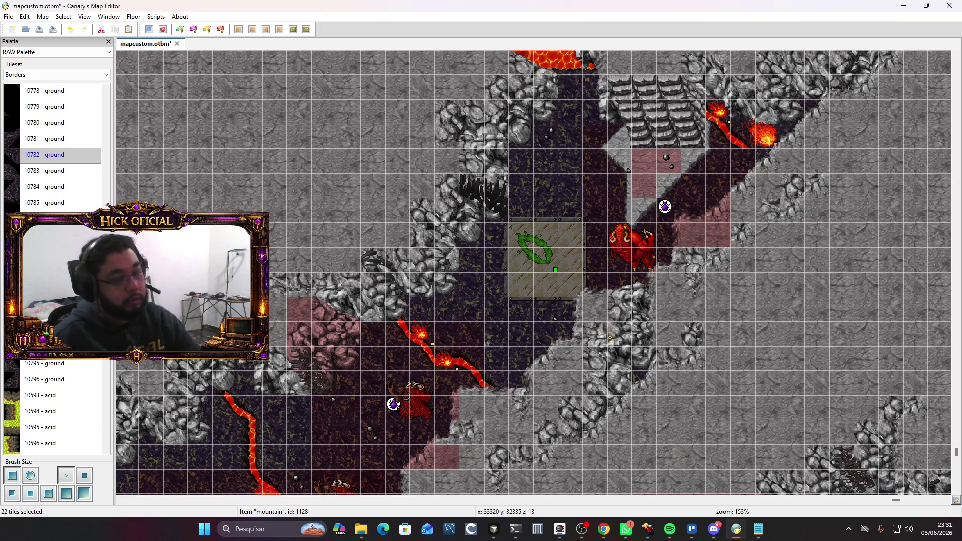
{"action": "key", "text": "ctrl+z"}
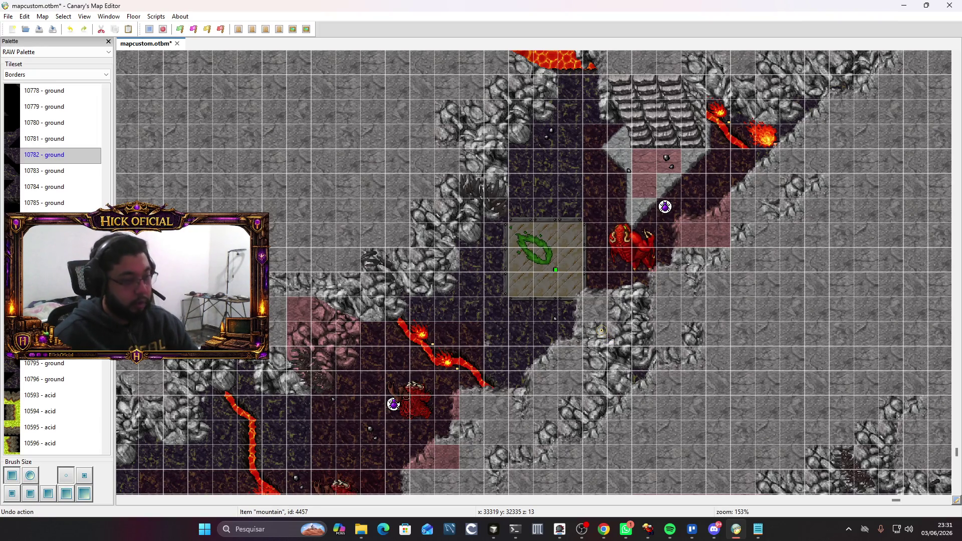
{"action": "key", "text": "ctrl+z"}
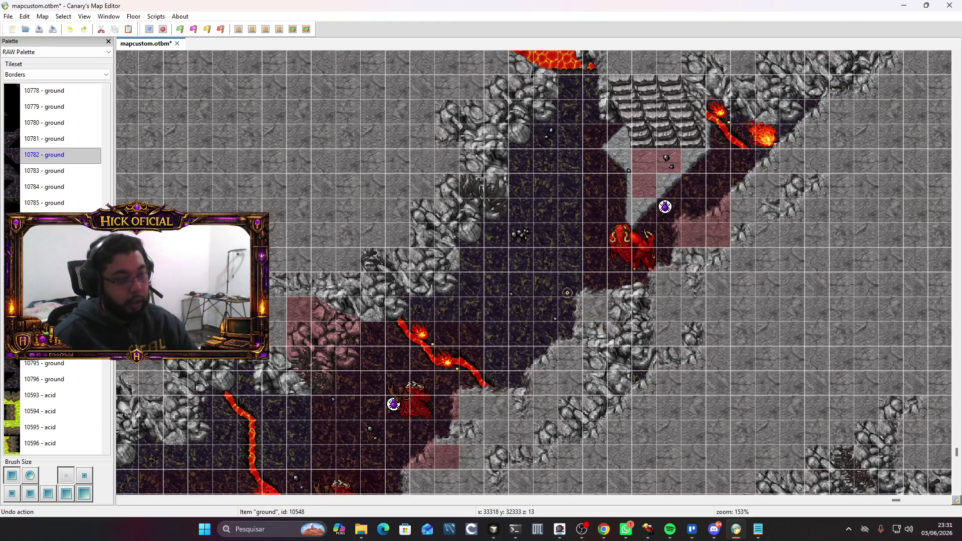
{"action": "key", "text": "ctrl+v"}
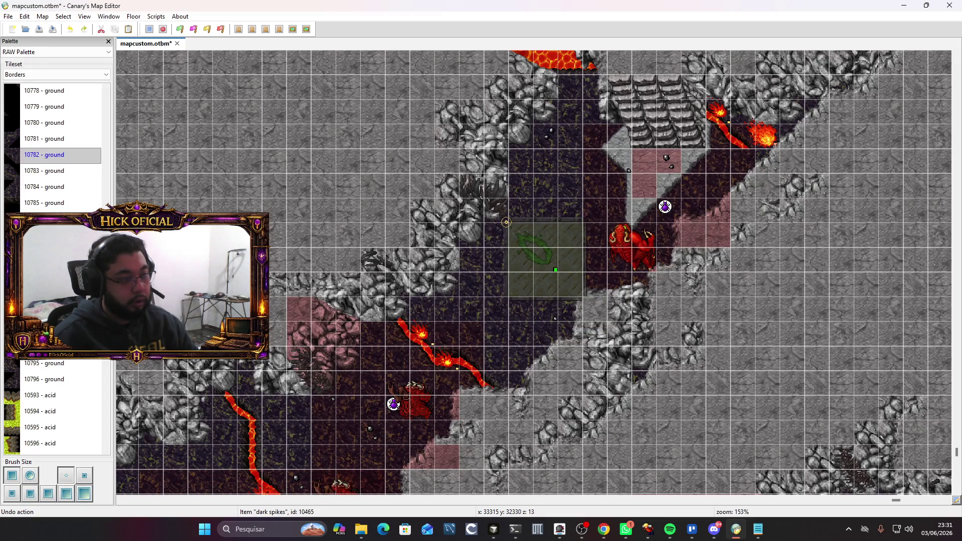
{"action": "left_click", "coordinate": [506, 222]}
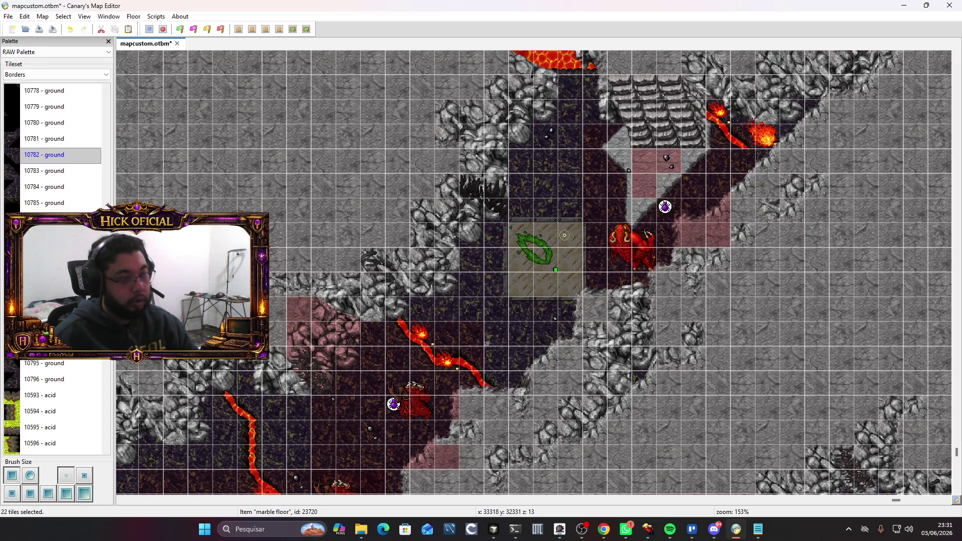
{"action": "right_click", "coordinate": [566, 206]}
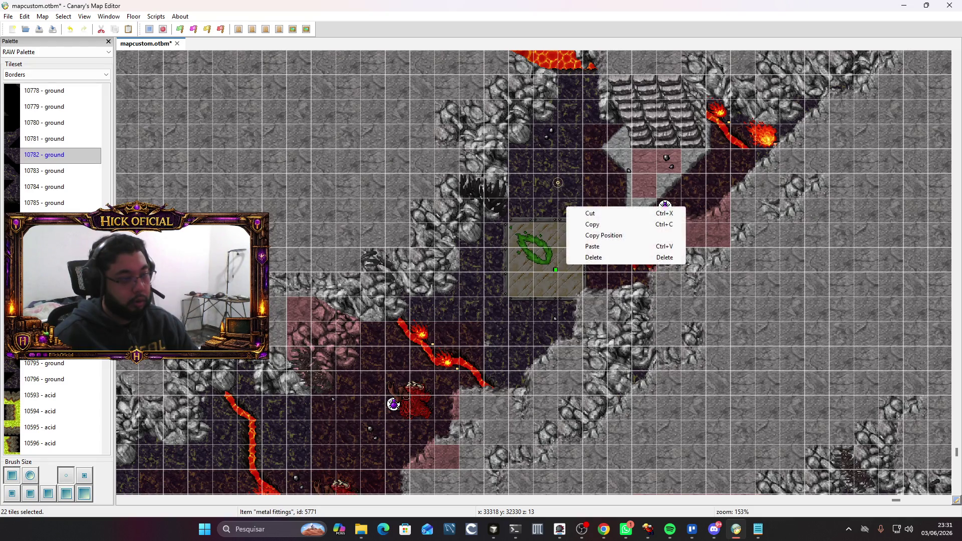
{"action": "left_click_drag", "start_coordinate": [566, 207], "coordinate": [584, 202]}
{"action": "scroll", "coordinate": [584, 202], "scroll_direction": "up", "scroll_amount": 5}
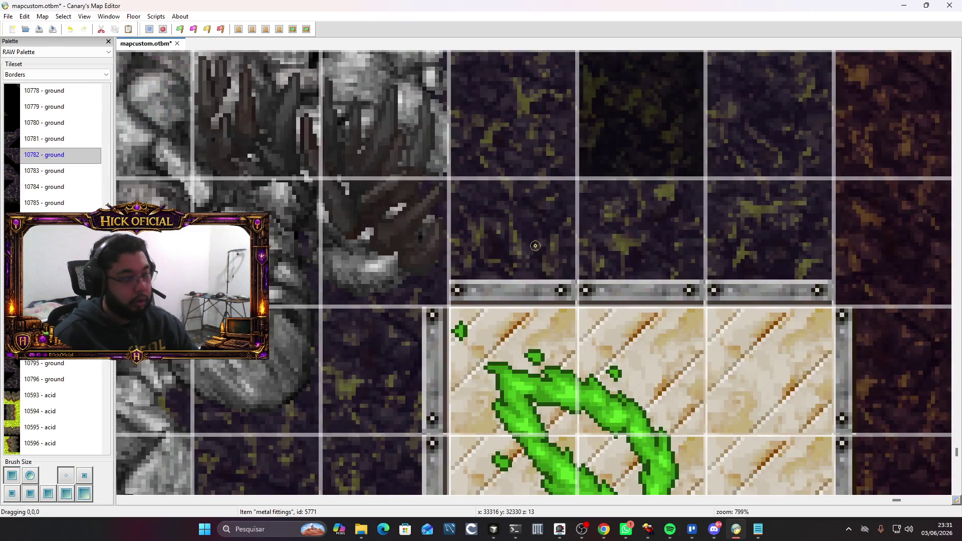
{"action": "scroll", "coordinate": [539, 259], "scroll_direction": "down", "scroll_amount": 3}
{"action": "scroll", "coordinate": [540, 260], "scroll_direction": "down", "scroll_amount": 3}
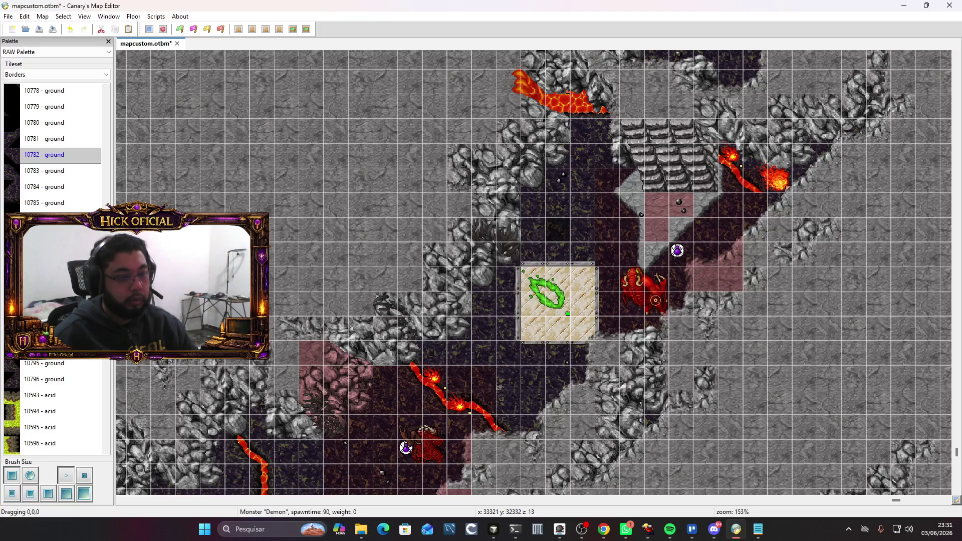
{"action": "left_click_drag", "start_coordinate": [651, 306], "coordinate": [503, 404]}
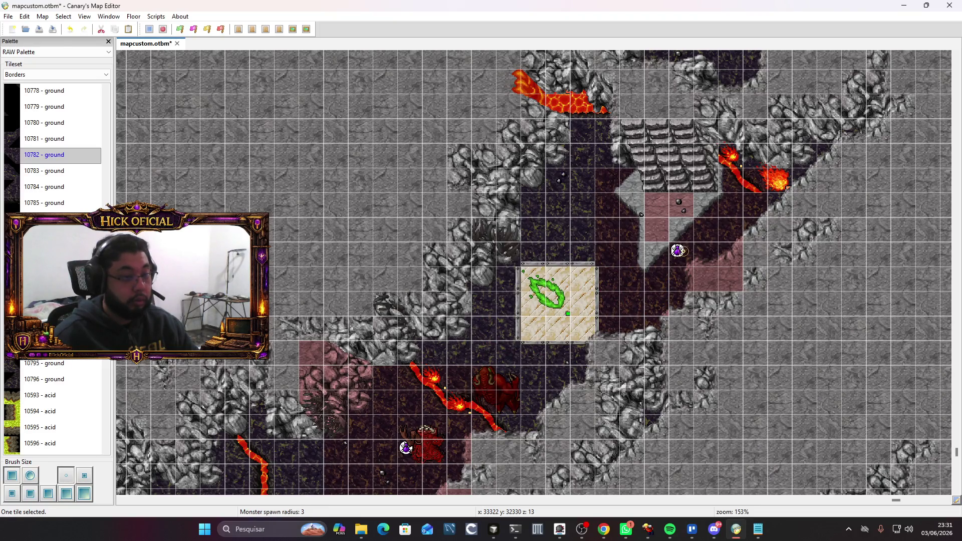
{"action": "mouse_move", "coordinate": [676, 250]}
{"action": "left_mouse_down"}
{"action": "mouse_move", "coordinate": [483, 407]}
{"action": "mouse_move", "coordinate": [504, 406]}
{"action": "left_mouse_up"}
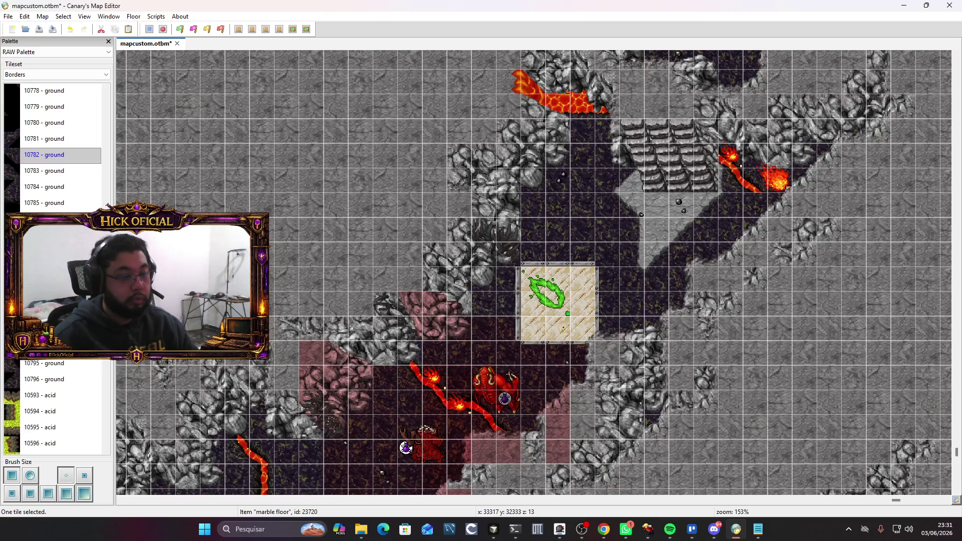
{"action": "left_click", "coordinate": [559, 328]}
{"action": "double_click", "coordinate": [565, 327]}
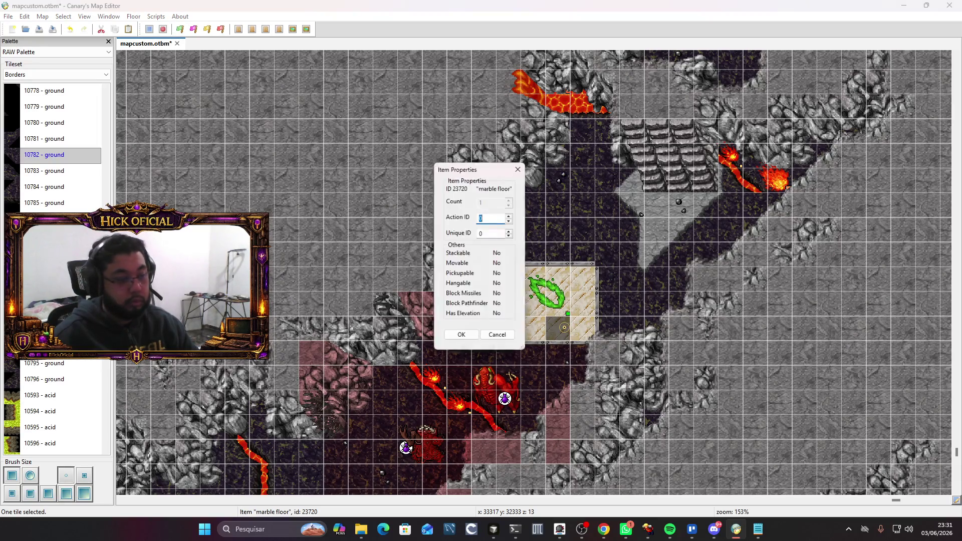
{"action": "key", "text": "Escape"}
{"action": "right_click", "coordinate": [564, 327]}
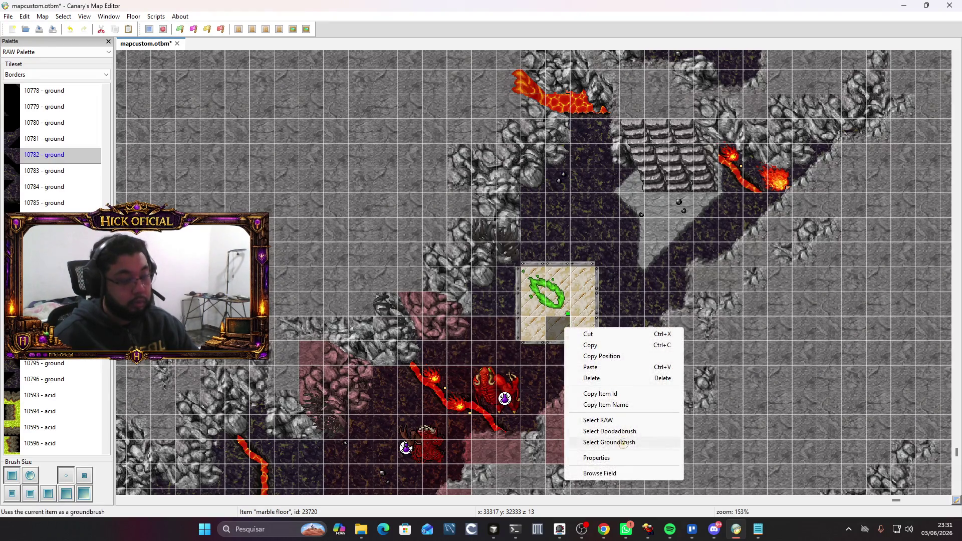
{"action": "left_click", "coordinate": [622, 470]}
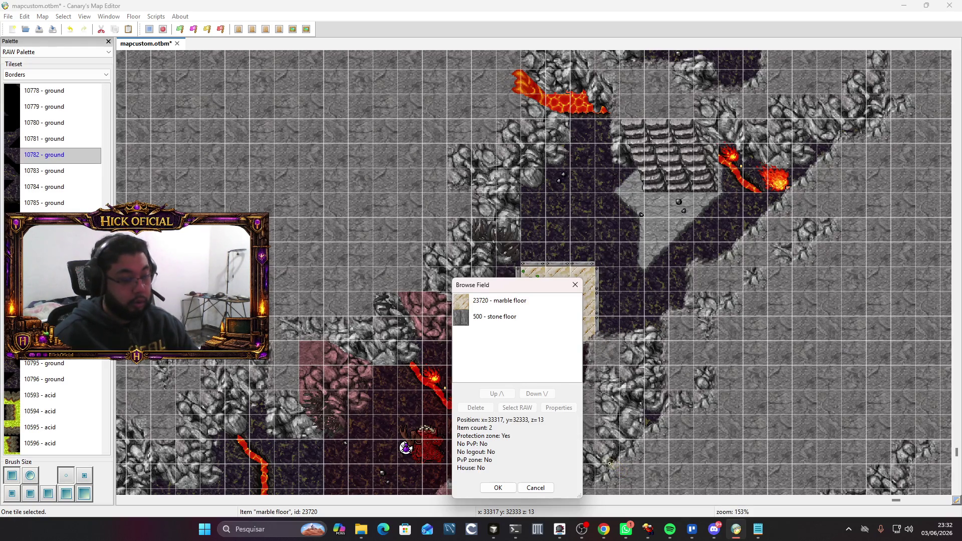
- Close the tile item list and bring up the Go To Position prompt with Ctrl+G
{"action": "left_click", "coordinate": [505, 486]}
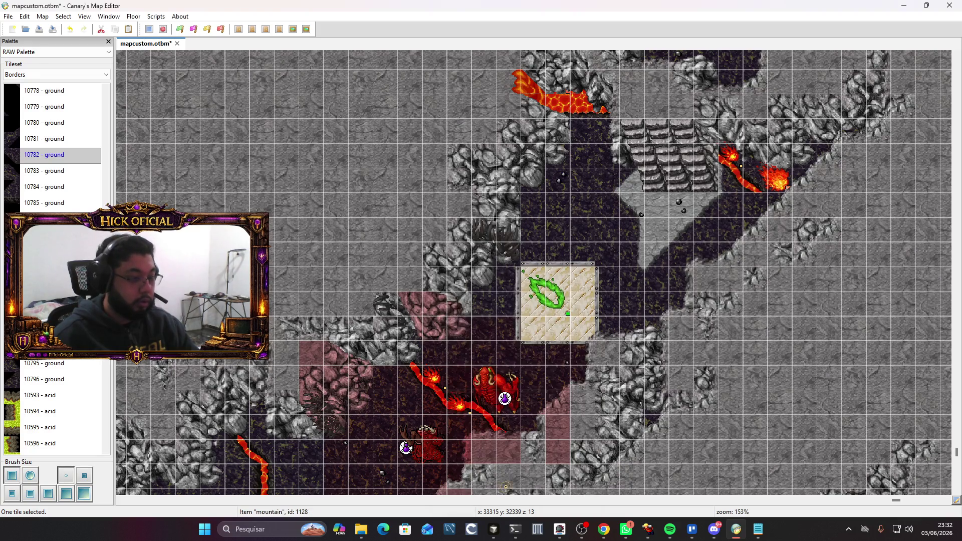
{"action": "key", "text": "ctrl+g"}
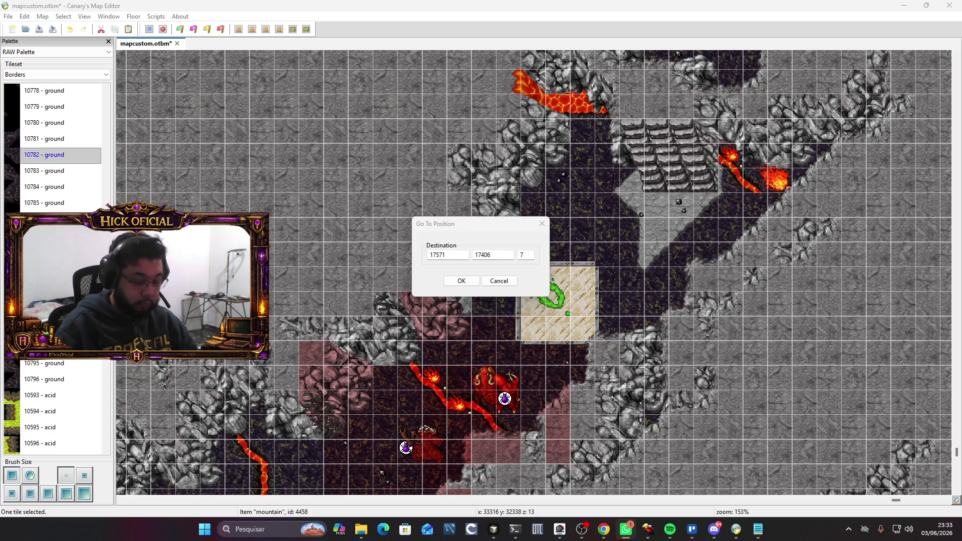
- Jump the map to 33454, 31272 on floor 14, showing the green temple area
{"action": "key", "text": "alt+Tab"}
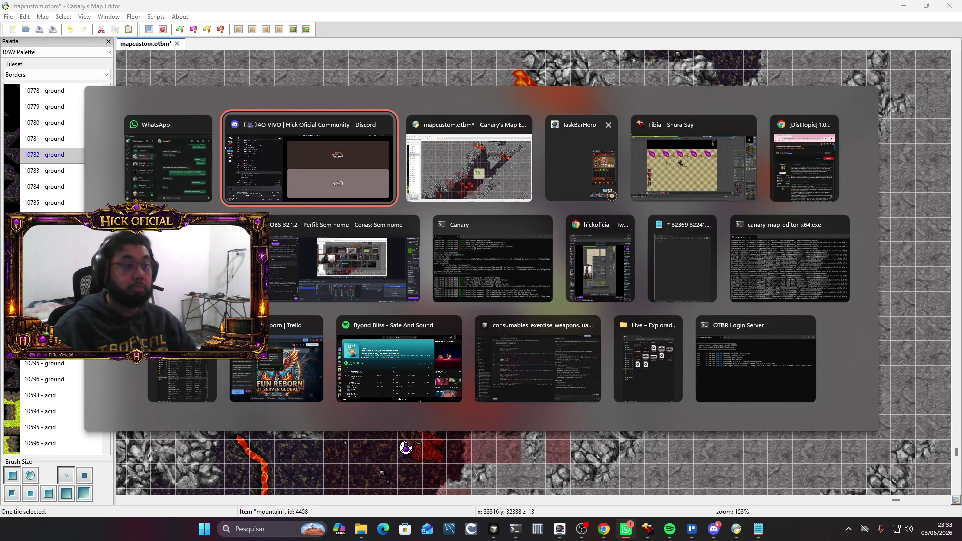
{"action": "key", "text": "Escape"}
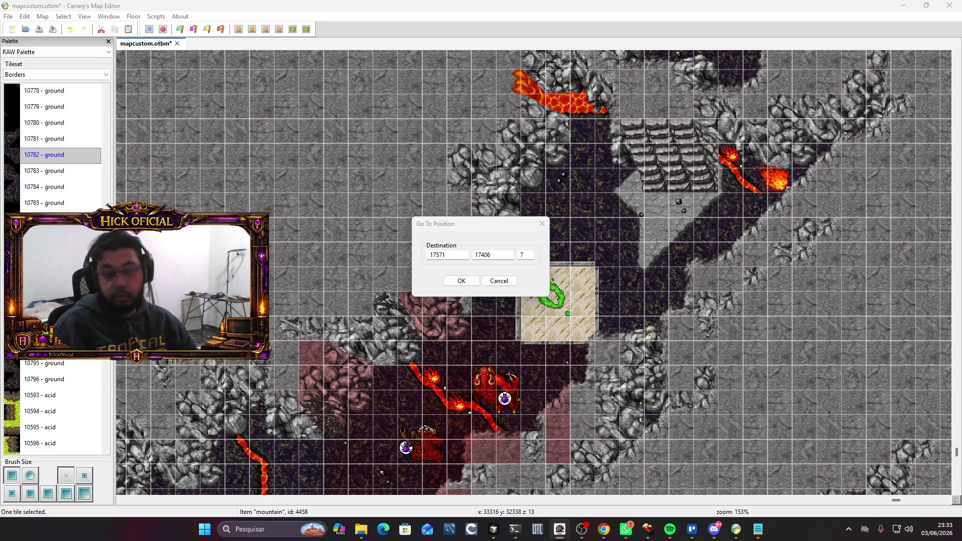
{"action": "double_click", "coordinate": [448, 255]}
{"action": "type", "text": "33"}
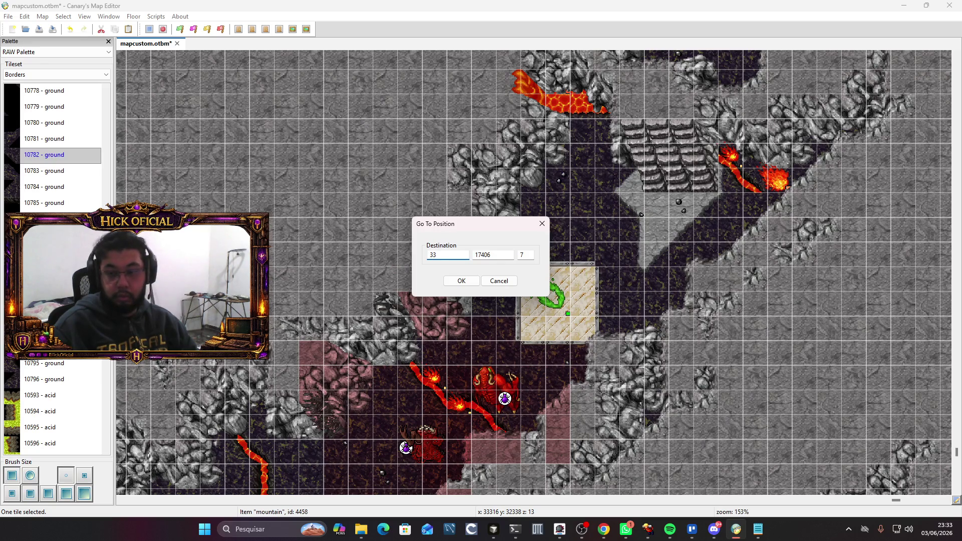
{"action": "type", "text": "454"}
{"action": "key", "text": "Tab"}
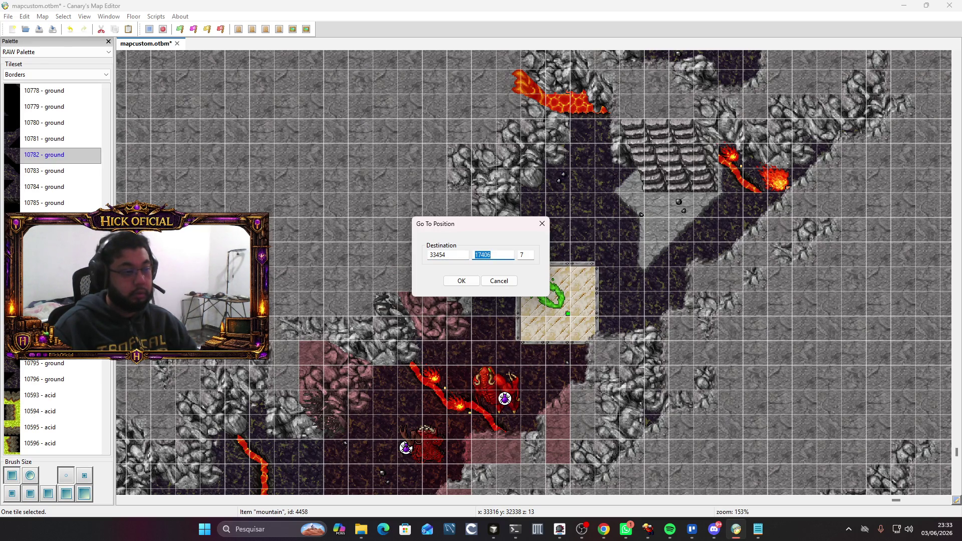
{"action": "type", "text": "3127"}
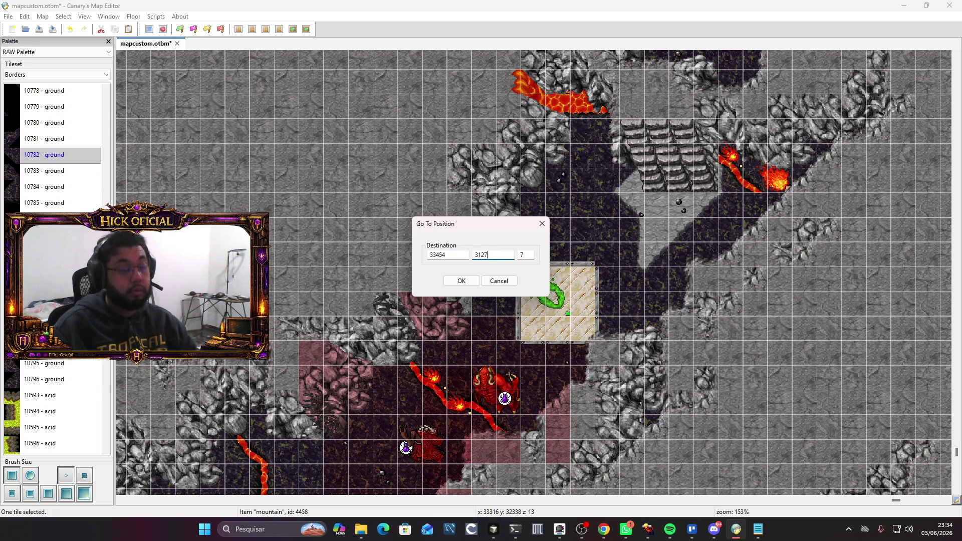
{"action": "type", "text": "2"}
{"action": "key", "text": "Tab"}
{"action": "type", "text": "14"}
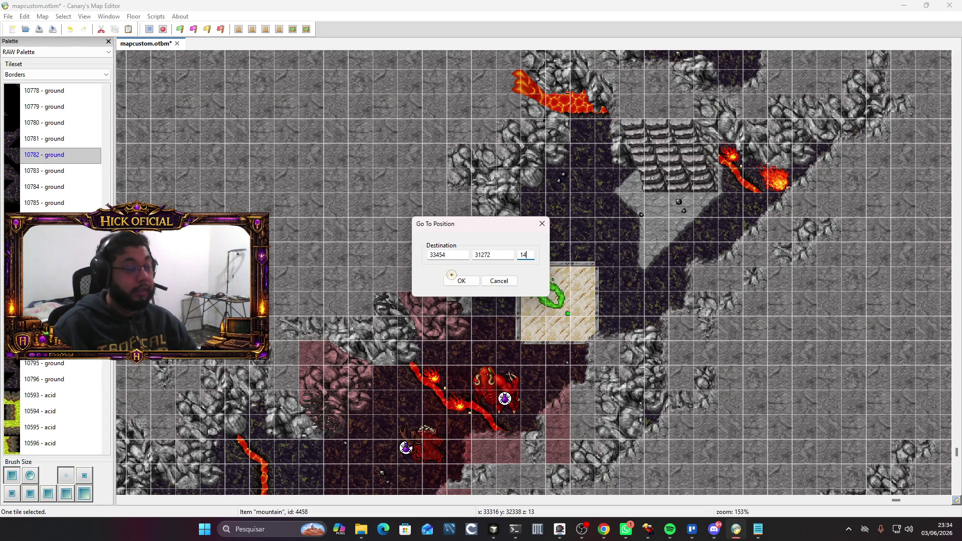
{"action": "left_click", "coordinate": [452, 280]}
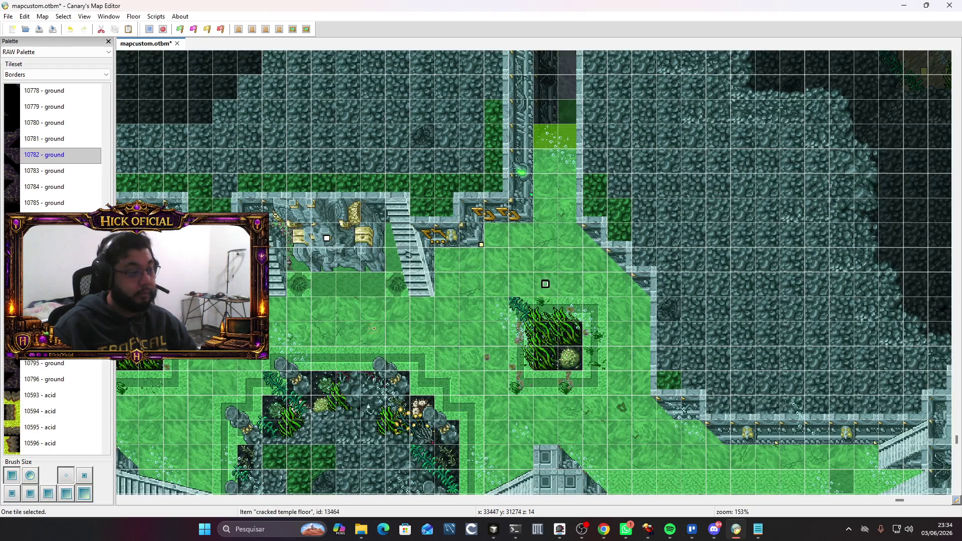
- Undo the accidental statue paste and place the copied portal pad on the temple floor
{"action": "scroll", "coordinate": [374, 329], "scroll_direction": "down", "scroll_amount": 3}
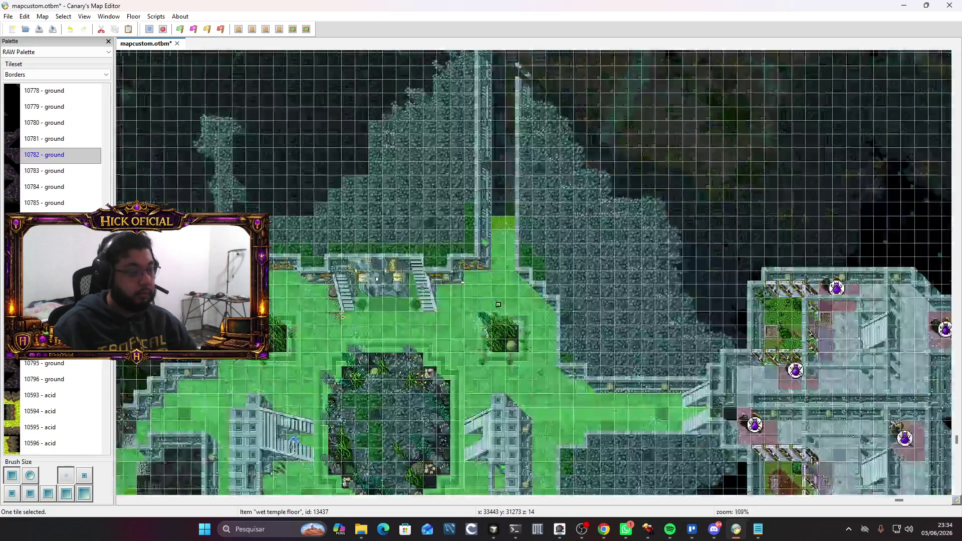
{"action": "scroll", "coordinate": [342, 317], "scroll_direction": "up", "scroll_amount": 3}
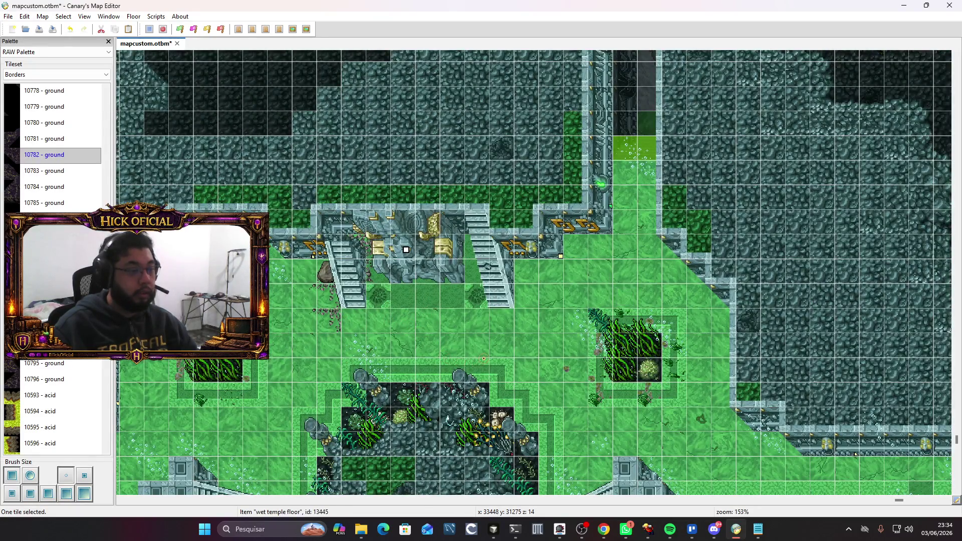
{"action": "key", "text": "ctrl+v"}
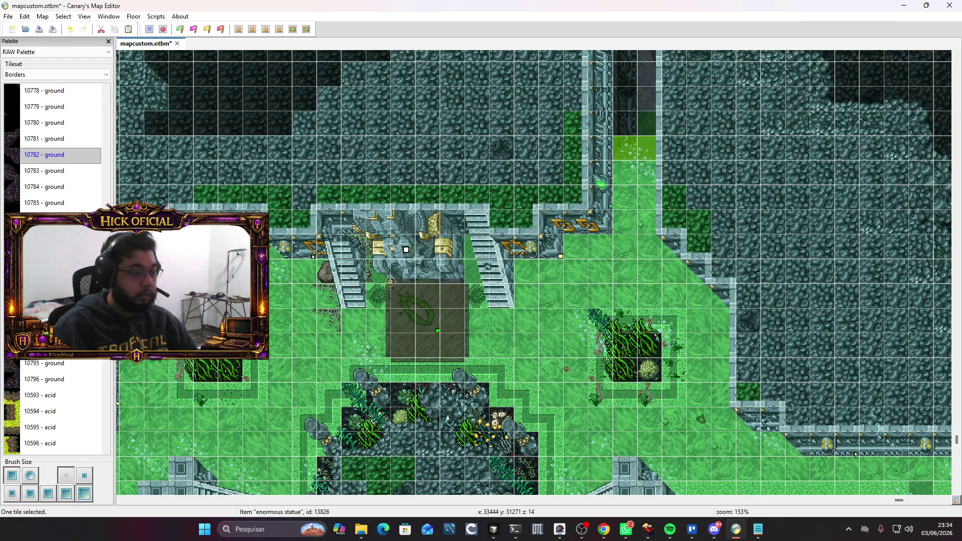
{"action": "key", "text": "ctrl+z"}
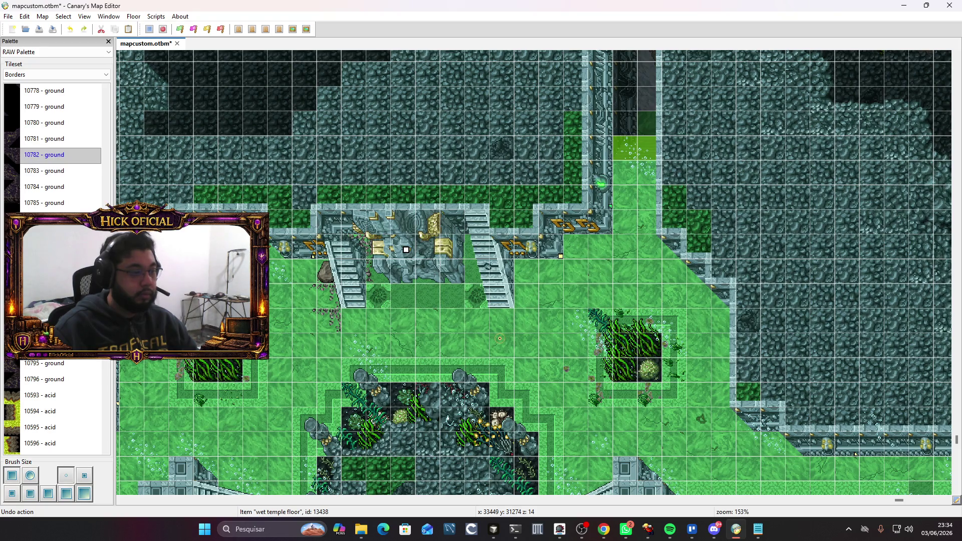
{"action": "key", "text": "ctrl+v"}
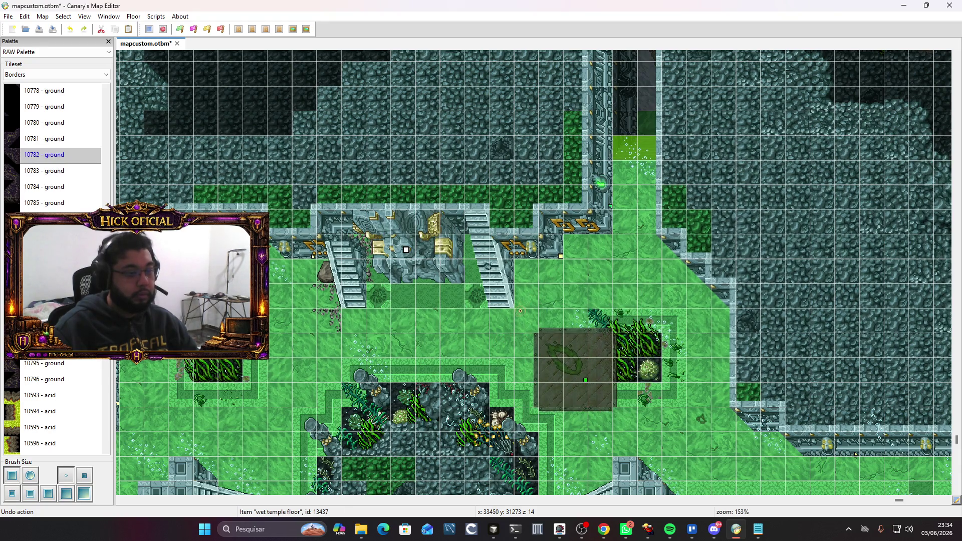
{"action": "scroll", "coordinate": [434, 302], "scroll_direction": "down", "scroll_amount": 4}
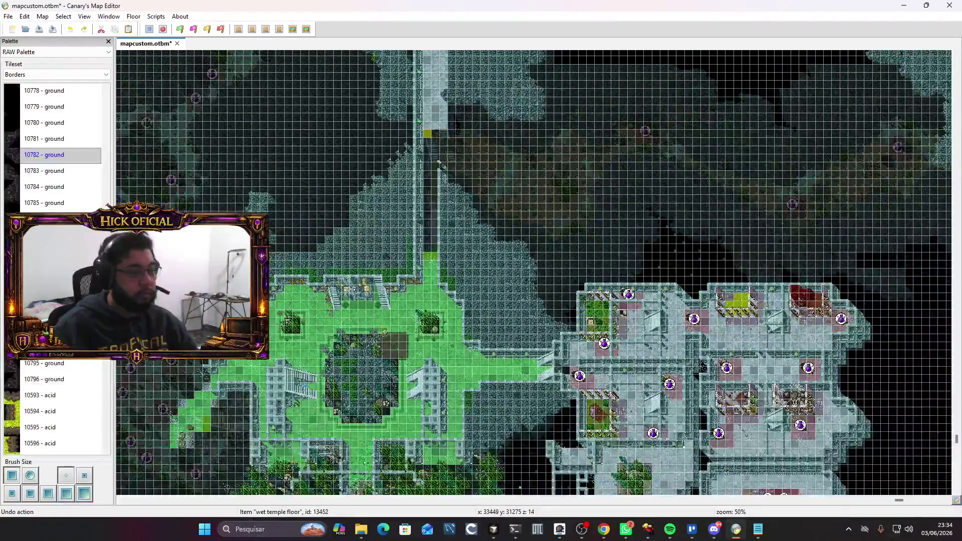
{"action": "scroll", "coordinate": [381, 364], "scroll_direction": "up", "scroll_amount": 2}
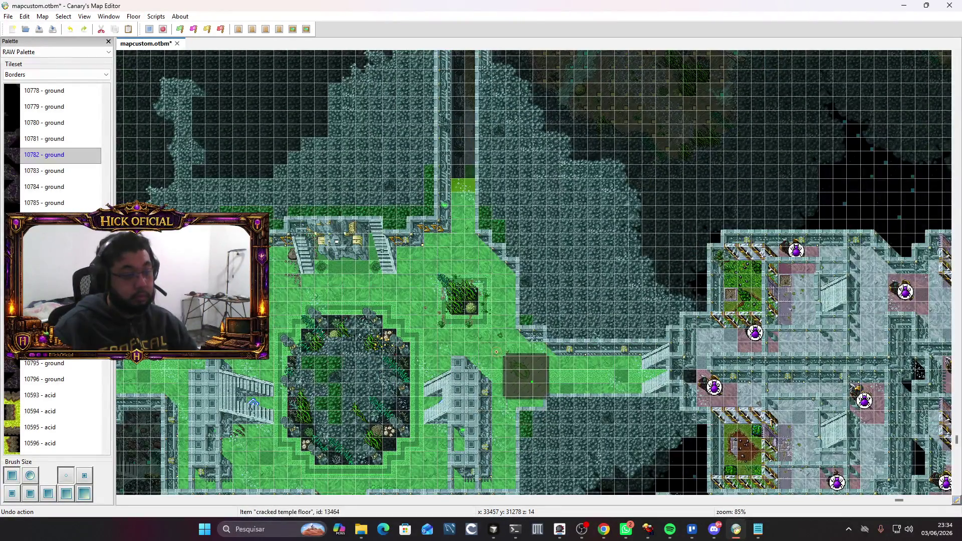
{"action": "left_click", "coordinate": [481, 349]}
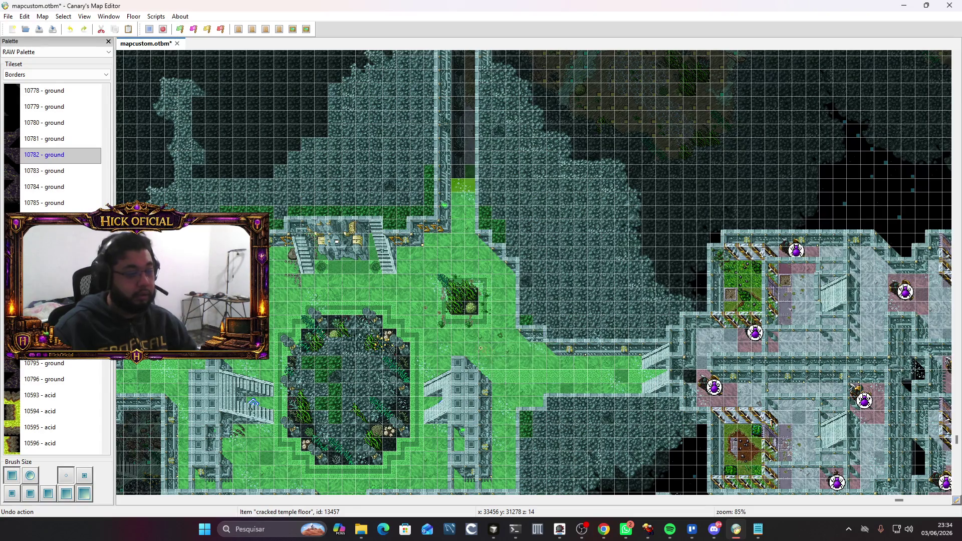
- Check the neighbouring floors, then return to floor 14 at the pale stone corridor near 33453, 31241
{"action": "key", "text": "Page_Up"}
{"action": "key", "text": "Page_Up"}
{"action": "key", "text": "Page_Down"}
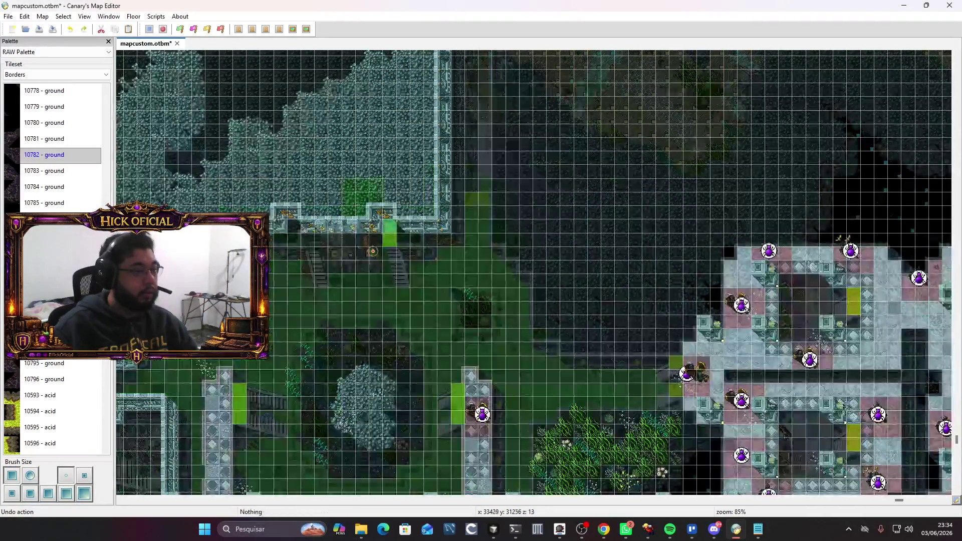
{"action": "key", "text": "Page_Up"}
{"action": "key", "text": "Page_Down"}
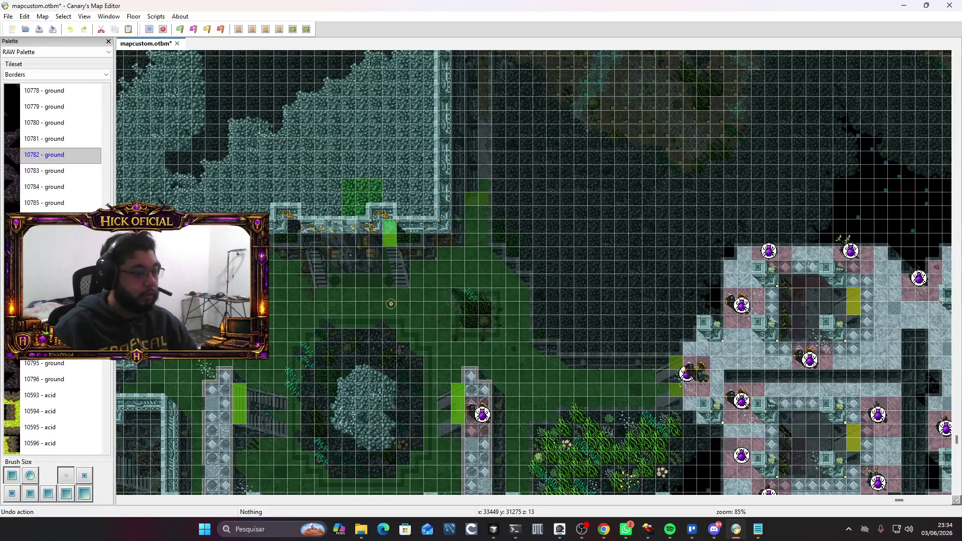
{"action": "key", "text": "Page_Down"}
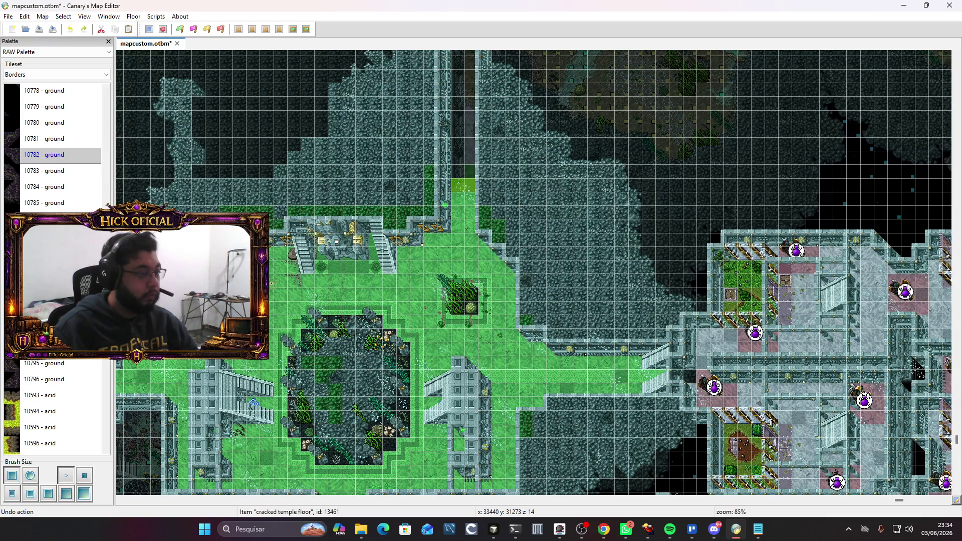
{"action": "scroll", "coordinate": [534, 273], "scroll_direction": "down", "scroll_amount": 5}
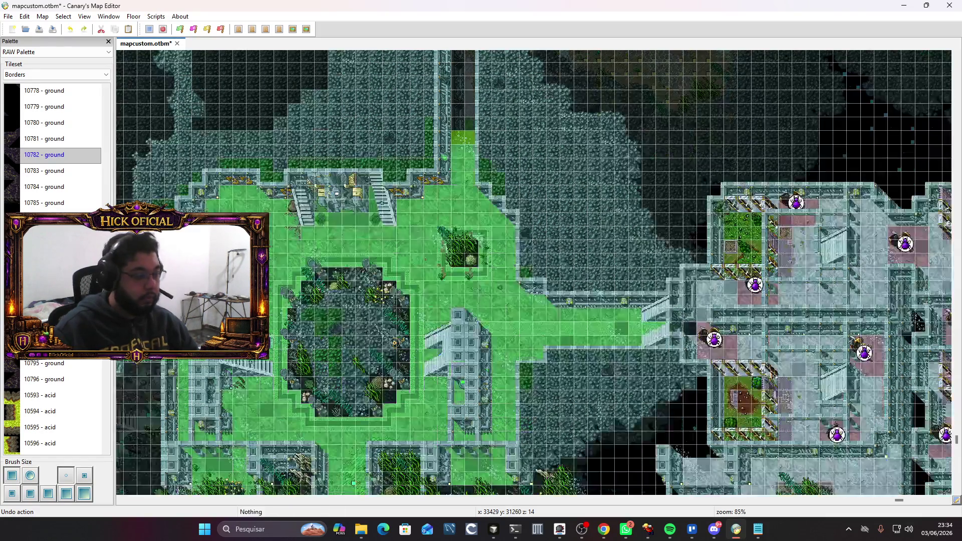
{"action": "scroll", "coordinate": [534, 273], "scroll_direction": "down", "scroll_amount": 3}
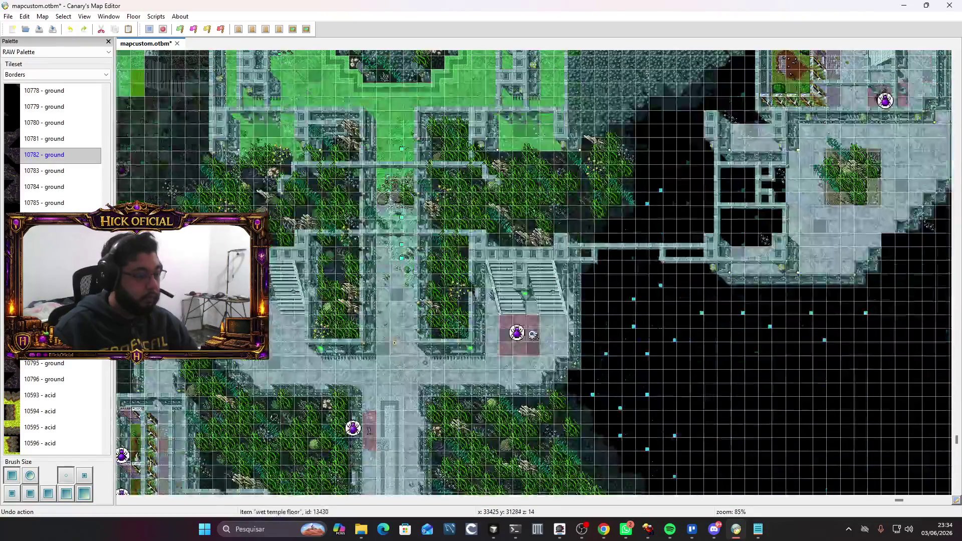
{"action": "scroll", "coordinate": [394, 342], "scroll_direction": "up", "scroll_amount": 9}
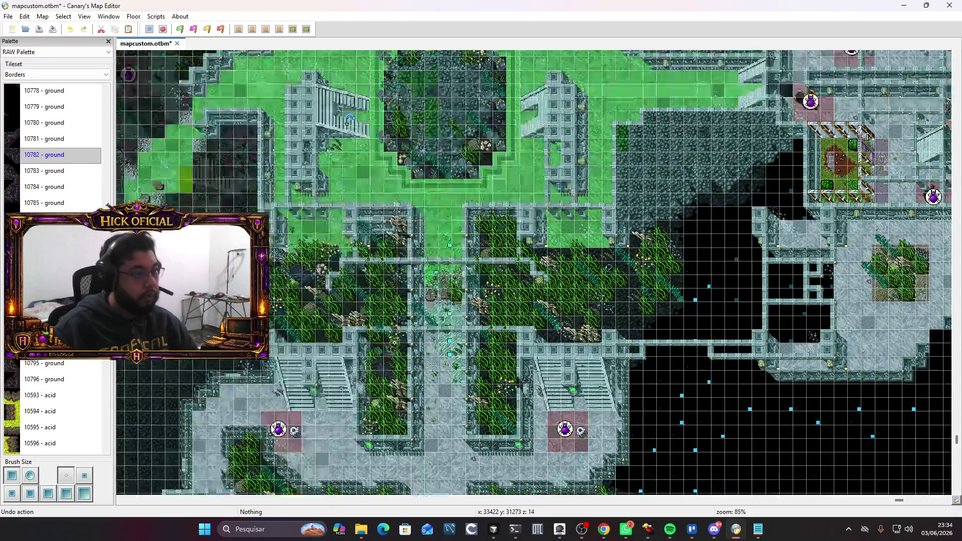
{"action": "scroll", "coordinate": [395, 343], "scroll_direction": "up", "scroll_amount": 8}
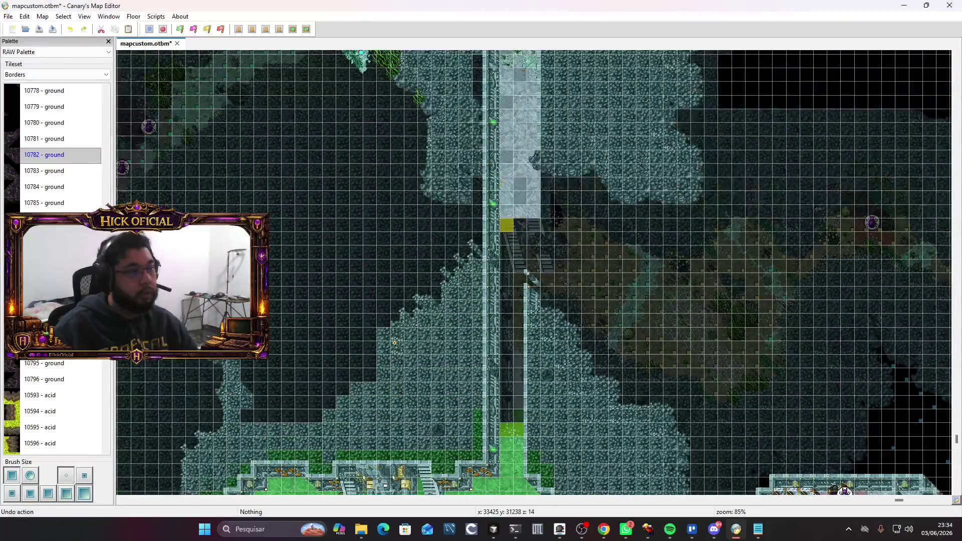
{"action": "scroll", "coordinate": [394, 343], "scroll_direction": "up", "scroll_amount": 8}
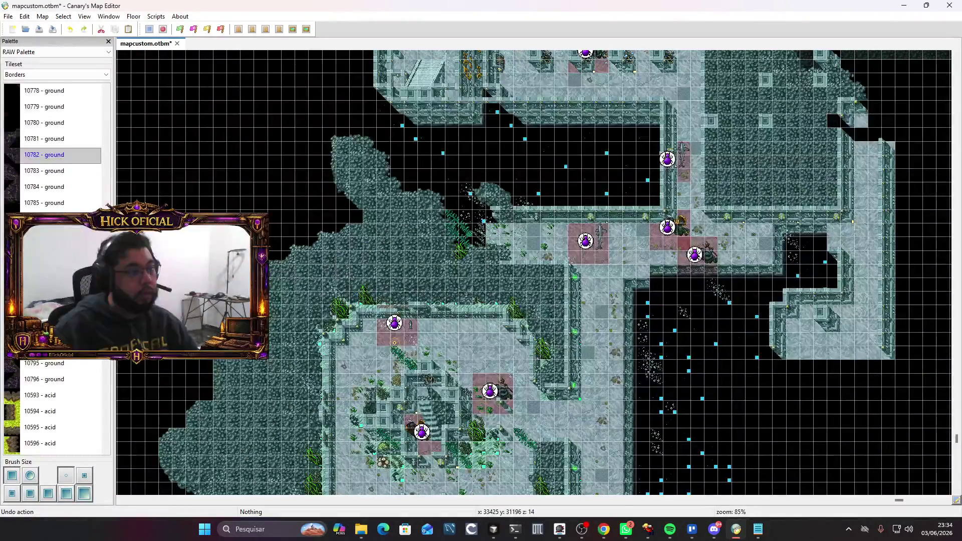
{"action": "scroll", "coordinate": [394, 343], "scroll_direction": "down", "scroll_amount": 15}
{"action": "scroll", "coordinate": [394, 342], "scroll_direction": "right", "scroll_amount": 8}
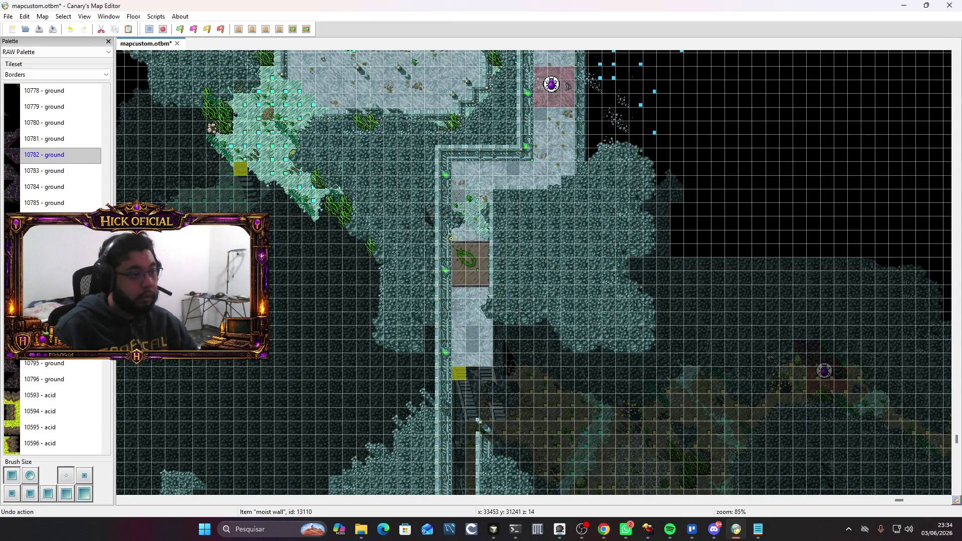
- Select the 22 tiles around the corridor, undo the corridor pad, and pan toward the temple
{"action": "left_click_drag", "start_coordinate": [492, 296], "coordinate": [451, 238]}
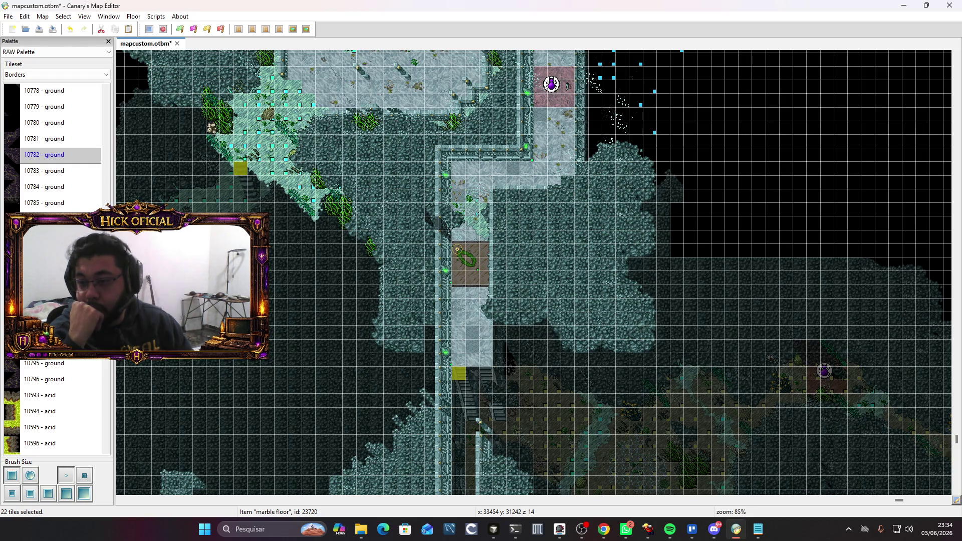
{"action": "key", "text": "ctrl+z"}
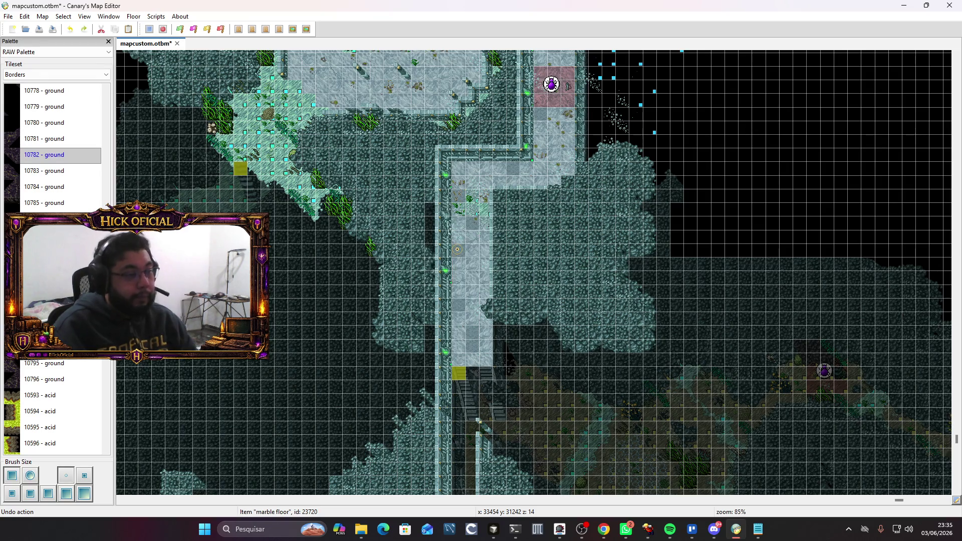
{"action": "key", "text": "Left"}
{"action": "key", "text": "Up"}
{"action": "key", "text": "Up"}
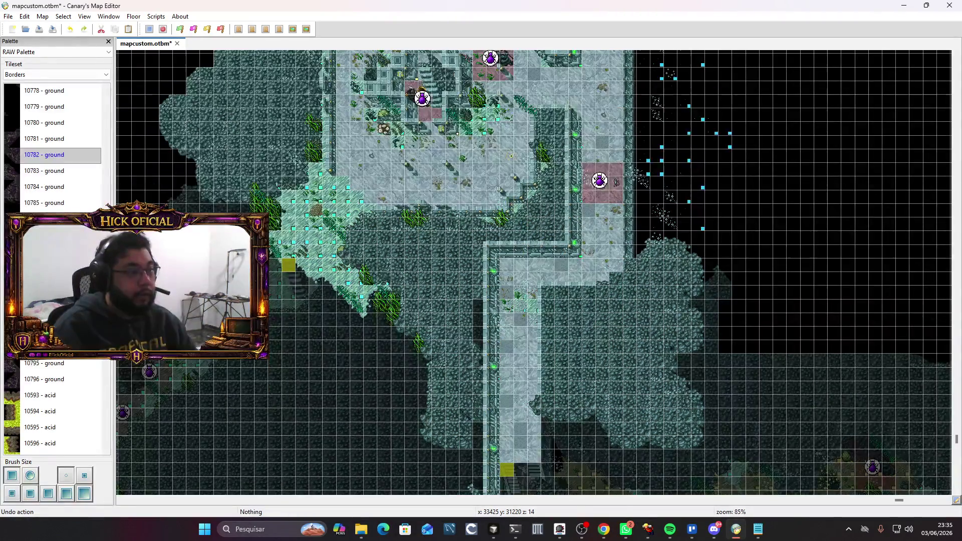
{"action": "key", "text": "Left"}
{"action": "key", "text": "Up"}
{"action": "key", "text": "Up"}
{"action": "key", "text": "Up"}
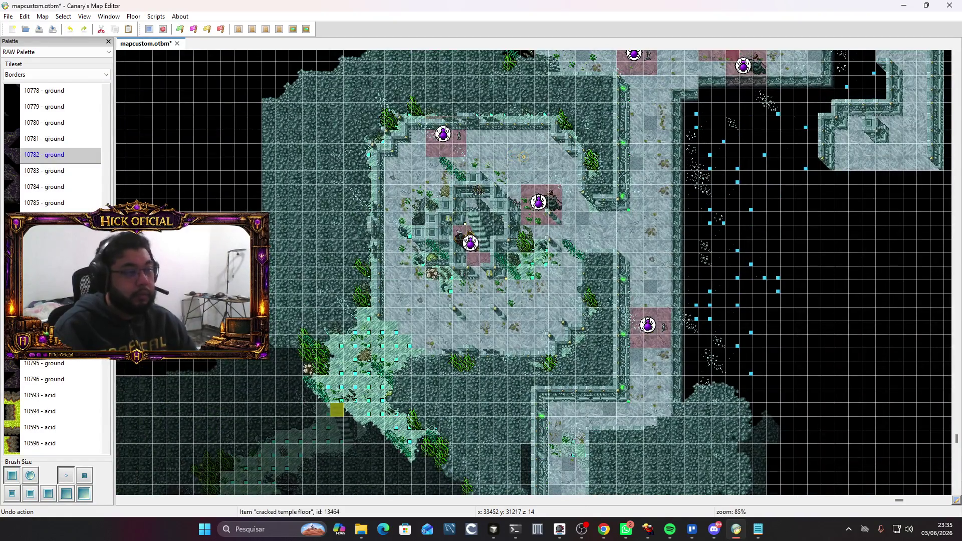
{"action": "key", "text": "Up"}
{"action": "key", "text": "Up"}
{"action": "key", "text": "Up"}
{"action": "key", "text": "Up"}
{"action": "key", "text": "Up"}
{"action": "key", "text": "Right"}
{"action": "key", "text": "Up"}
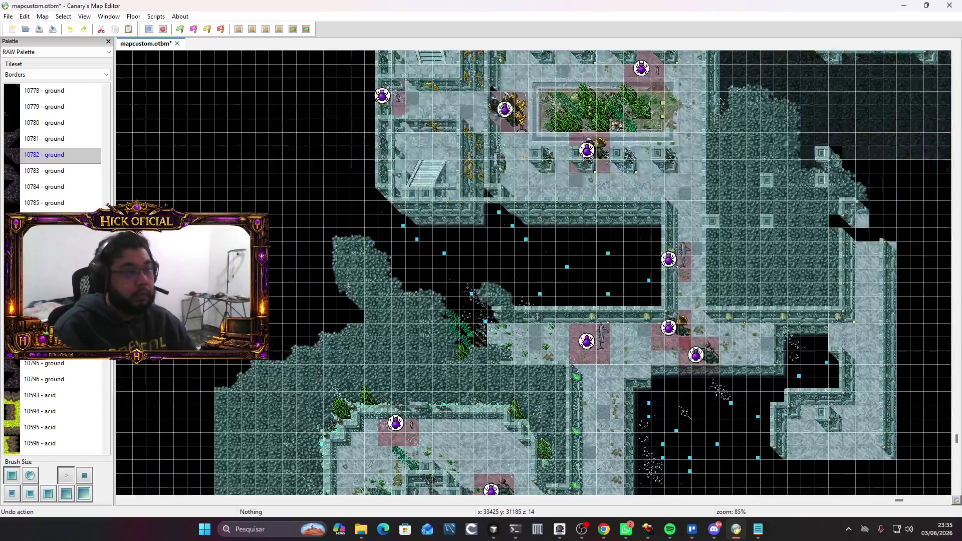
{"action": "key", "text": "Up"}
{"action": "key", "text": "Up"}
{"action": "key", "text": "Right"}
{"action": "key", "text": "Up"}
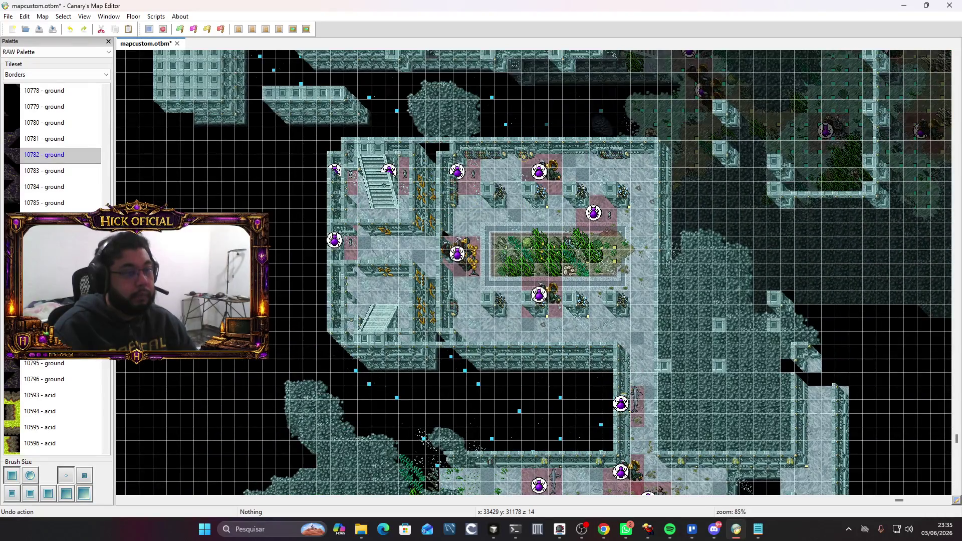
- Frame the temple hall's central plant bed and the corridor just south of it
{"action": "scroll", "coordinate": [420, 249], "scroll_direction": "up", "scroll_amount": 1}
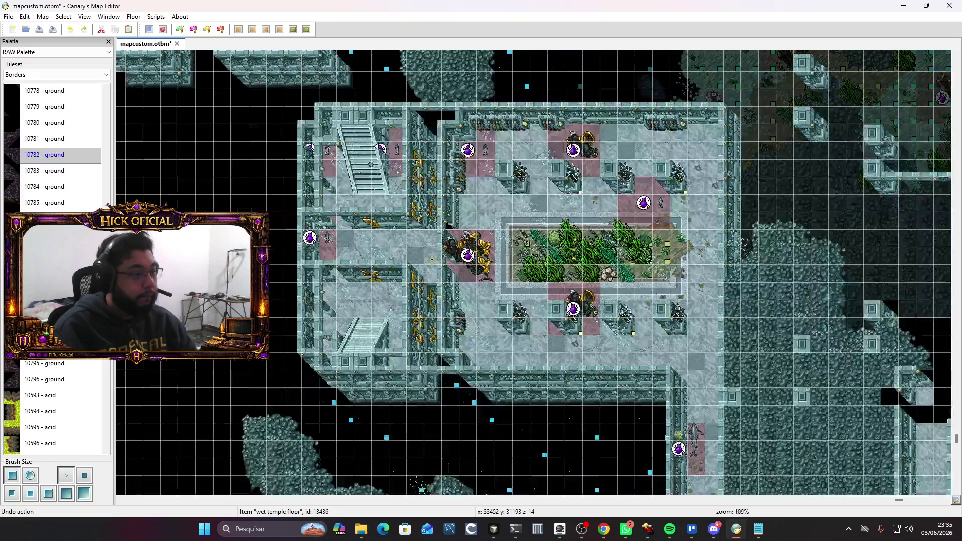
{"action": "scroll", "coordinate": [434, 259], "scroll_direction": "up", "scroll_amount": 1}
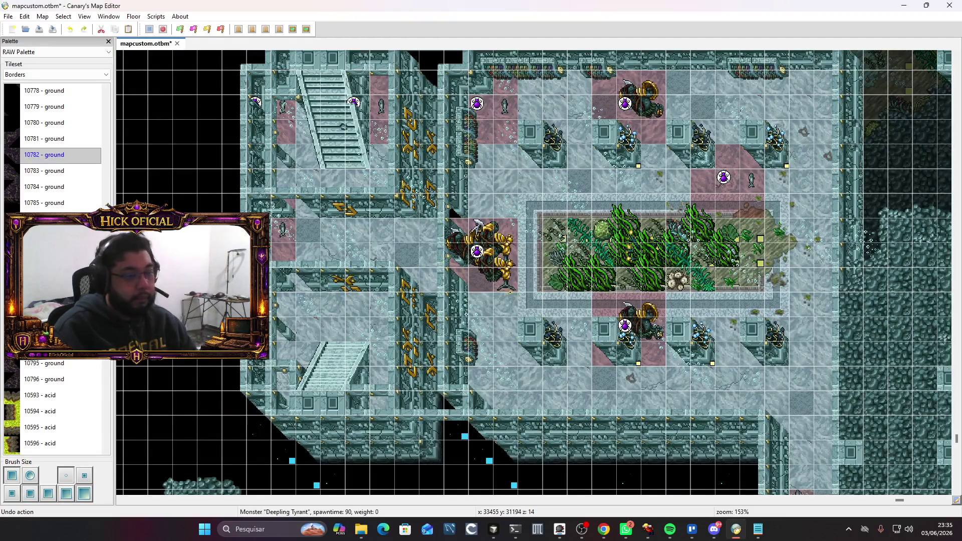
{"action": "scroll", "coordinate": [699, 382], "scroll_direction": "down", "scroll_amount": 1}
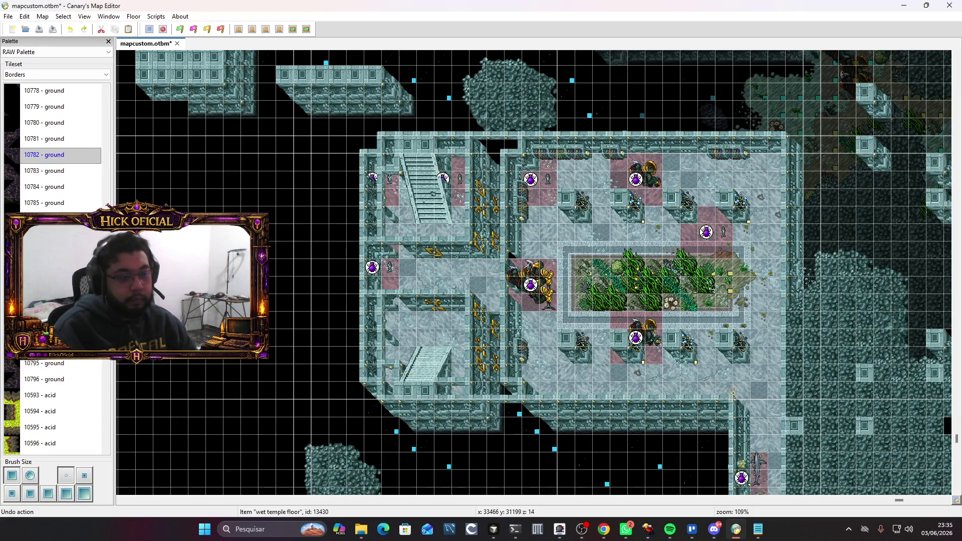
{"action": "scroll", "coordinate": [736, 389], "scroll_direction": "down", "scroll_amount": 1}
{"action": "scroll", "coordinate": [758, 380], "scroll_direction": "up", "scroll_amount": 3}
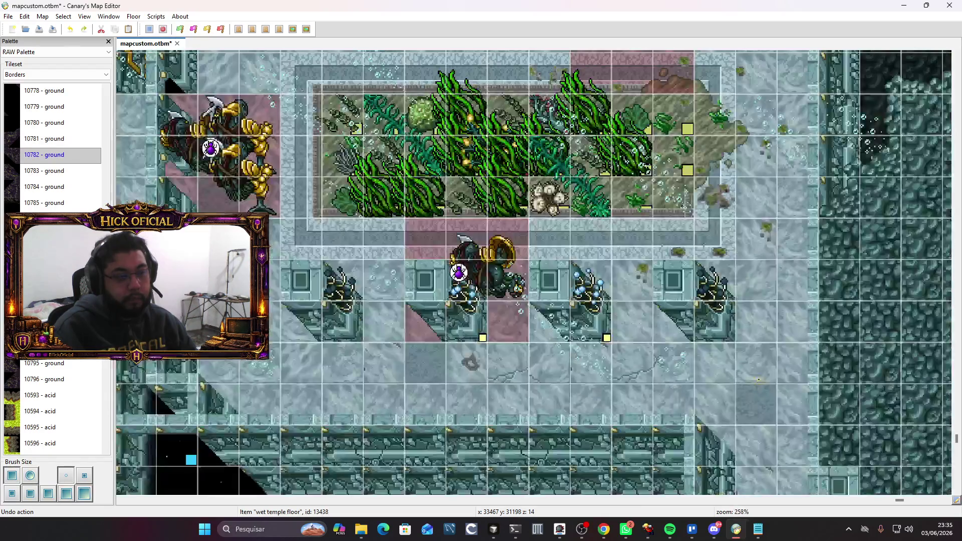
{"action": "scroll", "coordinate": [759, 378], "scroll_direction": "down", "scroll_amount": 2}
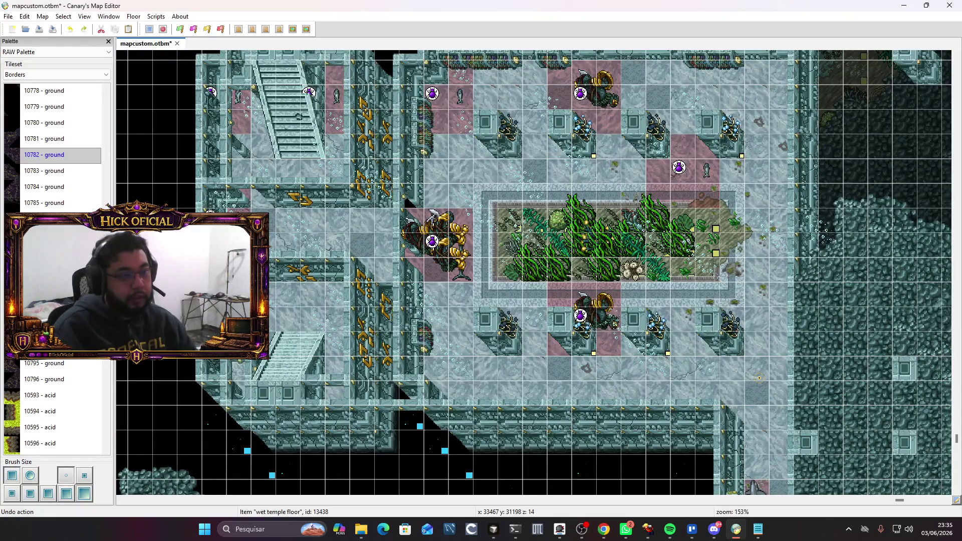
{"action": "key", "text": "Left"}
{"action": "key", "text": "Left"}
{"action": "key", "text": "Left"}
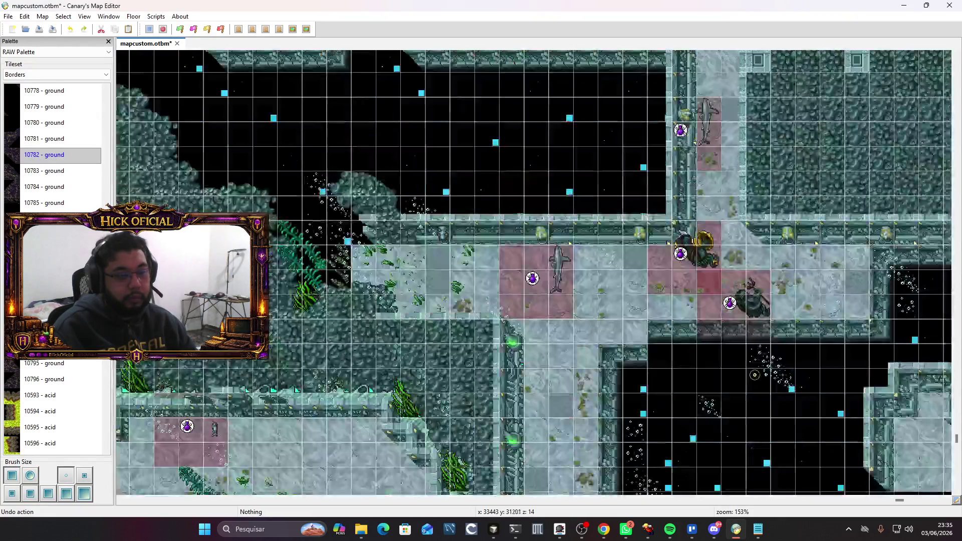
{"action": "key", "text": "Down"}
{"action": "key", "text": "Right"}
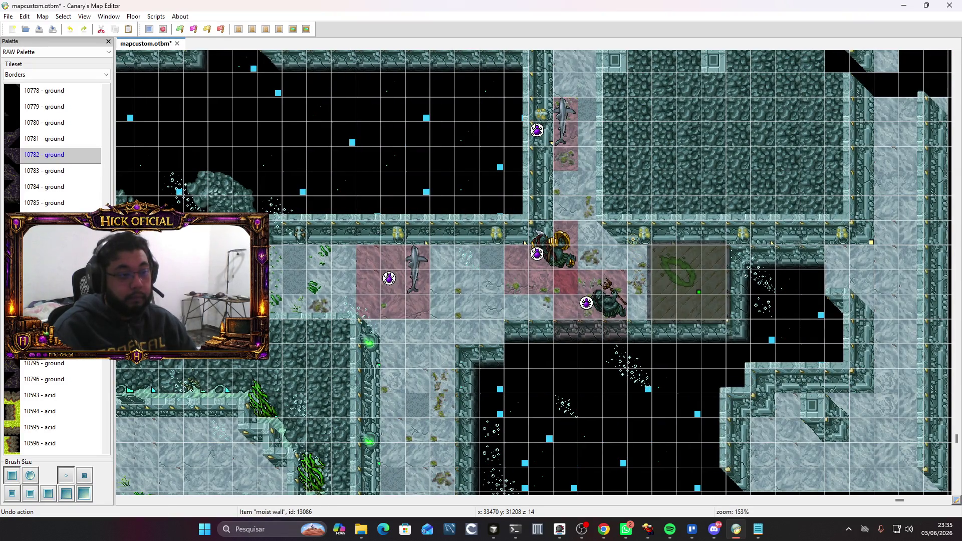
- Place the copied plant-bed area on the corridor, undo it, and pan around the area
{"action": "left_click", "coordinate": [699, 291]}
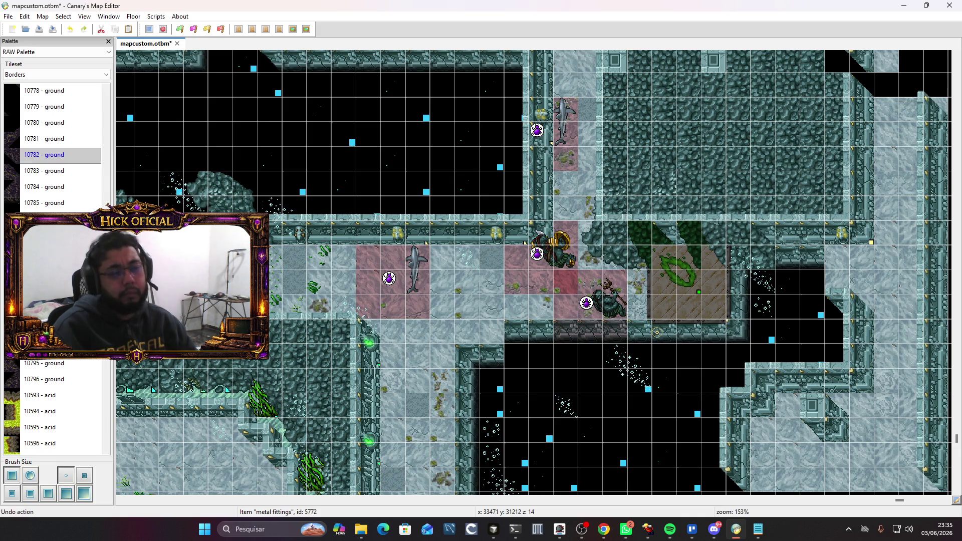
{"action": "key", "text": "ctrl+z"}
{"action": "key", "text": "Right"}
{"action": "key", "text": "Up"}
{"action": "key", "text": "Right"}
{"action": "key", "text": "Up"}
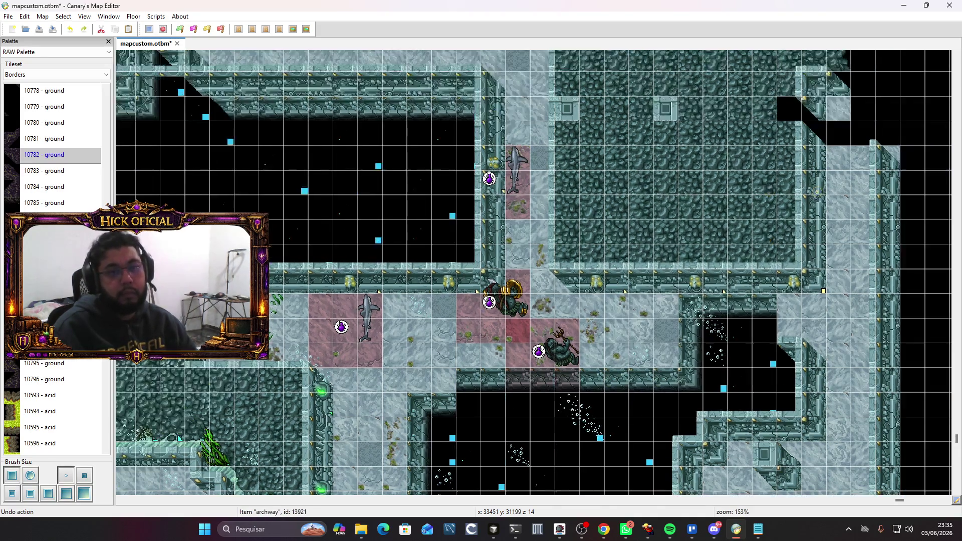
{"action": "key", "text": "Down"}
{"action": "key", "text": "Down"}
{"action": "key", "text": "Left"}
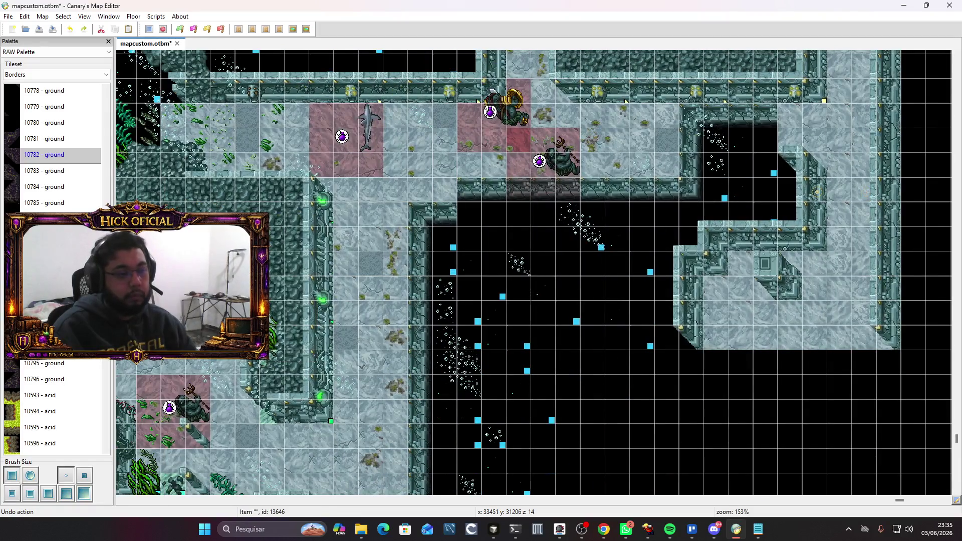
{"action": "key", "text": "Down"}
{"action": "key", "text": "Left"}
{"action": "key", "text": "Left"}
{"action": "key", "text": "Left"}
{"action": "key", "text": "Left"}
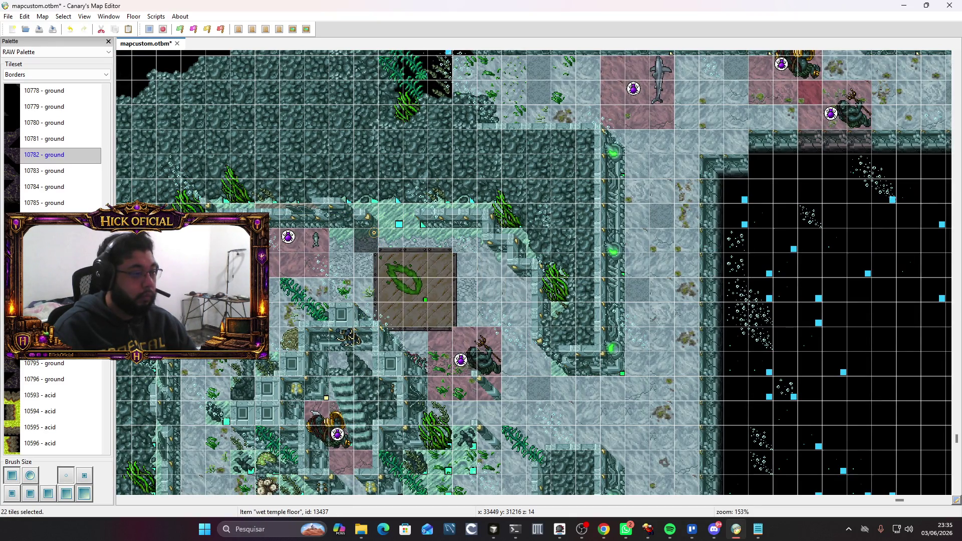
- Cancel the paste preview, close Jump to Item, and zoom out toward the green building
{"action": "key", "text": "Escape"}
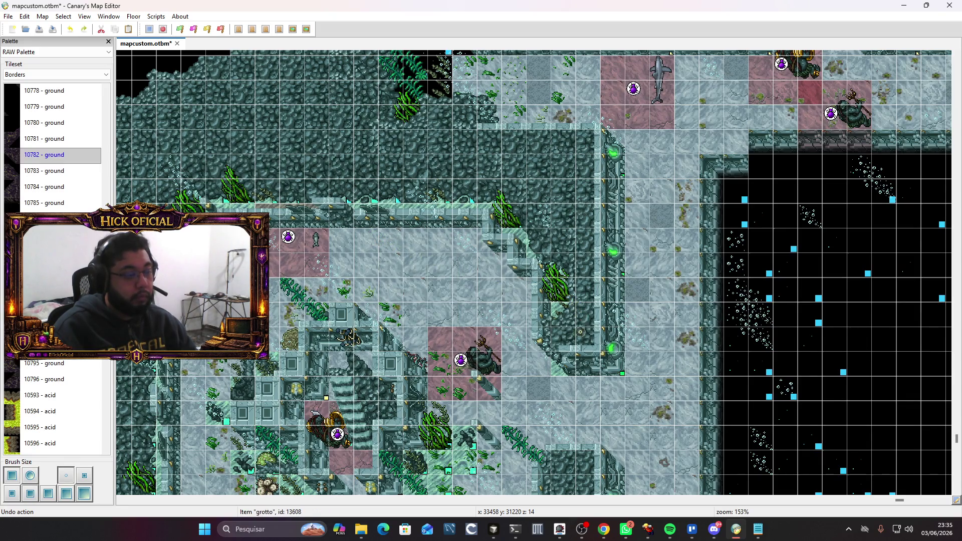
{"action": "scroll", "coordinate": [580, 332], "scroll_direction": "down", "scroll_amount": 3}
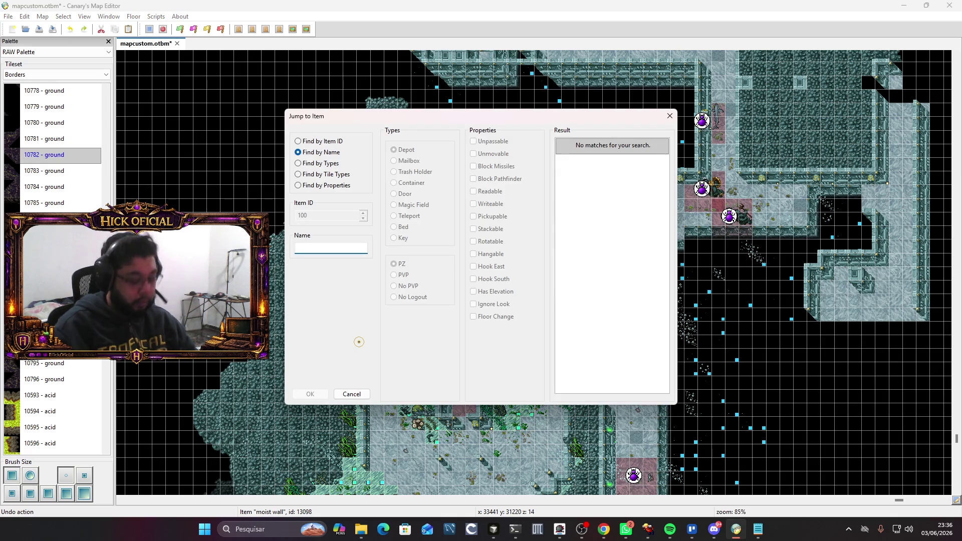
{"action": "key", "text": "Escape"}
{"action": "scroll", "coordinate": [445, 393], "scroll_direction": "down", "scroll_amount": 5}
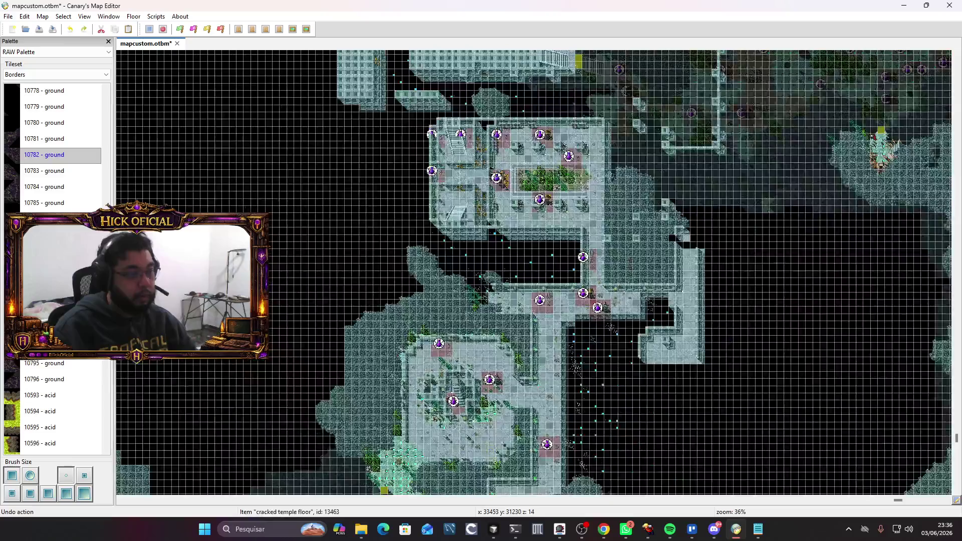
{"action": "scroll", "coordinate": [445, 450], "scroll_direction": "down", "scroll_amount": 2}
{"action": "scroll", "coordinate": [446, 451], "scroll_direction": "up", "scroll_amount": 1}
{"action": "scroll", "coordinate": [497, 454], "scroll_direction": "down", "scroll_amount": 6}
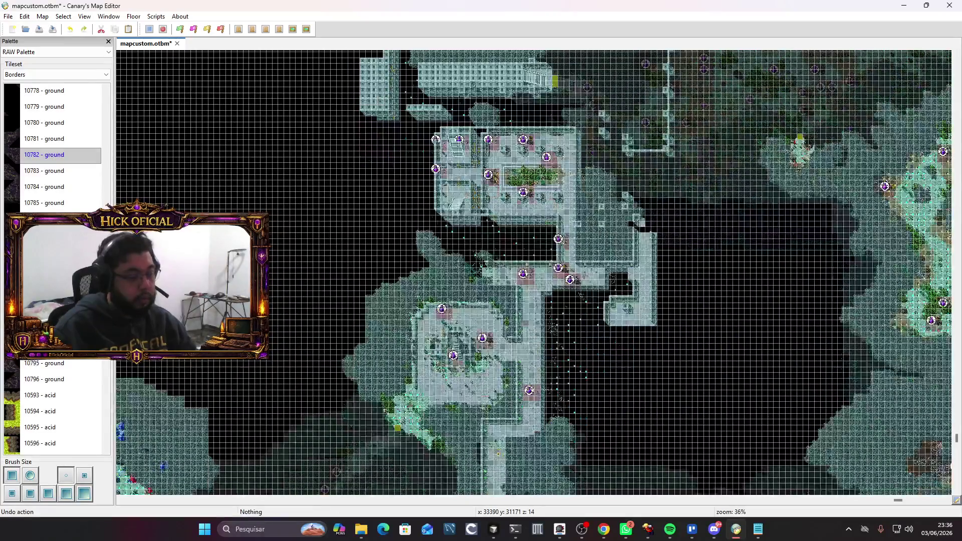
- Search 'marble floor', select 23720 marble floor, and paint a 3x3 pad below the stairs
{"action": "scroll", "coordinate": [620, 281], "scroll_direction": "down", "scroll_amount": 2}
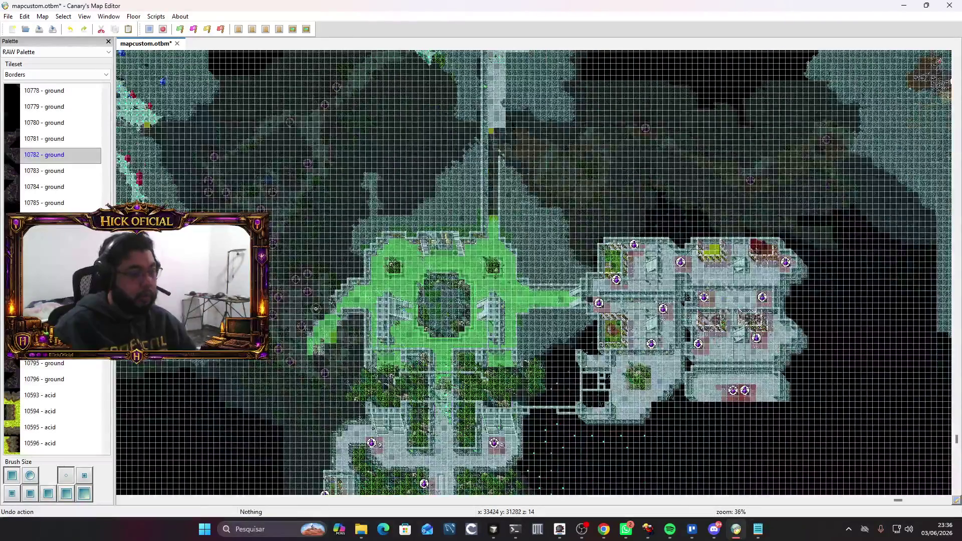
{"action": "scroll", "coordinate": [620, 281], "scroll_direction": "up", "scroll_amount": 5}
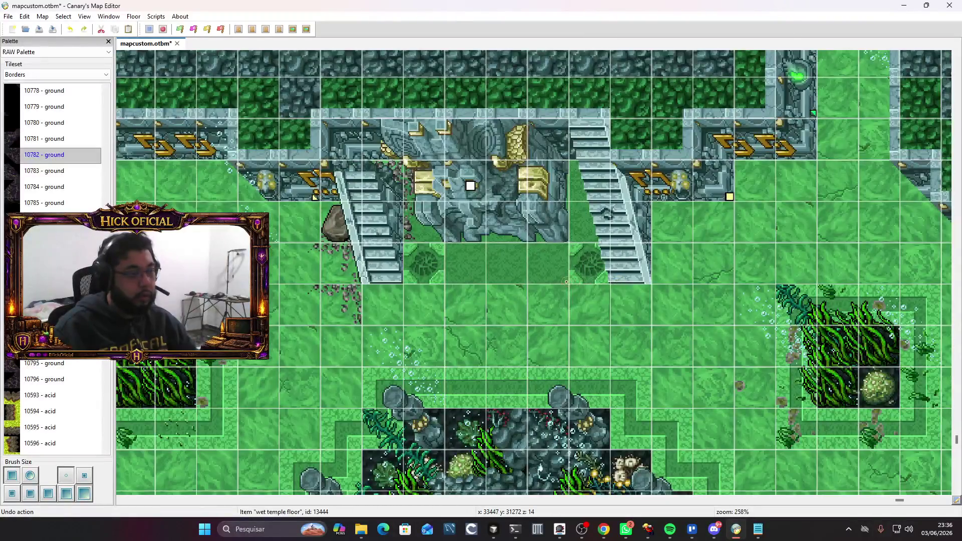
{"action": "key", "text": "ctrl+j"}
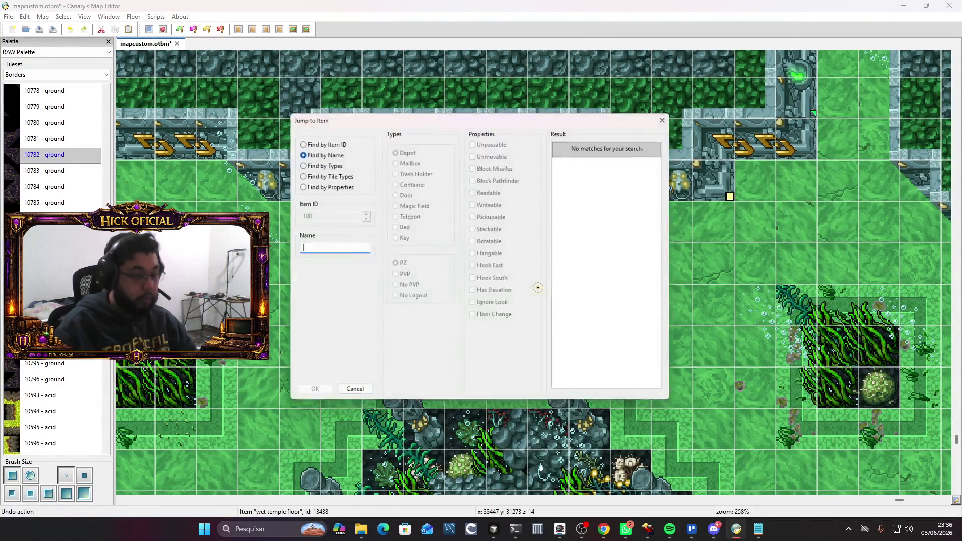
{"action": "type", "text": "marble floor"}
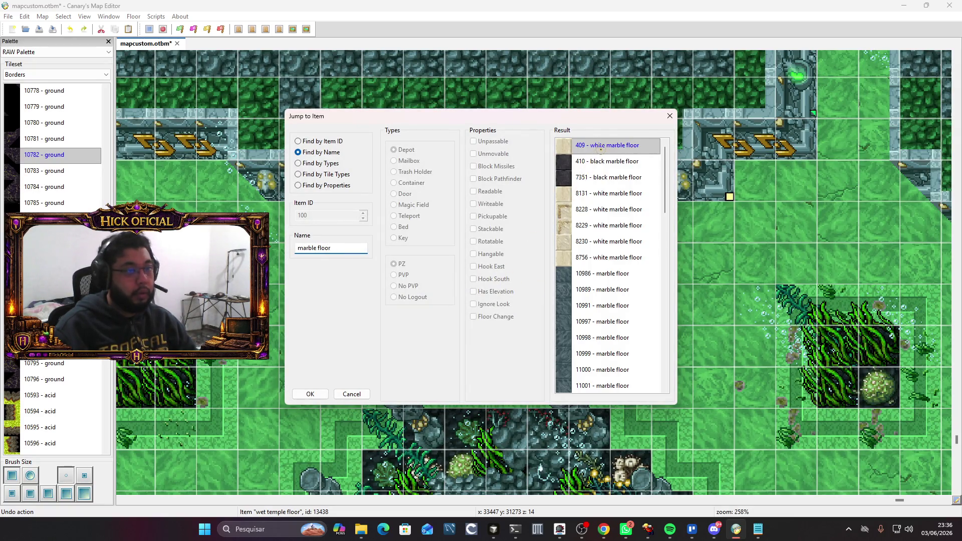
{"action": "scroll", "coordinate": [614, 229], "scroll_direction": "down", "scroll_amount": 10}
{"action": "scroll", "coordinate": [624, 249], "scroll_direction": "up", "scroll_amount": 4}
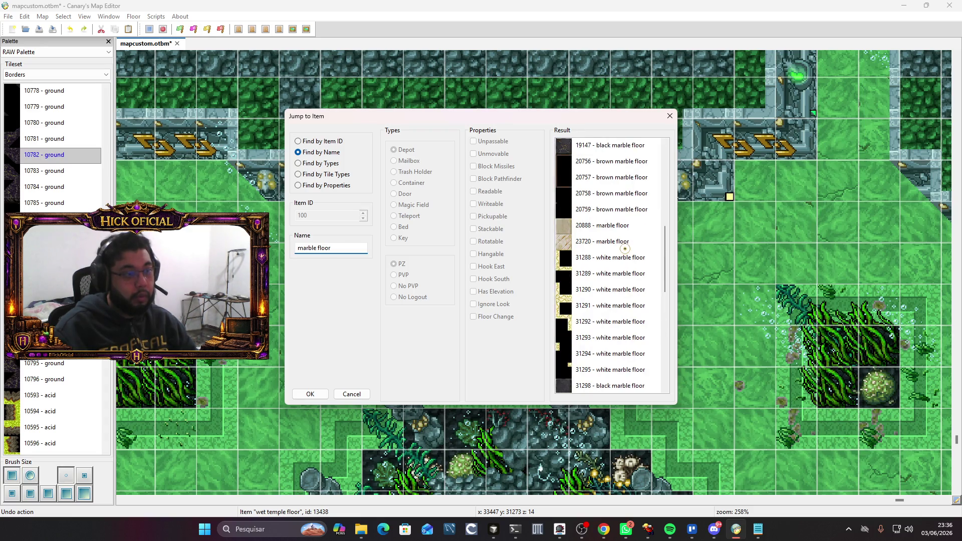
{"action": "left_click", "coordinate": [621, 242]}
{"action": "left_click", "coordinate": [310, 394]}
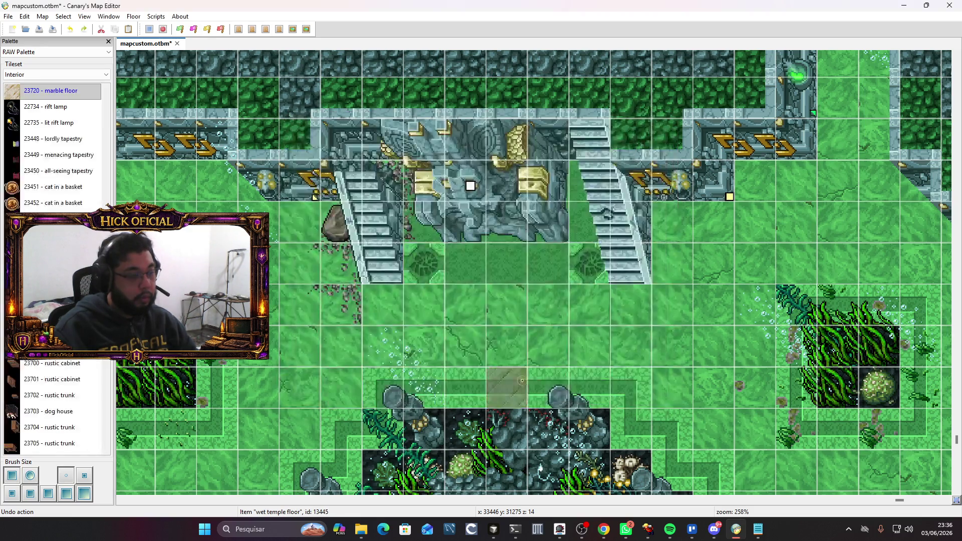
{"action": "mouse_move", "coordinate": [464, 263]}
{"action": "left_mouse_down"}
{"action": "mouse_move", "coordinate": [506, 263]}
{"action": "mouse_move", "coordinate": [539, 319]}
{"action": "mouse_move", "coordinate": [506, 345]}
{"action": "mouse_move", "coordinate": [465, 304]}
{"action": "mouse_move", "coordinate": [506, 305]}
{"action": "left_mouse_up"}
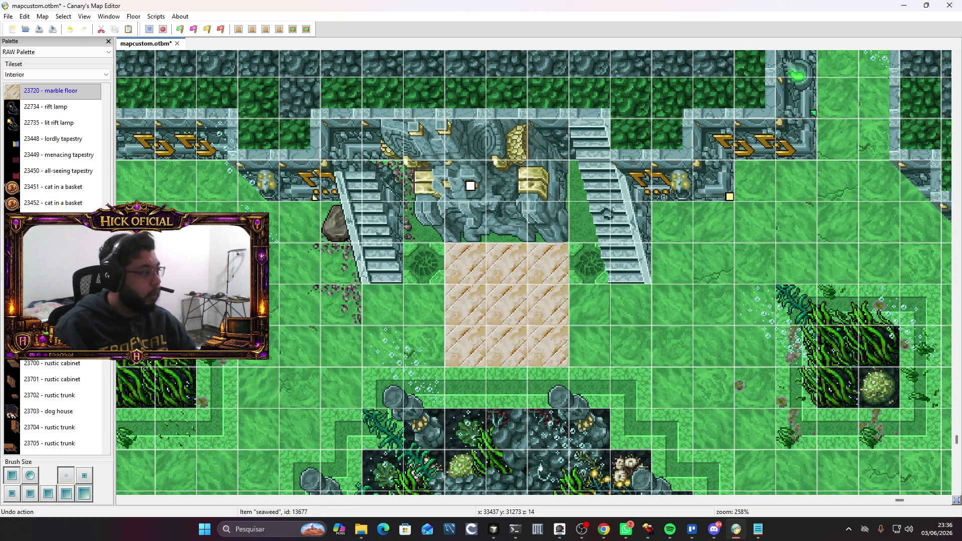
- Select earth portal 25049 through an 'earth portal' search and place it at the pad's centre
{"action": "key", "text": "ctrl+j"}
{"action": "type", "text": "ear"}
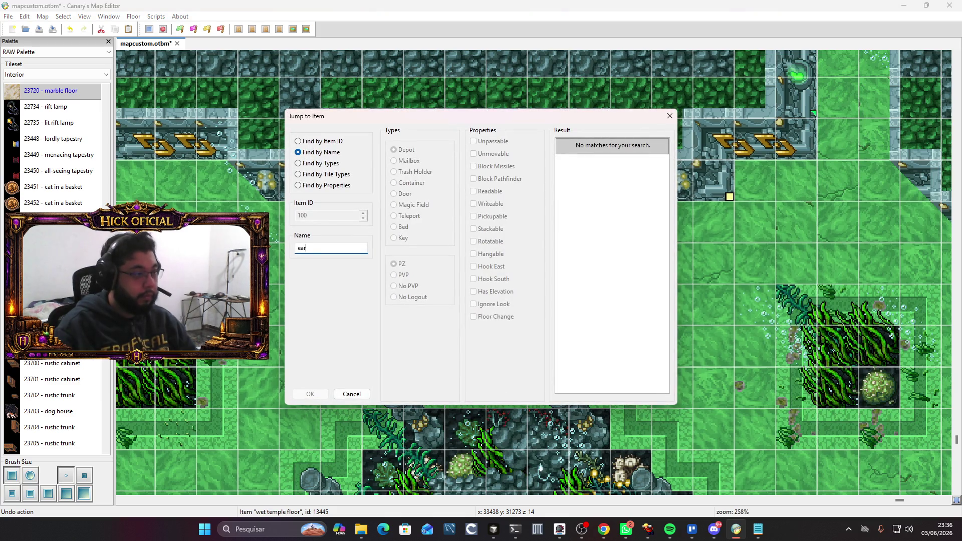
{"action": "type", "text": "th portal"}
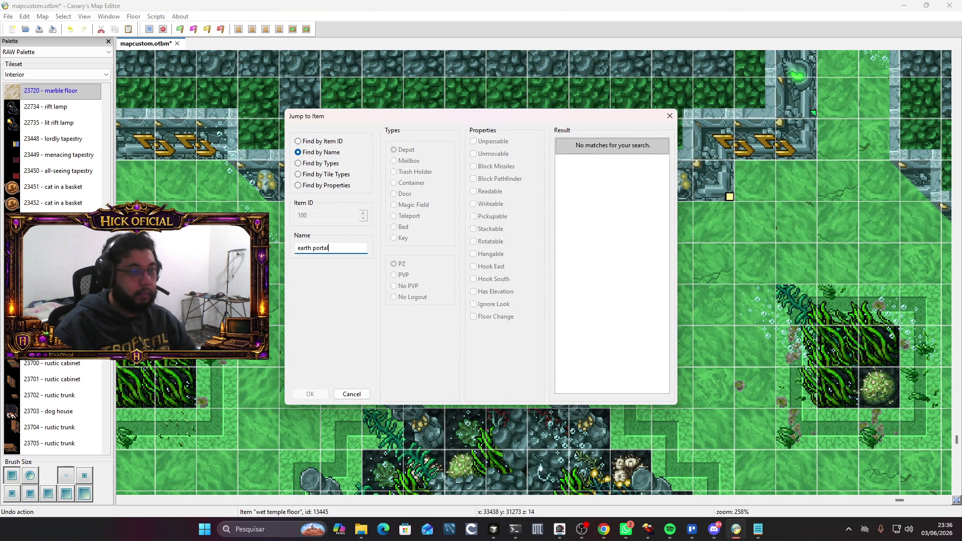
{"action": "key", "text": "Tab"}
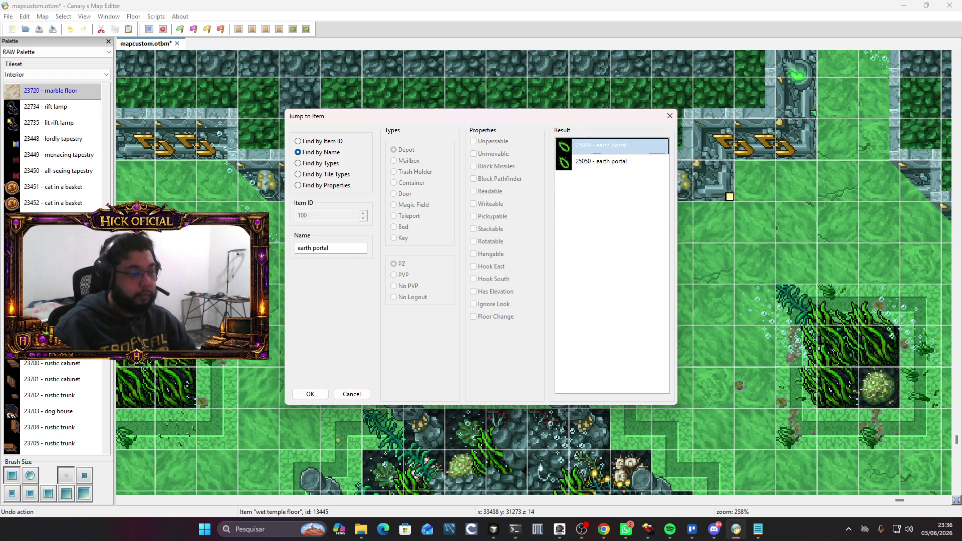
{"action": "key", "text": "Return"}
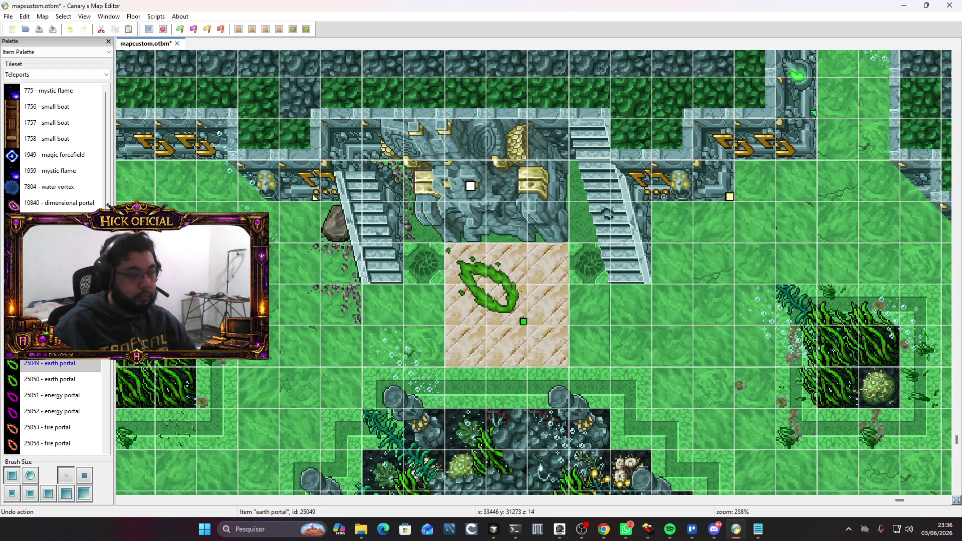
{"action": "right_click", "coordinate": [519, 296]}
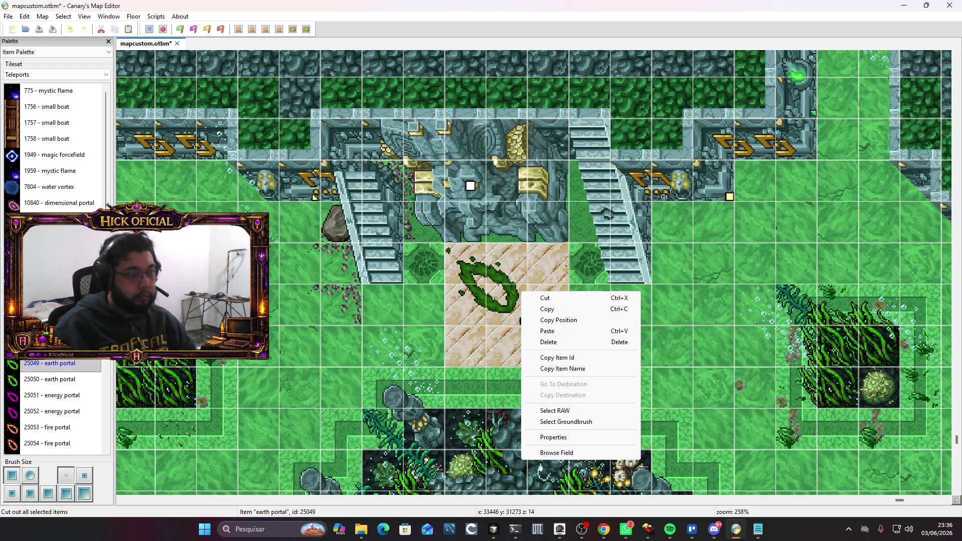
{"action": "key", "text": "Escape"}
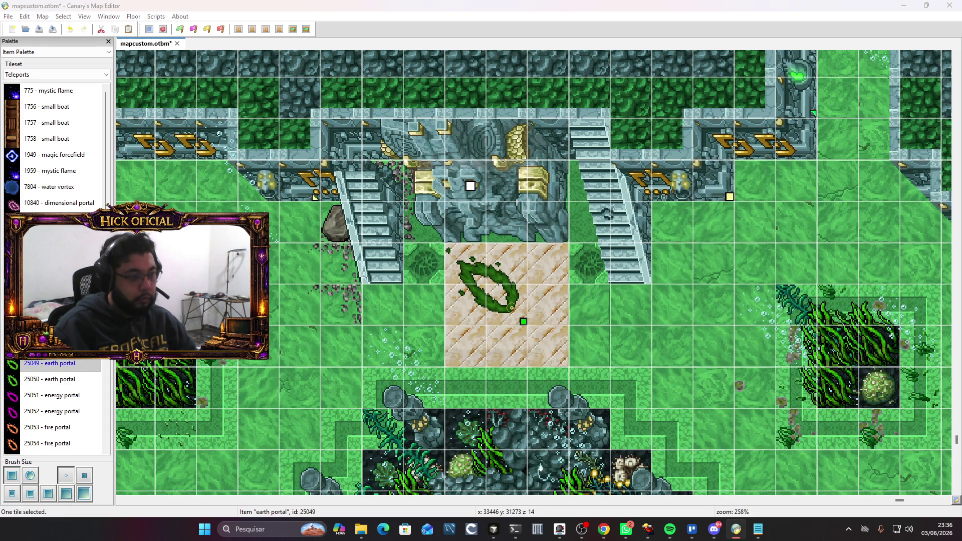
- In the earth portal's Item Properties, set its destination to 30124, 32205, floor 7
{"action": "double_click", "coordinate": [511, 308]}
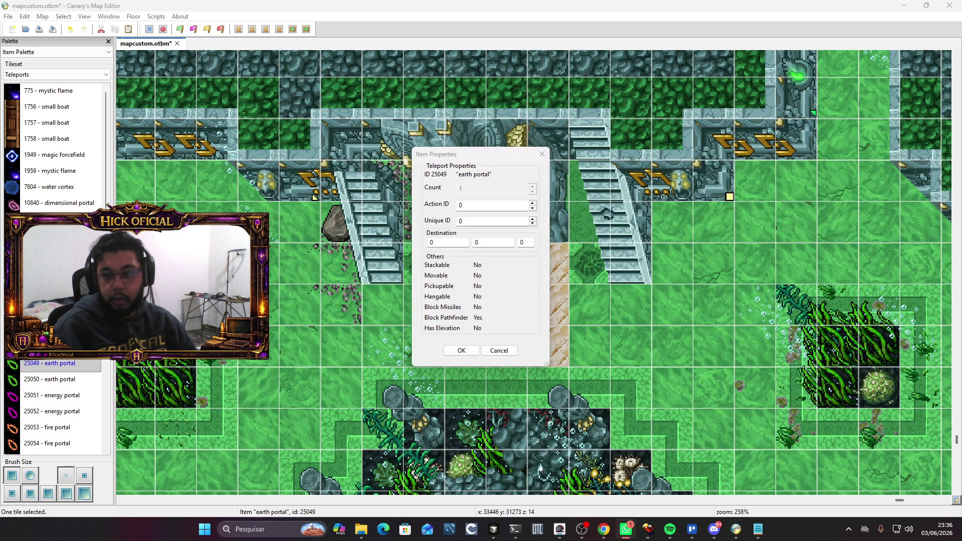
{"action": "left_click", "coordinate": [453, 243]}
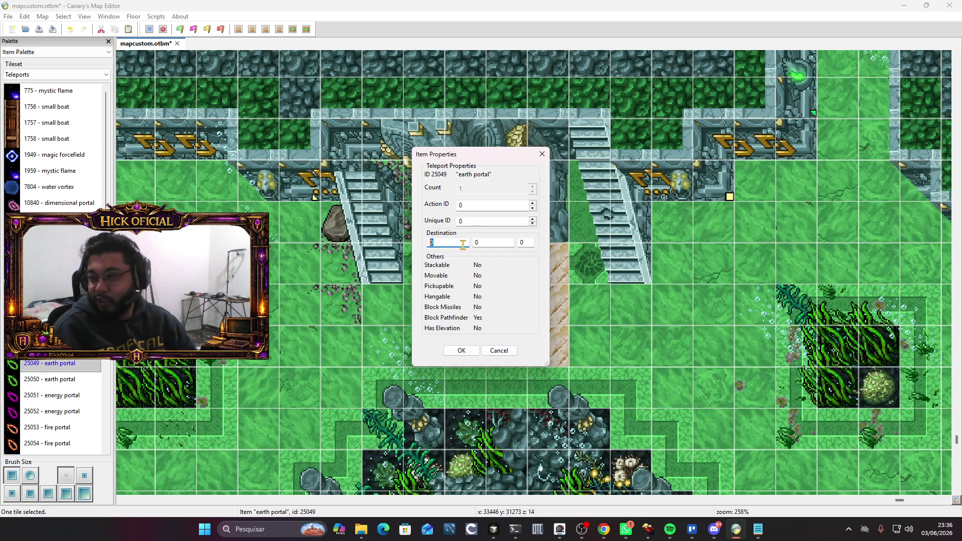
{"action": "type", "text": "301"}
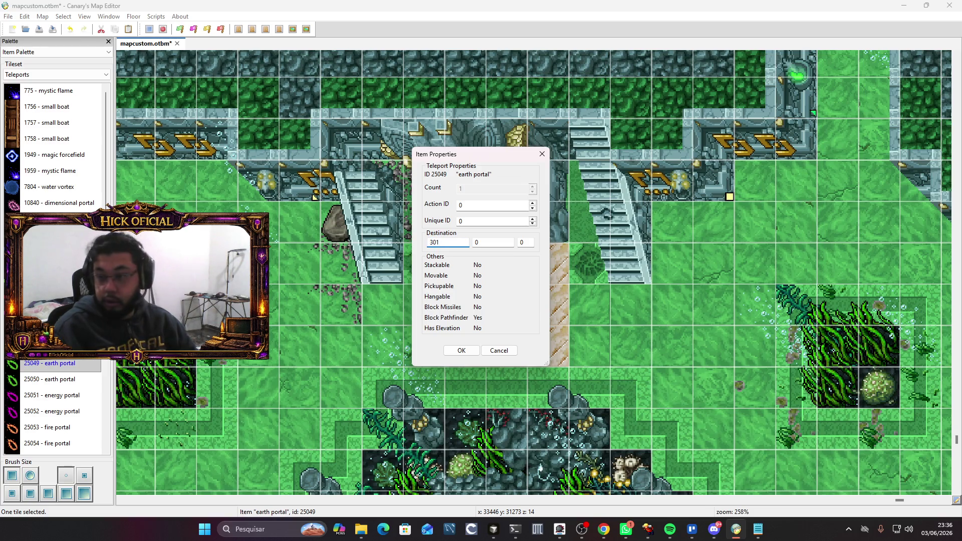
{"action": "type", "text": "24"}
{"action": "key", "text": "Tab"}
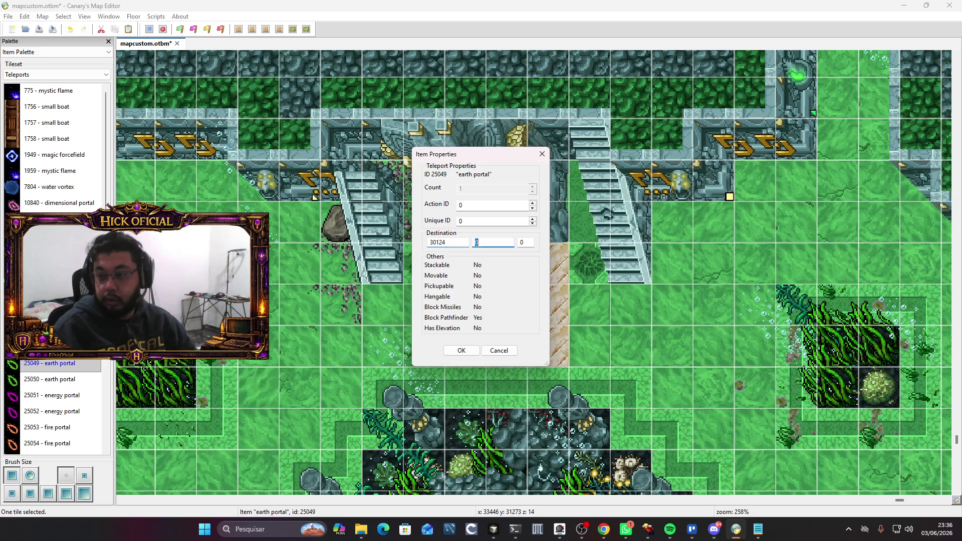
{"action": "type", "text": "322"}
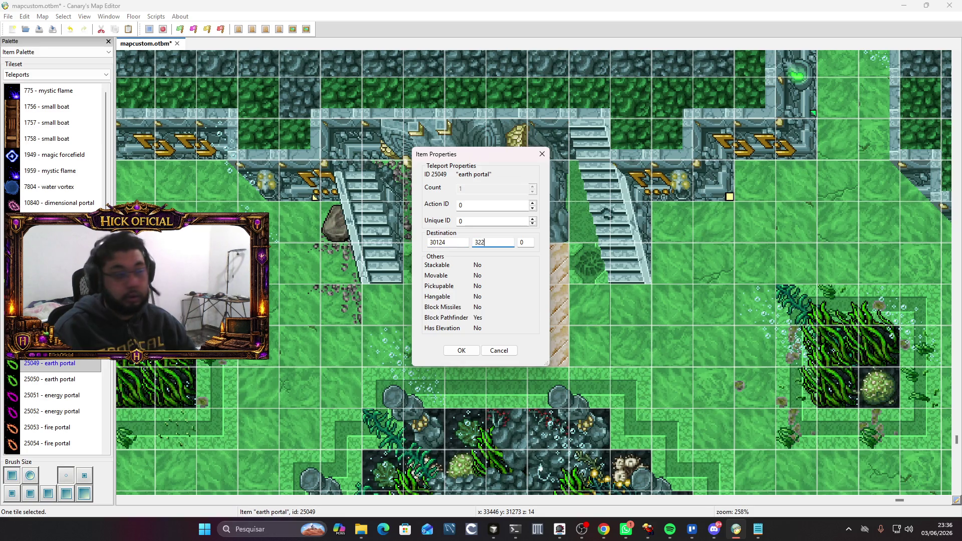
{"action": "type", "text": "05"}
{"action": "key", "text": "Tab"}
{"action": "type", "text": "7"}
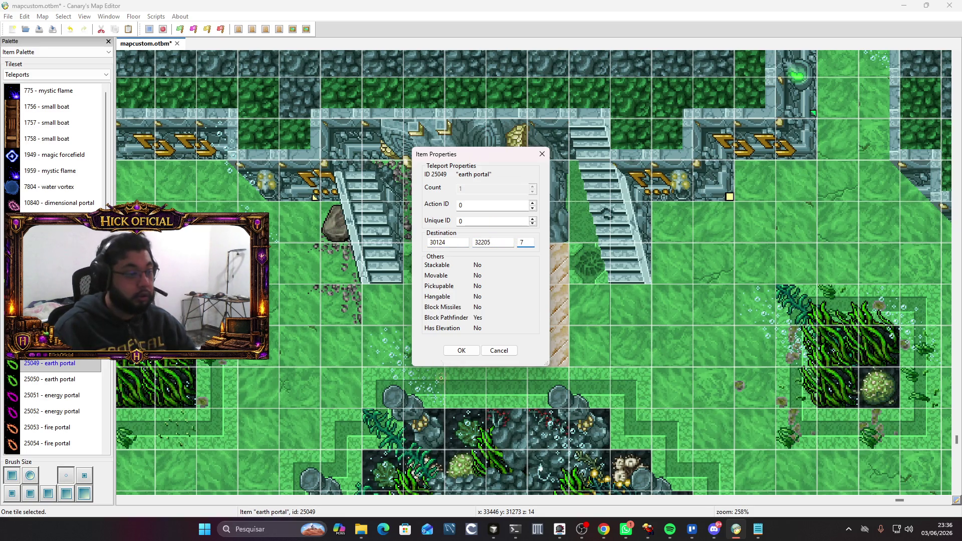
{"action": "left_click", "coordinate": [461, 351]}
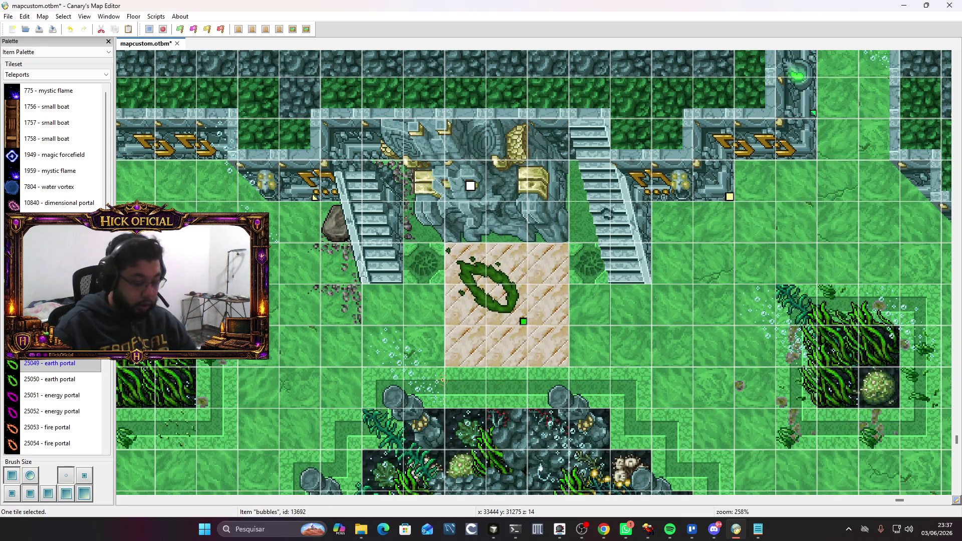
- Search items by name for 'Metal' and select 5773 metal fittings from the results
{"action": "key", "text": "ctrl+j"}
{"action": "type", "text": "iron"}
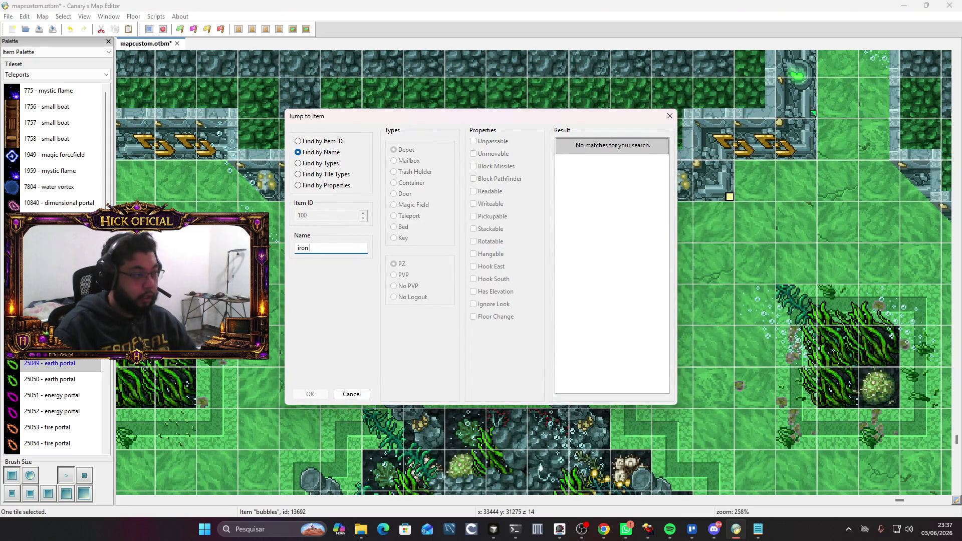
{"action": "type", "text": " f"}
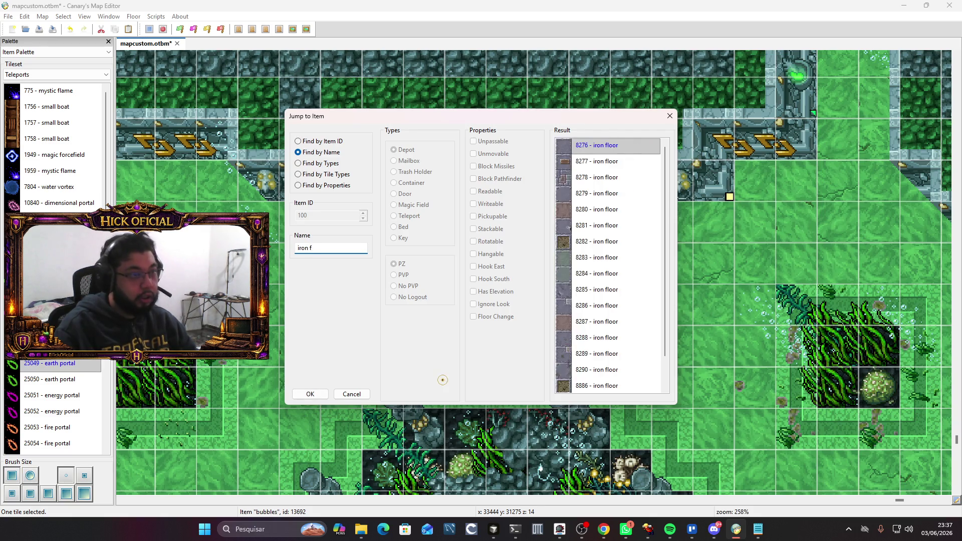
{"action": "type", "text": "int"}
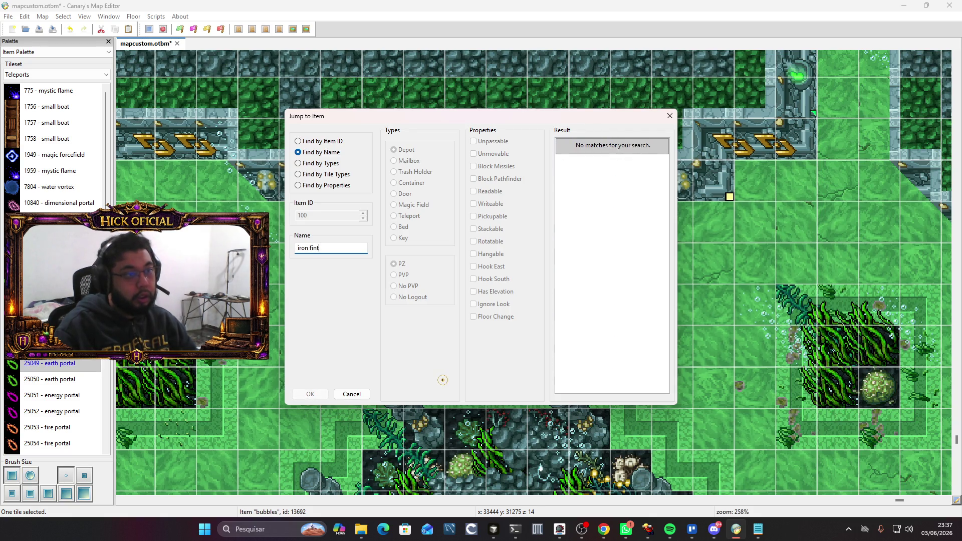
{"action": "key", "text": "ctrl+a"}
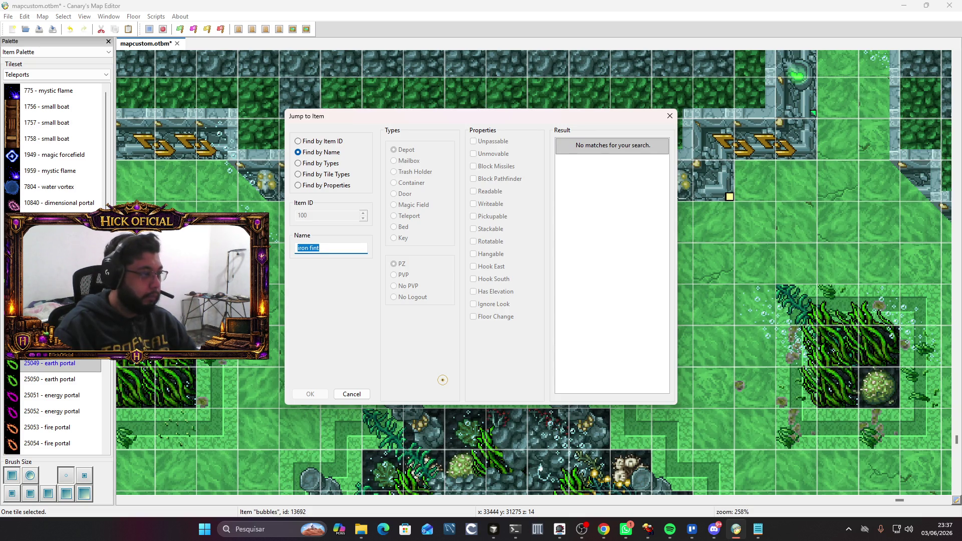
{"action": "type", "text": "Metal fint"}
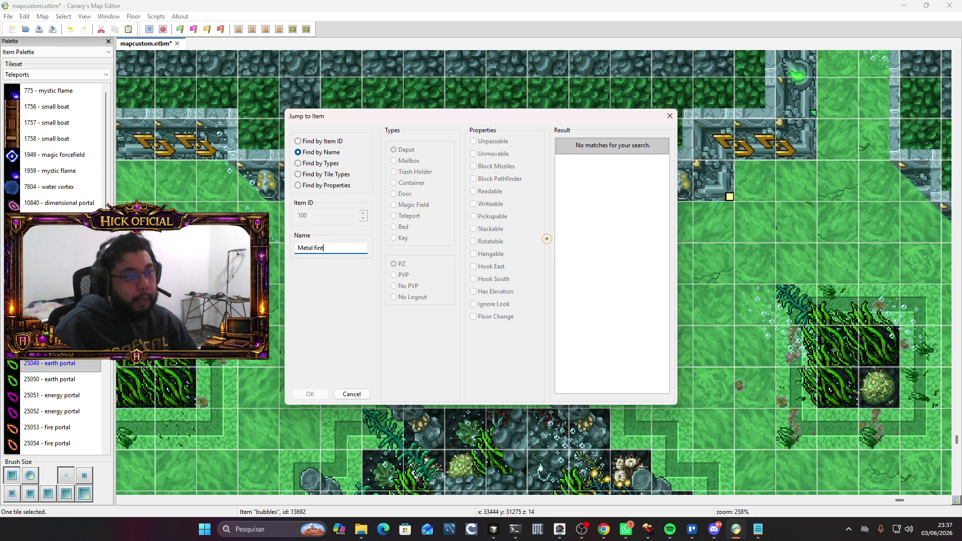
{"action": "key", "text": "BackSpace"}
{"action": "key", "text": "BackSpace"}
{"action": "key", "text": "BackSpace"}
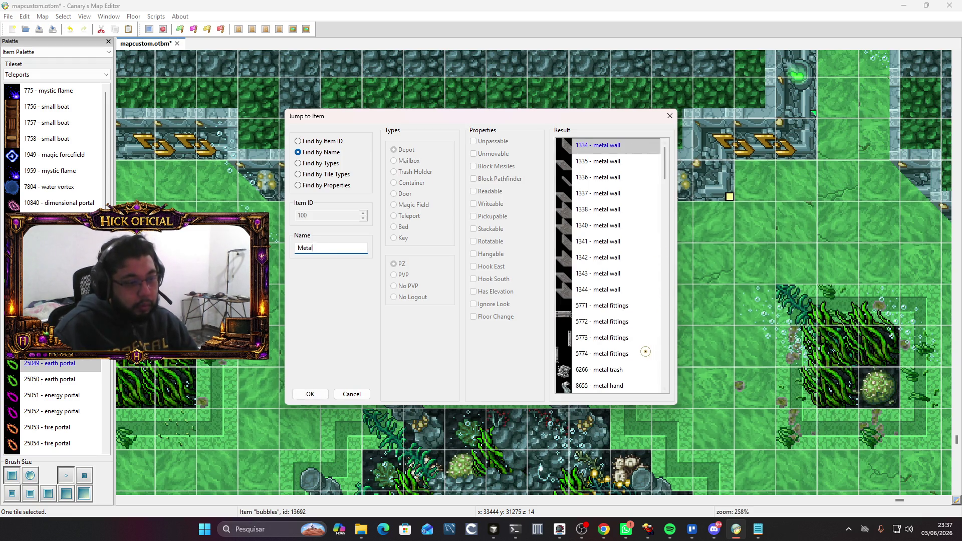
{"action": "scroll", "coordinate": [619, 340], "scroll_direction": "down", "scroll_amount": 1}
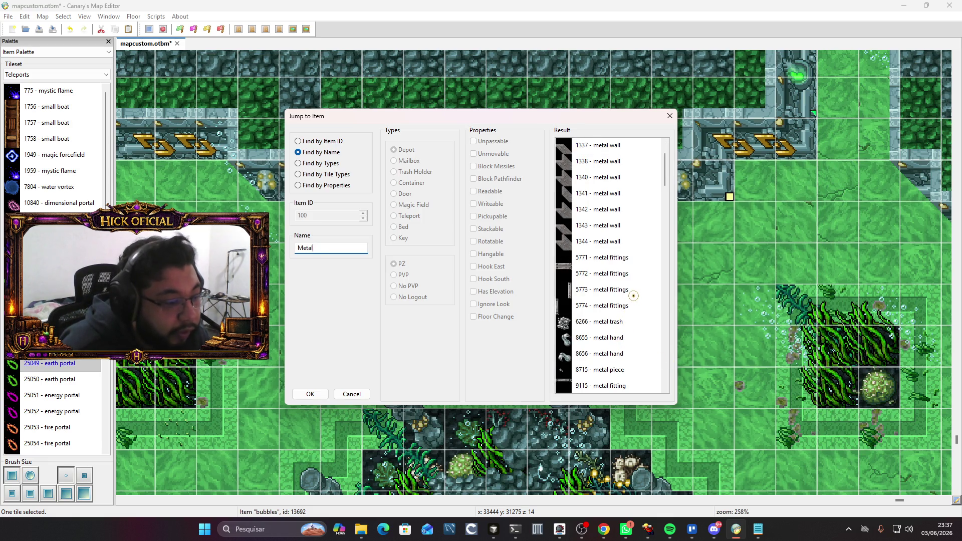
{"action": "scroll", "coordinate": [633, 296], "scroll_direction": "down", "scroll_amount": 1}
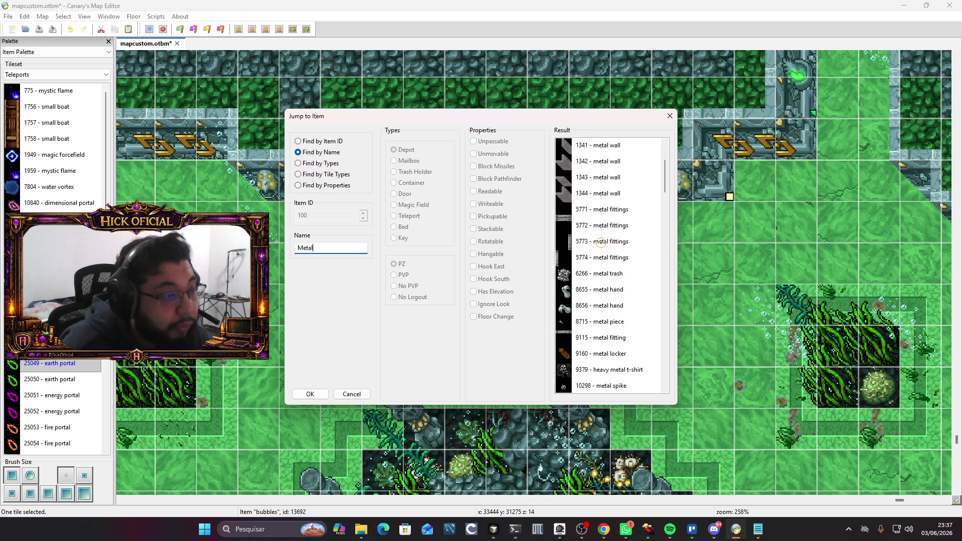
{"action": "left_click", "coordinate": [600, 242]}
- Paint 5773 metal fittings down the pad's left and right edges and across its bottom
{"action": "left_click", "coordinate": [310, 393]}
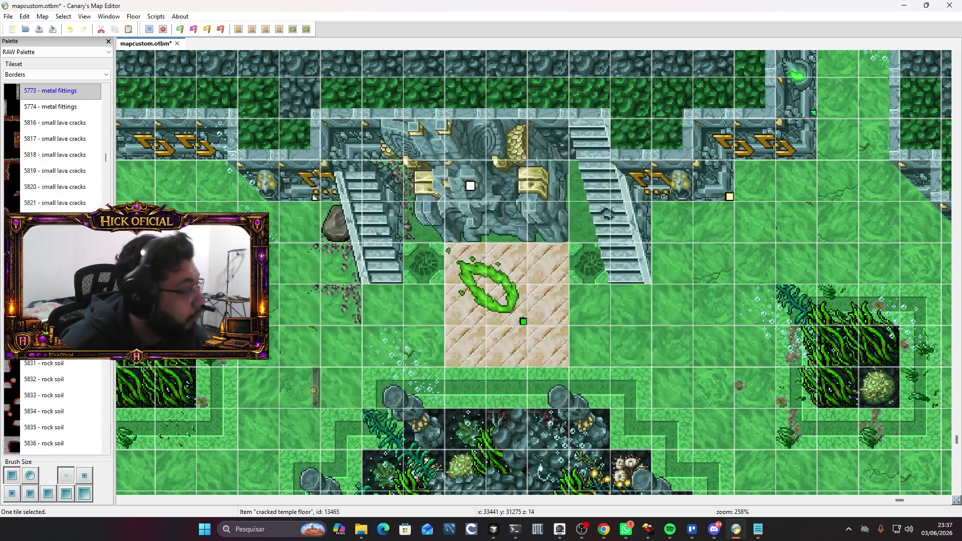
{"action": "scroll", "coordinate": [60, 301], "scroll_direction": "up", "scroll_amount": 4}
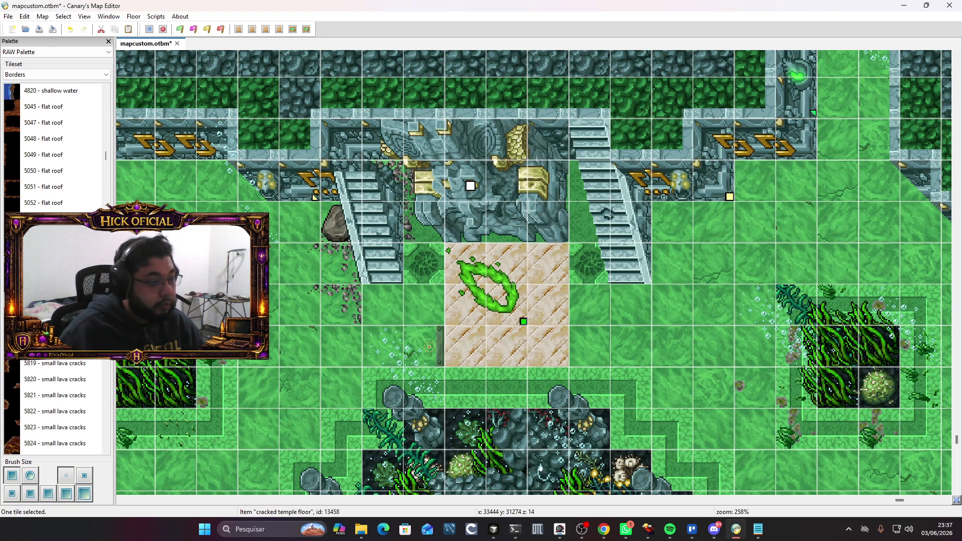
{"action": "left_click_drag", "start_coordinate": [428, 347], "coordinate": [430, 264]}
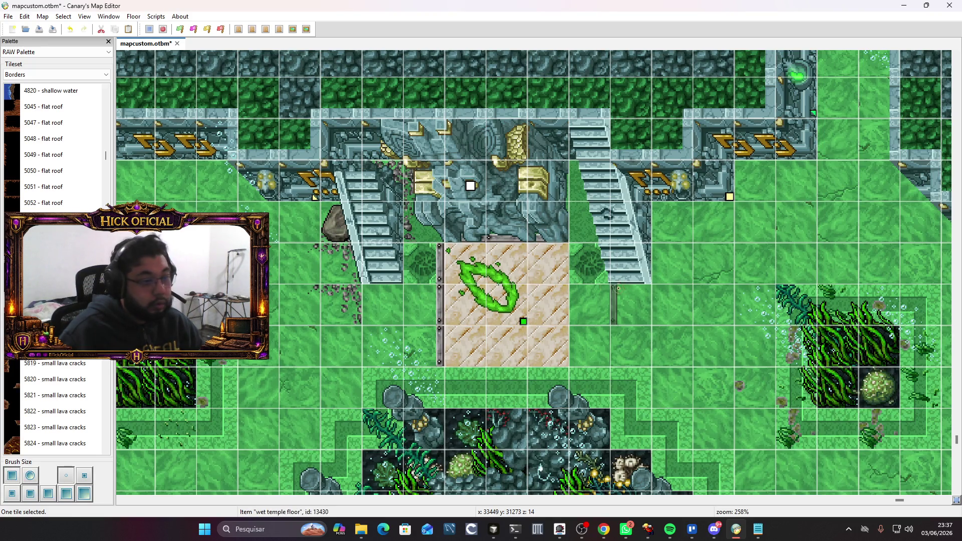
{"action": "left_click", "coordinate": [571, 273]}
{"action": "left_click", "coordinate": [572, 305]}
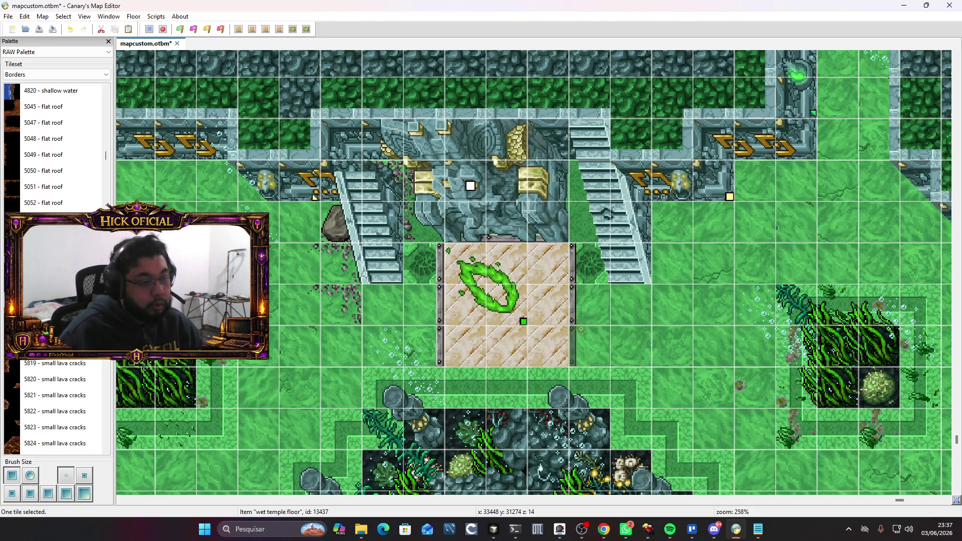
{"action": "left_click", "coordinate": [573, 345]}
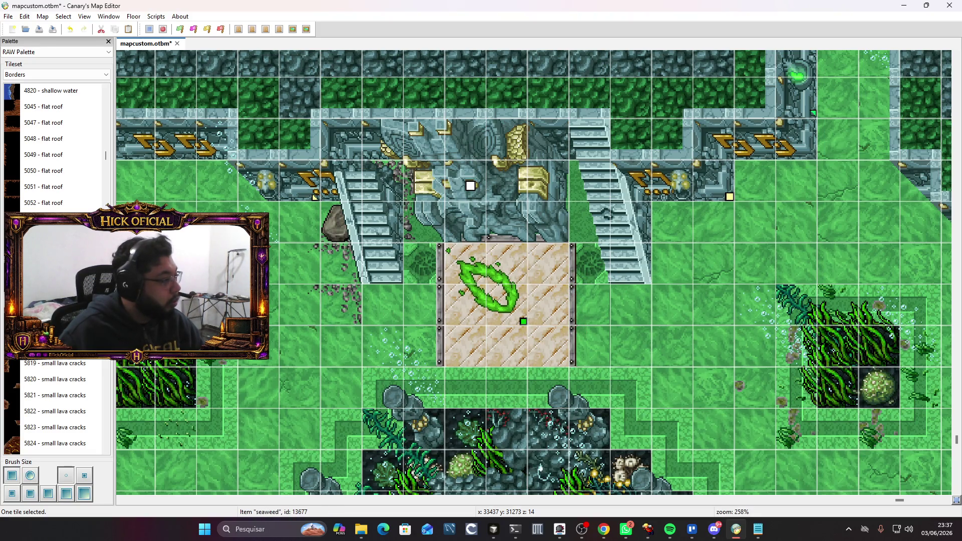
{"action": "left_click_drag", "start_coordinate": [454, 393], "coordinate": [539, 394]}
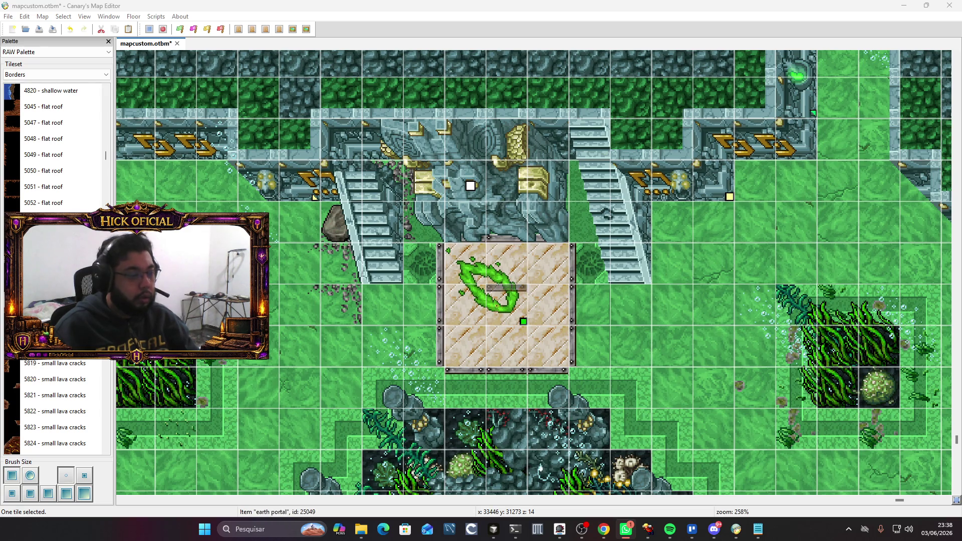
- Use Browse Field on a marble pad tile to list marble floor 23720 over cracked temple floor 13465
{"action": "right_click", "coordinate": [588, 325]}
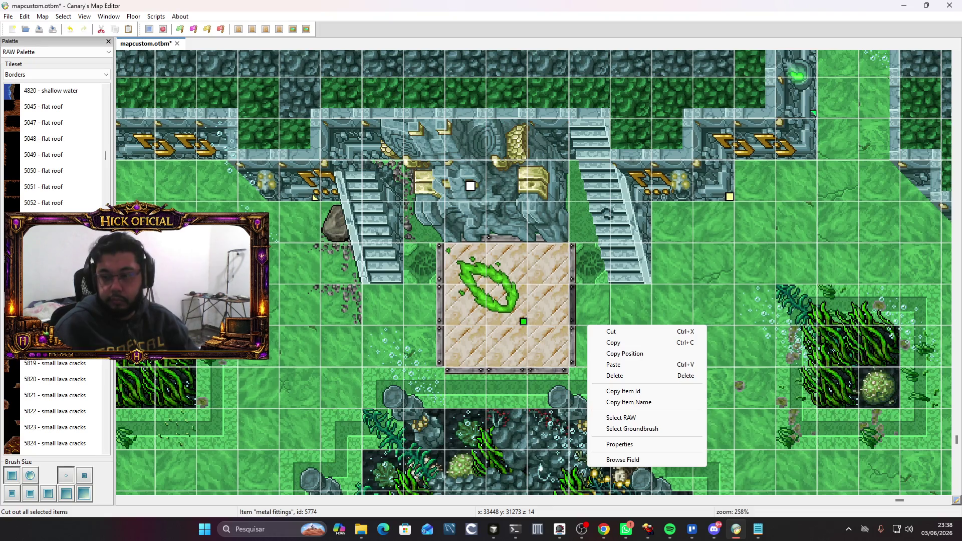
{"action": "left_click", "coordinate": [506, 345]}
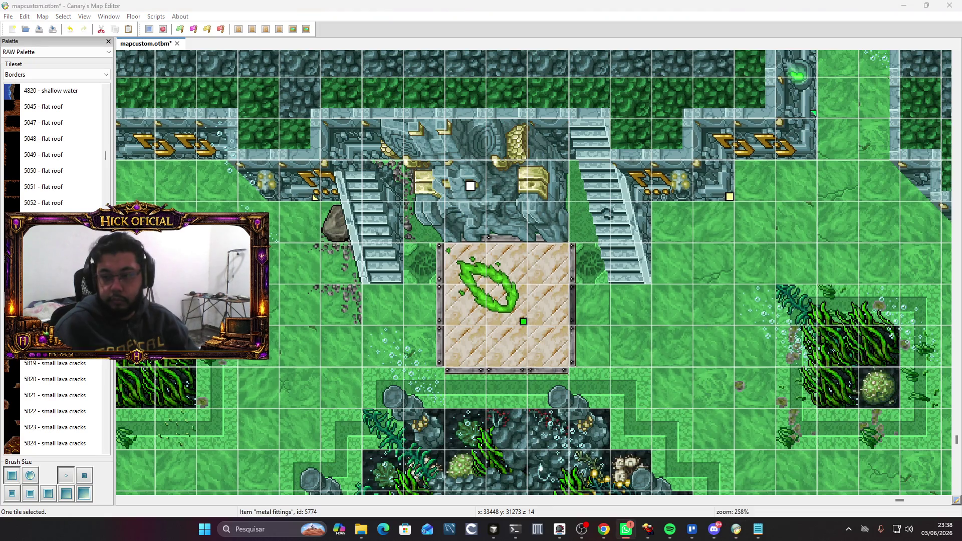
{"action": "right_click", "coordinate": [506, 349]}
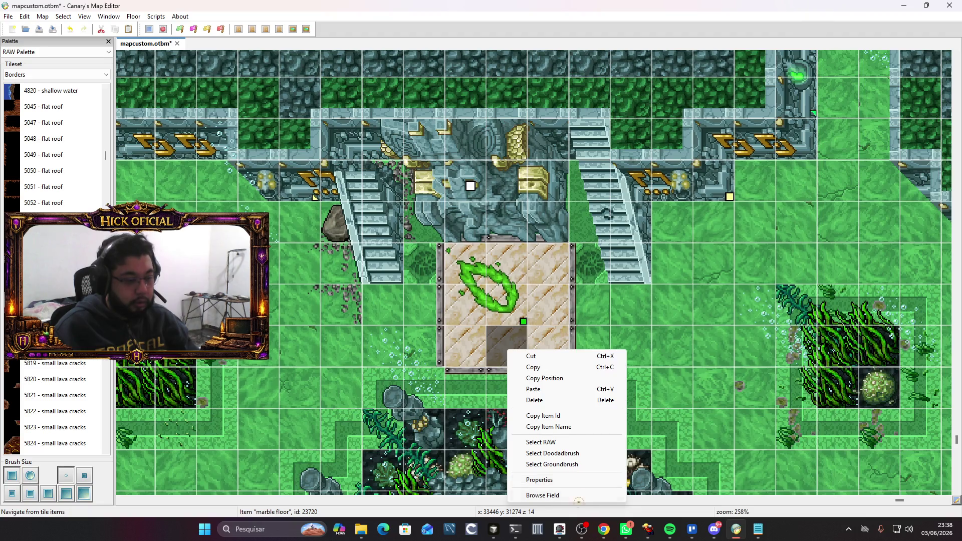
{"action": "left_click", "coordinate": [576, 496]}
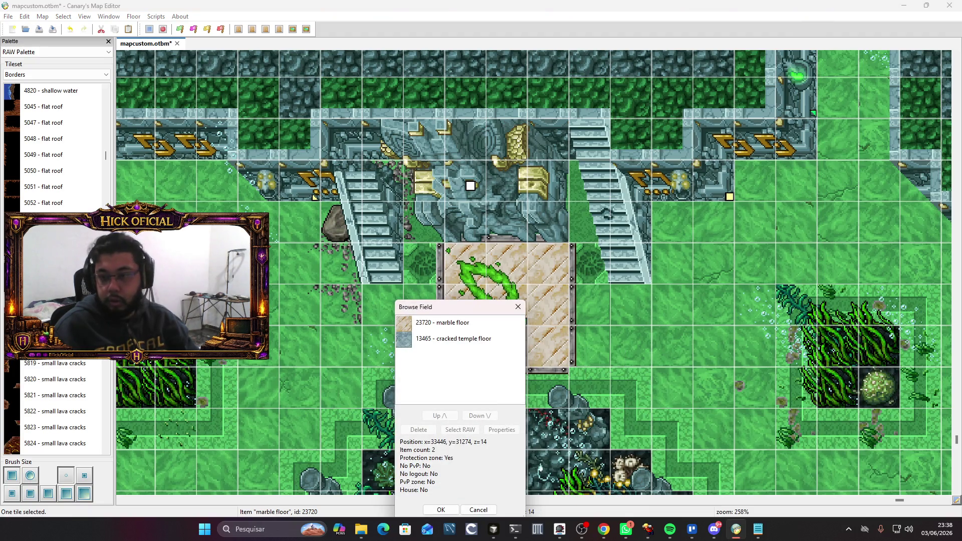
{"action": "key", "text": "alt+Tab"}
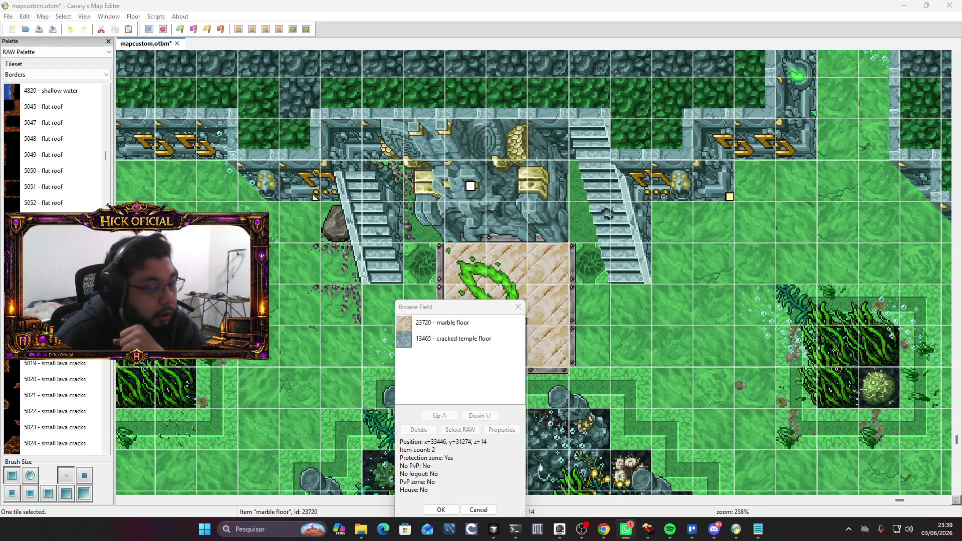
- Close the tile list, copy a metal fitting's item id, and undo the stray fittings below the pad
{"action": "left_click", "coordinate": [441, 509]}
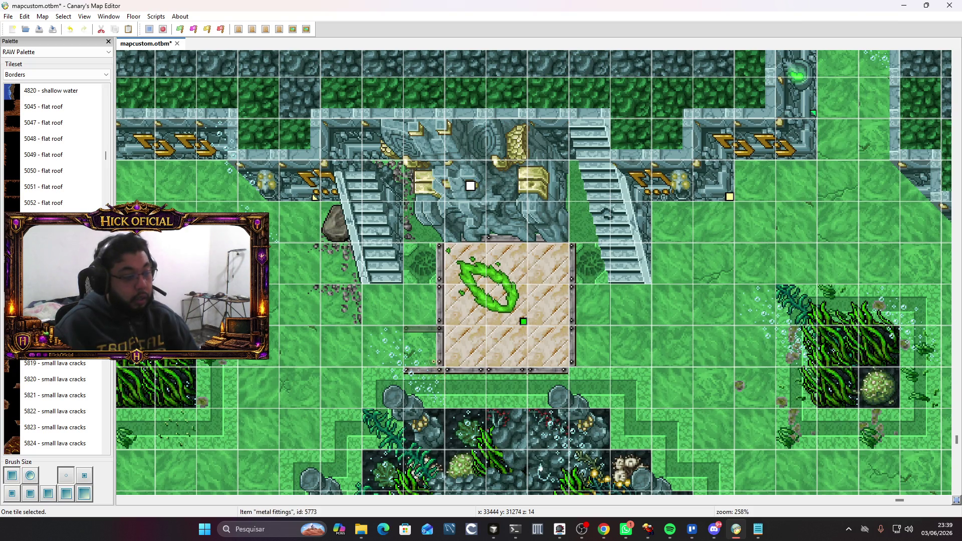
{"action": "right_click", "coordinate": [437, 359]}
{"action": "left_click", "coordinate": [497, 420]}
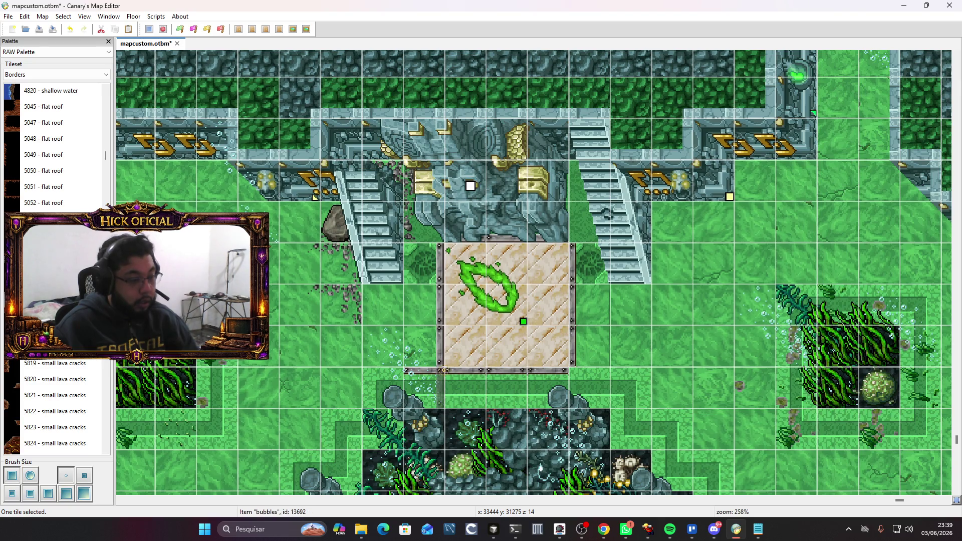
{"action": "key", "text": "ctrl+z"}
{"action": "key", "text": "ctrl+z"}
{"action": "key", "text": "ctrl+z"}
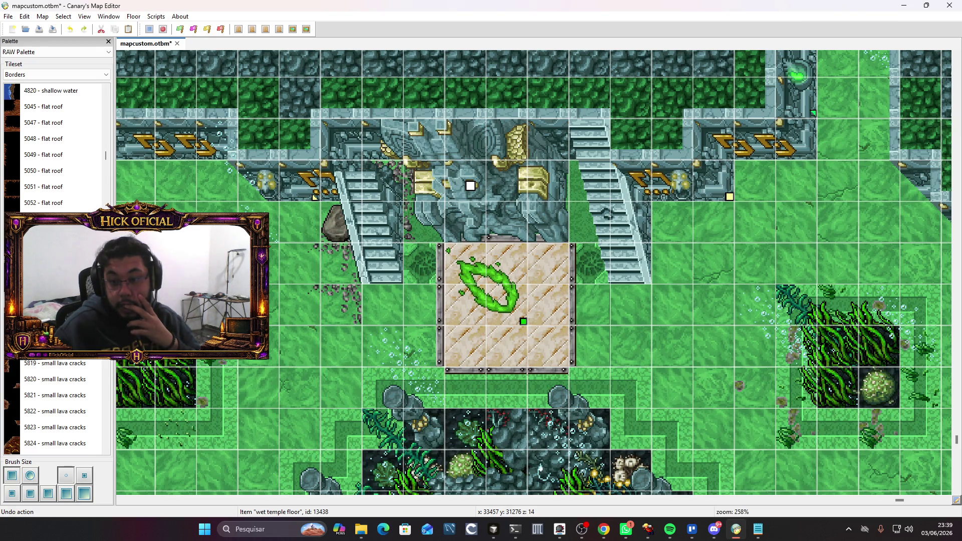
{"action": "key", "text": "alt+Tab"}
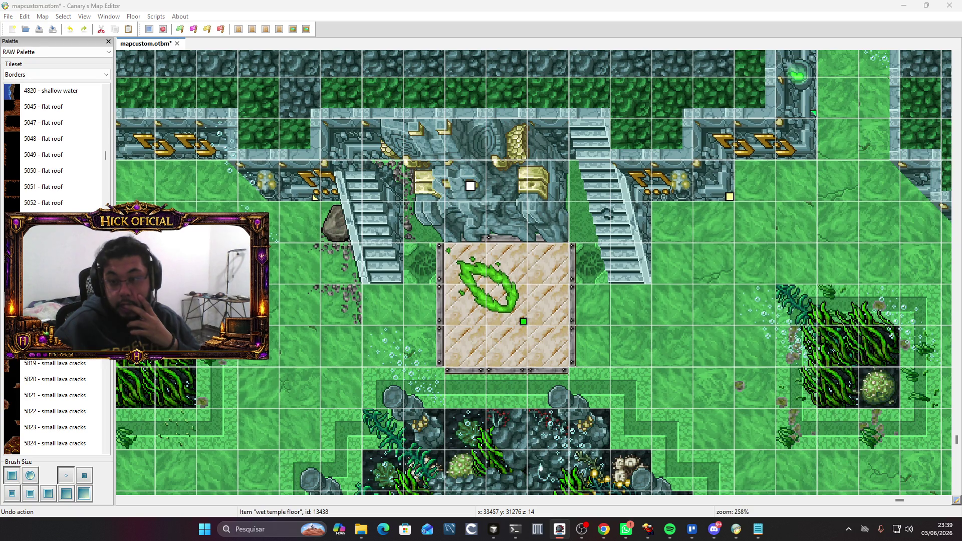
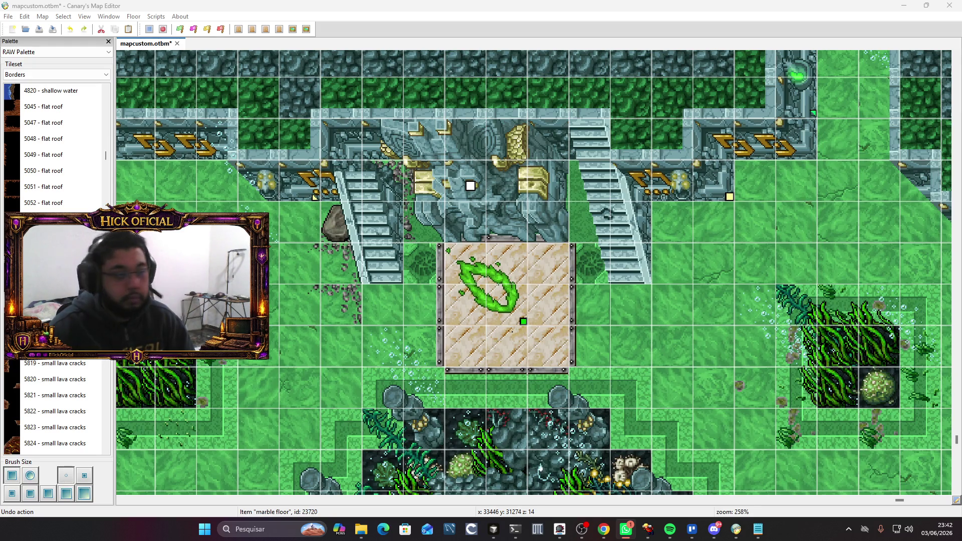
- Use Go To Position (Ctrl+G) to center the view on X 30124, Y 32205, floor 7
{"action": "key", "text": "Print"}
{"action": "key", "text": "ctrl+g"}
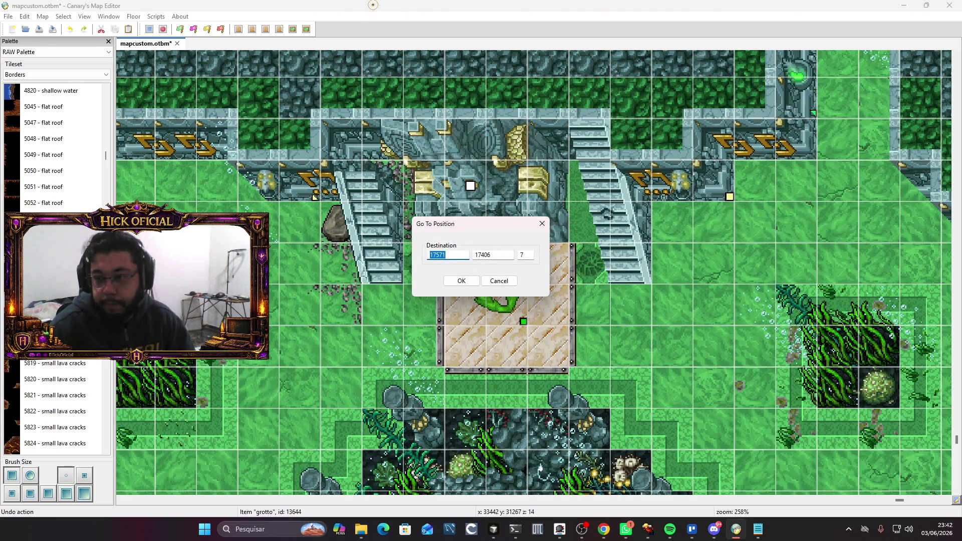
{"action": "type", "text": "30124"}
{"action": "key", "text": "Tab"}
{"action": "type", "text": "32205"}
{"action": "key", "text": "Tab"}
{"action": "type", "text": "7"}
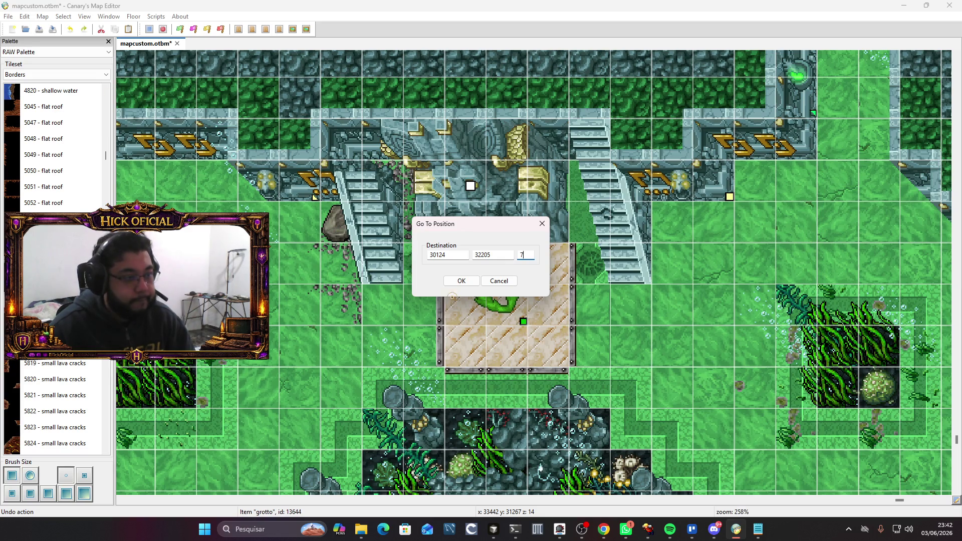
{"action": "left_click", "coordinate": [461, 280]}
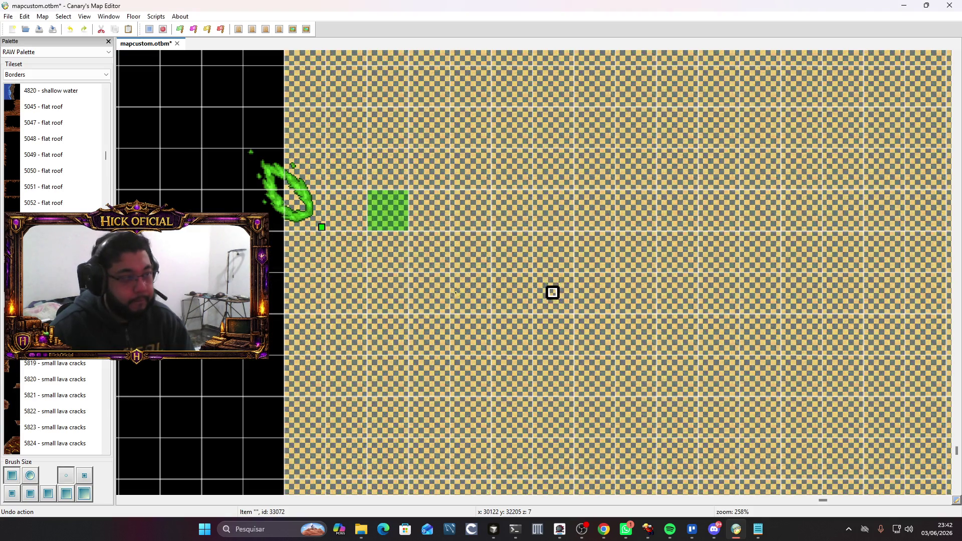
- Read the texts of the first hub signs, including Halls of Ascension
{"action": "scroll", "coordinate": [625, 174], "scroll_direction": "down", "scroll_amount": 5}
{"action": "scroll", "coordinate": [609, 201], "scroll_direction": "up", "scroll_amount": 4}
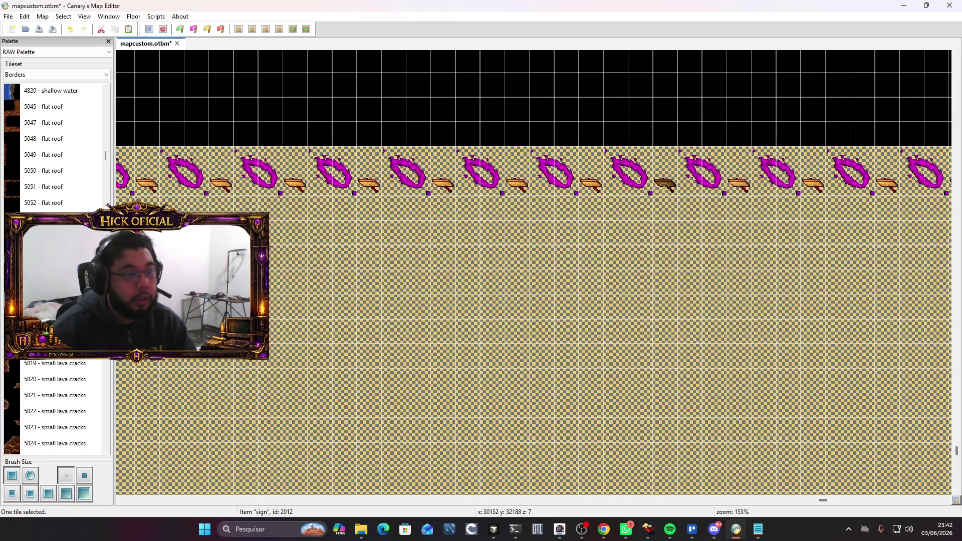
{"action": "double_click", "coordinate": [666, 186]}
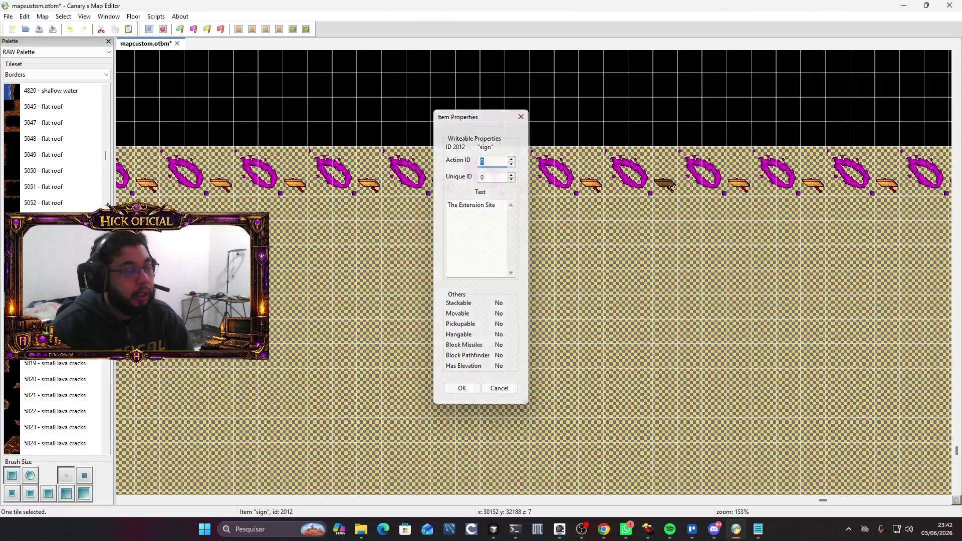
{"action": "key", "text": "Escape"}
{"action": "double_click", "coordinate": [594, 185]}
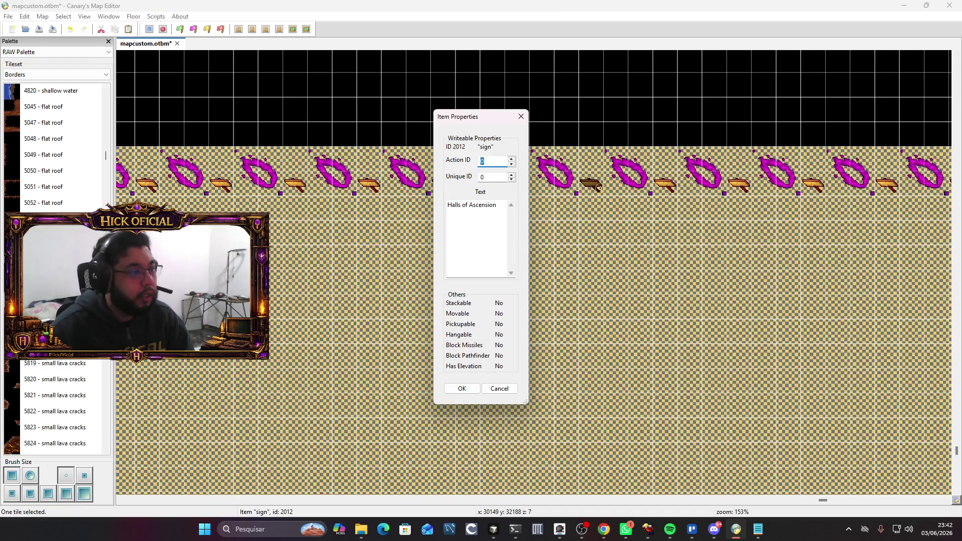
{"action": "key", "text": "Escape"}
{"action": "double_click", "coordinate": [519, 186]}
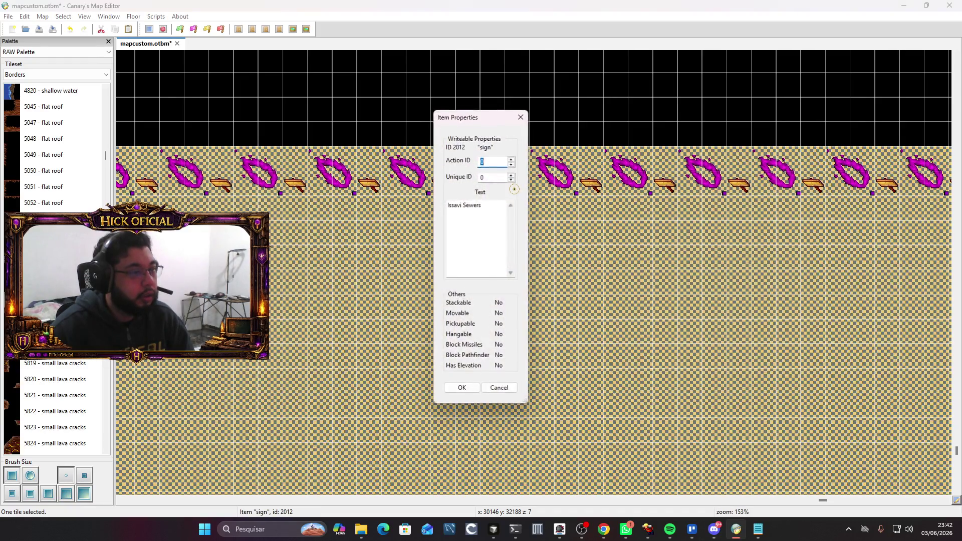
{"action": "key", "text": "Escape"}
{"action": "left_click", "coordinate": [596, 188]}
{"action": "double_click", "coordinate": [594, 188]}
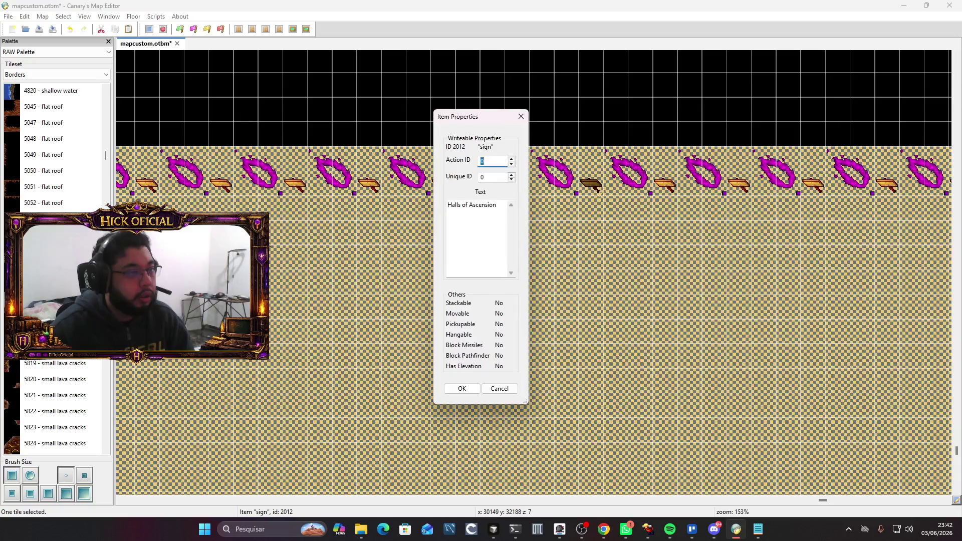
{"action": "key", "text": "Escape"}
- Read The Extension Site, Halls of Ascension, Southern Steppe, Kilmaresh Puzzle and BANUTA sign labels
{"action": "left_click", "coordinate": [666, 186]}
{"action": "double_click", "coordinate": [666, 187]}
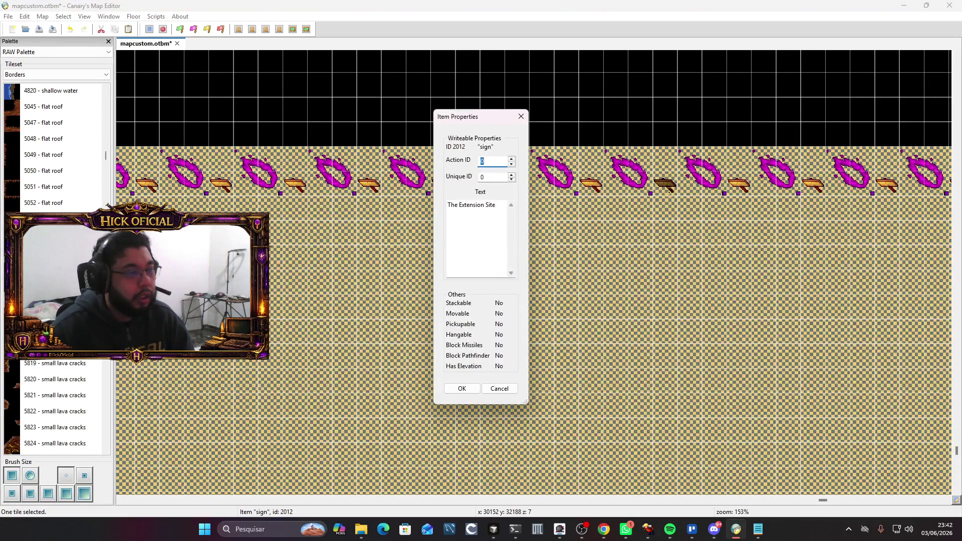
{"action": "key", "text": "Escape"}
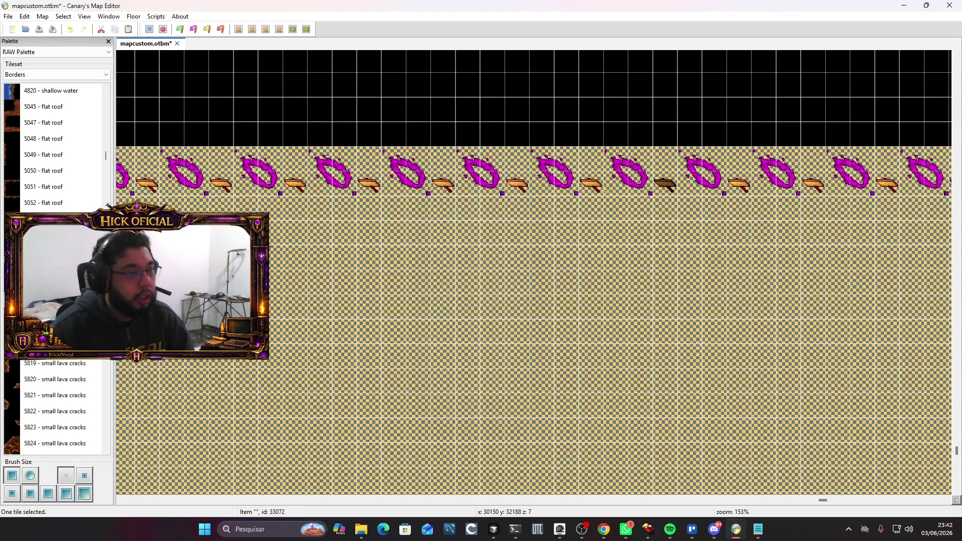
{"action": "left_click", "coordinate": [595, 188]}
{"action": "double_click", "coordinate": [595, 188]}
{"action": "key", "text": "Escape"}
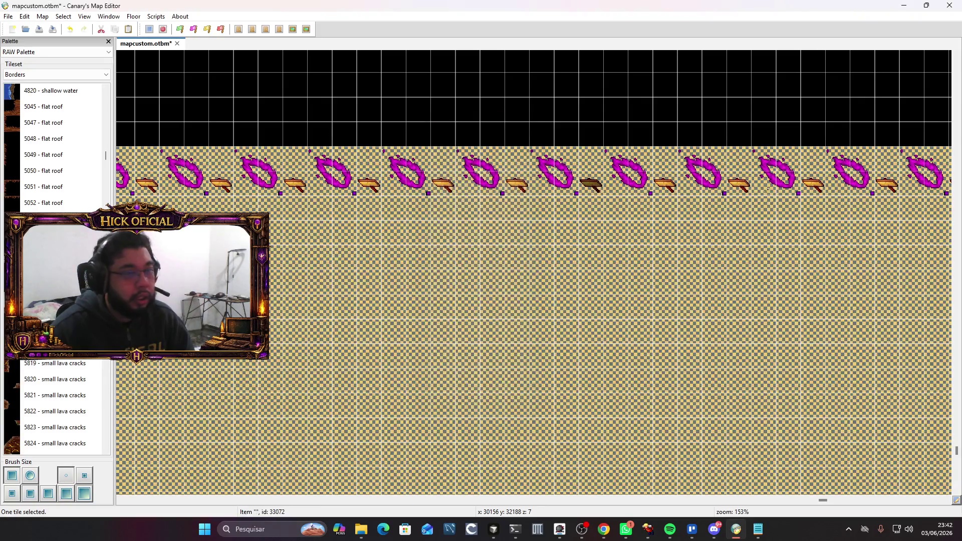
{"action": "left_click", "coordinate": [739, 187]}
{"action": "double_click", "coordinate": [740, 186]}
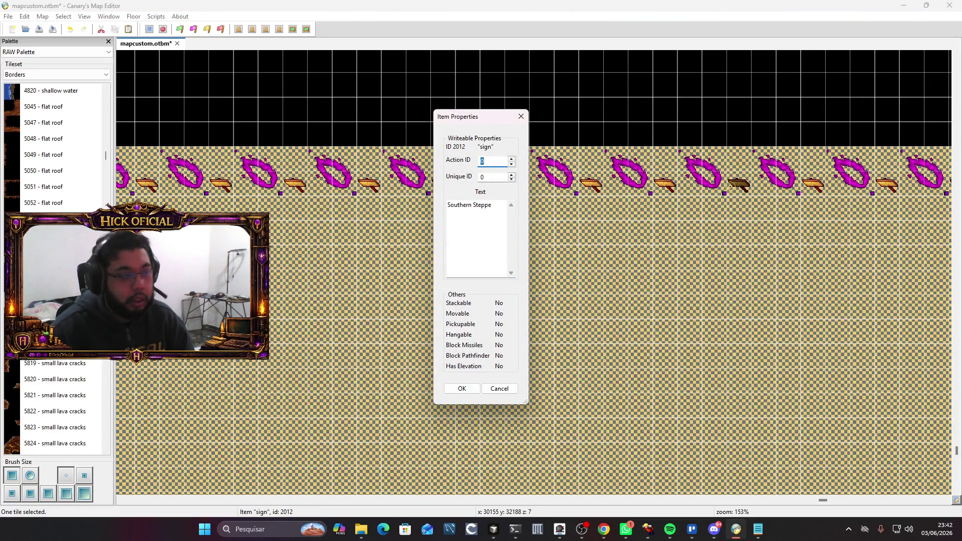
{"action": "double_click", "coordinate": [812, 186]}
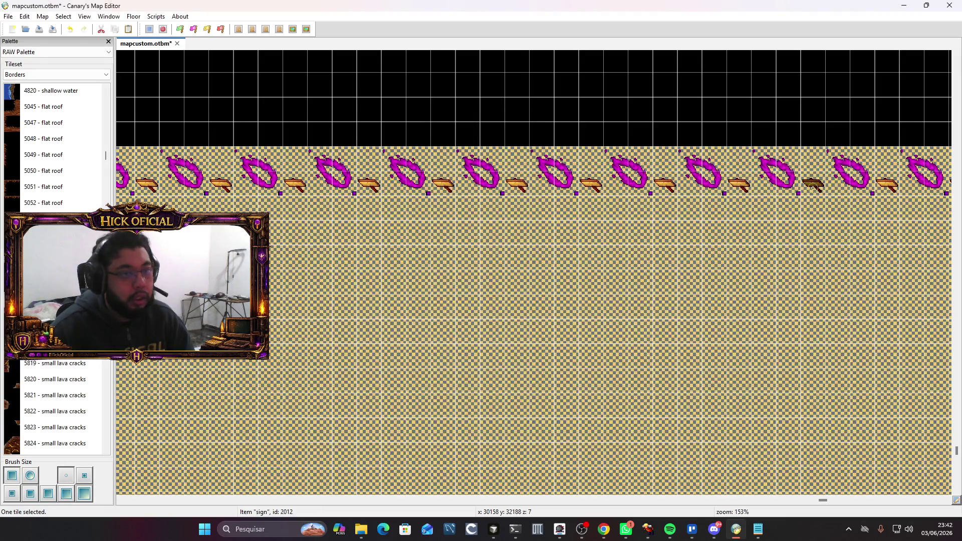
{"action": "key", "text": "Escape"}
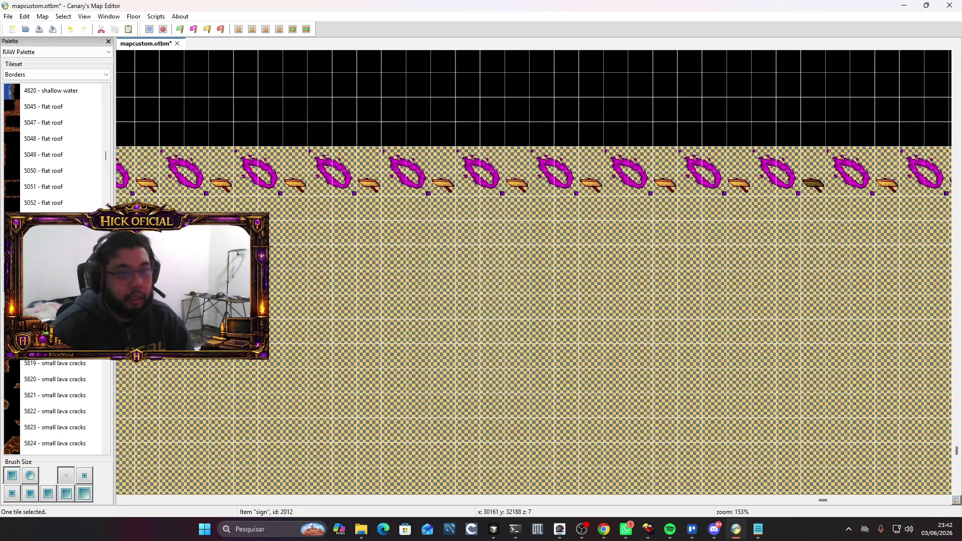
{"action": "double_click", "coordinate": [886, 184]}
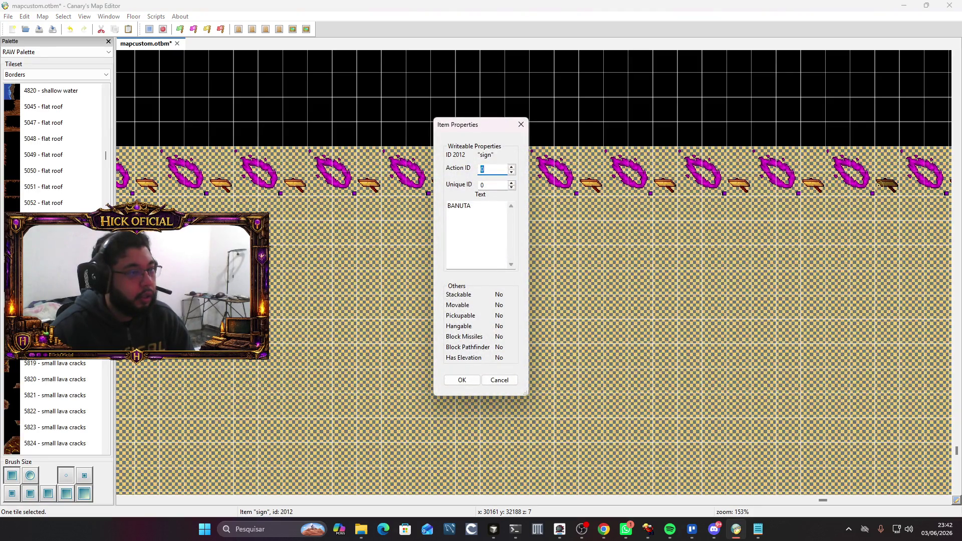
{"action": "key", "text": "Escape"}
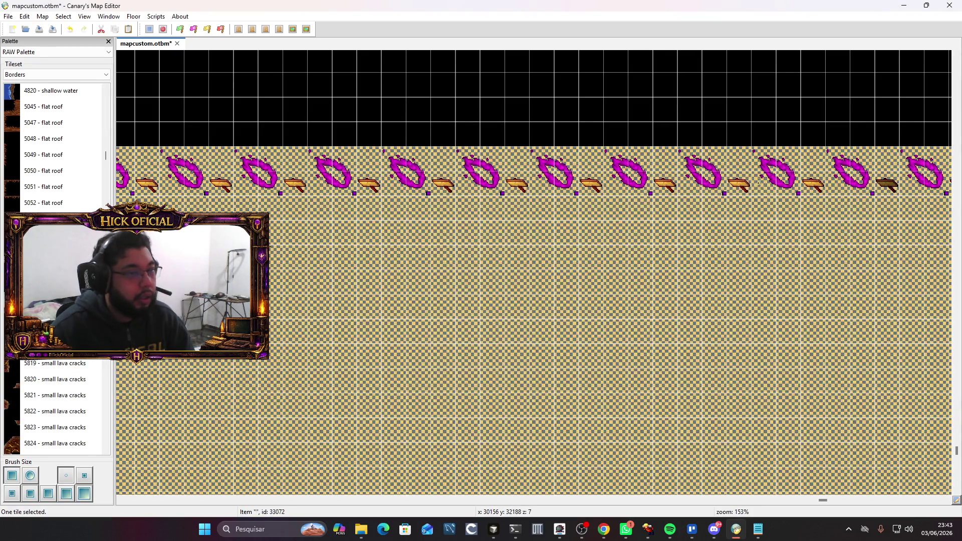
- Recheck the Southern Steppe, Kilmaresh Puzzle and Hell Hub sign texts
{"action": "left_click", "coordinate": [703, 172]}
{"action": "double_click", "coordinate": [740, 185]}
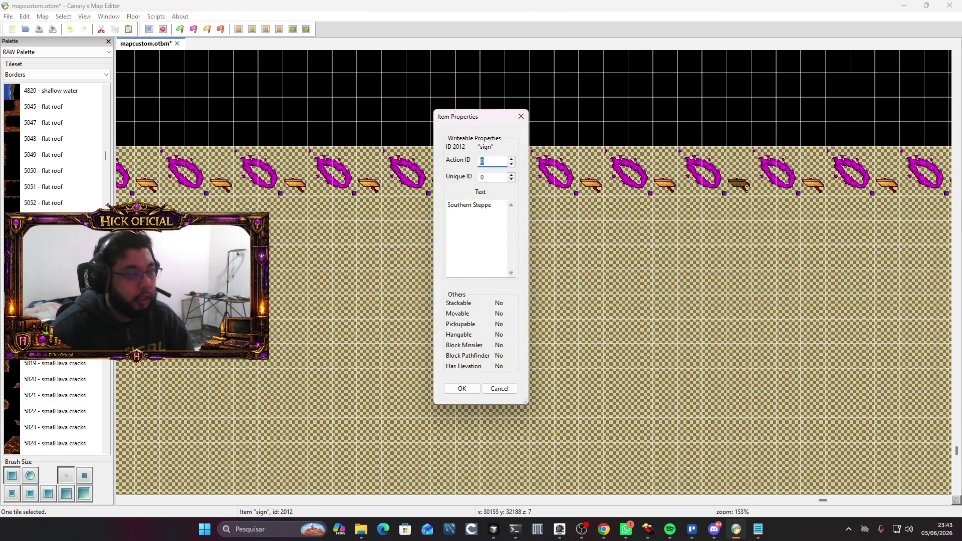
{"action": "key", "text": "Escape"}
{"action": "double_click", "coordinate": [815, 185]}
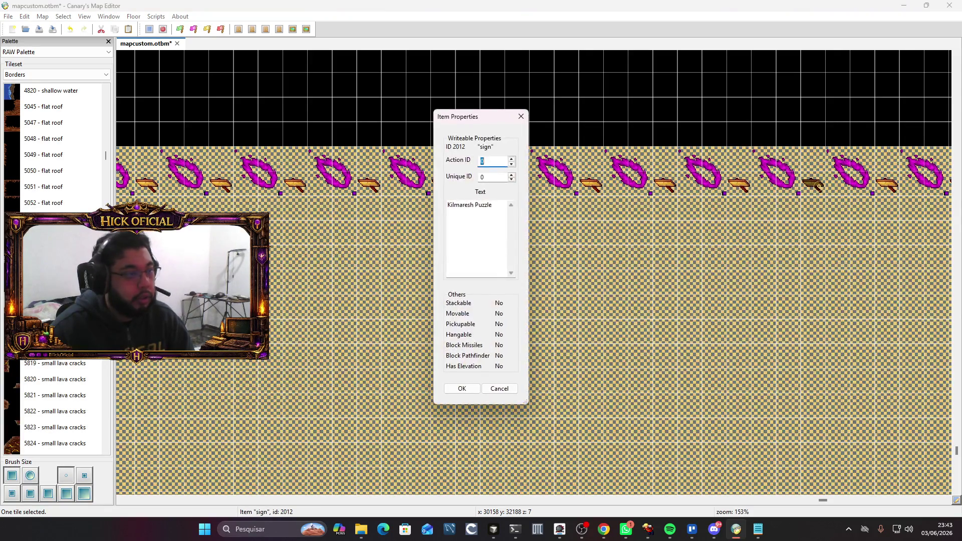
{"action": "key", "text": "Escape"}
{"action": "double_click", "coordinate": [887, 185]}
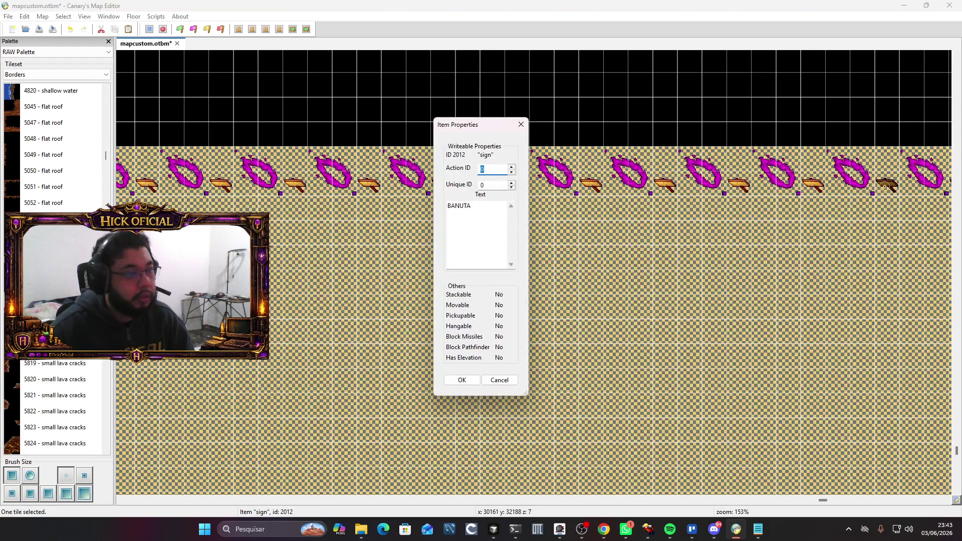
{"action": "key", "text": "Escape"}
{"action": "double_click", "coordinate": [376, 184]}
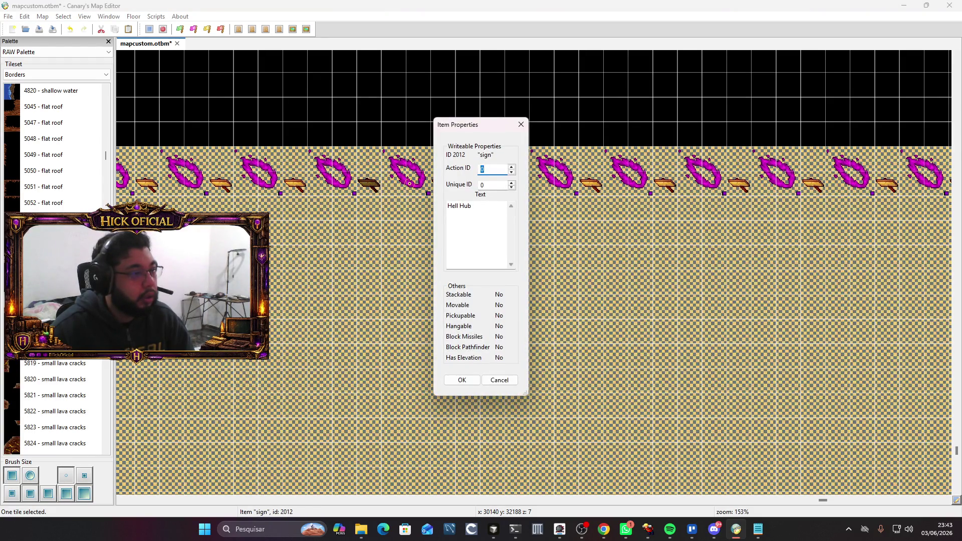
{"action": "key", "text": "Escape"}
- Read the Kilmaresh Catacombs sign, then bring up the BANUTA sign's properties
{"action": "left_click", "coordinate": [456, 190]}
{"action": "double_click", "coordinate": [295, 184]}
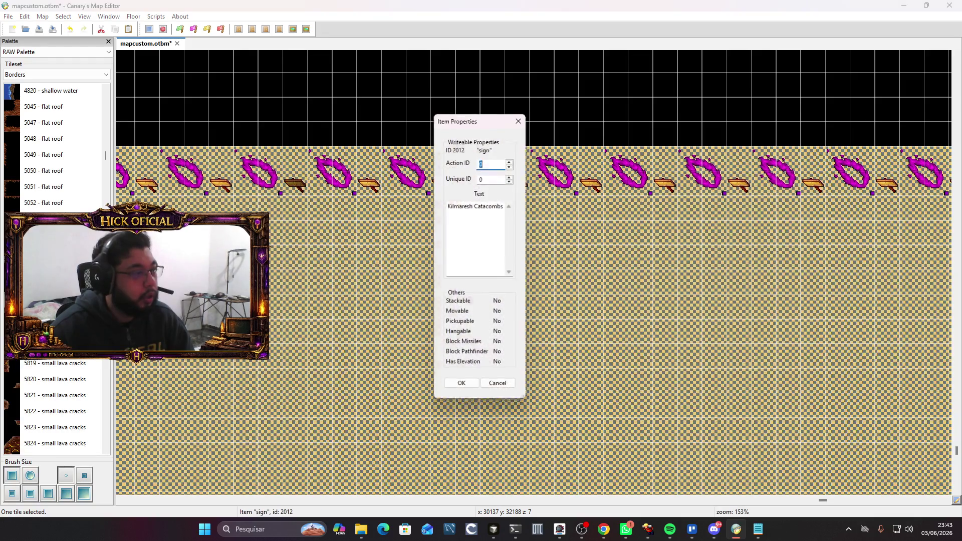
{"action": "key", "text": "Escape"}
{"action": "left_click", "coordinate": [369, 184]}
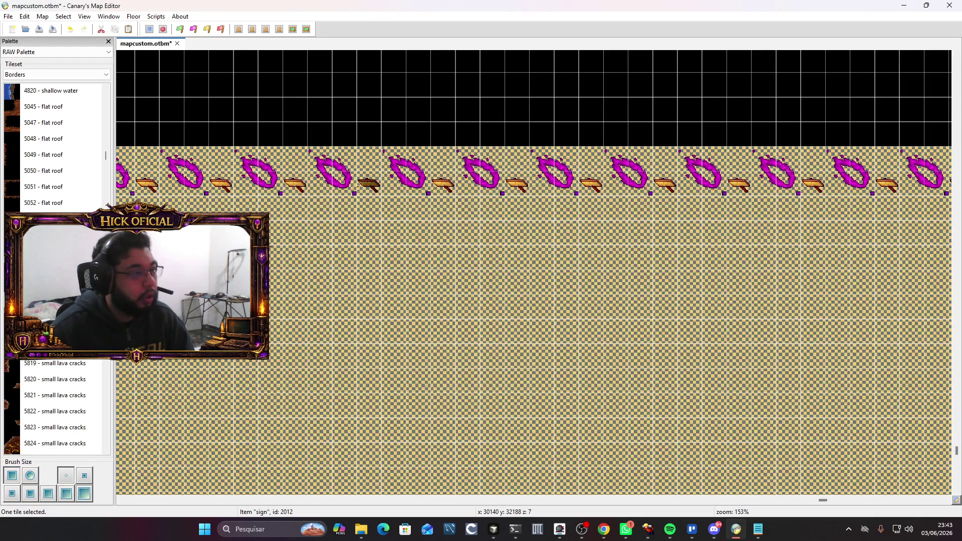
{"action": "double_click", "coordinate": [451, 187]}
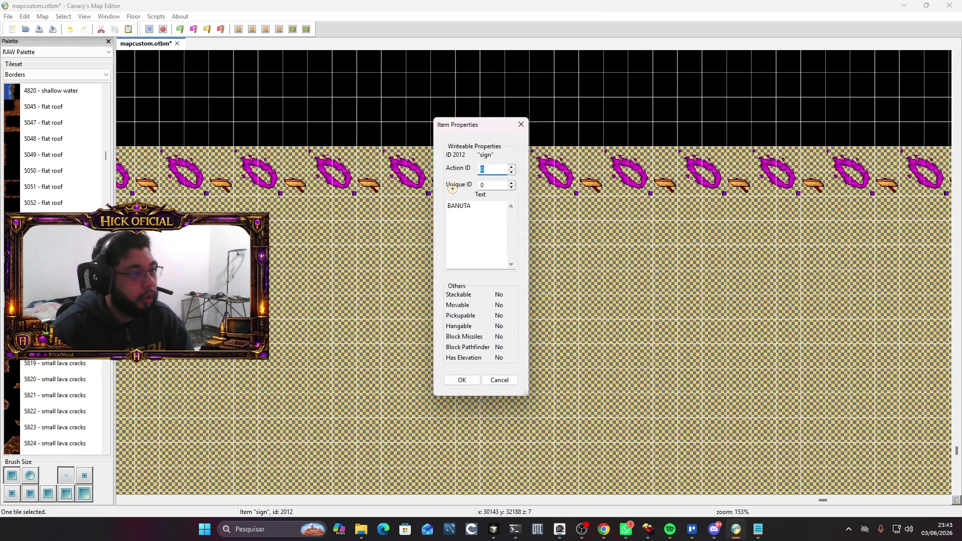
- Replace the sign text BANUTA with 'Drowned Library' and confirm it
{"action": "double_click", "coordinate": [485, 213]}
{"action": "type", "text": "Drowned"}
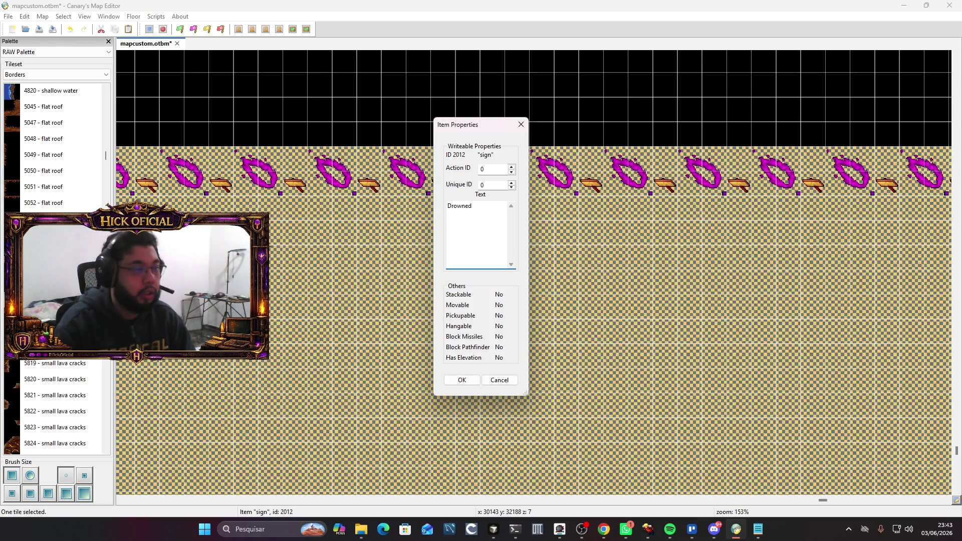
{"action": "type", "text": "Libra"}
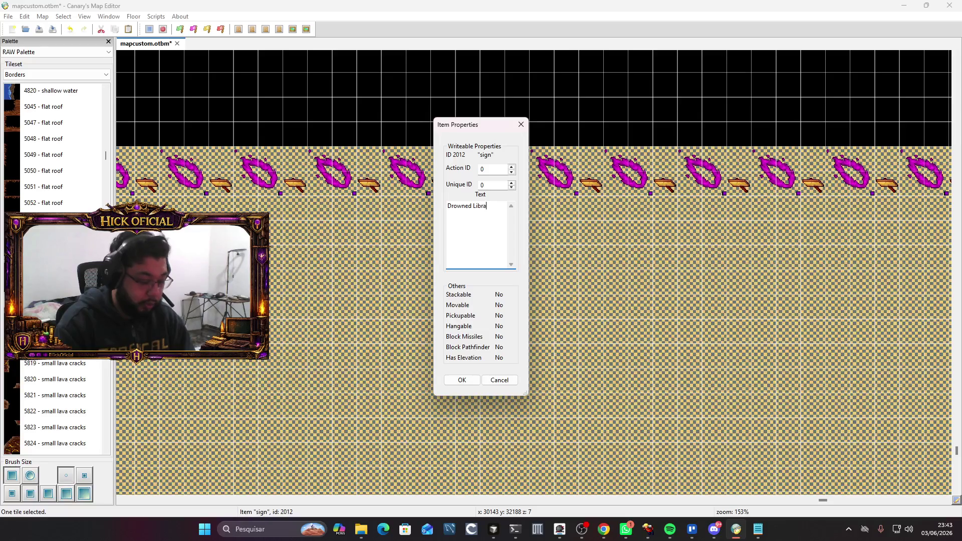
{"action": "type", "text": "ry"}
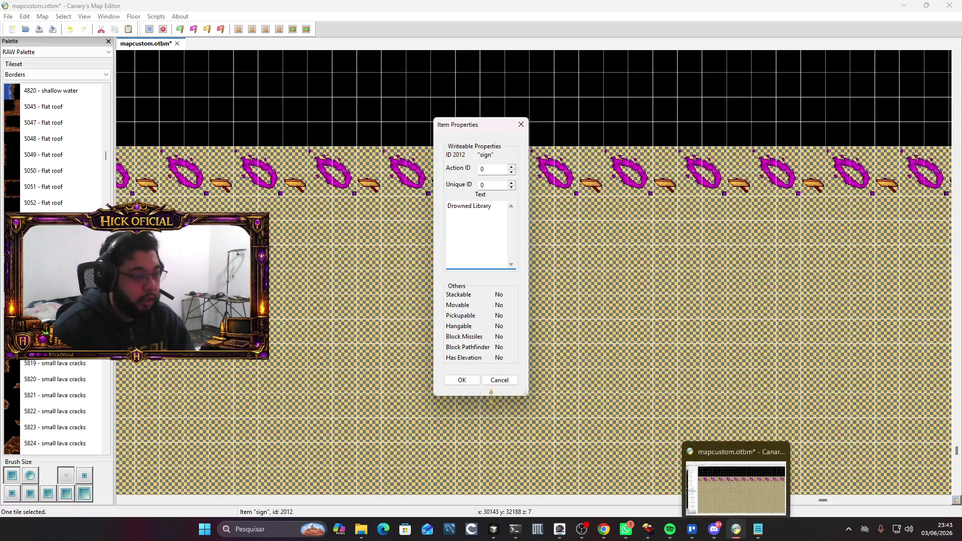
{"action": "left_click", "coordinate": [468, 380]}
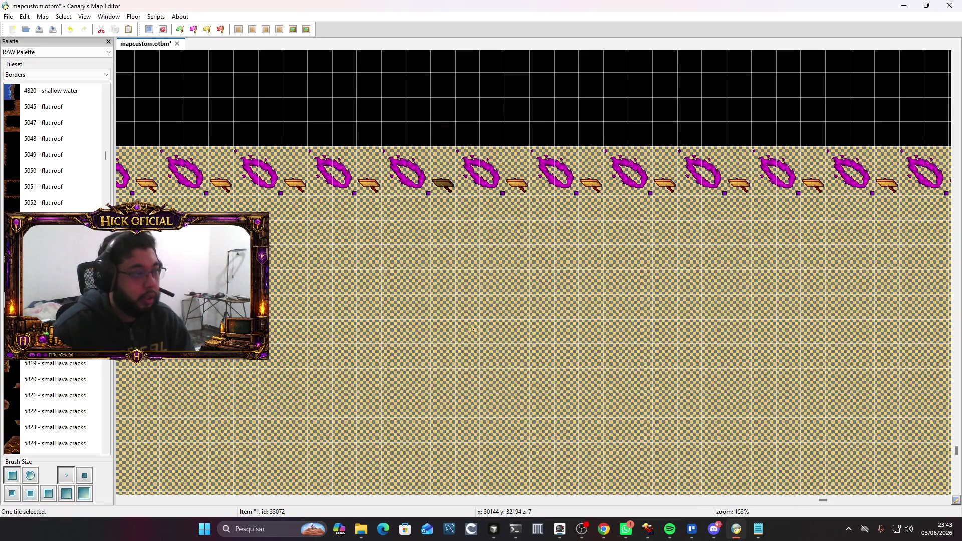
- Inspect the energy portal's teleport properties and the adjacent sign's text
{"action": "scroll", "coordinate": [474, 329], "scroll_direction": "left", "scroll_amount": 10}
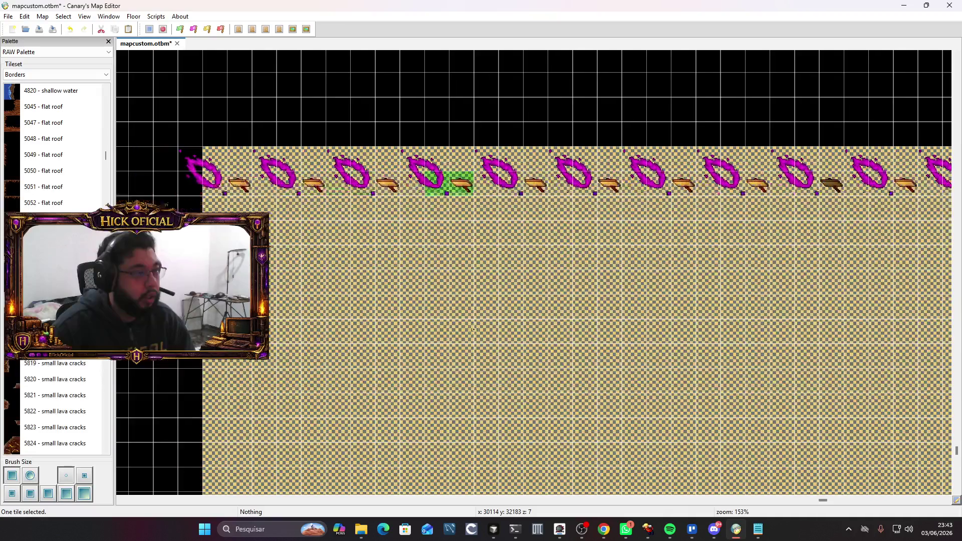
{"action": "scroll", "coordinate": [473, 329], "scroll_direction": "right", "scroll_amount": 6}
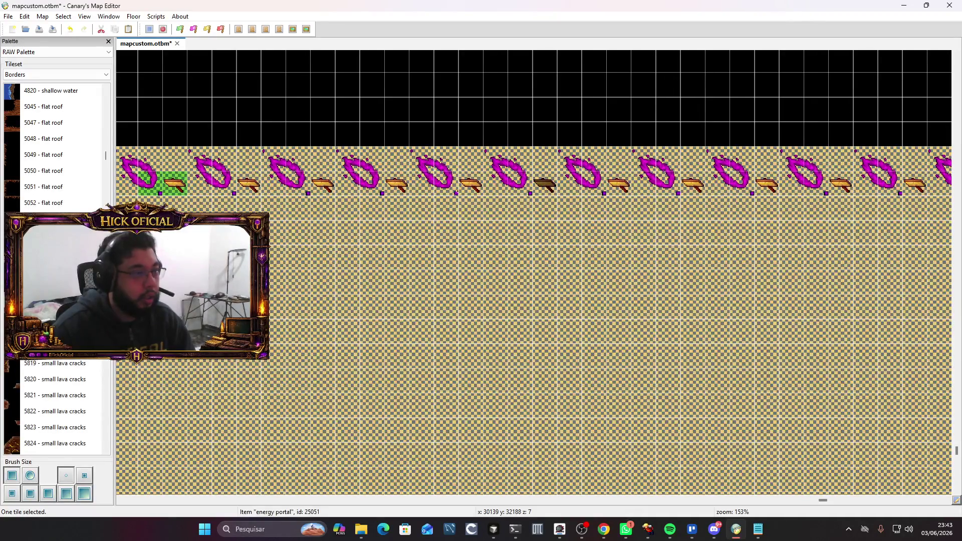
{"action": "double_click", "coordinate": [524, 191]}
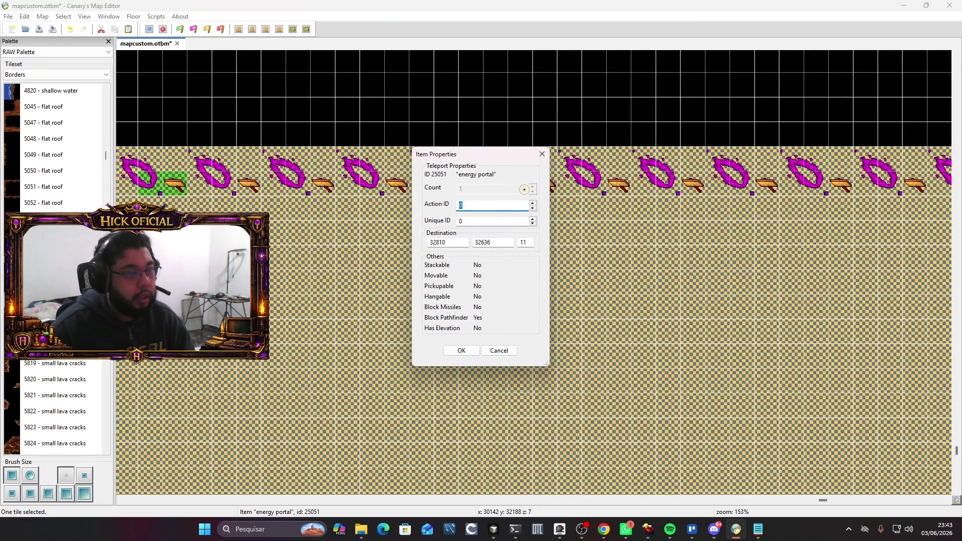
{"action": "key", "text": "Escape"}
{"action": "double_click", "coordinate": [545, 189]}
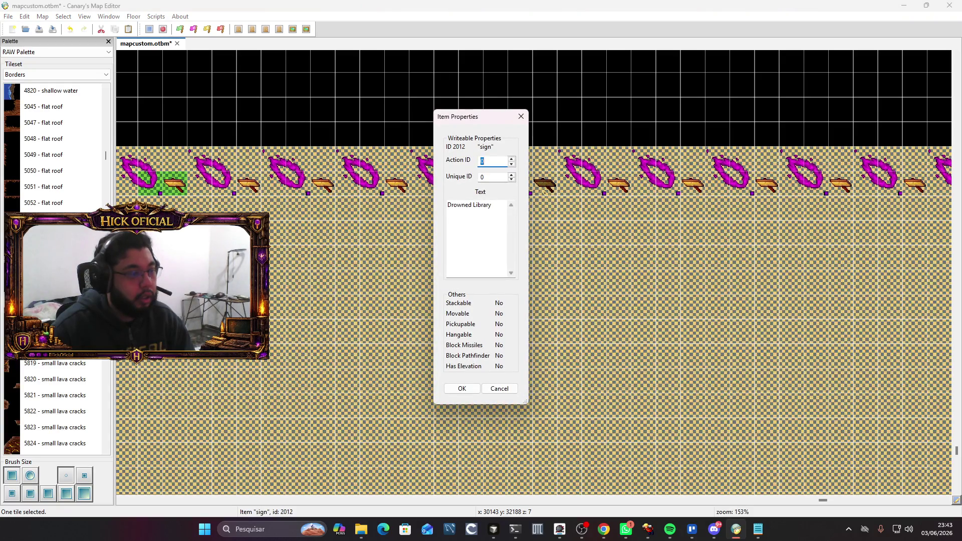
{"action": "key", "text": "Escape"}
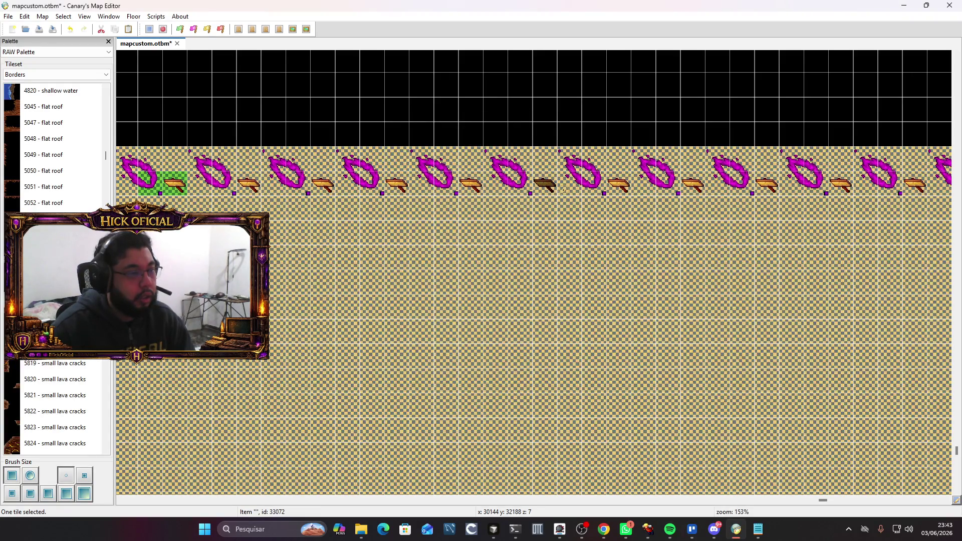
{"action": "double_click", "coordinate": [550, 188]}
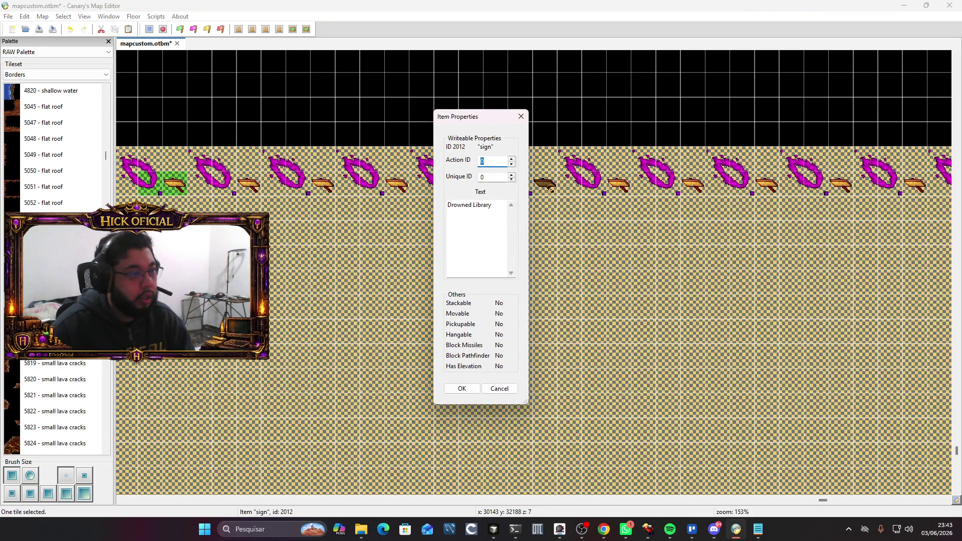
{"action": "left_click", "coordinate": [499, 389]}
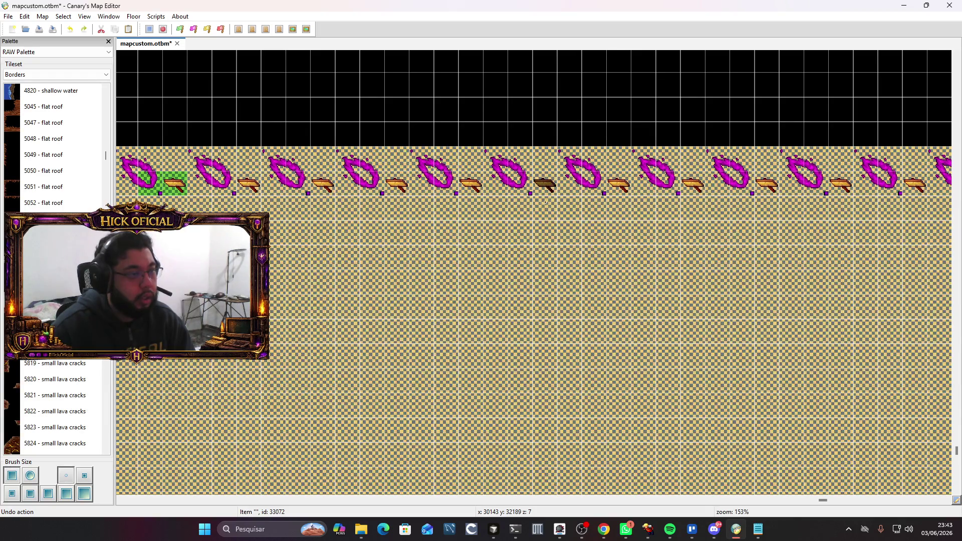
- Reopen the BANUTA sign and type 'Drowned Library' over its text
{"action": "double_click", "coordinate": [544, 185]}
{"action": "key", "text": "Escape"}
{"action": "double_click", "coordinate": [544, 186]}
{"action": "double_click", "coordinate": [495, 213]}
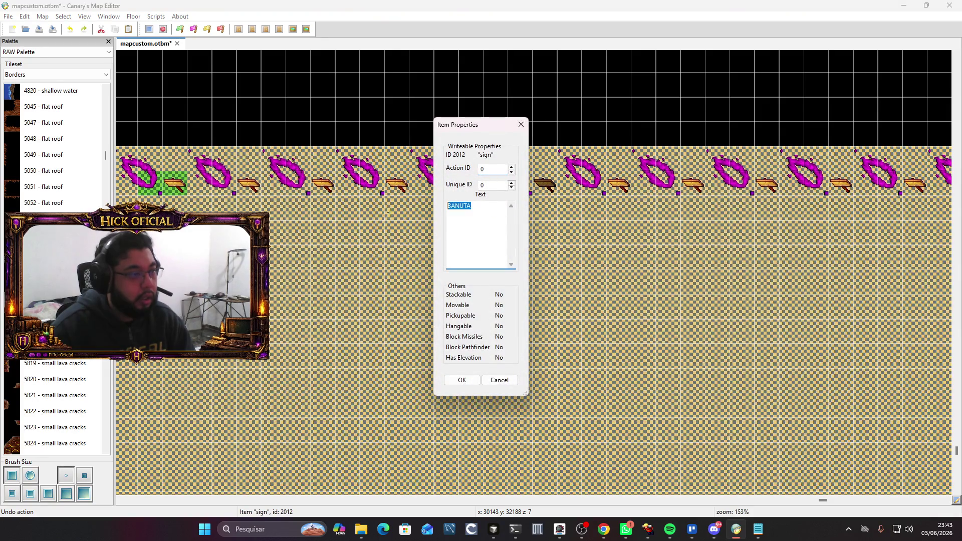
{"action": "type", "text": "Drowned Librar"}
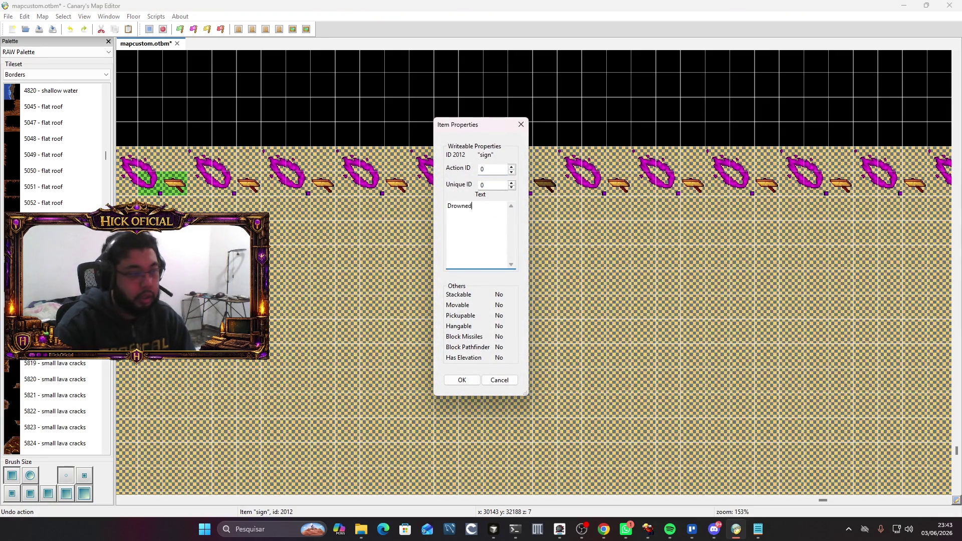
{"action": "type", "text": "y"}
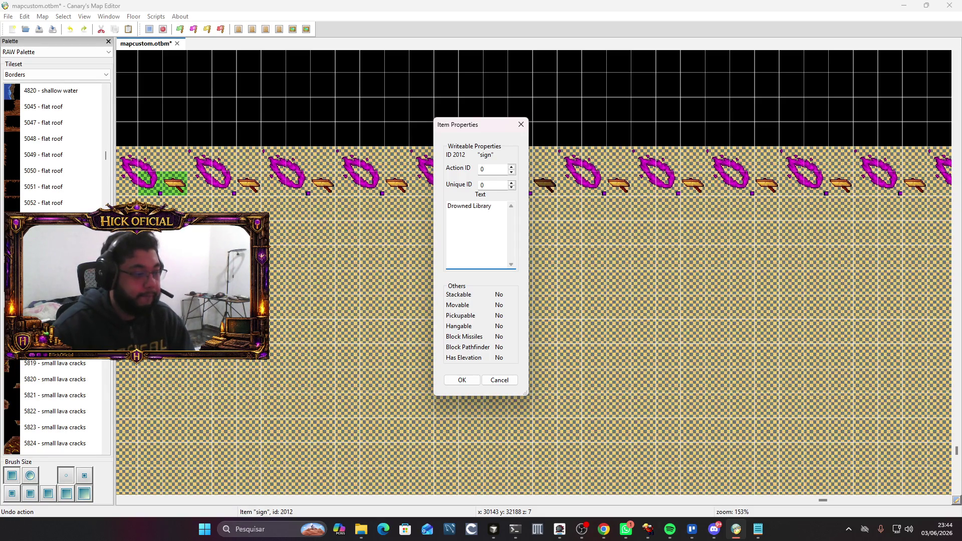
- Confirm the 'Drowned Library' sign and set the portal destination to 33446, 31274, floor 14
{"action": "left_click", "coordinate": [461, 380]}
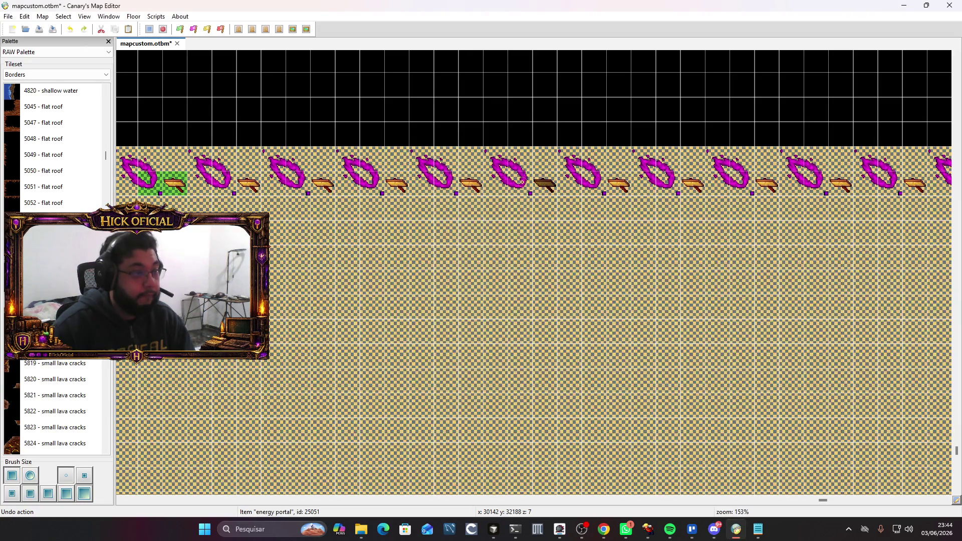
{"action": "double_click", "coordinate": [521, 181]}
{"action": "left_click_drag", "start_coordinate": [427, 240], "coordinate": [426, 242]}
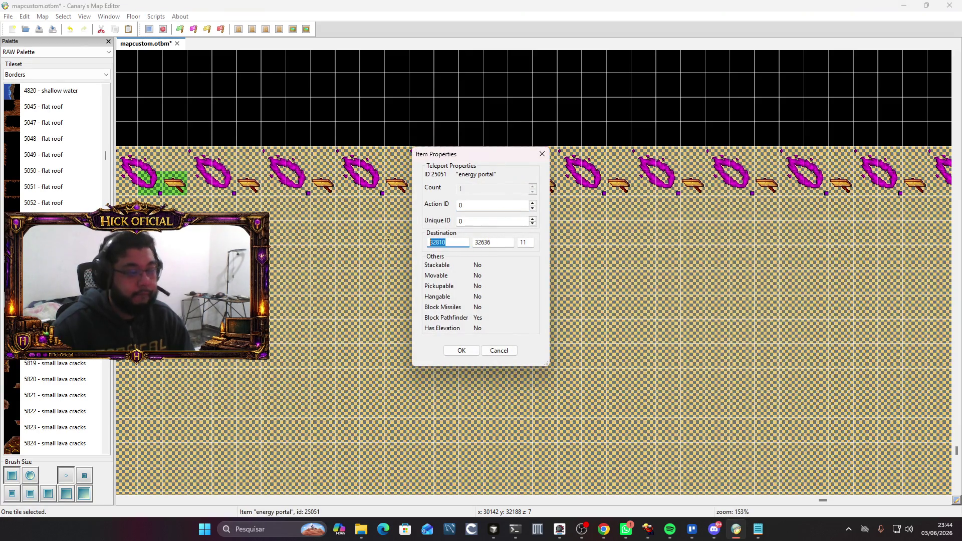
{"action": "type", "text": "33446"}
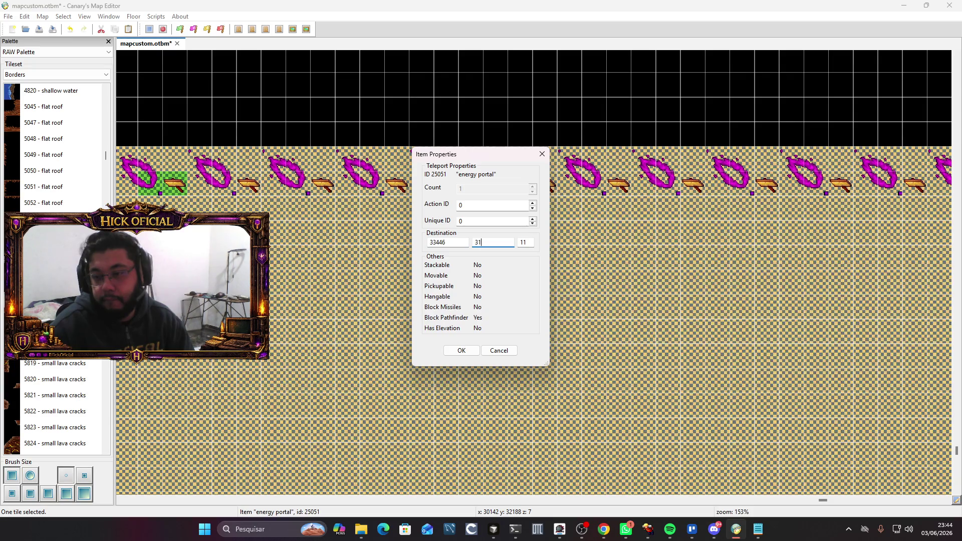
{"action": "type", "text": "4"}
{"action": "key", "text": "Tab"}
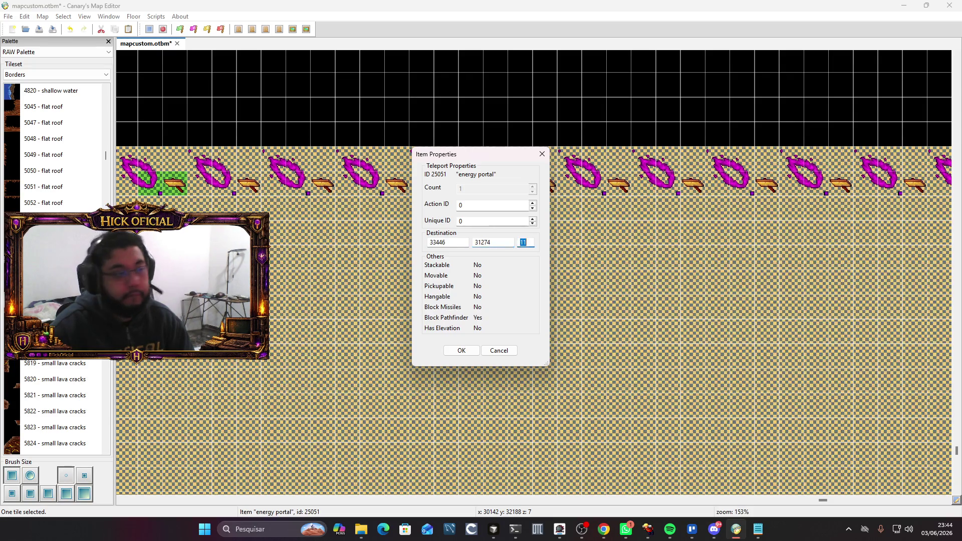
{"action": "type", "text": "14"}
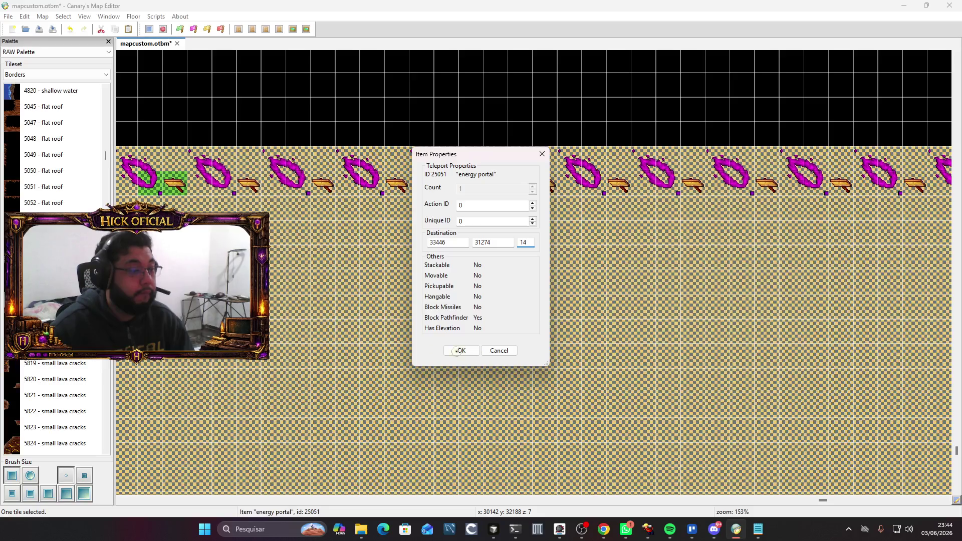
{"action": "left_click", "coordinate": [457, 350]}
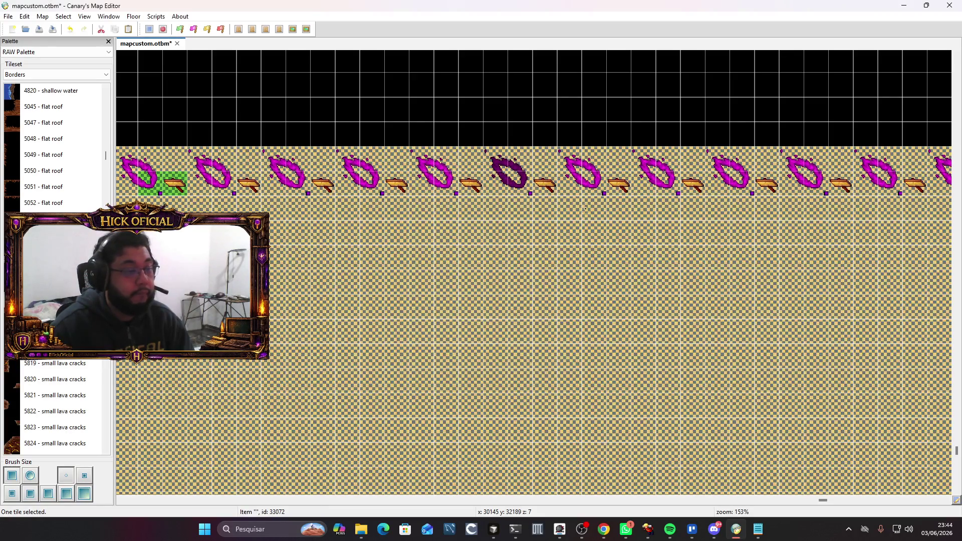
- Choose the energy portal as the item to place from its context menu and inspect its properties
{"action": "right_click", "coordinate": [588, 185]}
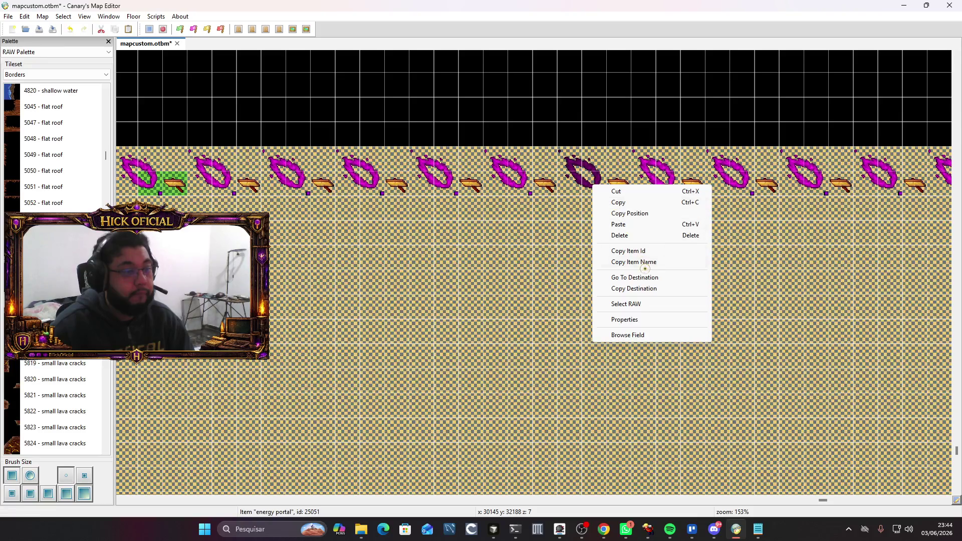
{"action": "left_click", "coordinate": [651, 304]}
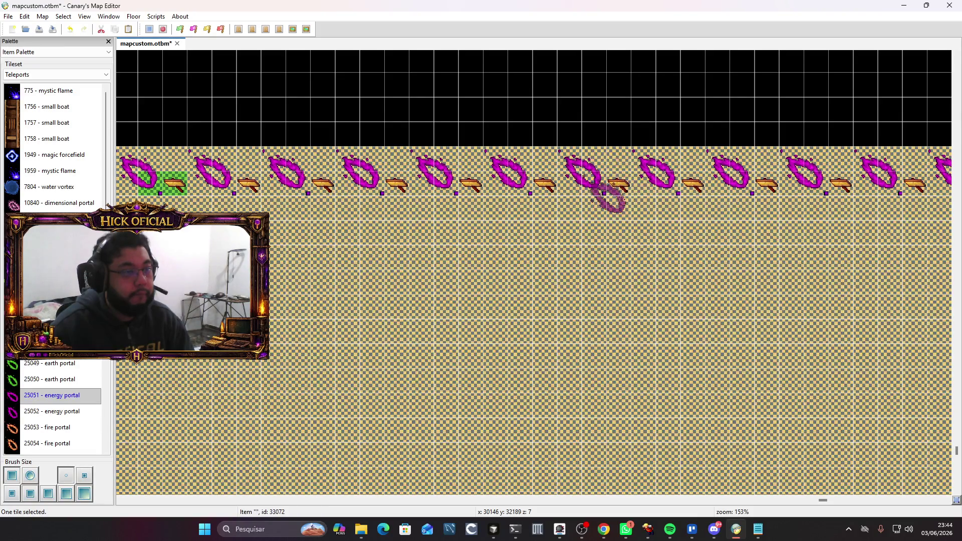
{"action": "right_click", "coordinate": [618, 234]}
{"action": "left_click", "coordinate": [596, 188]}
{"action": "double_click", "coordinate": [596, 188]}
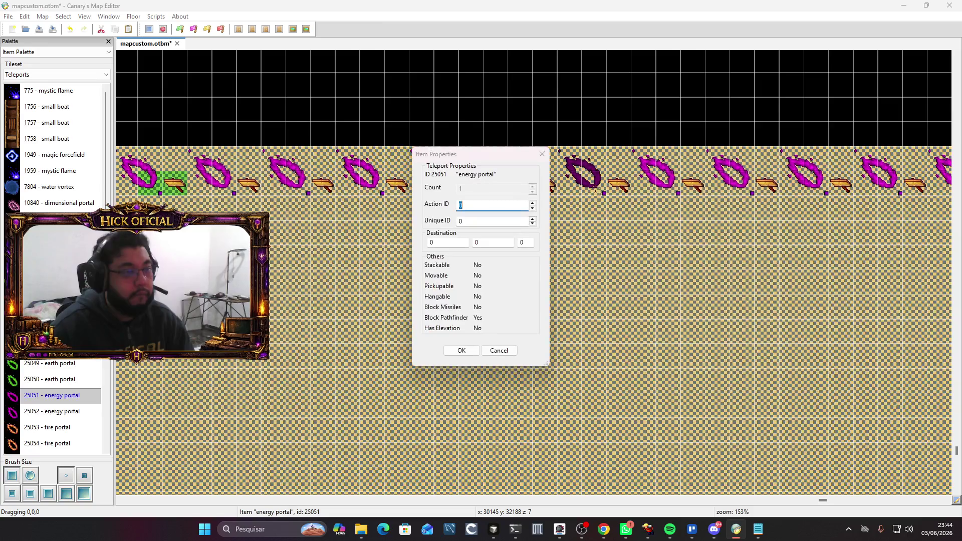
{"action": "key", "text": "Return"}
- Select energy portal 25051 again from its context menu and zoom to review the hub row
{"action": "right_click", "coordinate": [623, 190]}
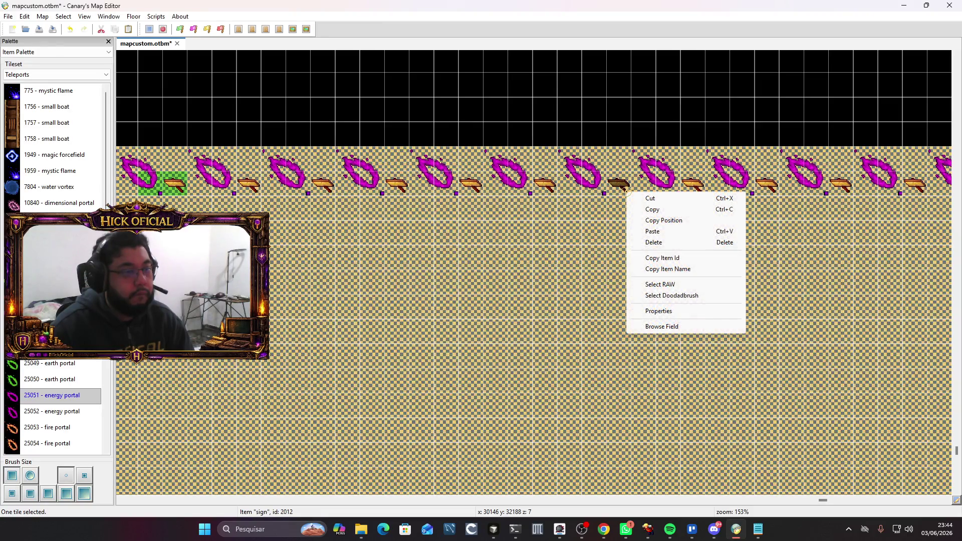
{"action": "left_click", "coordinate": [592, 183]}
{"action": "right_click", "coordinate": [591, 186]}
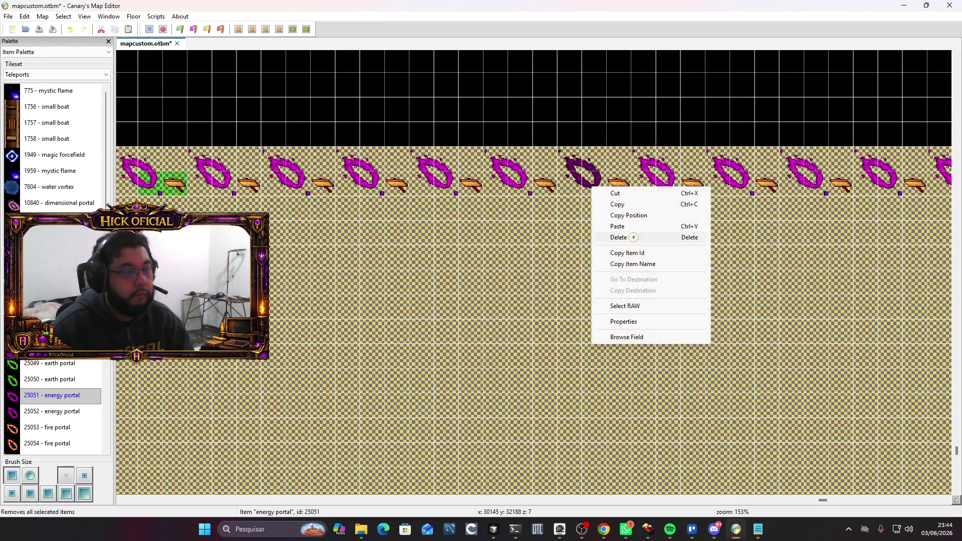
{"action": "left_click", "coordinate": [651, 304]}
{"action": "scroll", "coordinate": [666, 220], "scroll_direction": "down", "scroll_amount": 4}
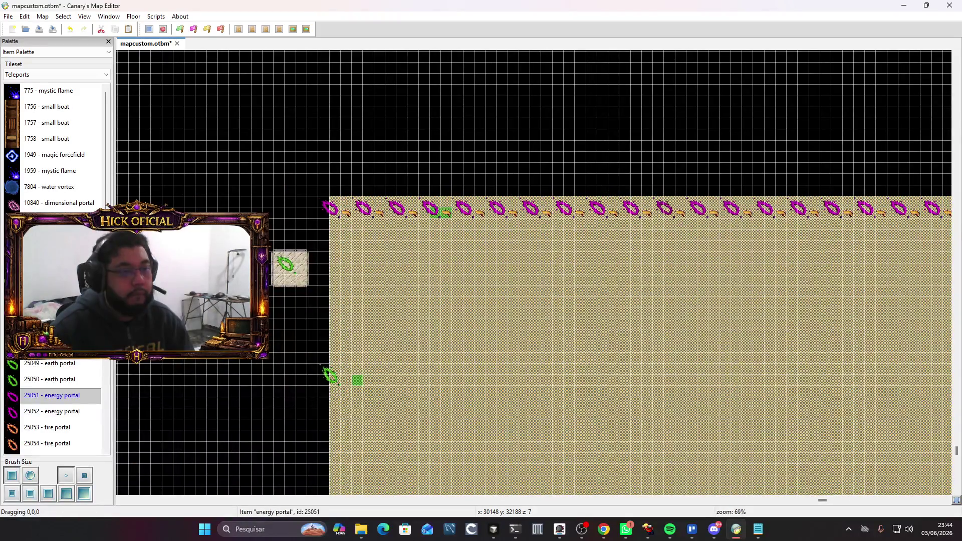
{"action": "scroll", "coordinate": [674, 218], "scroll_direction": "right", "scroll_amount": 3}
{"action": "scroll", "coordinate": [591, 208], "scroll_direction": "down", "scroll_amount": 2}
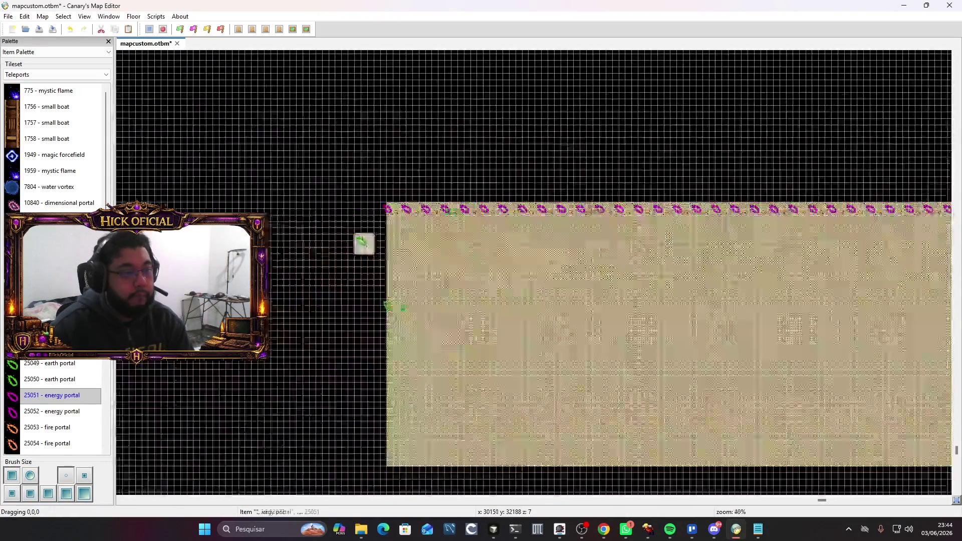
{"action": "scroll", "coordinate": [591, 208], "scroll_direction": "up", "scroll_amount": 2}
{"action": "scroll", "coordinate": [686, 201], "scroll_direction": "up", "scroll_amount": 2}
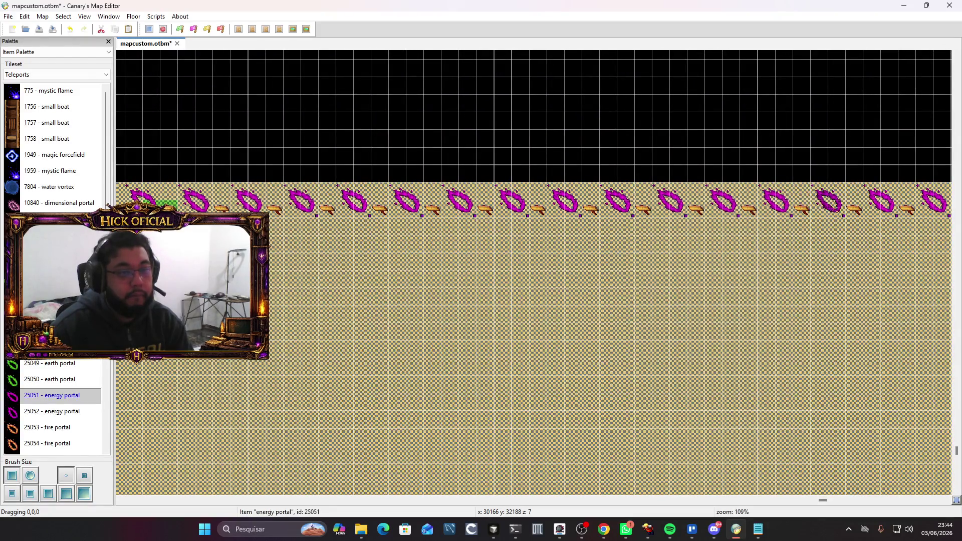
- Inspect a sign's properties and the teleport properties of three energy portals
{"action": "right_click", "coordinate": [899, 203]}
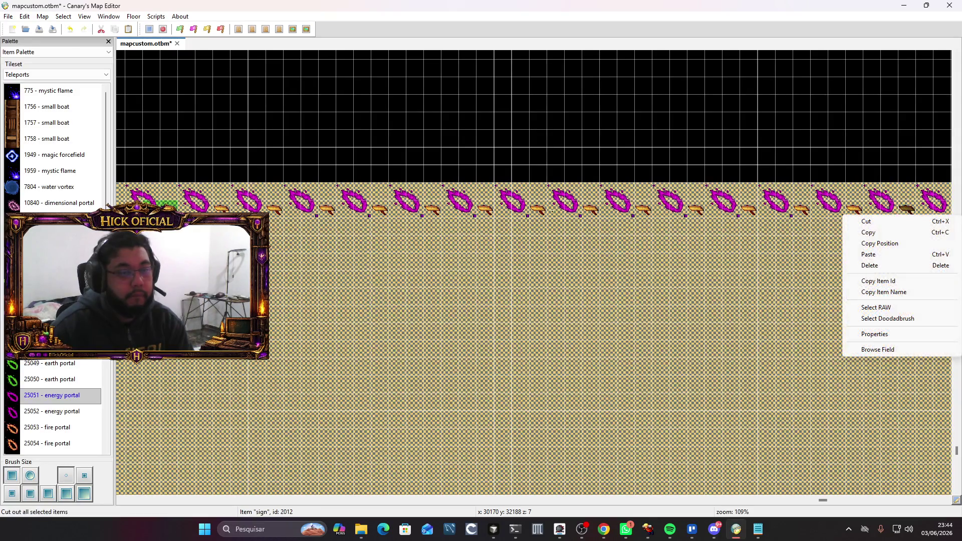
{"action": "left_click", "coordinate": [858, 332]}
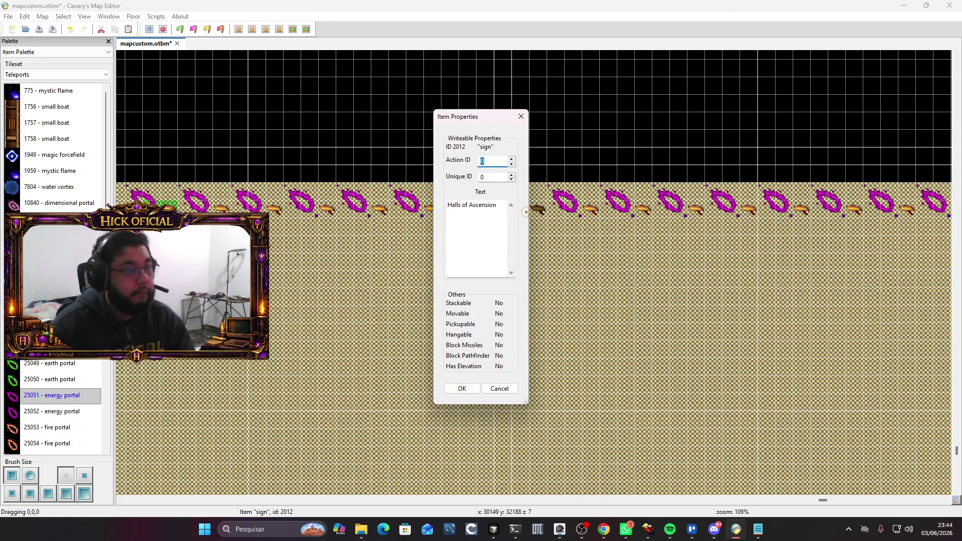
{"action": "key", "text": "Escape"}
{"action": "double_click", "coordinate": [515, 212]}
{"action": "key", "text": "Escape"}
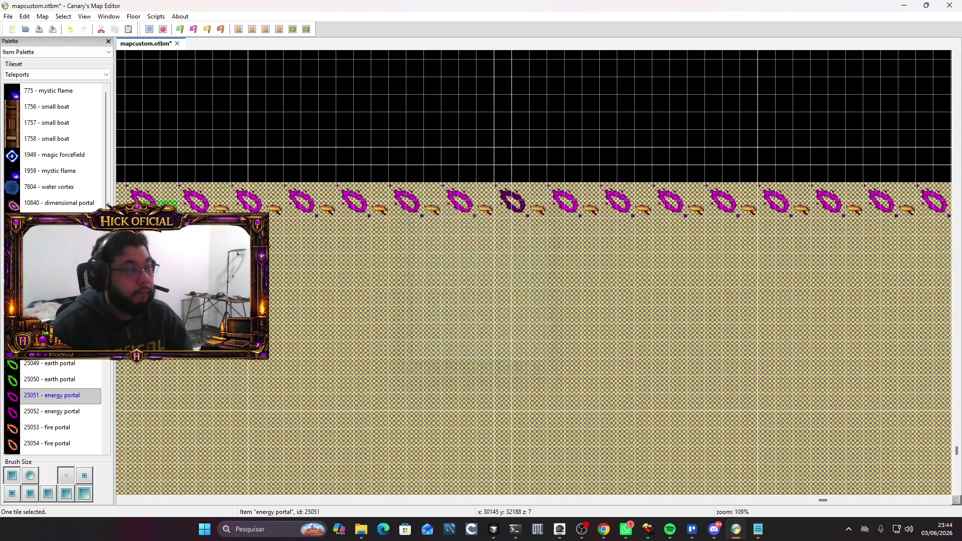
{"action": "double_click", "coordinate": [446, 208]}
{"action": "key", "text": "Escape"}
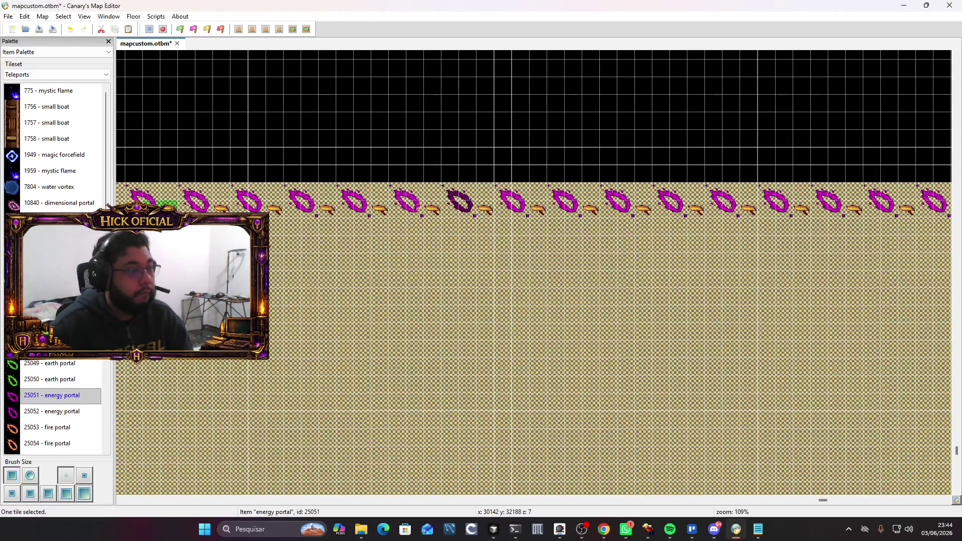
{"action": "double_click", "coordinate": [418, 209]}
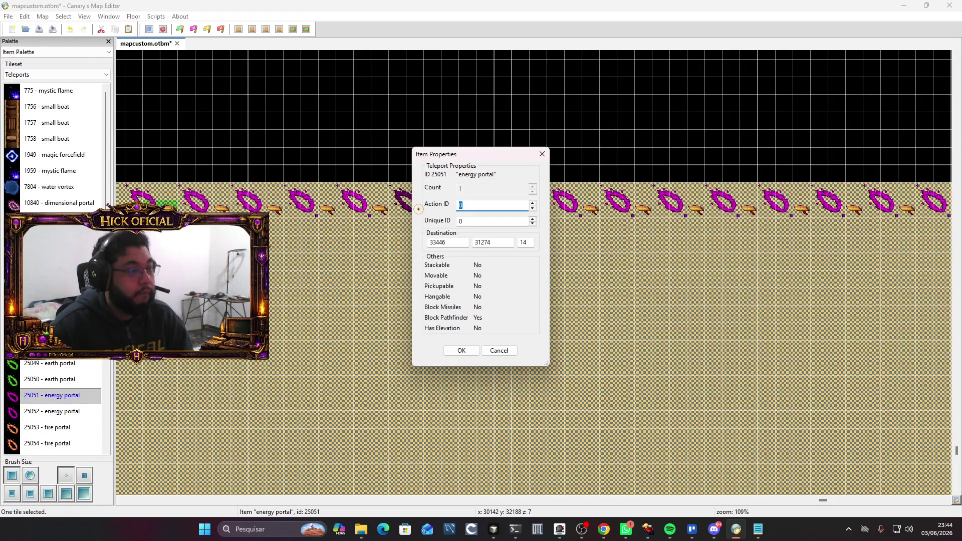
{"action": "key", "text": "Escape"}
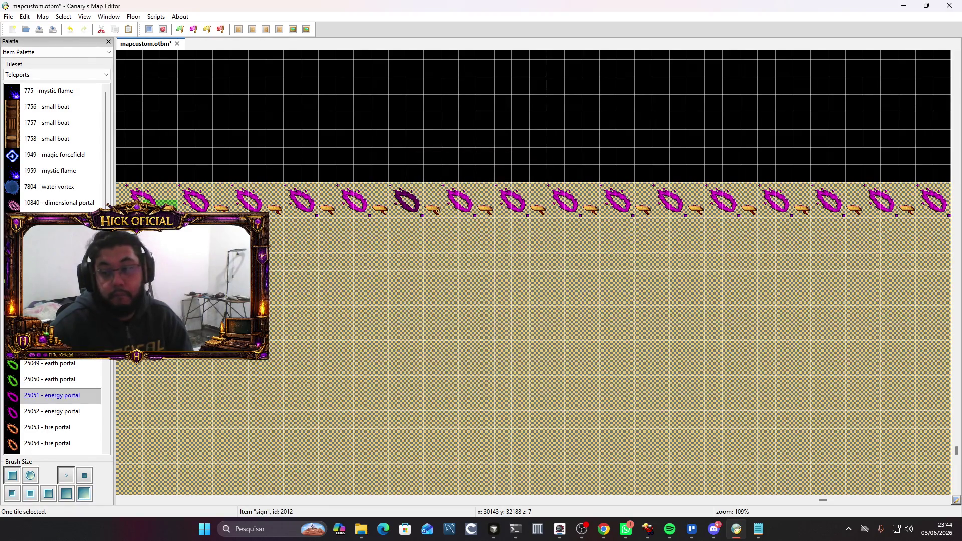
- Check two neighbouring signs' text and make sign 2012 the RAW item to place
{"action": "double_click", "coordinate": [432, 209]}
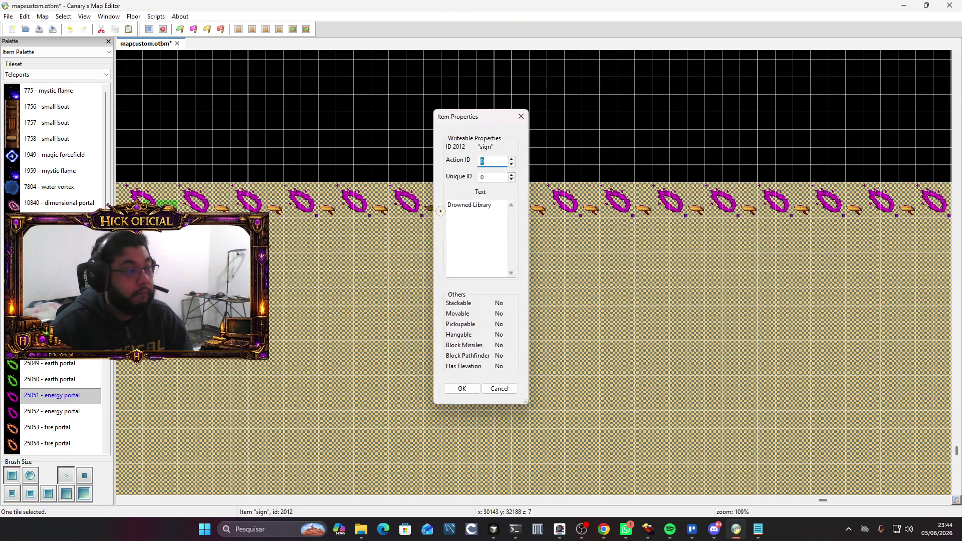
{"action": "key", "text": "Escape"}
{"action": "double_click", "coordinate": [485, 209]}
{"action": "key", "text": "Escape"}
{"action": "right_click", "coordinate": [484, 214]}
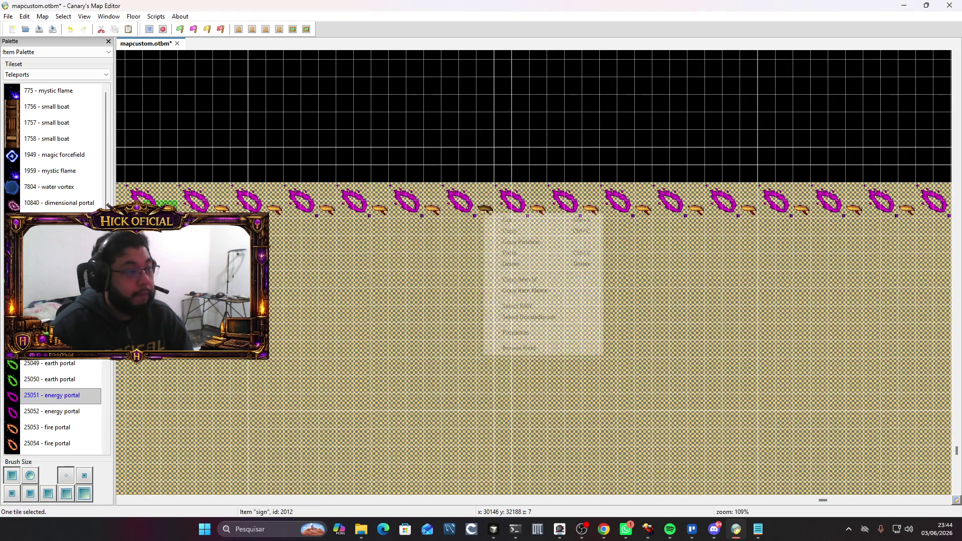
{"action": "left_click", "coordinate": [517, 306]}
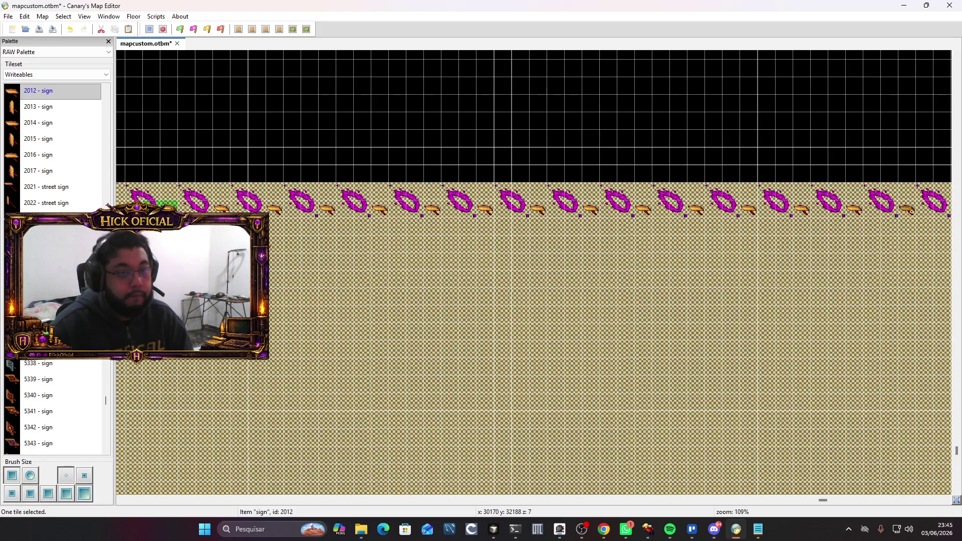
{"action": "scroll", "coordinate": [889, 225], "scroll_direction": "down", "scroll_amount": 2}
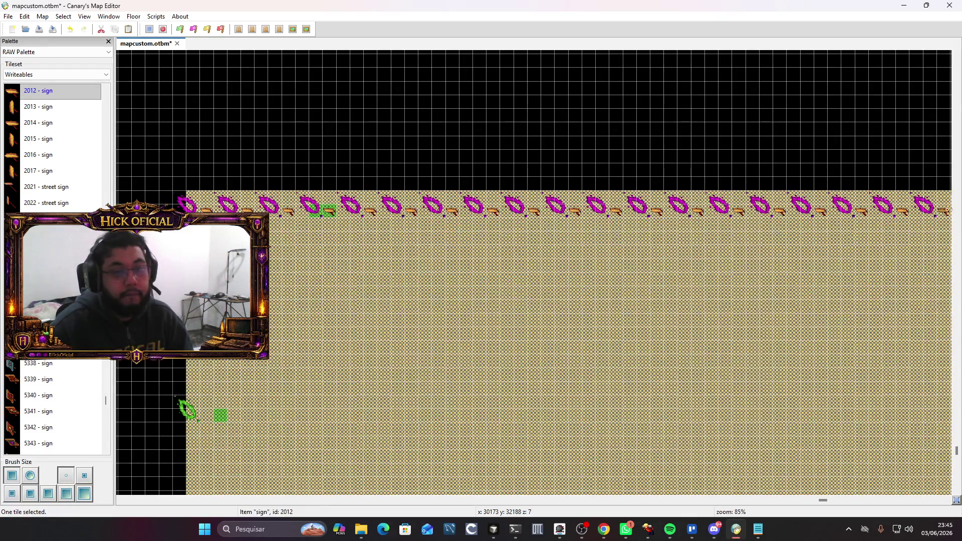
{"action": "right_click", "coordinate": [938, 236]}
{"action": "left_click", "coordinate": [846, 157]}
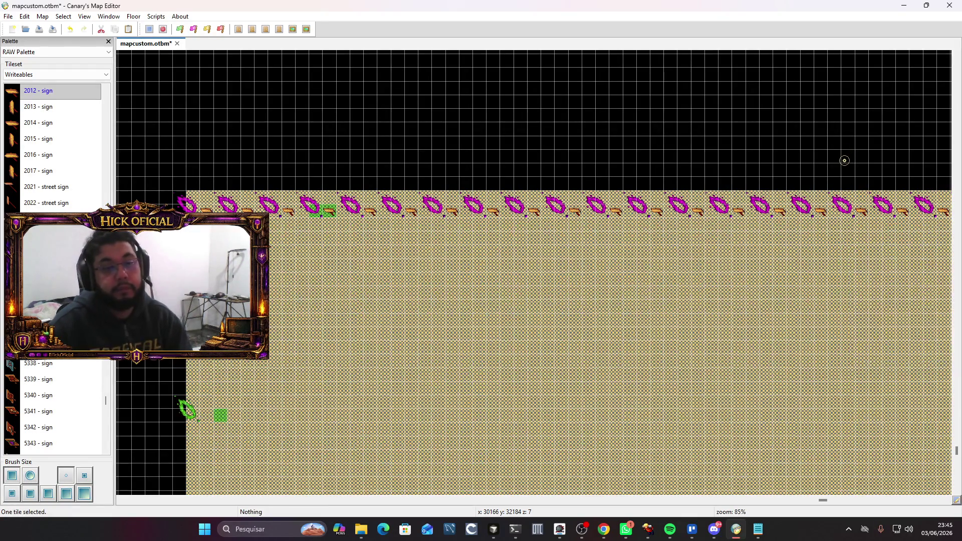
{"action": "key", "text": "Right"}
{"action": "key", "text": "Right"}
{"action": "key", "text": "Right"}
{"action": "key", "text": "Right"}
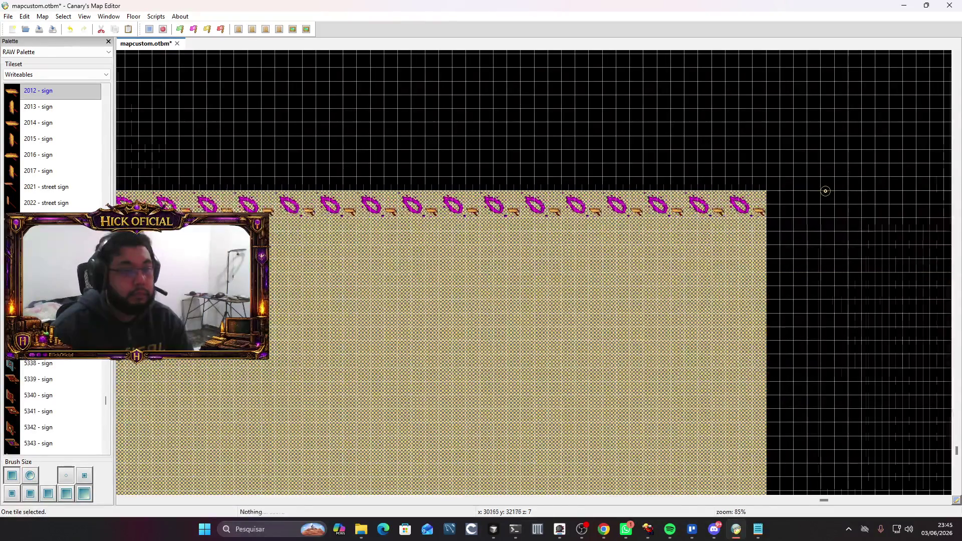
{"action": "key", "text": "Left"}
{"action": "key", "text": "Left"}
{"action": "key", "text": "Left"}
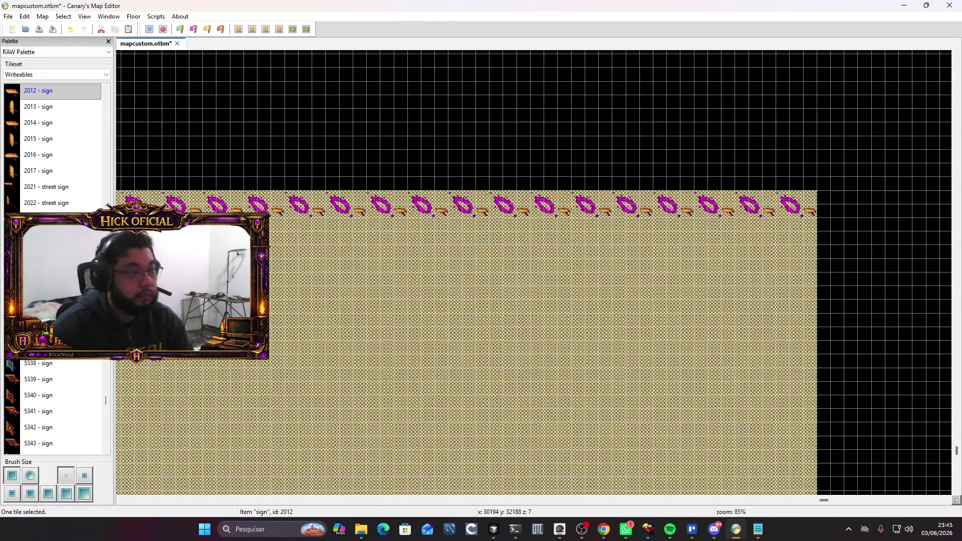
{"action": "key", "text": "Return"}
{"action": "key", "text": "Escape"}
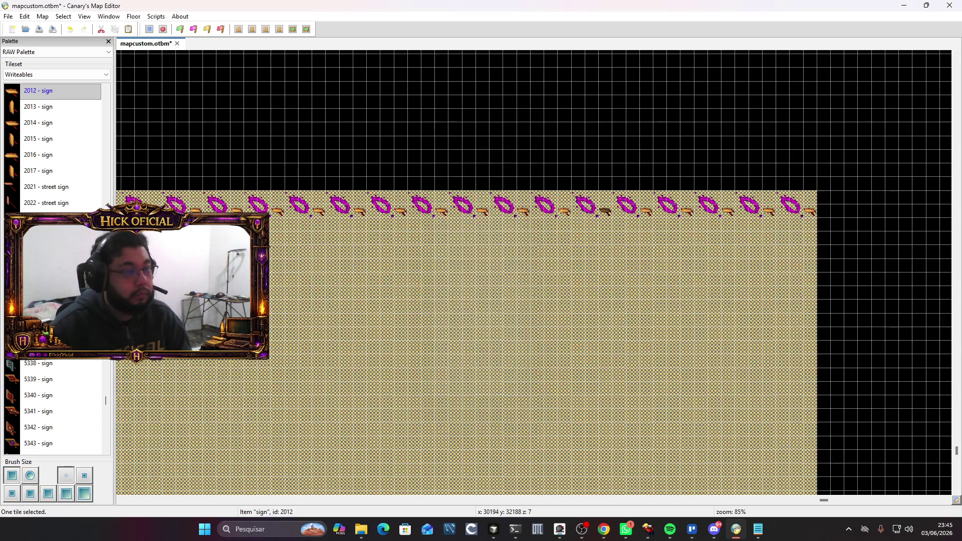
{"action": "key", "text": "Return"}
{"action": "key", "text": "Escape"}
{"action": "key", "text": "Return"}
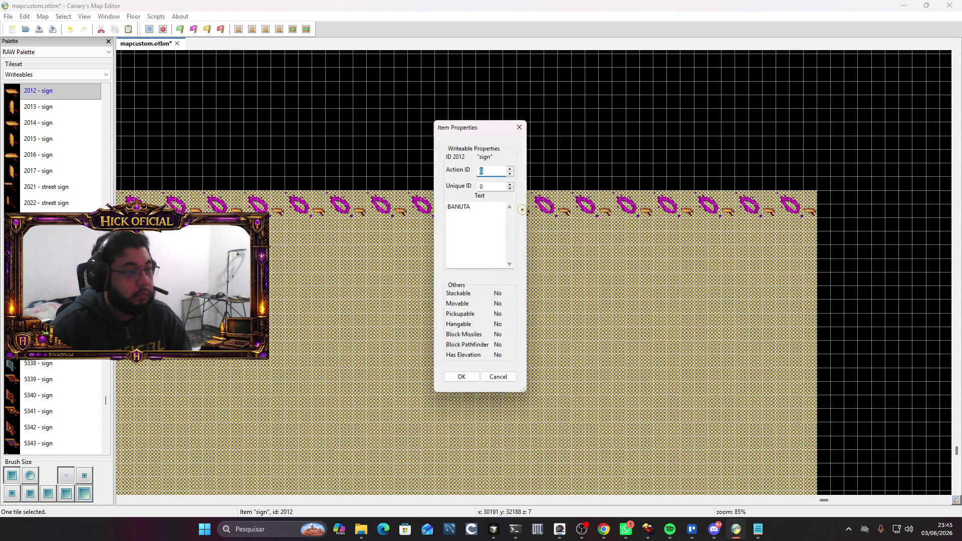
{"action": "key", "text": "Escape"}
{"action": "key", "text": "Return"}
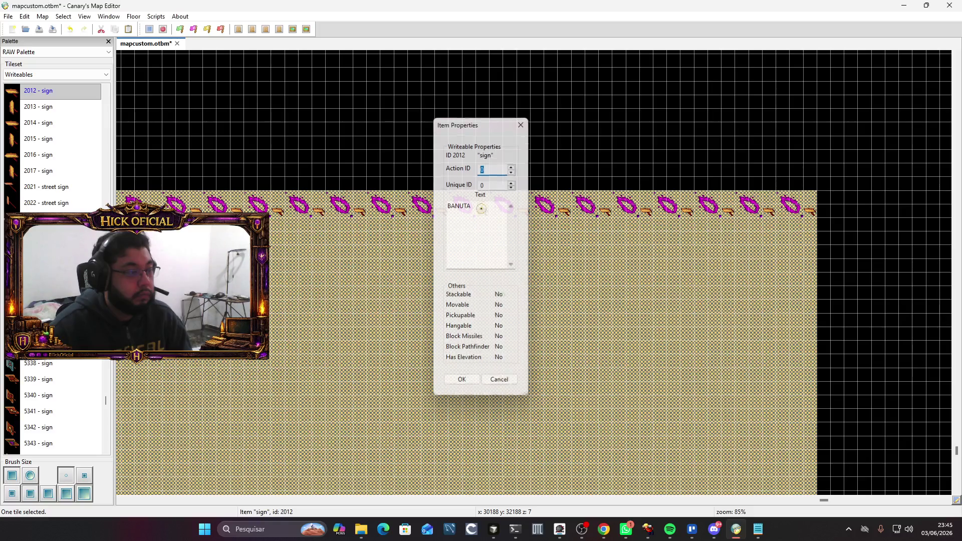
{"action": "key", "text": "Escape"}
{"action": "double_click", "coordinate": [442, 210]}
{"action": "key", "text": "Escape"}
{"action": "left_click", "coordinate": [400, 210]}
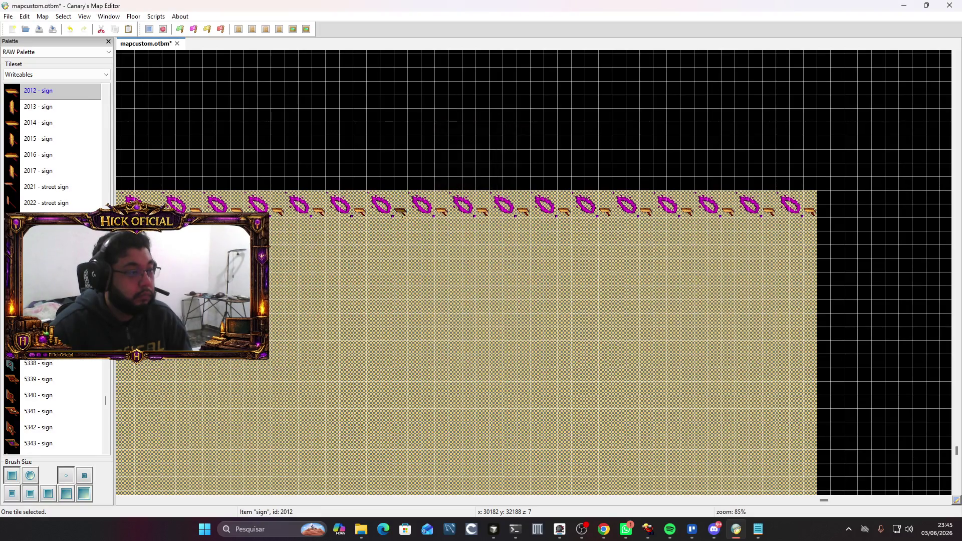
{"action": "key", "text": "Return"}
{"action": "key", "text": "Escape"}
{"action": "double_click", "coordinate": [359, 210]}
{"action": "key", "text": "Escape"}
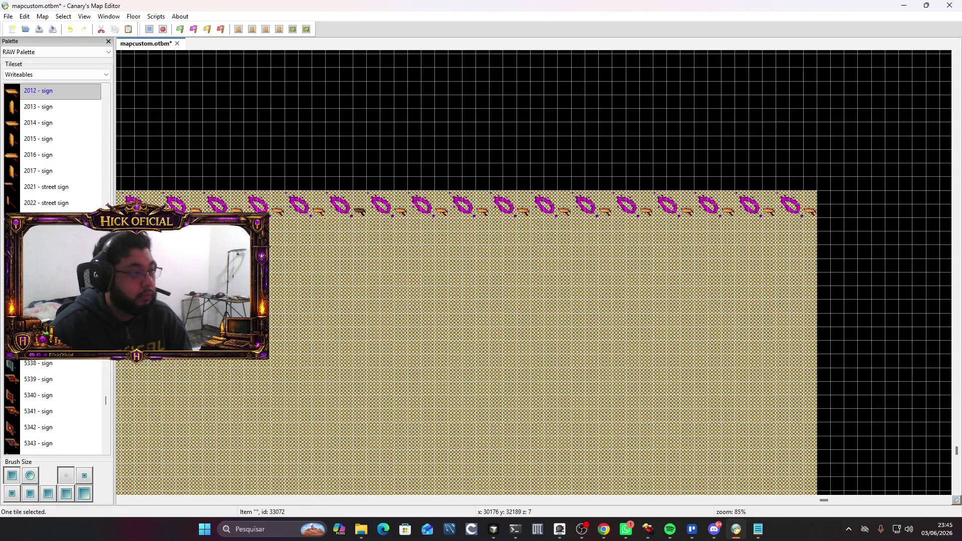
{"action": "key", "text": "Return"}
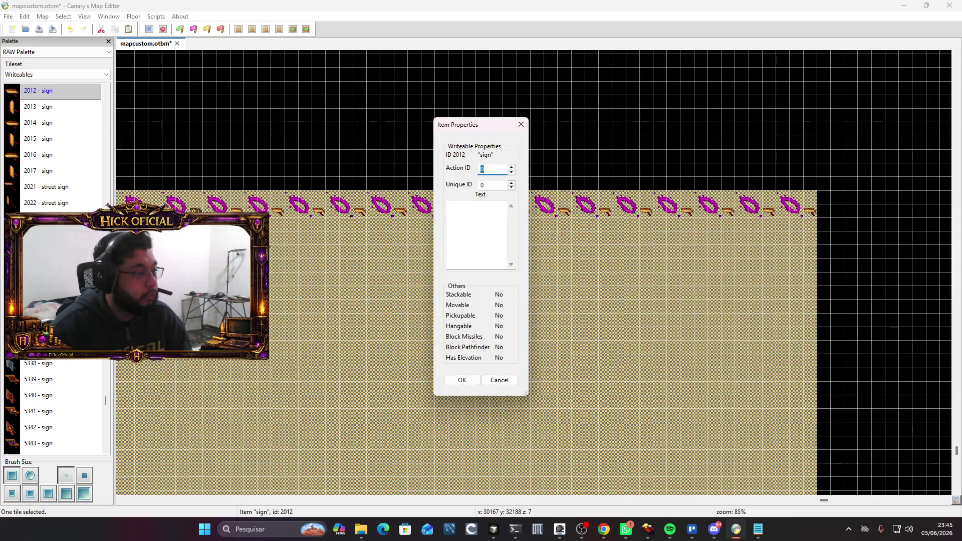
{"action": "key", "text": "Escape"}
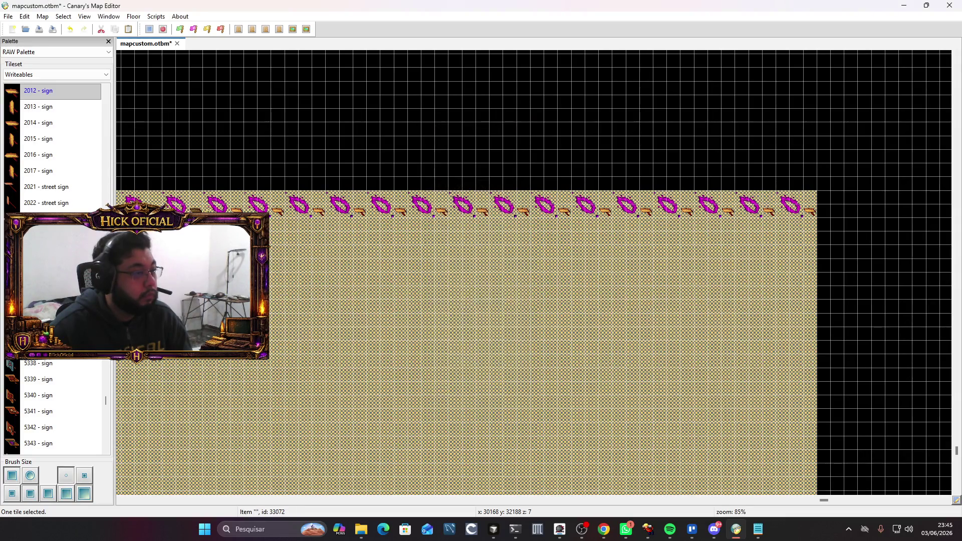
{"action": "key", "text": "Return"}
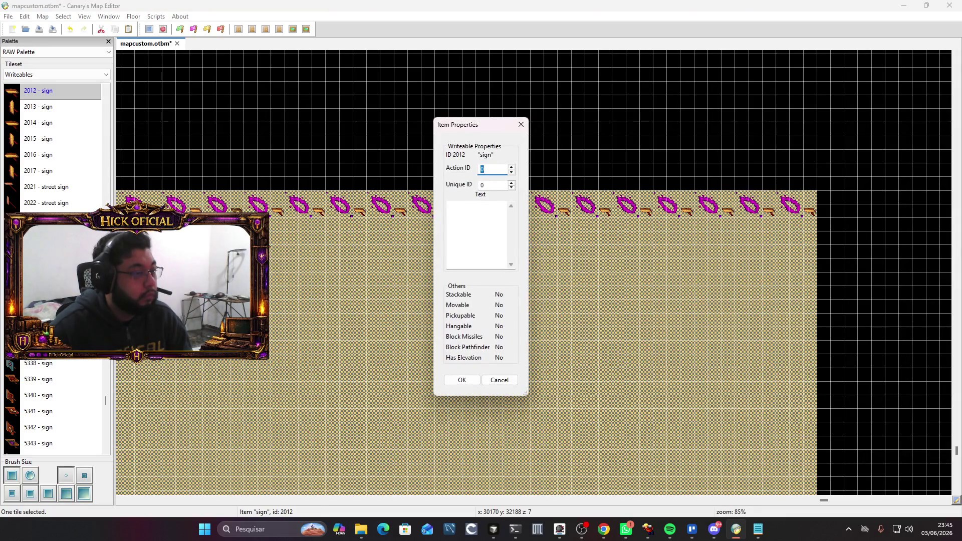
{"action": "key", "text": "Escape"}
{"action": "key", "text": "Return"}
{"action": "key", "text": "Escape"}
{"action": "key", "text": "Return"}
{"action": "key", "text": "Escape"}
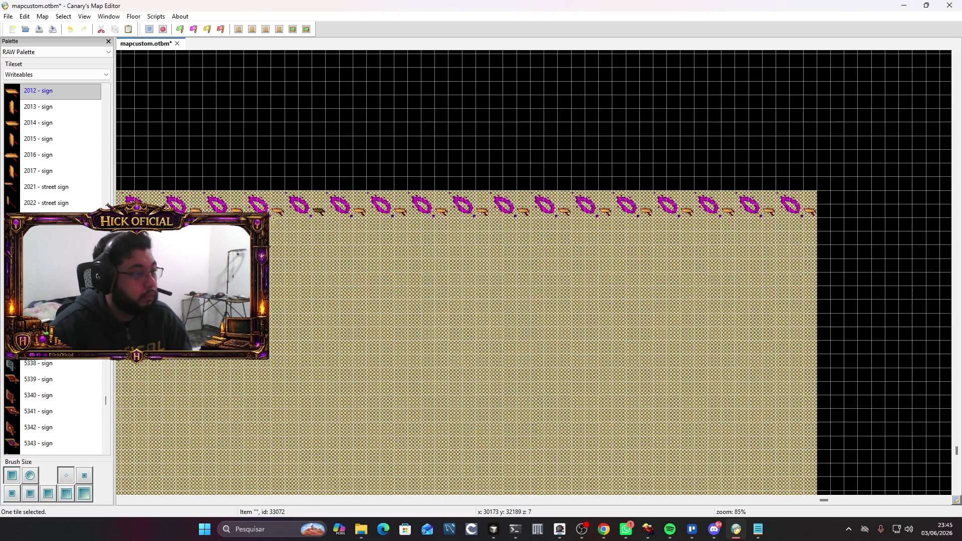
- Select the hub sign as the RAW item to place
{"action": "right_click", "coordinate": [276, 213]}
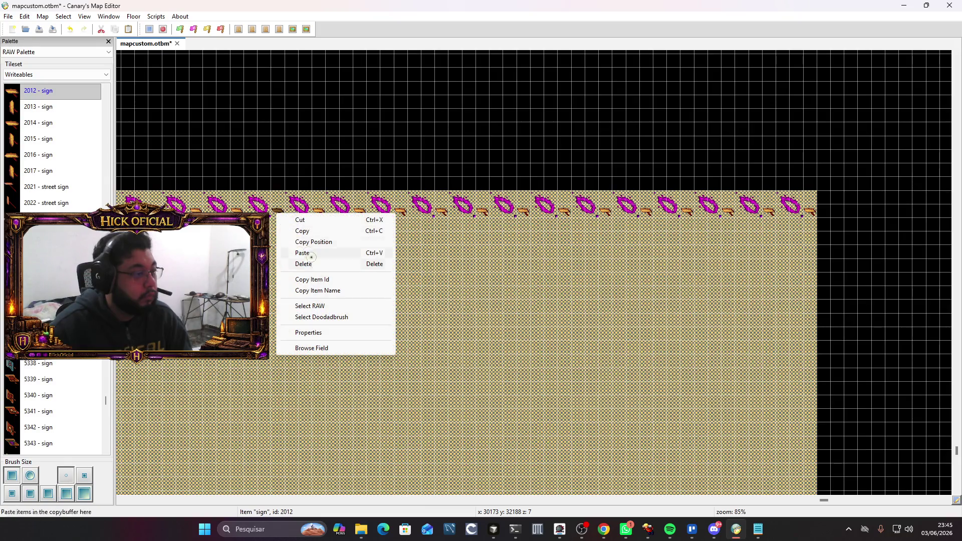
{"action": "left_click", "coordinate": [354, 305]}
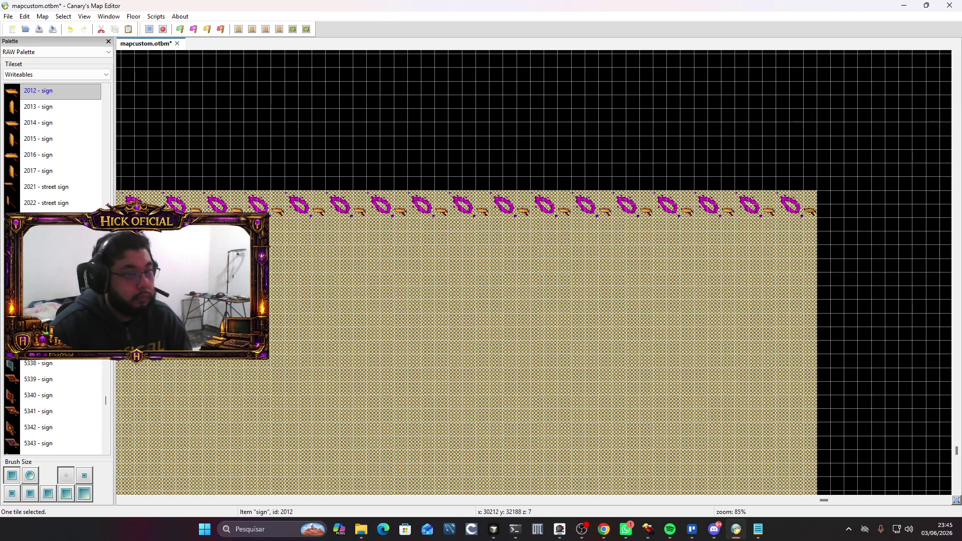
{"action": "right_click", "coordinate": [763, 156]}
{"action": "key", "text": "Escape"}
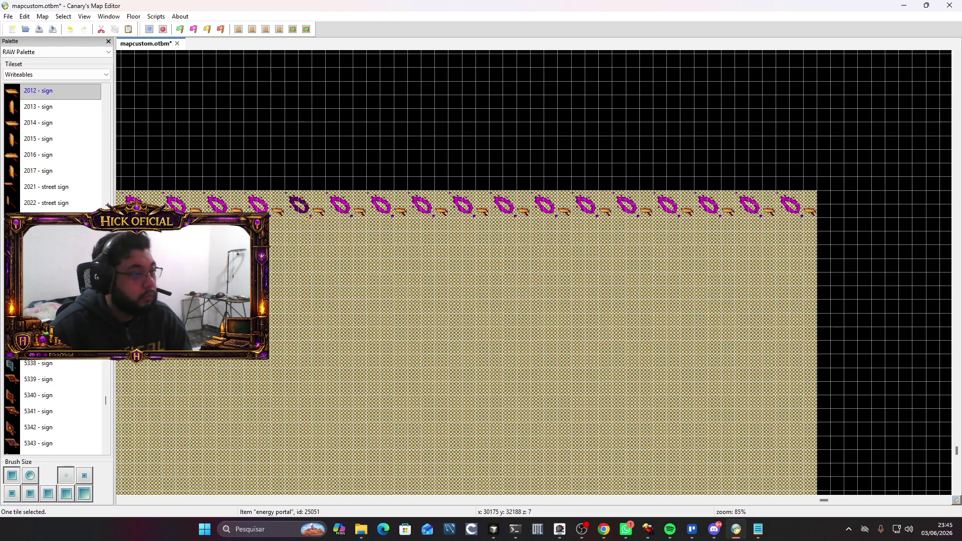
- Inspect two energy portals' properties, then make energy portal 25051 the item to place
{"action": "double_click", "coordinate": [299, 204]}
{"action": "key", "text": "Escape"}
{"action": "double_click", "coordinate": [258, 204]}
{"action": "key", "text": "Escape"}
{"action": "right_click", "coordinate": [263, 214]}
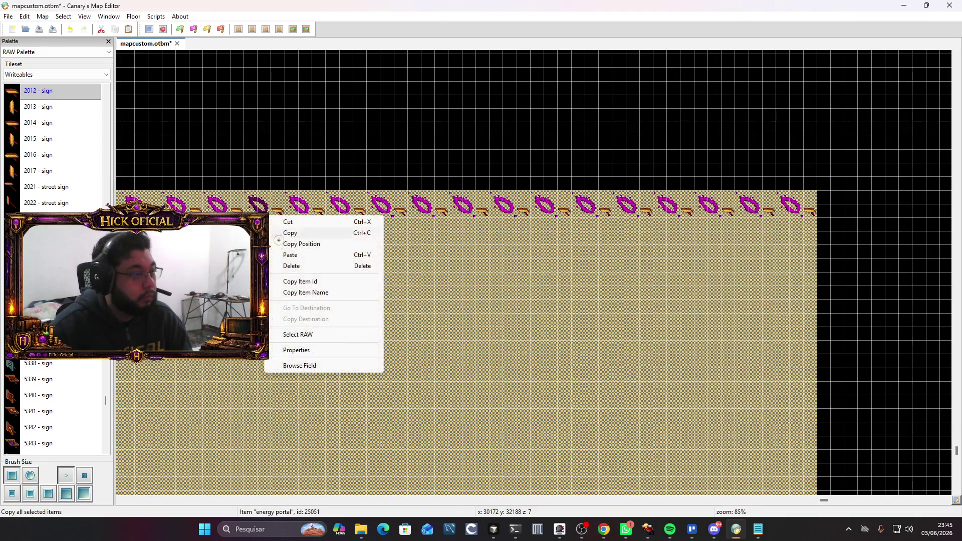
{"action": "left_click", "coordinate": [310, 331]}
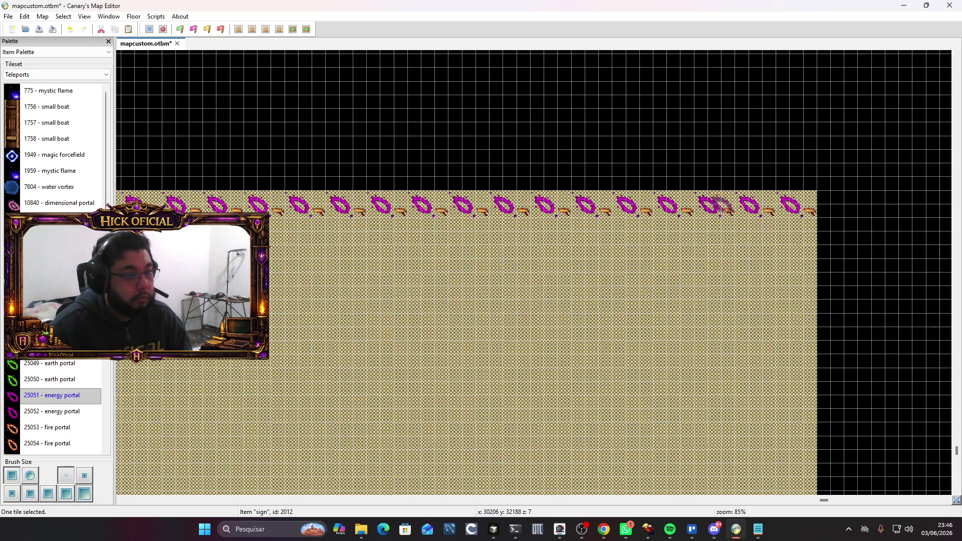
- Zoom around the hub to locate the marble room with the green earth portal west of the portal row
{"action": "right_click", "coordinate": [776, 205]}
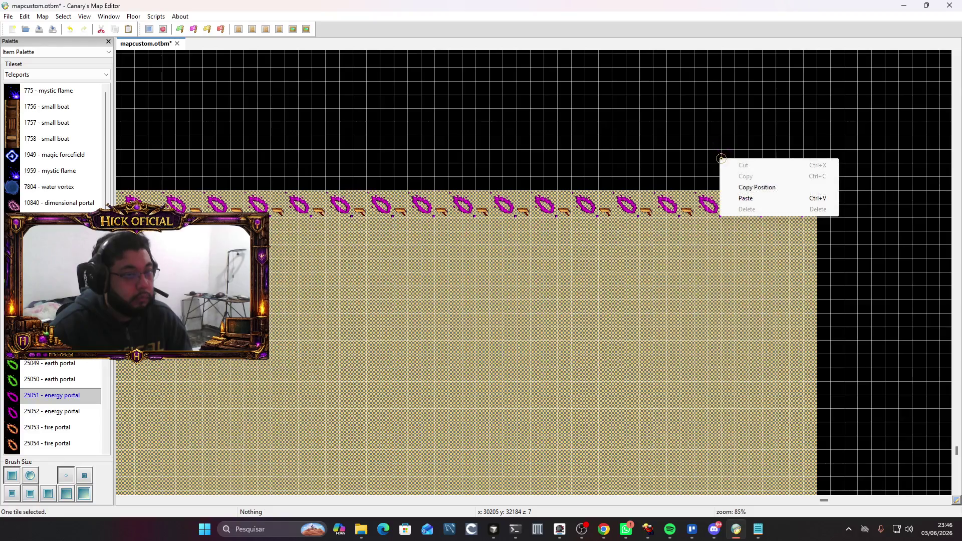
{"action": "left_click", "coordinate": [597, 116]}
{"action": "scroll", "coordinate": [572, 115], "scroll_direction": "down", "scroll_amount": 3}
{"action": "scroll", "coordinate": [571, 115], "scroll_direction": "up", "scroll_amount": 2}
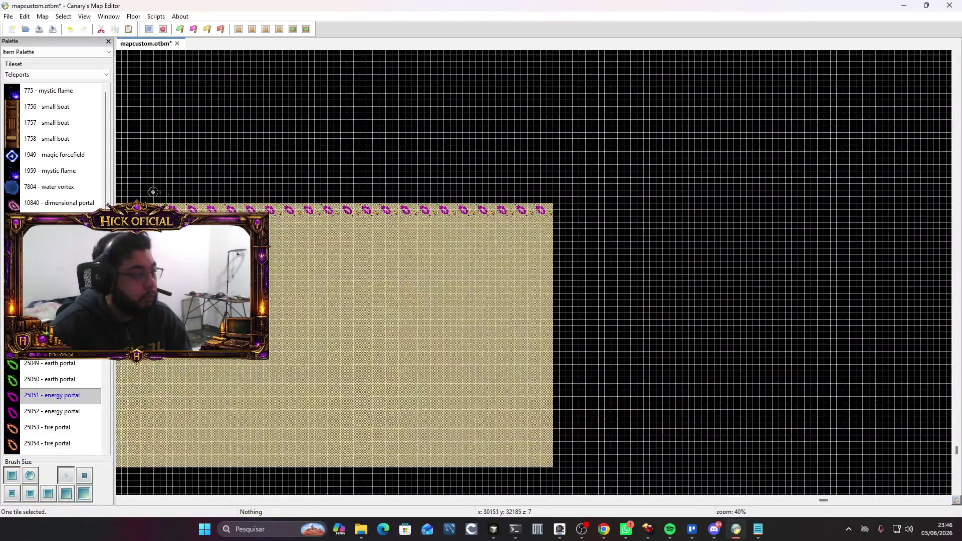
{"action": "scroll", "coordinate": [571, 213], "scroll_direction": "up", "scroll_amount": 3}
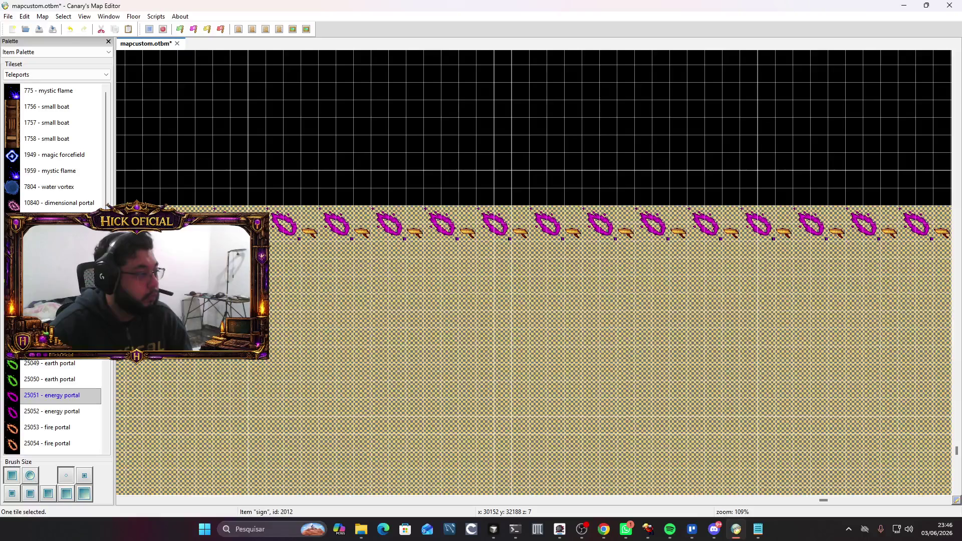
{"action": "double_click", "coordinate": [572, 228]}
{"action": "key", "text": "Escape"}
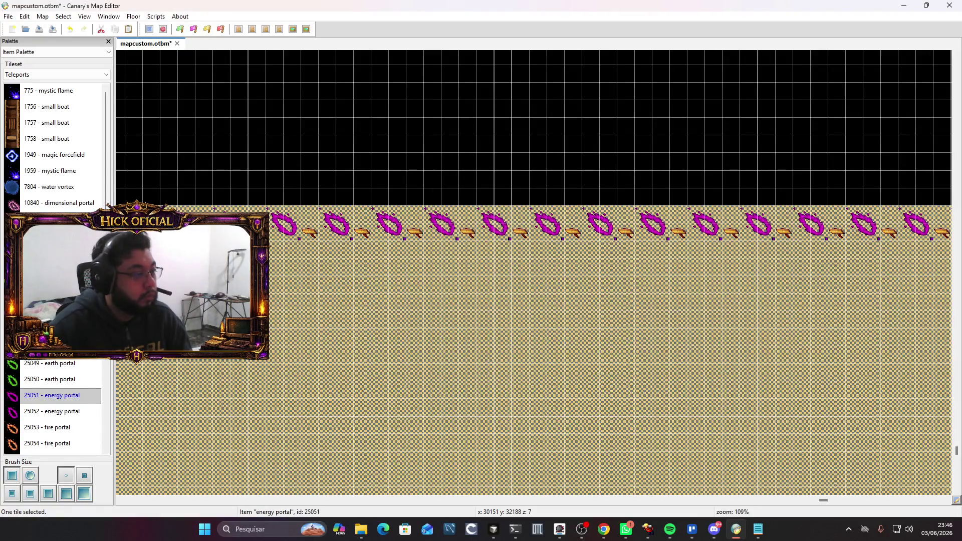
{"action": "scroll", "coordinate": [571, 228], "scroll_direction": "down", "scroll_amount": 5}
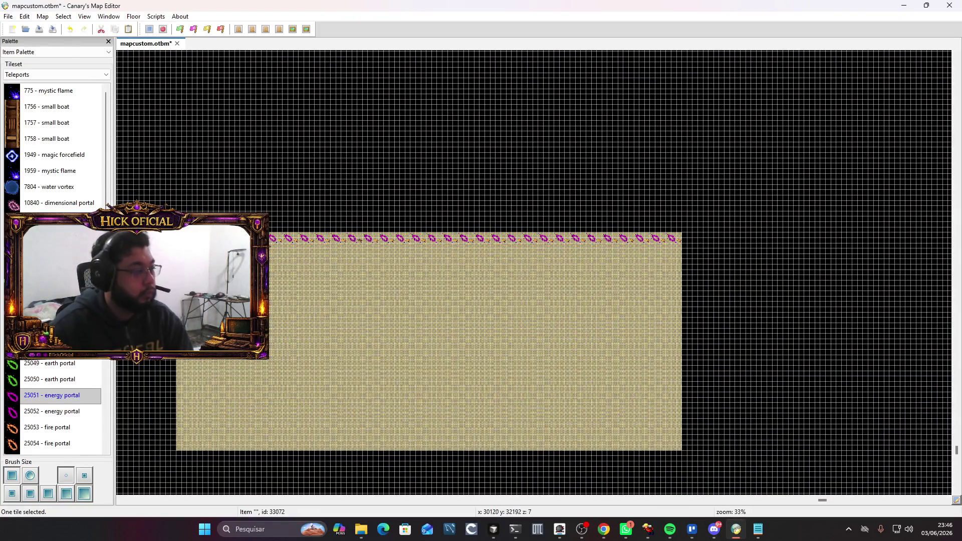
{"action": "scroll", "coordinate": [256, 407], "scroll_direction": "up", "scroll_amount": 5}
{"action": "scroll", "coordinate": [255, 407], "scroll_direction": "up", "scroll_amount": 5}
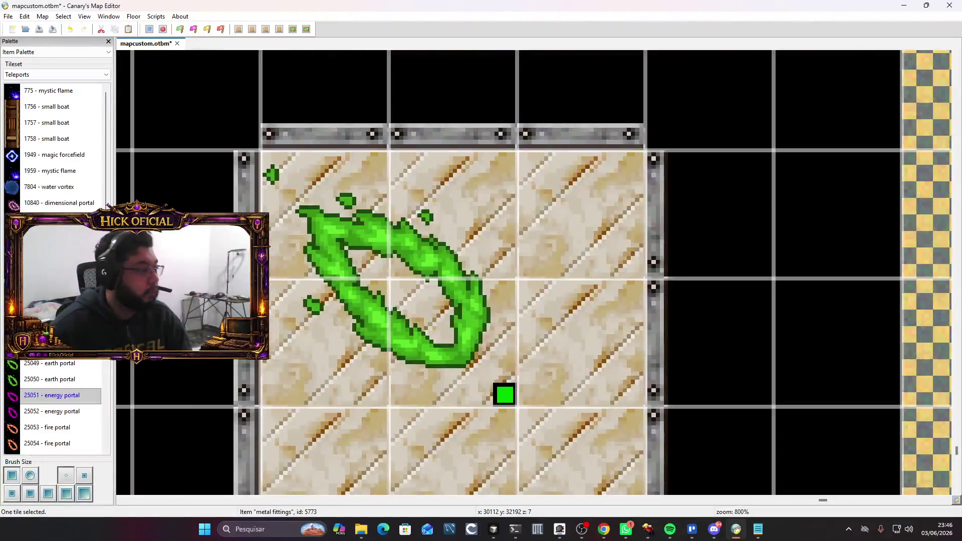
{"action": "scroll", "coordinate": [291, 299], "scroll_direction": "down", "scroll_amount": 3}
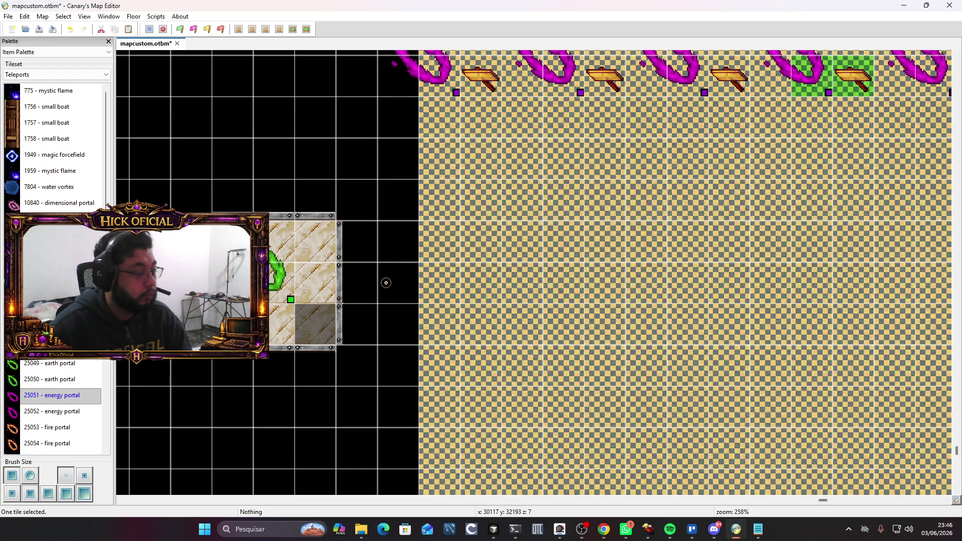
- Shift the earth portal one tile right and paint marble floor above the first room
{"action": "left_click", "coordinate": [260, 240]}
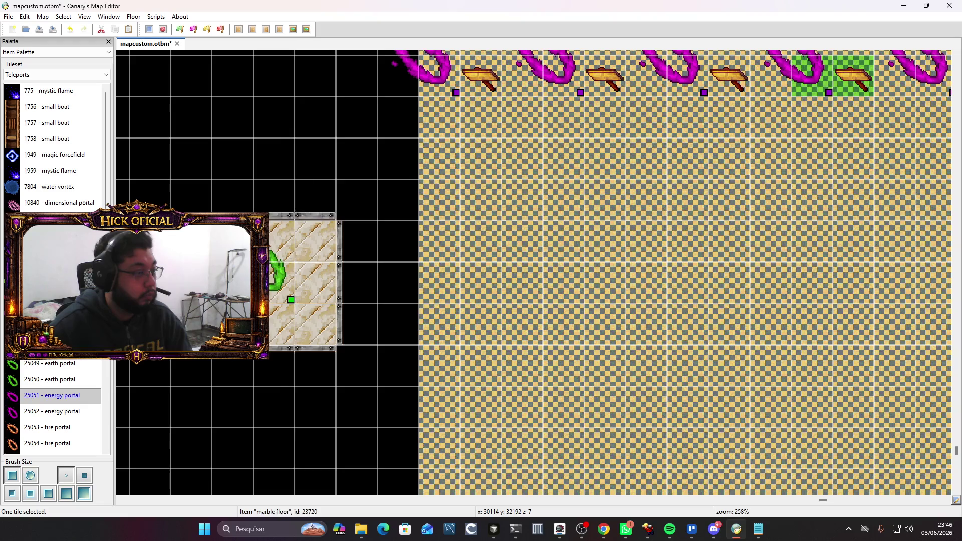
{"action": "mouse_move", "coordinate": [274, 278]}
{"action": "left_mouse_down"}
{"action": "mouse_move", "coordinate": [316, 278]}
{"action": "mouse_move", "coordinate": [278, 274]}
{"action": "left_mouse_up"}
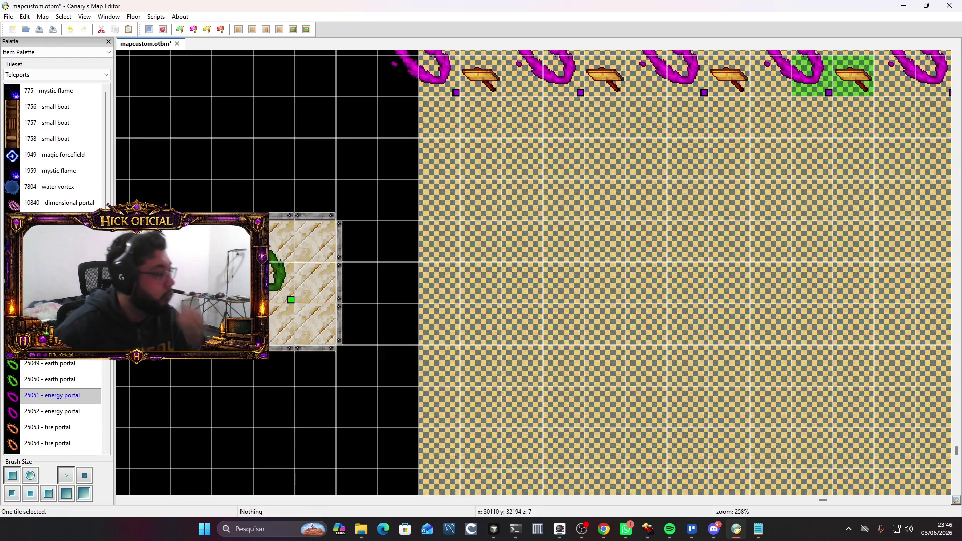
{"action": "right_click", "coordinate": [311, 242]}
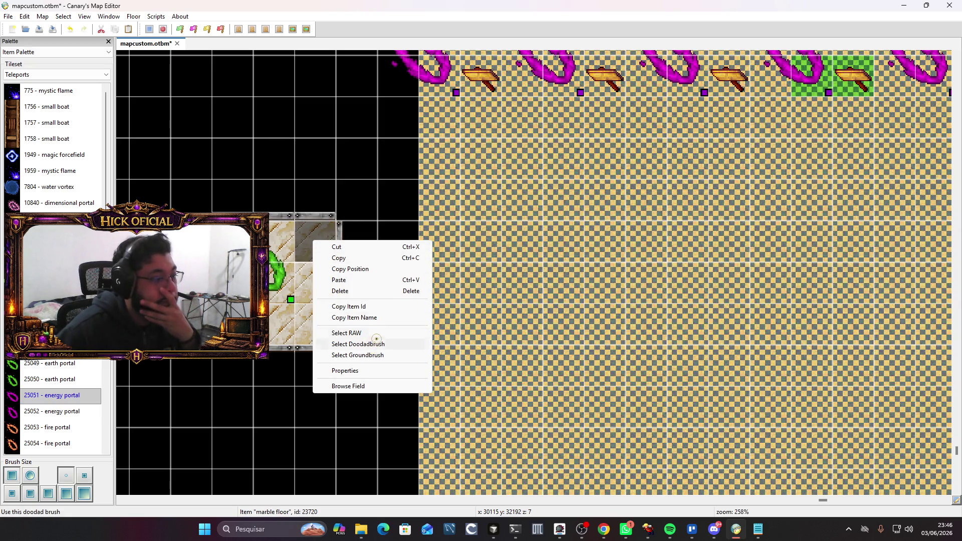
{"action": "left_click", "coordinate": [350, 333]}
{"action": "mouse_move", "coordinate": [315, 158]}
{"action": "left_mouse_down"}
{"action": "mouse_move", "coordinate": [274, 159]}
{"action": "mouse_move", "coordinate": [233, 116]}
{"action": "mouse_move", "coordinate": [279, 125]}
{"action": "mouse_move", "coordinate": [315, 117]}
{"action": "mouse_move", "coordinate": [315, 75]}
{"action": "mouse_move", "coordinate": [245, 79]}
{"action": "left_mouse_up"}
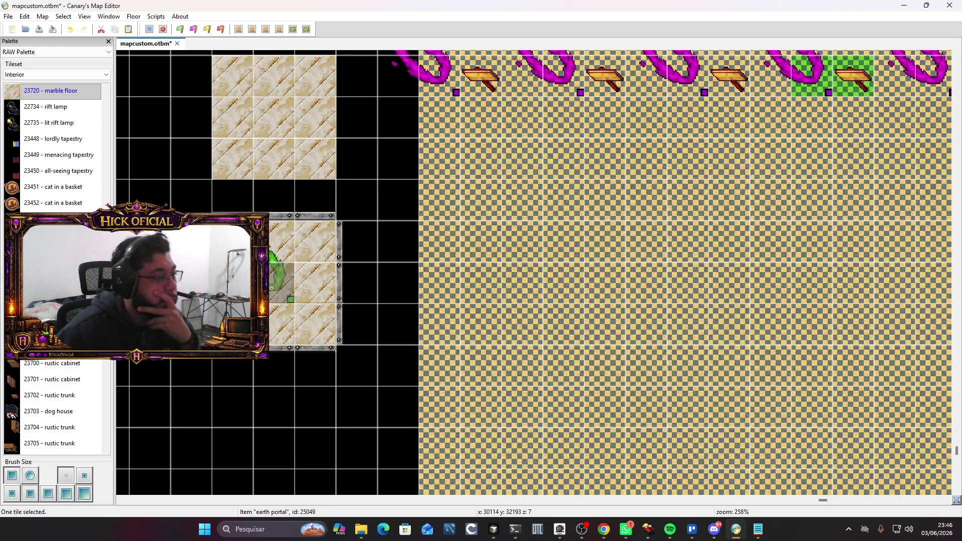
- Move the earth portal up into the new marble-floored room
{"action": "right_click", "coordinate": [271, 288]}
{"action": "left_click", "coordinate": [144, 179]}
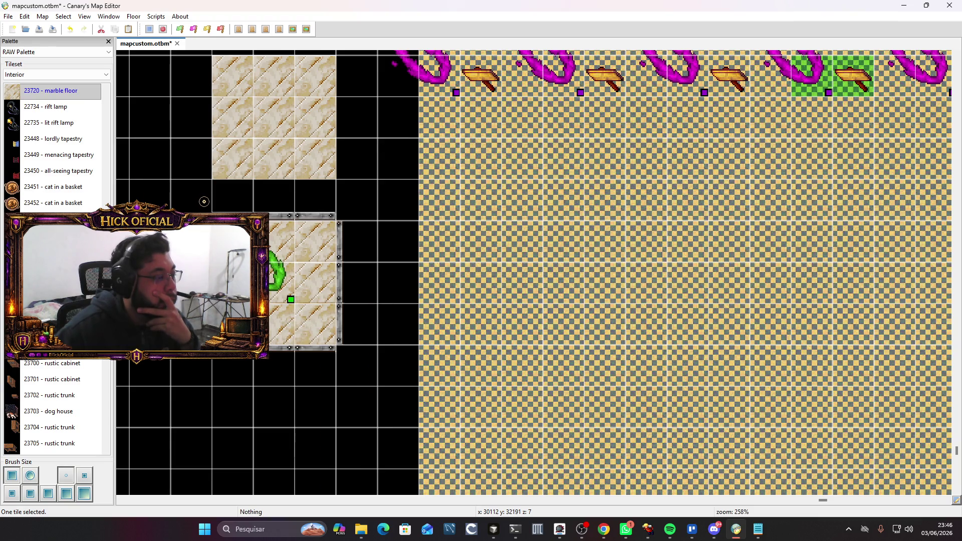
{"action": "scroll", "coordinate": [161, 138], "scroll_direction": "up", "scroll_amount": 5}
{"action": "scroll", "coordinate": [160, 138], "scroll_direction": "down", "scroll_amount": 5}
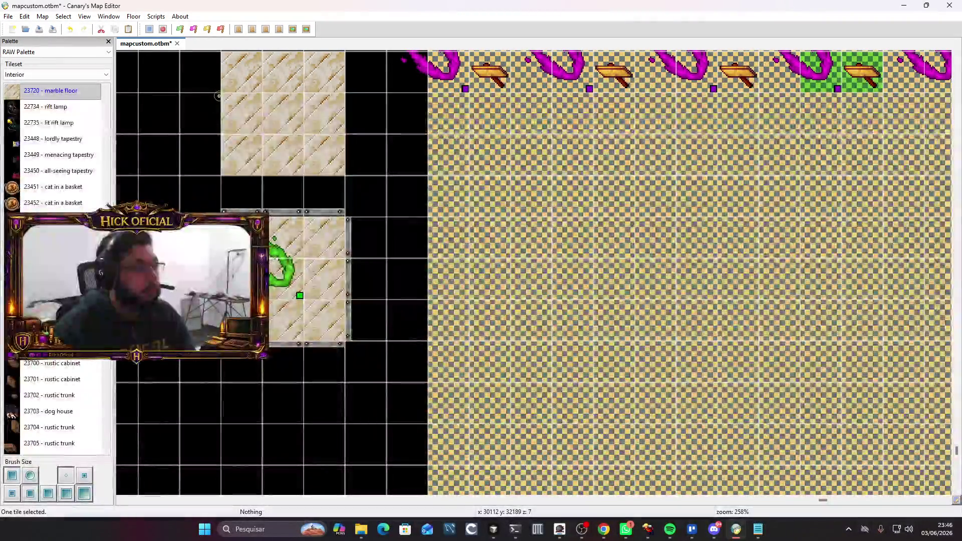
{"action": "key", "text": "Up"}
{"action": "key", "text": "Up"}
{"action": "key", "text": "Left"}
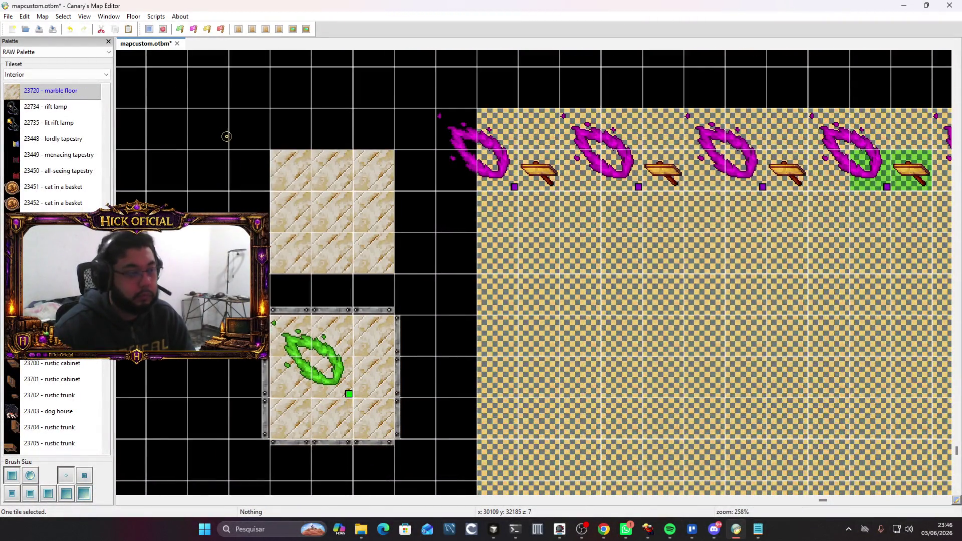
{"action": "left_click_drag", "start_coordinate": [331, 368], "coordinate": [332, 203]}
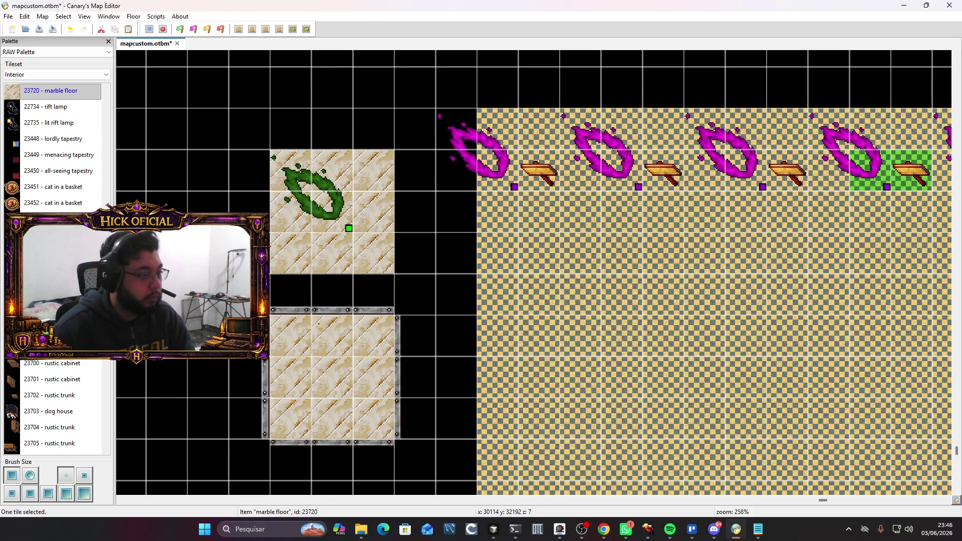
- Wall the upper room's top edge with metal fittings
{"action": "left_click", "coordinate": [292, 308]}
{"action": "right_click", "coordinate": [292, 311]}
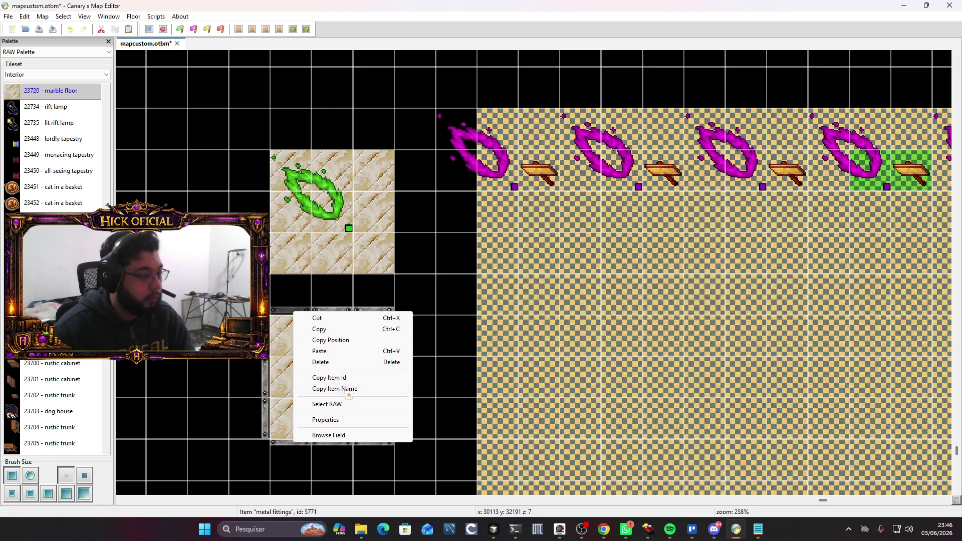
{"action": "left_click", "coordinate": [313, 402]}
{"action": "mouse_move", "coordinate": [291, 145]}
{"action": "left_mouse_down"}
{"action": "mouse_move", "coordinate": [375, 147]}
{"action": "mouse_move", "coordinate": [408, 171]}
{"action": "mouse_move", "coordinate": [407, 258]}
{"action": "left_mouse_up"}
- Try a vertical metal-fitting wall on the upper room's left edge, undoing the misplaced piece
{"action": "right_click", "coordinate": [396, 323]}
{"action": "left_click", "coordinate": [429, 423]}
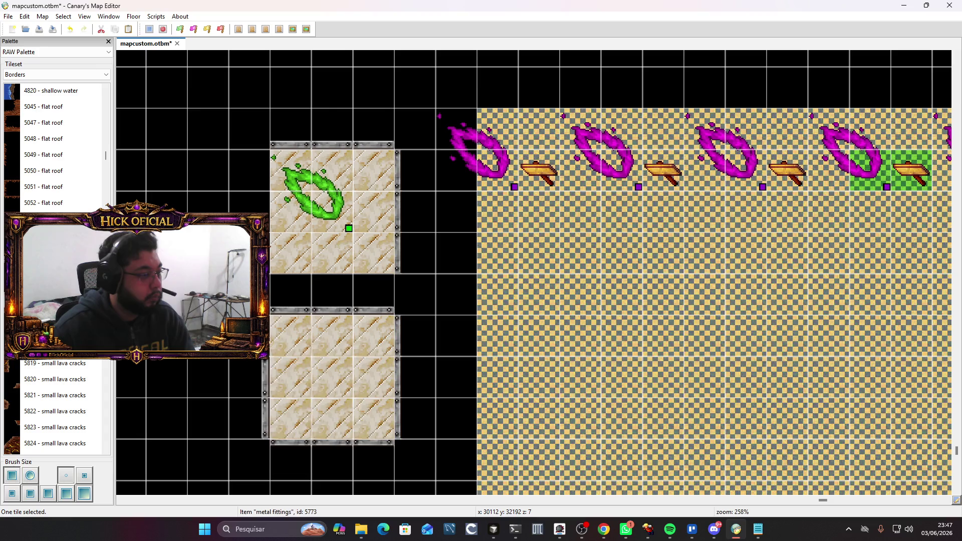
{"action": "right_click", "coordinate": [269, 343]}
{"action": "left_click", "coordinate": [301, 434]}
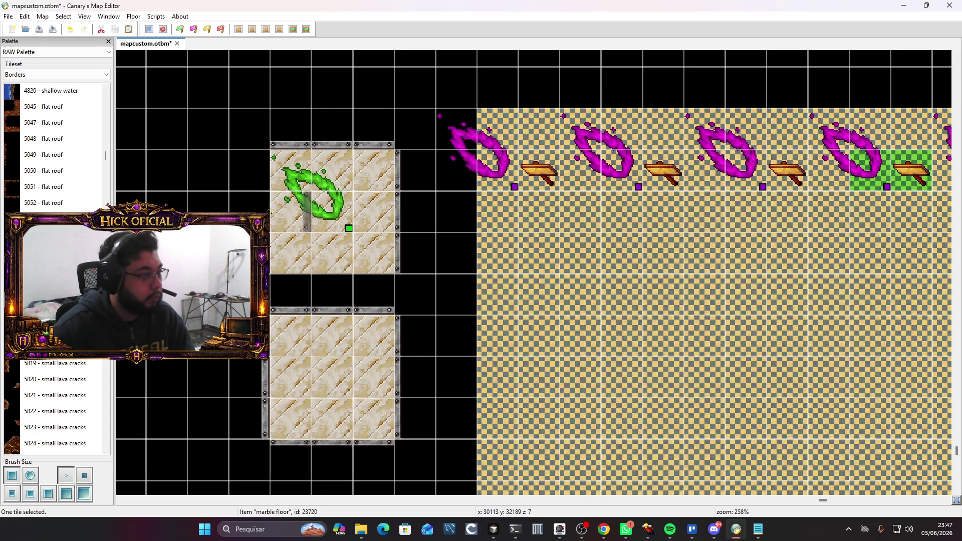
{"action": "left_click", "coordinate": [250, 172]}
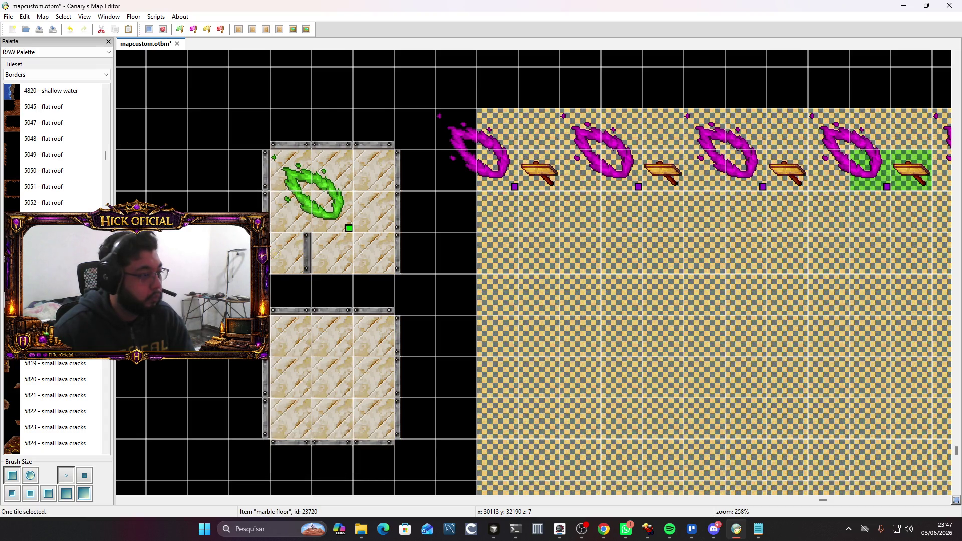
{"action": "key", "text": "ctrl+z"}
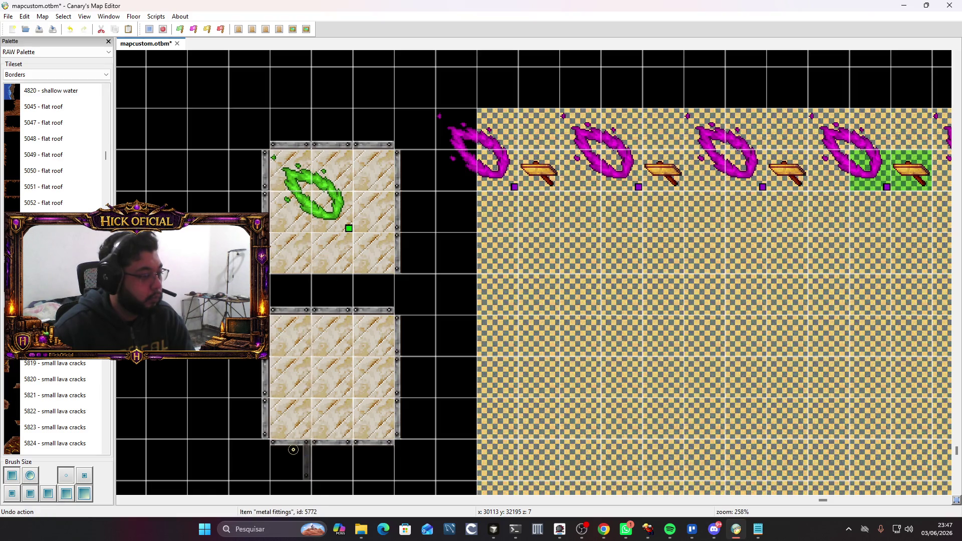
- Wall the upper room's bottom edge, then undo it and select the tile between rooms
{"action": "right_click", "coordinate": [293, 447]}
{"action": "left_click", "coordinate": [326, 408]}
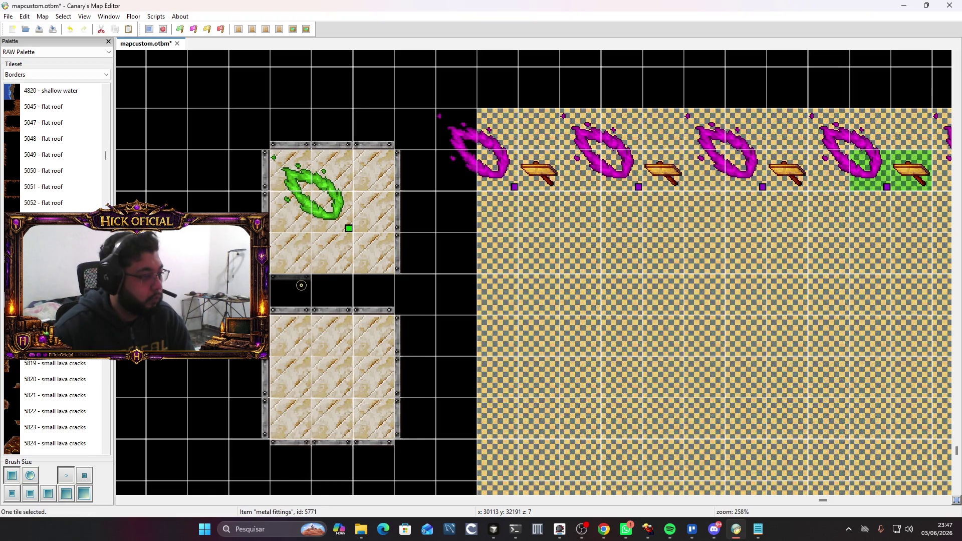
{"action": "left_click_drag", "start_coordinate": [300, 281], "coordinate": [356, 280]}
{"action": "right_click", "coordinate": [429, 323]}
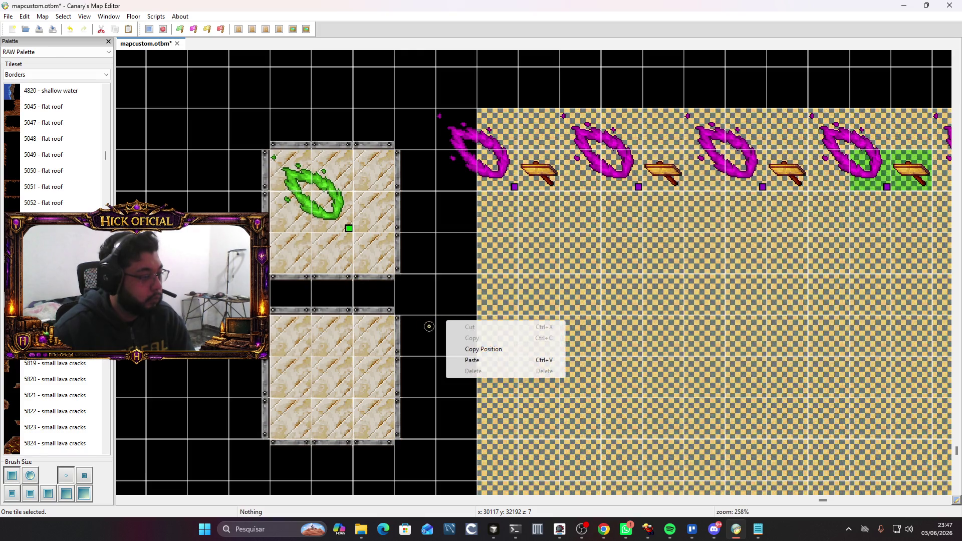
{"action": "left_click", "coordinate": [371, 307]}
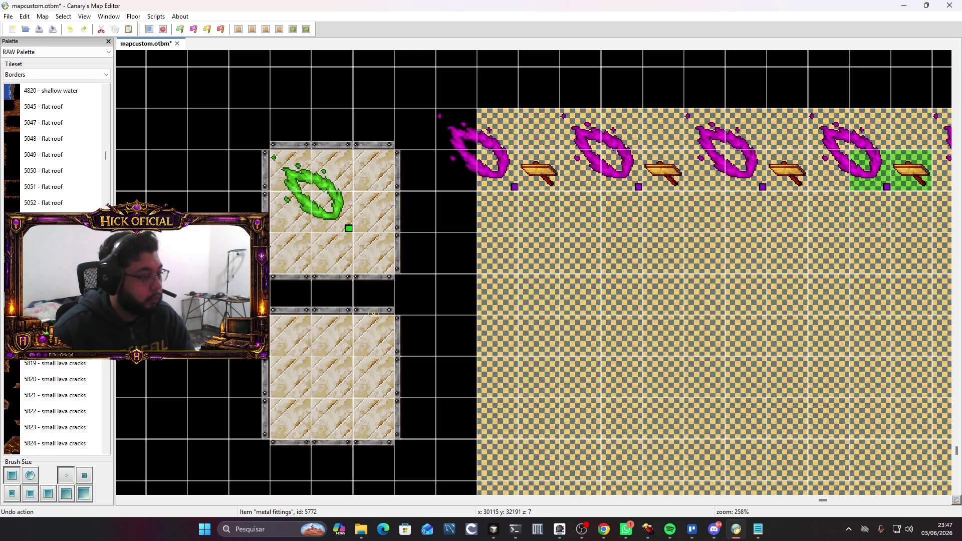
{"action": "key", "text": "ctrl+z"}
{"action": "key", "text": "ctrl+z"}
{"action": "key", "text": "ctrl+z"}
{"action": "left_click", "coordinate": [376, 311]}
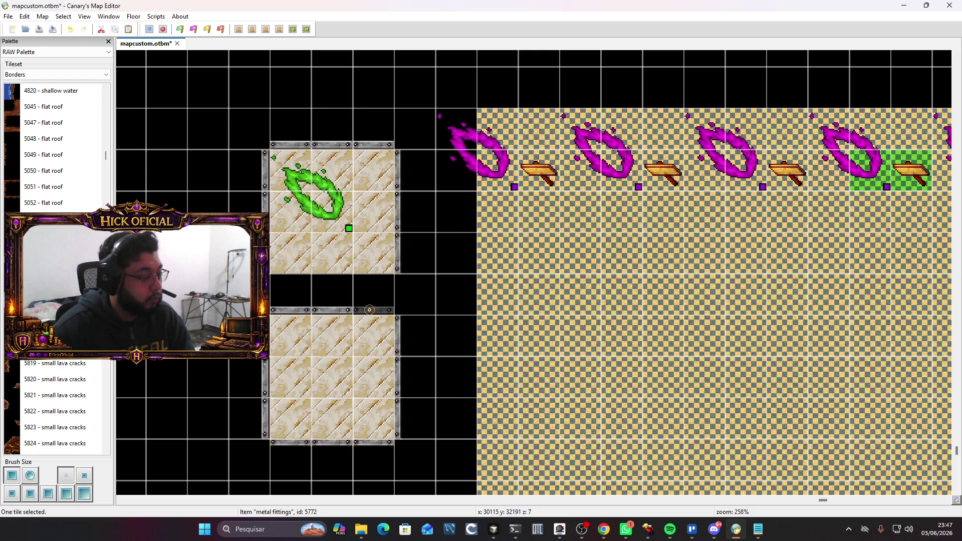
- Erase the walls above the lower room and repaint its floor with grey stone
{"action": "left_click", "coordinate": [314, 276]}
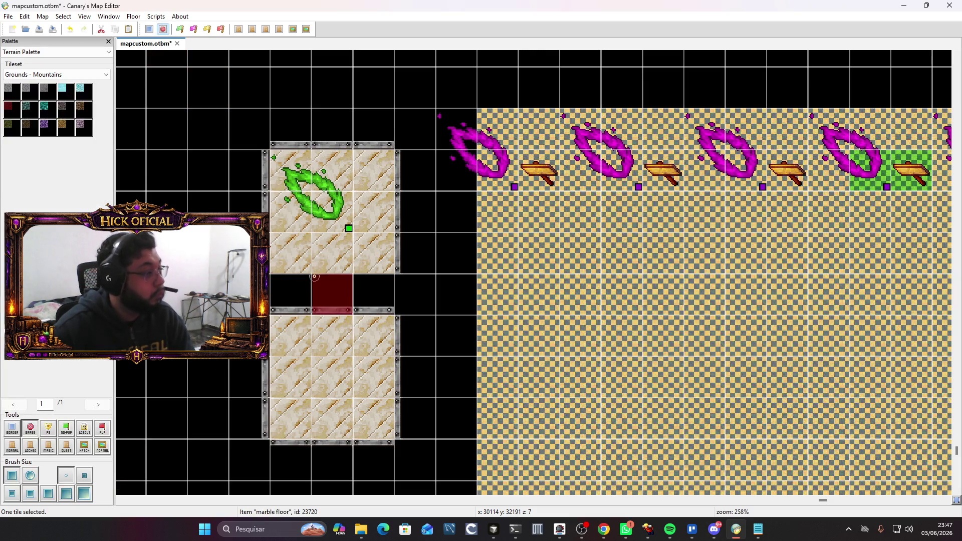
{"action": "left_click", "coordinate": [357, 303]}
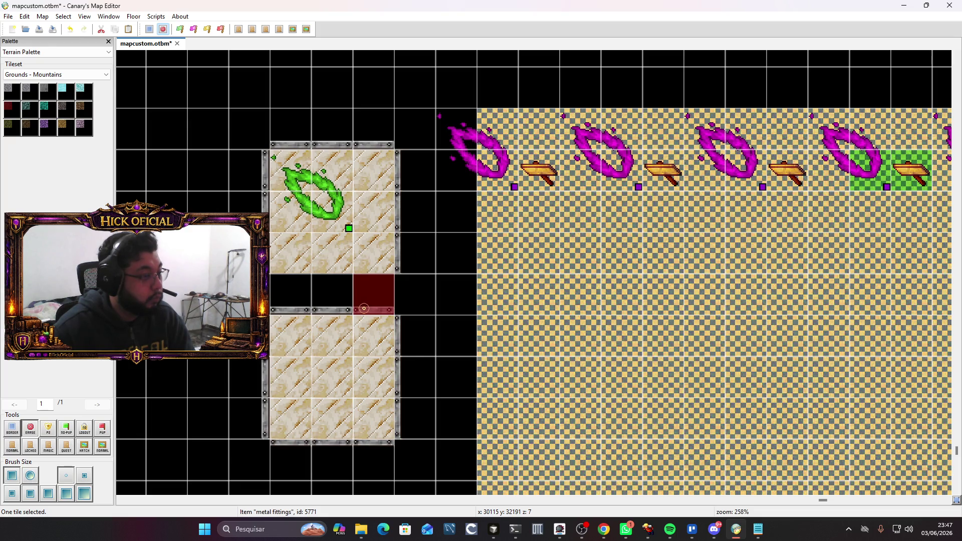
{"action": "key", "text": "Delete"}
{"action": "left_click", "coordinate": [333, 307]}
{"action": "key", "text": "Delete"}
{"action": "left_click", "coordinate": [292, 307]}
{"action": "key", "text": "Delete"}
{"action": "left_click", "coordinate": [309, 352]}
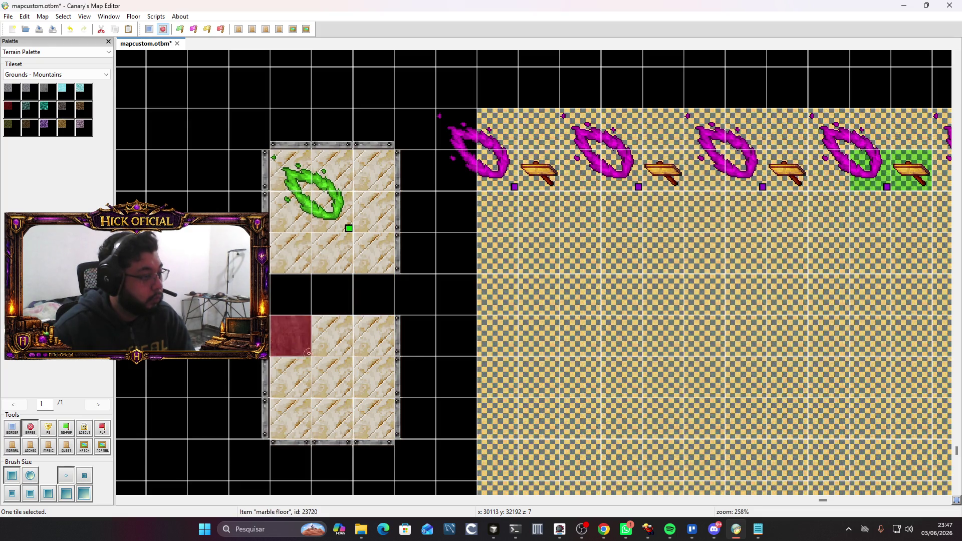
{"action": "mouse_move", "coordinate": [309, 353]}
{"action": "left_mouse_down"}
{"action": "mouse_move", "coordinate": [373, 335]}
{"action": "mouse_move", "coordinate": [373, 377]}
{"action": "mouse_move", "coordinate": [332, 376]}
{"action": "mouse_move", "coordinate": [297, 416]}
{"action": "mouse_move", "coordinate": [373, 418]}
{"action": "left_mouse_up"}
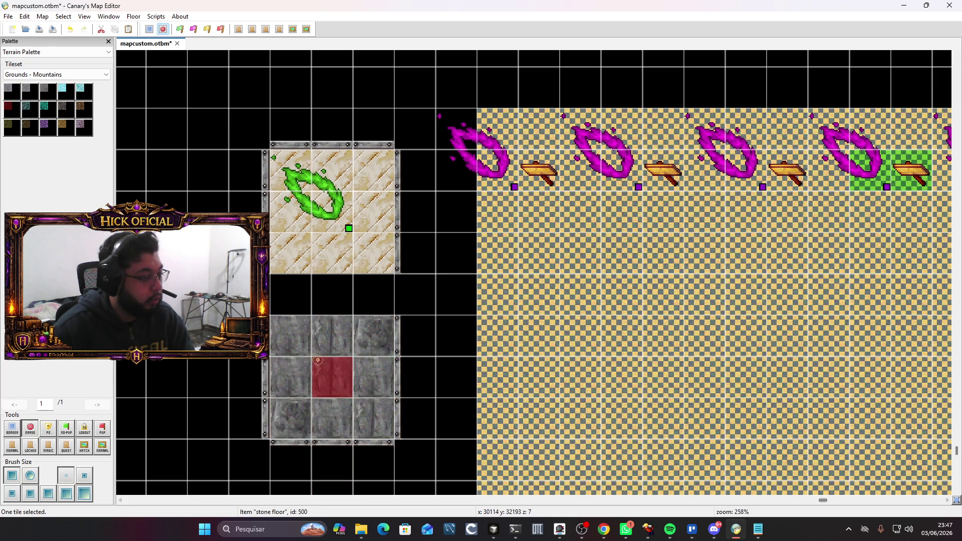
- Check the stone tile's properties and strip the metal walls from the lower room
{"action": "double_click", "coordinate": [330, 338]}
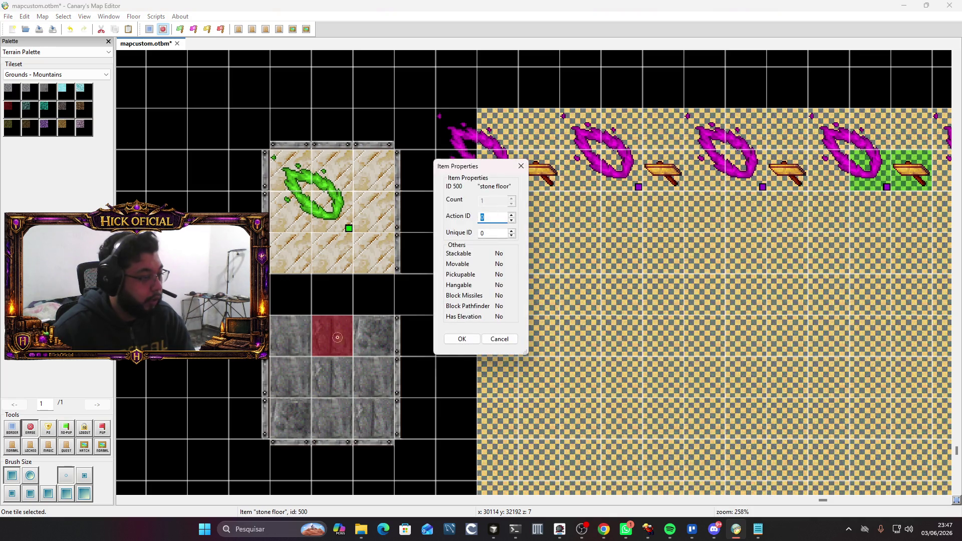
{"action": "left_click", "coordinate": [462, 340]}
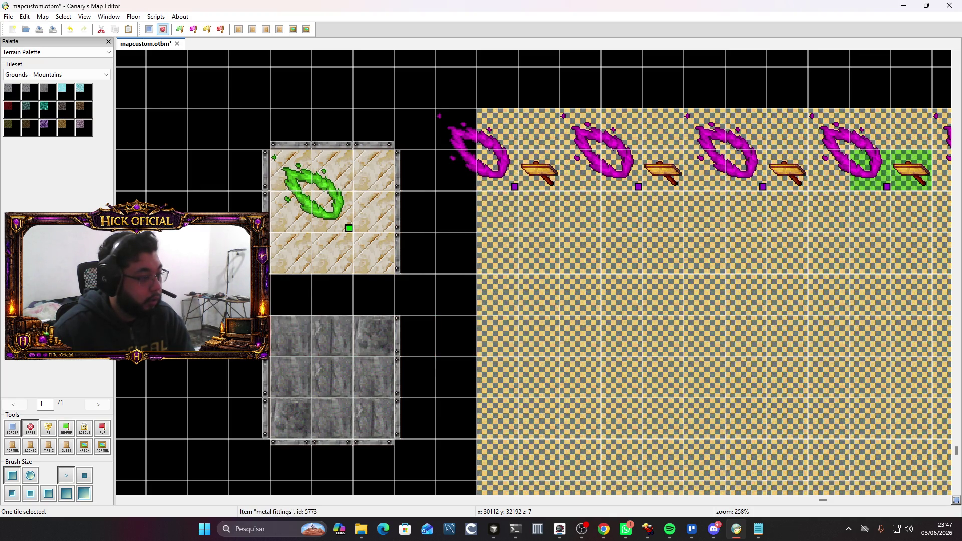
{"action": "mouse_move", "coordinate": [247, 376]}
{"action": "left_mouse_down"}
{"action": "mouse_move", "coordinate": [329, 445]}
{"action": "mouse_move", "coordinate": [373, 418]}
{"action": "mouse_move", "coordinate": [414, 418]}
{"action": "mouse_move", "coordinate": [414, 335]}
{"action": "left_mouse_up"}
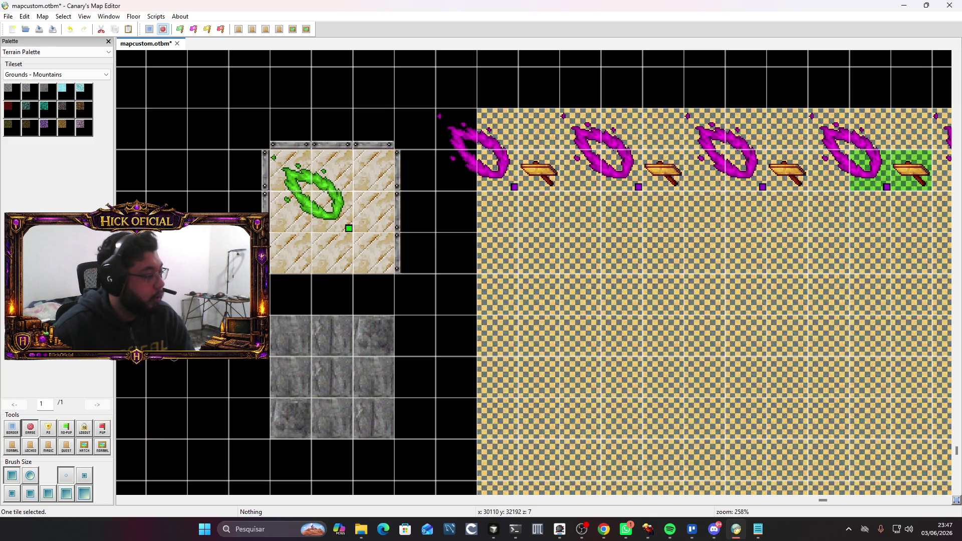
- Delete the lower room's stone tiles
{"action": "right_click", "coordinate": [174, 354]}
{"action": "key", "text": "Escape"}
{"action": "mouse_move", "coordinate": [288, 343]}
{"action": "left_mouse_down"}
{"action": "mouse_move", "coordinate": [320, 340]}
{"action": "mouse_move", "coordinate": [386, 386]}
{"action": "mouse_move", "coordinate": [299, 391]}
{"action": "mouse_move", "coordinate": [341, 424]}
{"action": "mouse_move", "coordinate": [364, 423]}
{"action": "left_mouse_up"}
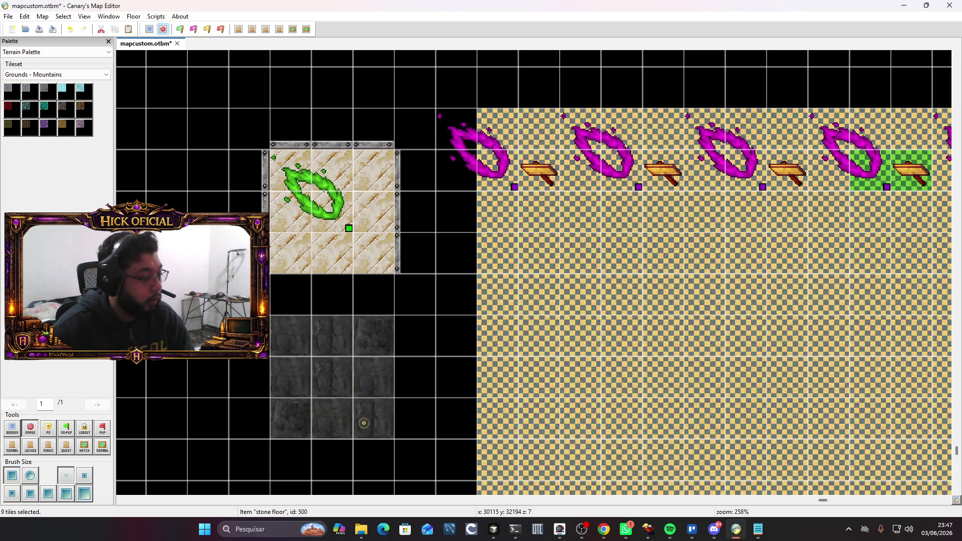
{"action": "key", "text": "Delete"}
- Wall the portal room's bottom edge with the chosen wall piece
{"action": "right_click", "coordinate": [401, 257]}
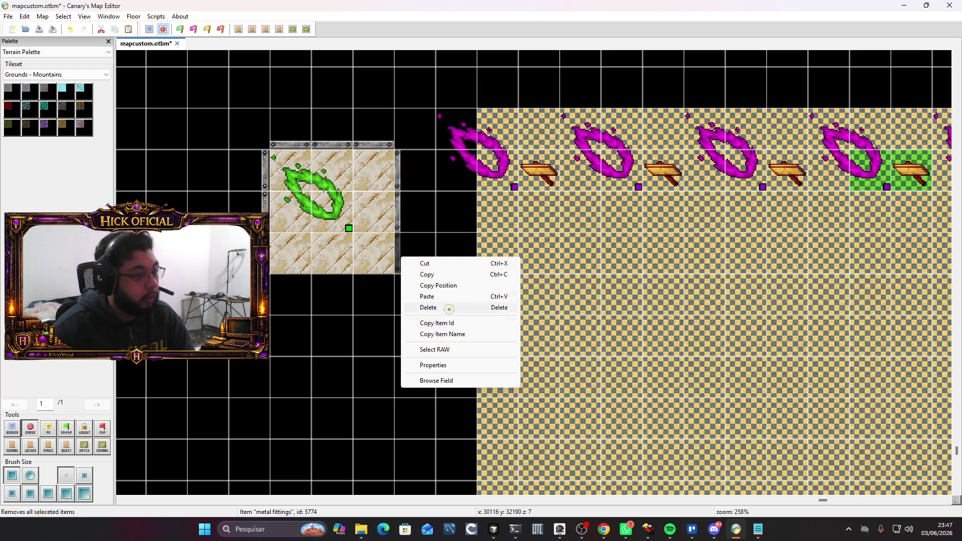
{"action": "left_click", "coordinate": [452, 349]}
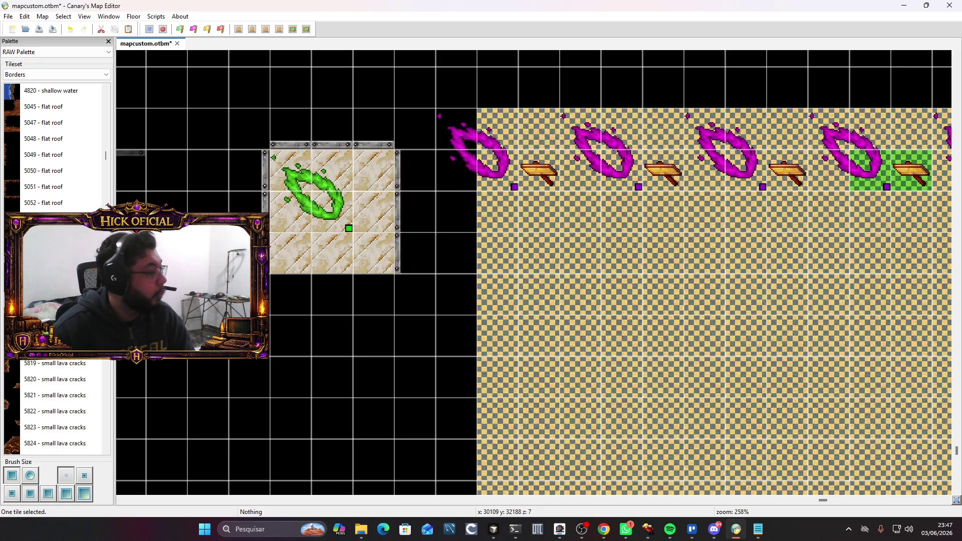
{"action": "left_click_drag", "start_coordinate": [292, 281], "coordinate": [378, 291]}
- Copy the entire 21-tile portal room with Ctrl+C
{"action": "right_click", "coordinate": [412, 339]}
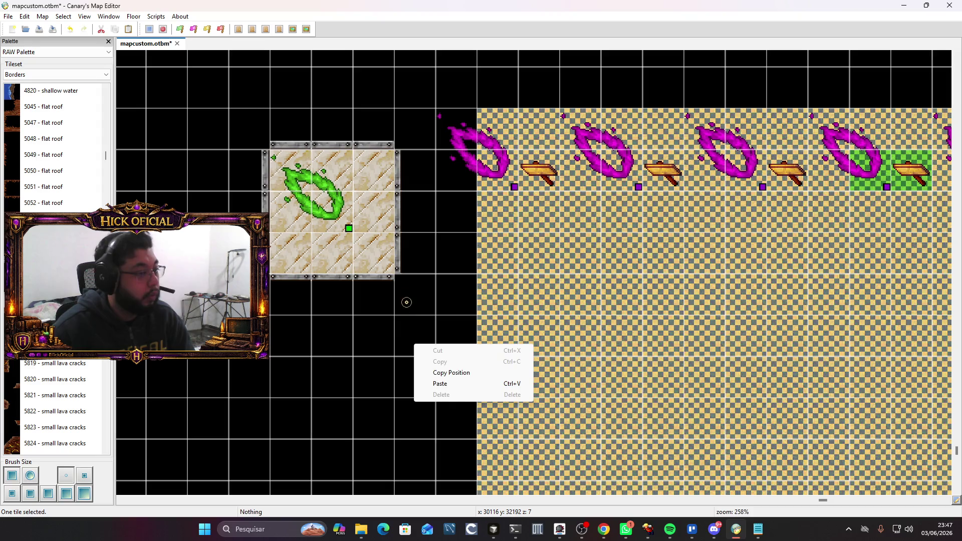
{"action": "key", "text": "Escape"}
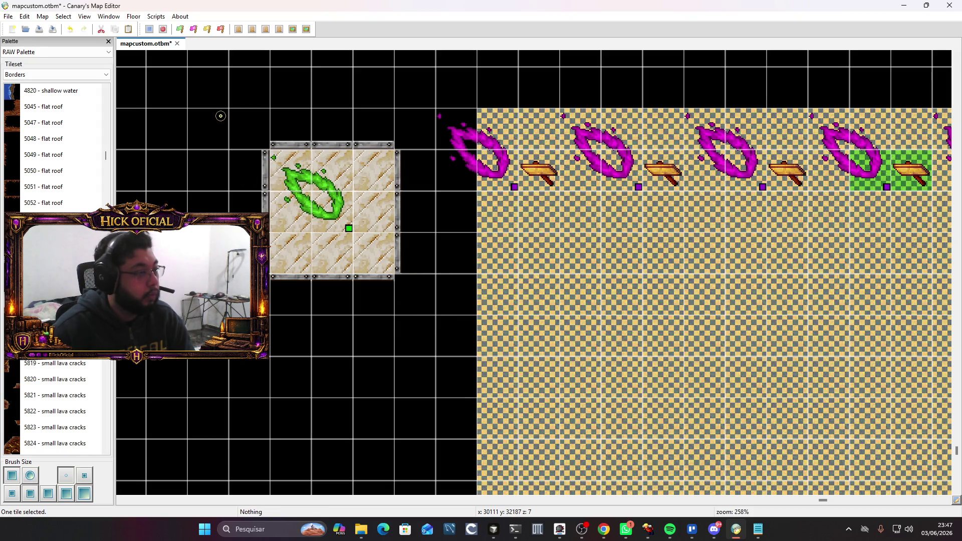
{"action": "left_click_drag", "start_coordinate": [228, 118], "coordinate": [403, 278]}
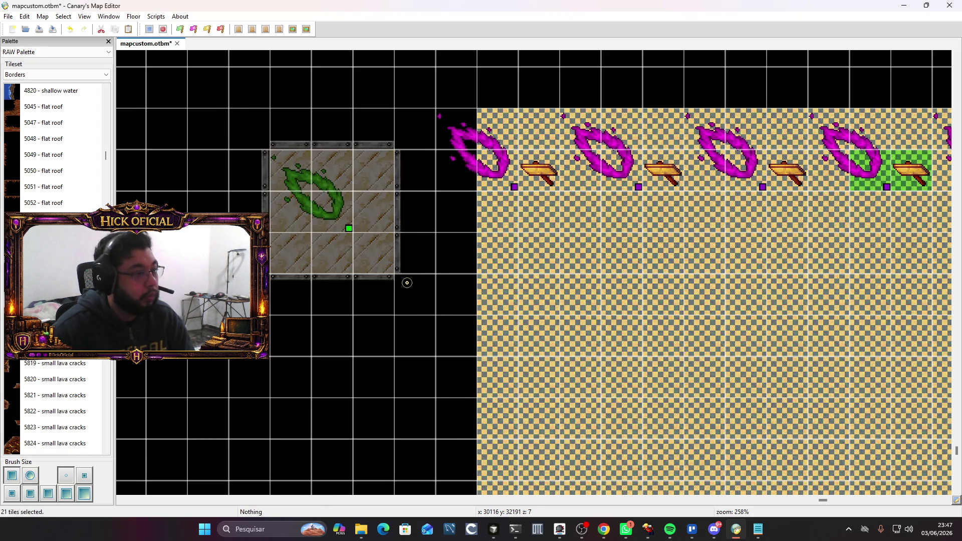
{"action": "key", "text": "ctrl+c"}
{"action": "scroll", "coordinate": [440, 260], "scroll_direction": "down", "scroll_amount": 5}
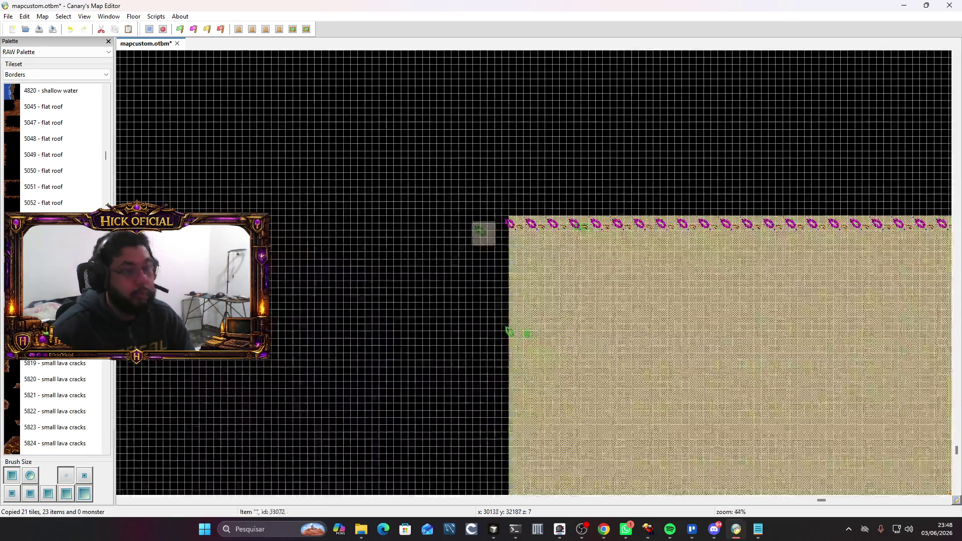
{"action": "scroll", "coordinate": [427, 246], "scroll_direction": "right", "scroll_amount": 2}
{"action": "scroll", "coordinate": [427, 245], "scroll_direction": "up", "scroll_amount": 2}
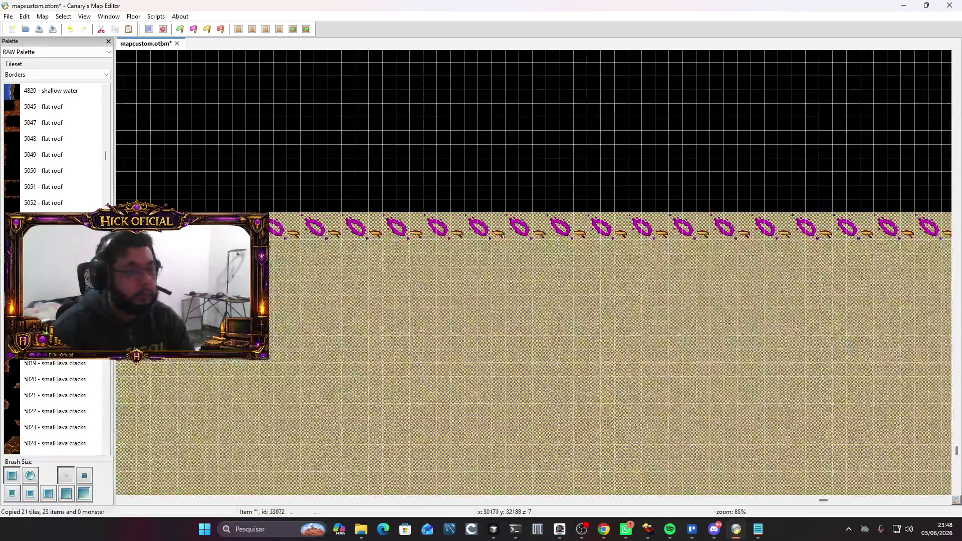
{"action": "double_click", "coordinate": [323, 228]}
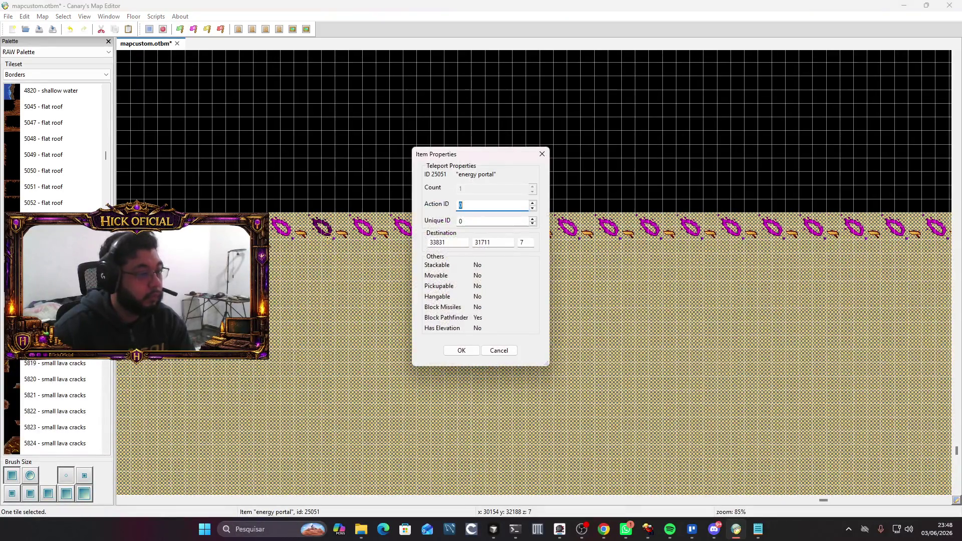
{"action": "key", "text": "Escape"}
{"action": "double_click", "coordinate": [342, 233]}
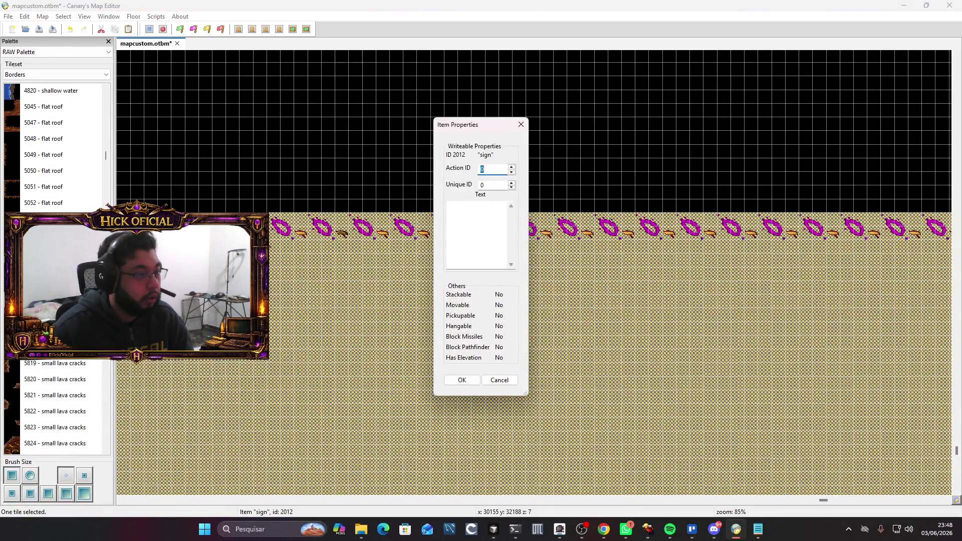
{"action": "key", "text": "Escape"}
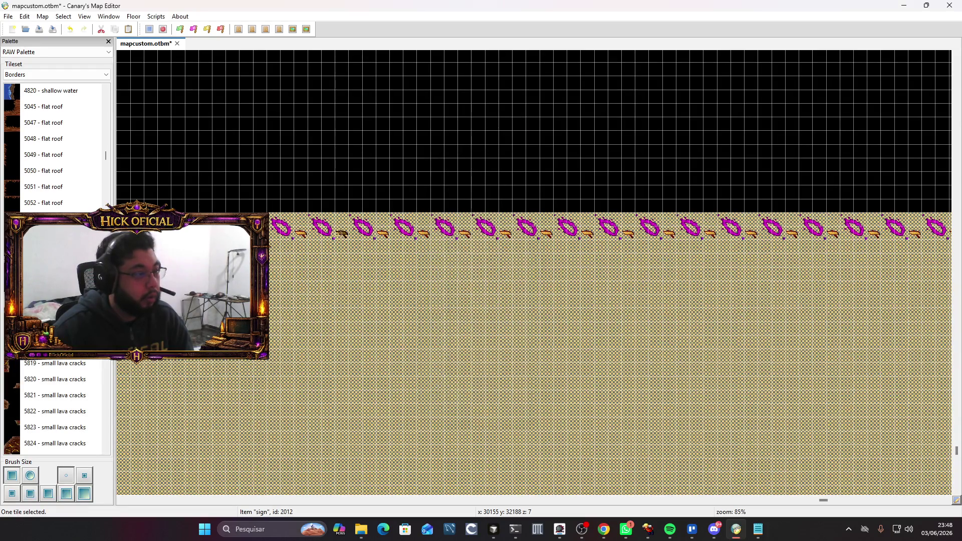
{"action": "double_click", "coordinate": [323, 227]}
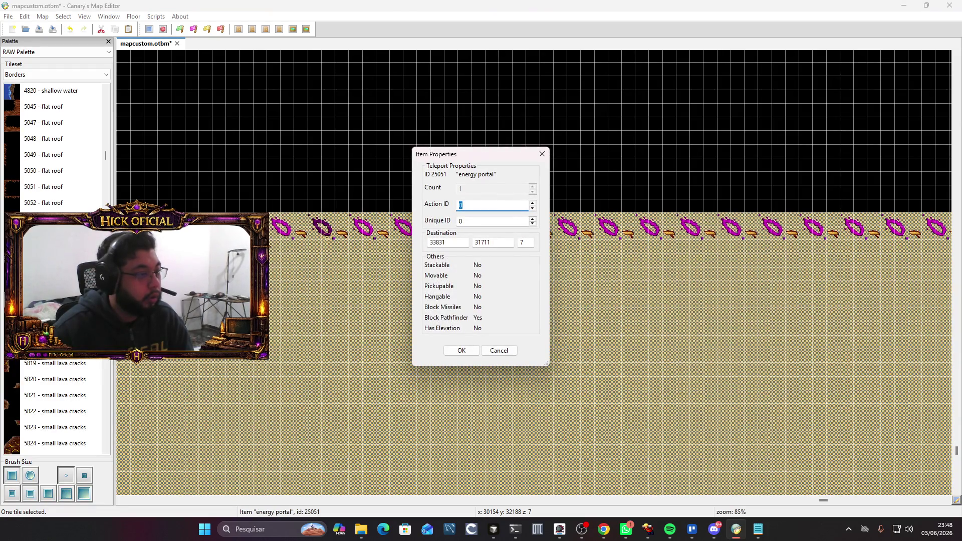
{"action": "key", "text": "Escape"}
{"action": "double_click", "coordinate": [282, 228]}
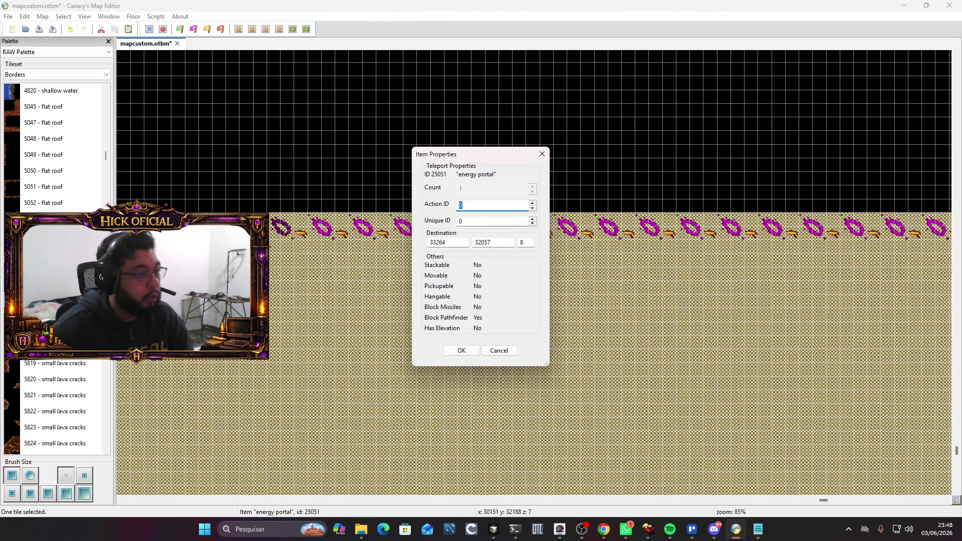
{"action": "key", "text": "Escape"}
{"action": "key", "text": "Return"}
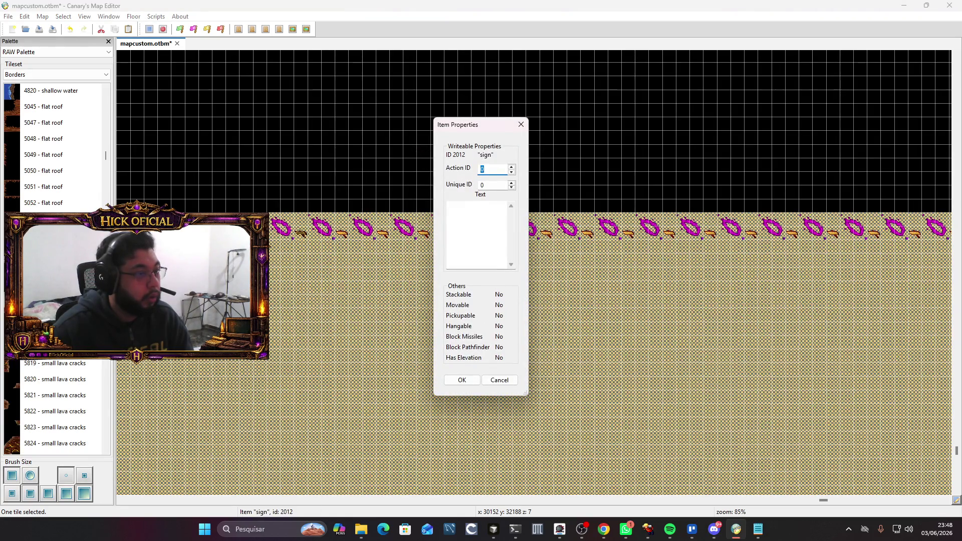
{"action": "key", "text": "Escape"}
{"action": "double_click", "coordinate": [281, 228]}
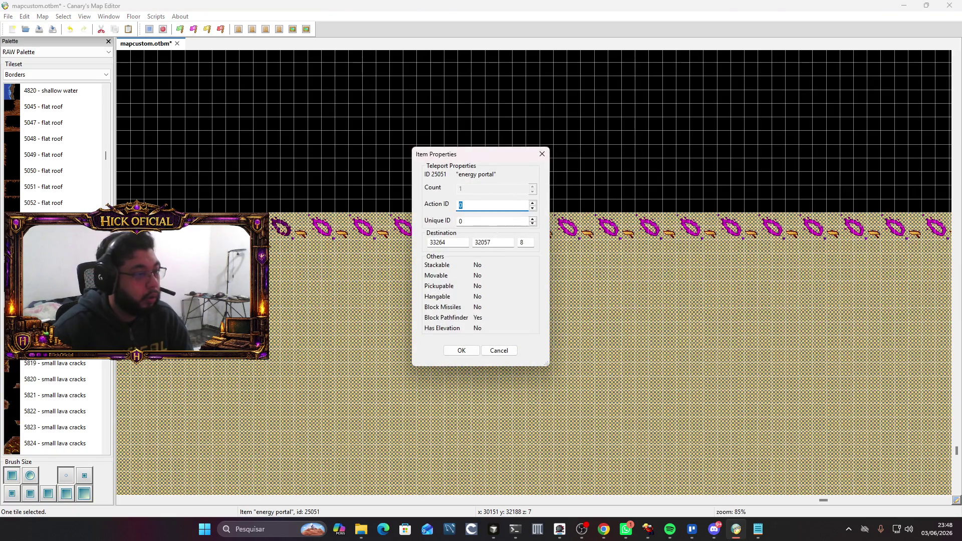
{"action": "key", "text": "Tab"}
{"action": "key", "text": "Tab"}
{"action": "key", "text": "Tab"}
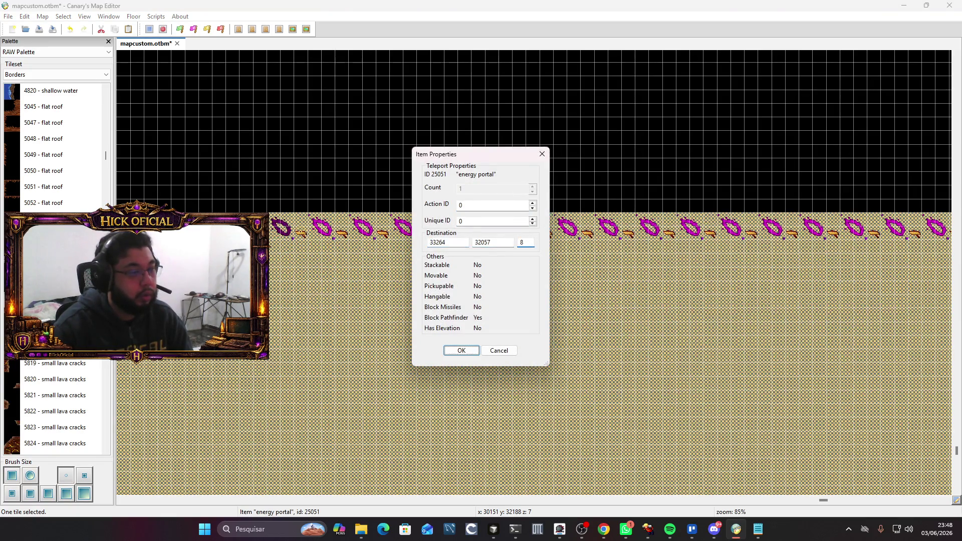
{"action": "key", "text": "Tab"}
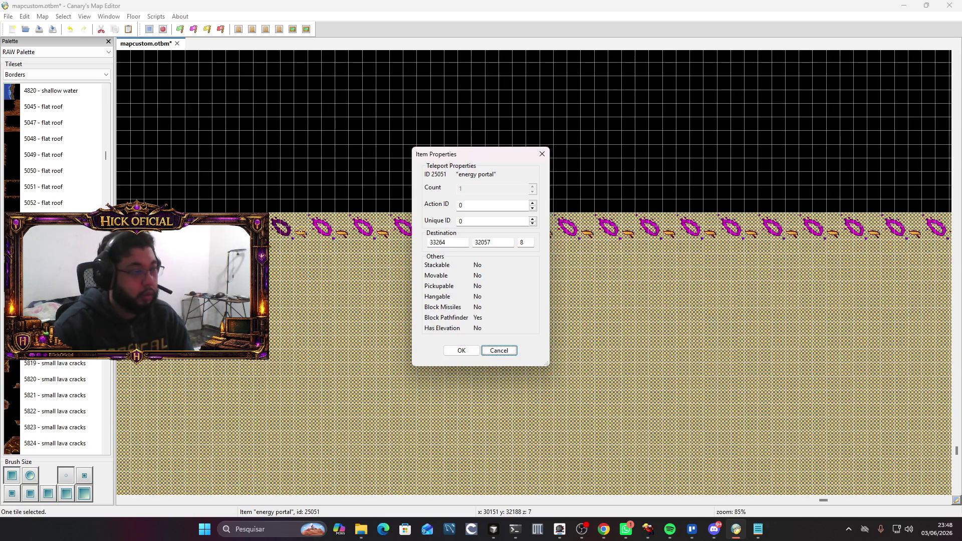
{"action": "left_click", "coordinate": [456, 242]}
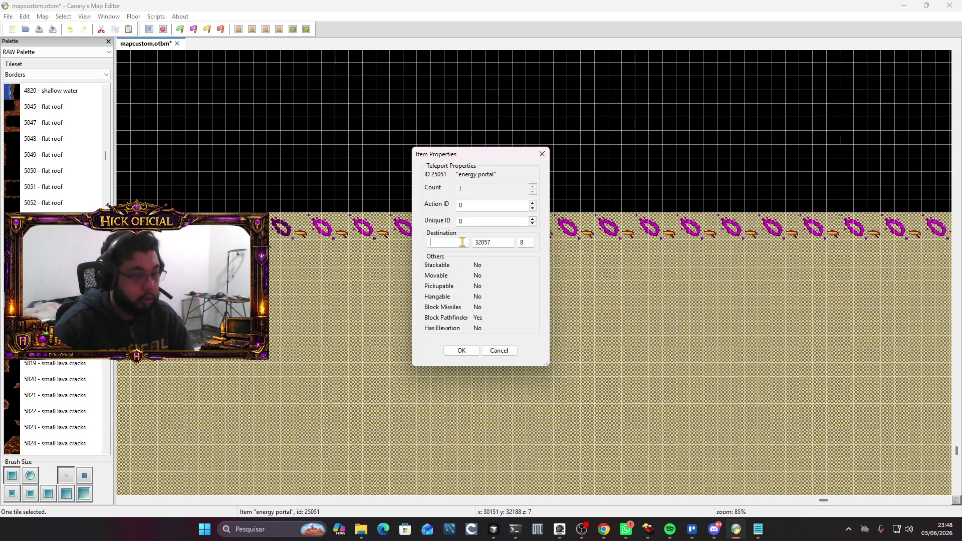
{"action": "key", "text": "Tab"}
{"action": "key", "text": "BackSpace"}
{"action": "key", "text": "Escape"}
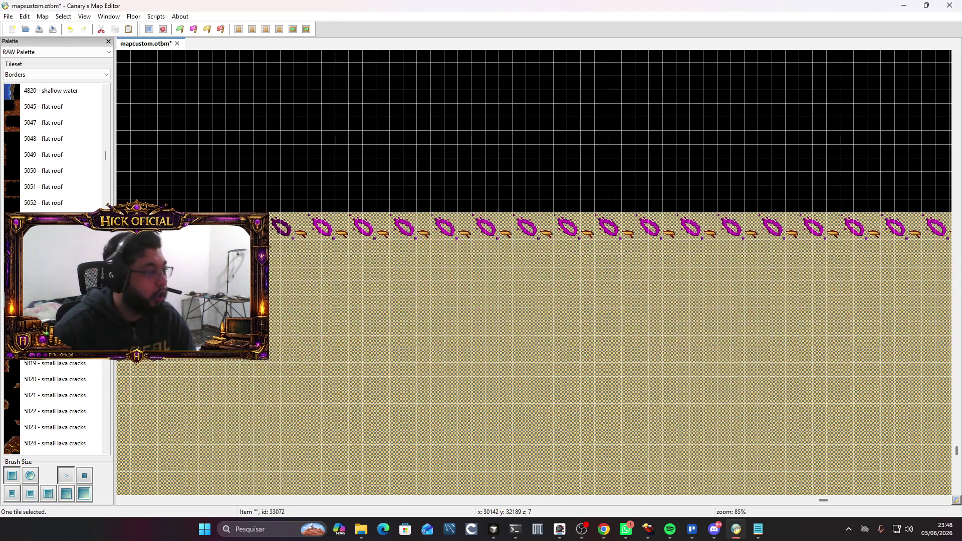
{"action": "double_click", "coordinate": [469, 229]}
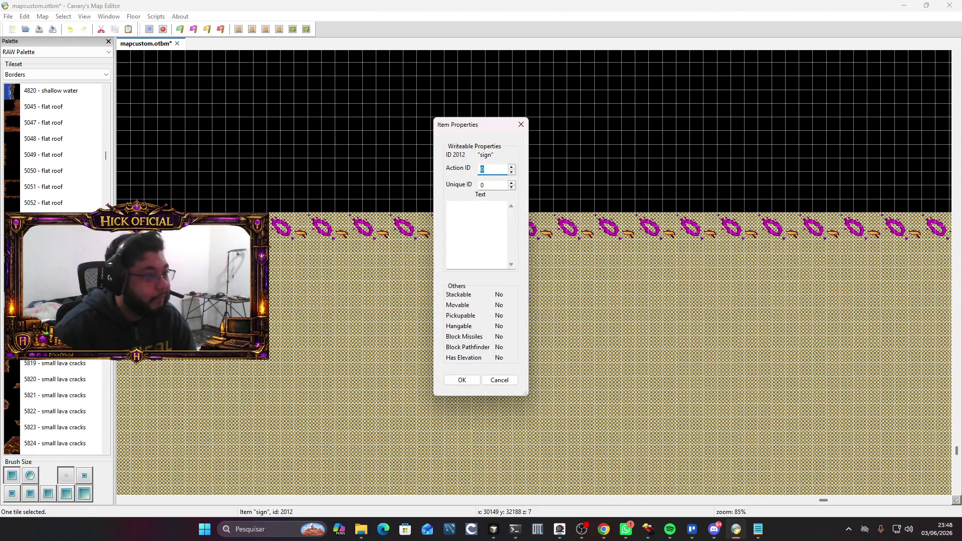
{"action": "key", "text": "Escape"}
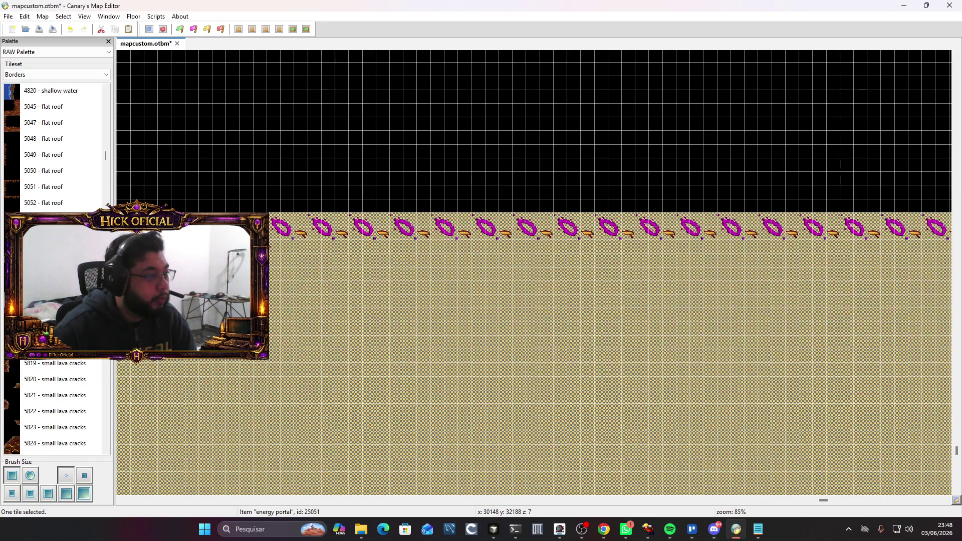
{"action": "double_click", "coordinate": [469, 228]}
{"action": "key", "text": "Escape"}
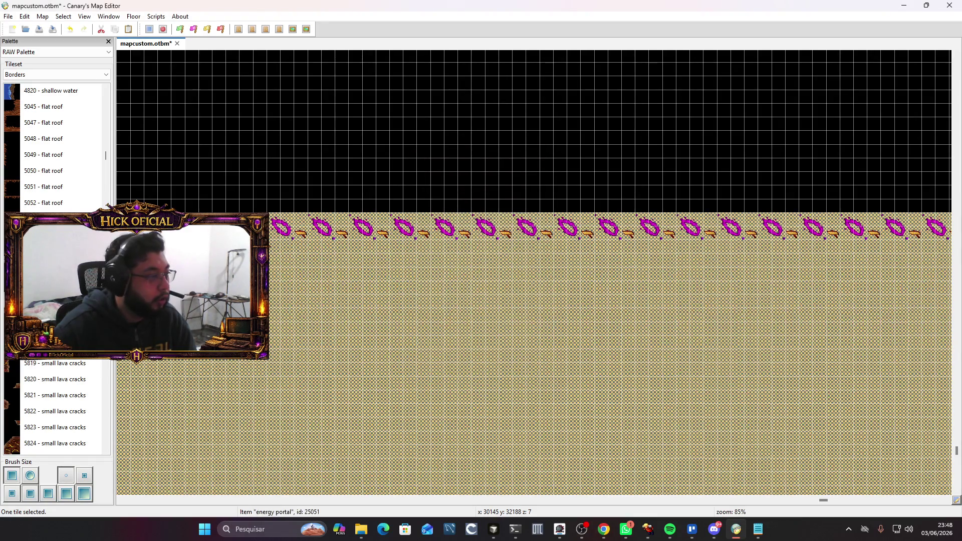
{"action": "double_click", "coordinate": [470, 229]}
{"action": "key", "text": "Escape"}
{"action": "scroll", "coordinate": [466, 240], "scroll_direction": "left", "scroll_amount": 5}
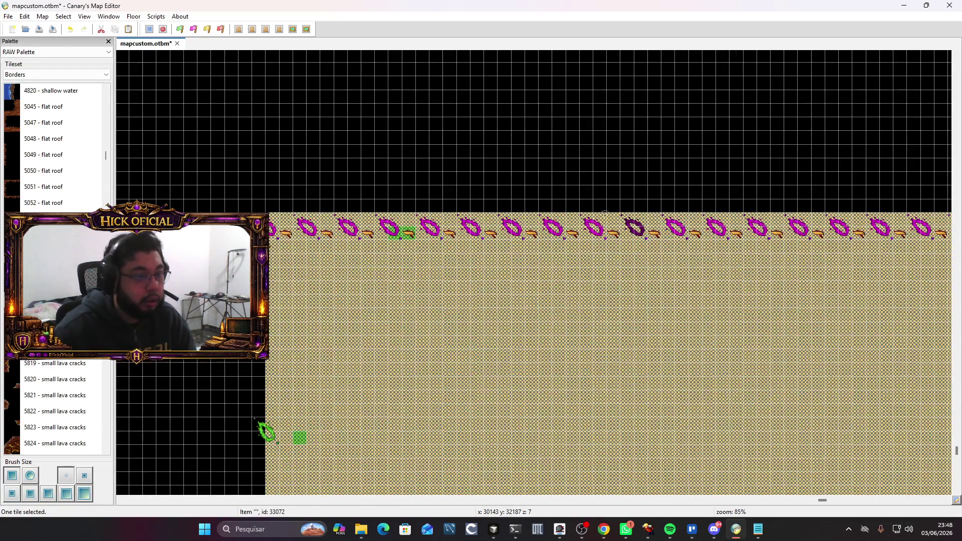
- Inspect the Drowned Library sign, the neighbouring energy portal and the next sign's properties
{"action": "double_click", "coordinate": [613, 233]}
{"action": "key", "text": "Escape"}
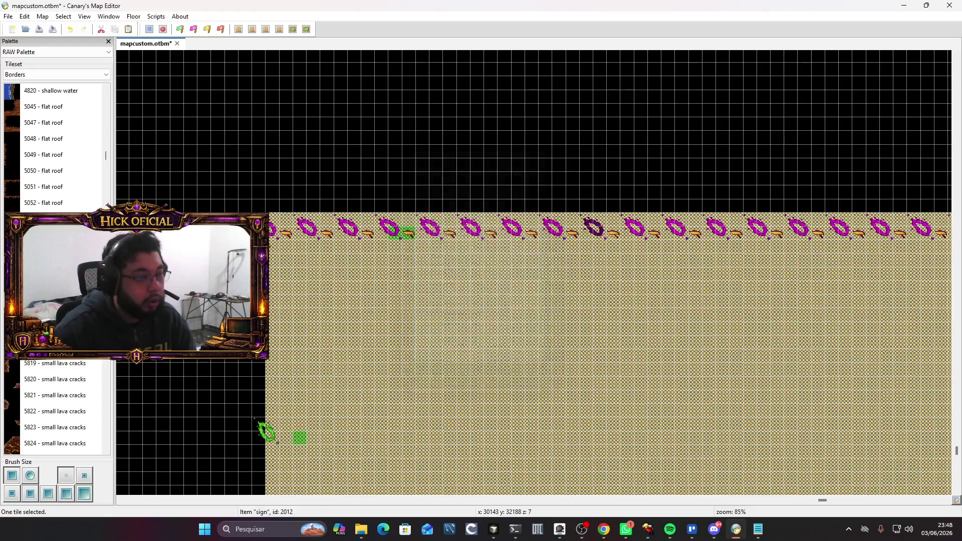
{"action": "double_click", "coordinate": [614, 233]}
{"action": "key", "text": "Escape"}
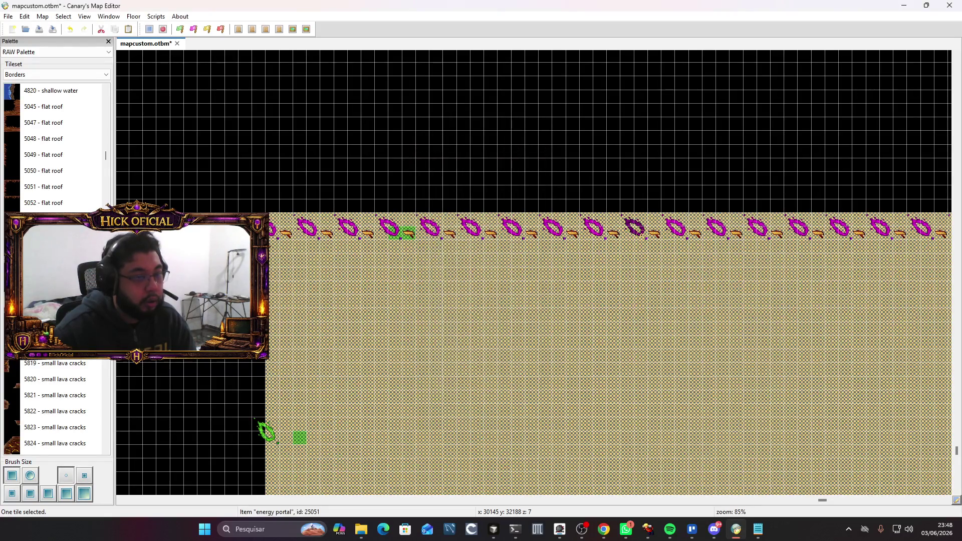
{"action": "double_click", "coordinate": [635, 229]}
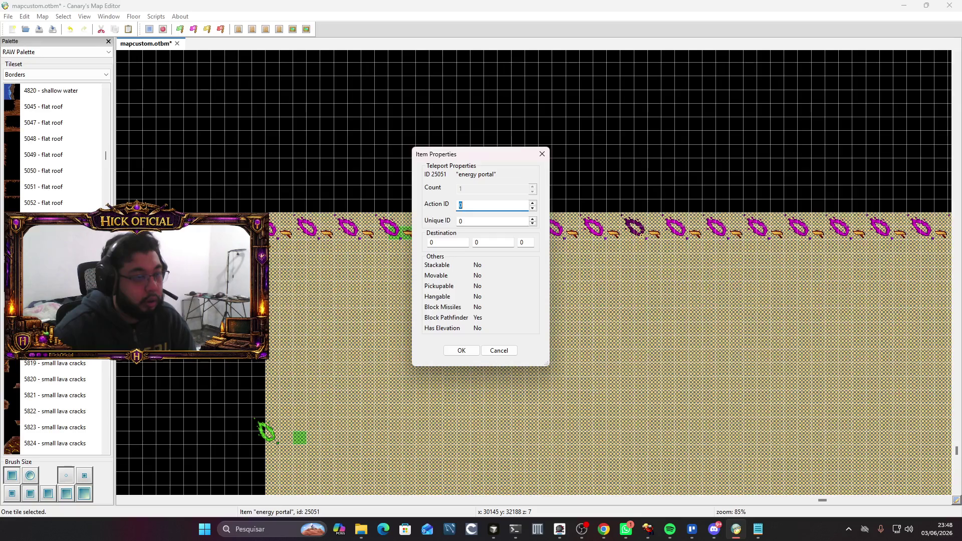
{"action": "key", "text": "Escape"}
{"action": "double_click", "coordinate": [653, 233]}
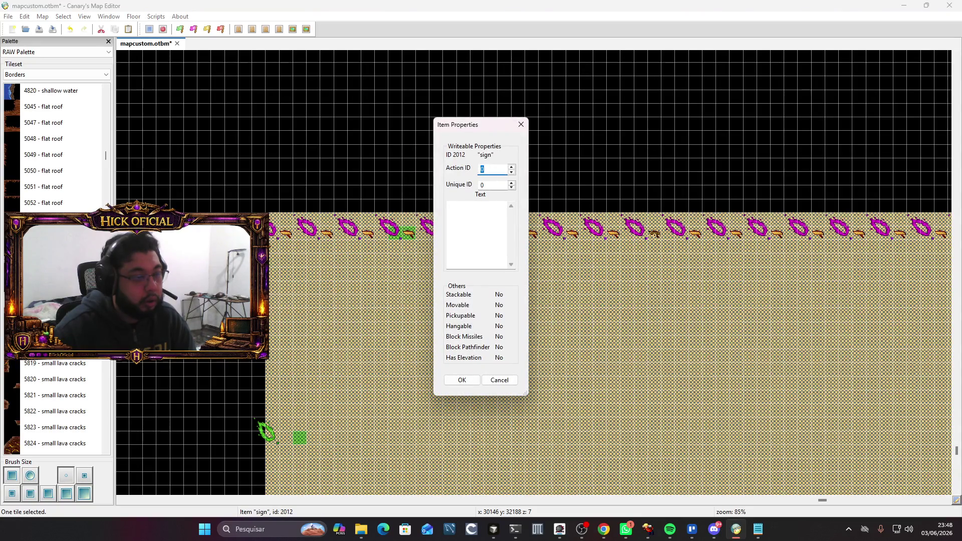
{"action": "key", "text": "Escape"}
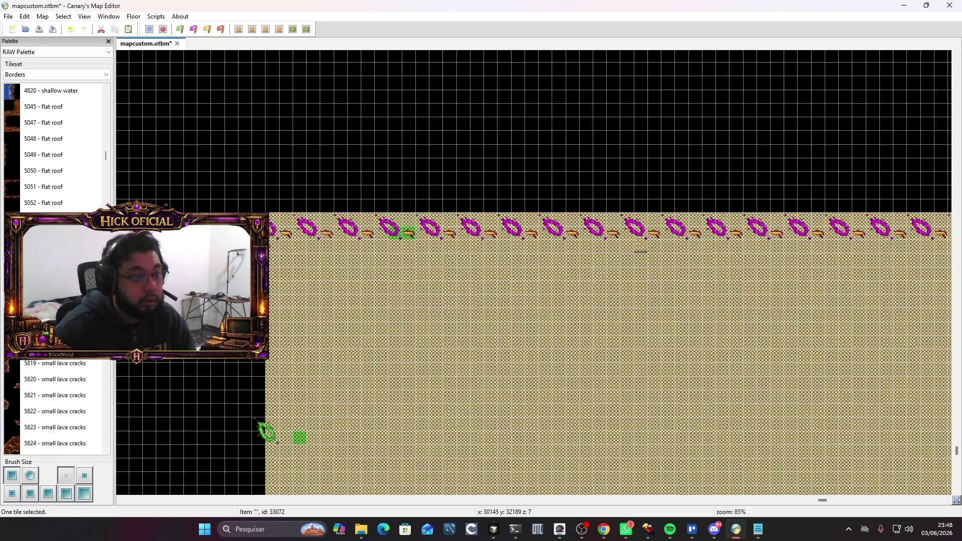
- Move the dark sign one tile left beside the portal
{"action": "right_click", "coordinate": [636, 163]}
{"action": "left_click", "coordinate": [636, 204]}
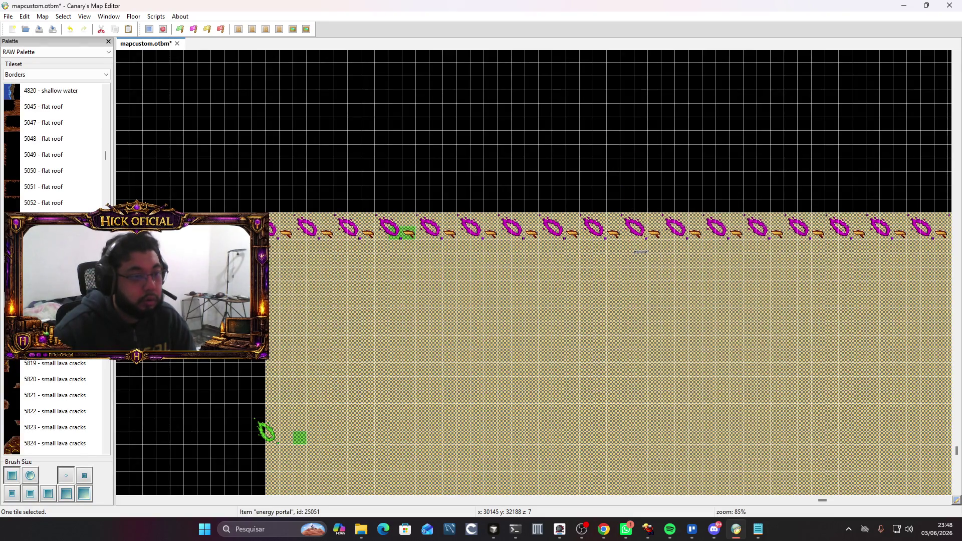
{"action": "double_click", "coordinate": [654, 233]}
{"action": "key", "text": "Escape"}
{"action": "left_click_drag", "start_coordinate": [653, 234], "coordinate": [613, 233]}
{"action": "double_click", "coordinate": [614, 234]}
{"action": "key", "text": "Escape"}
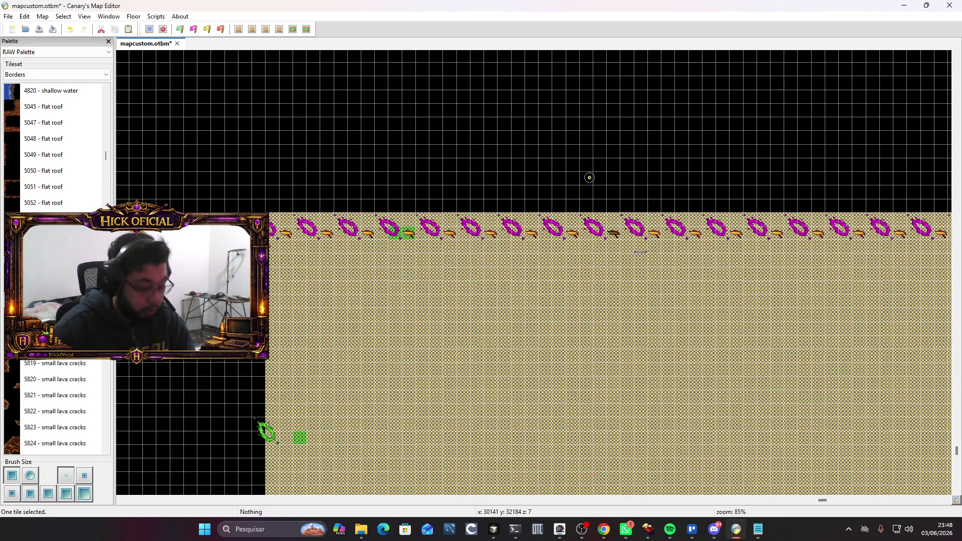
- Jump to the entered map position and zoom in, ending on floor 8
{"action": "key", "text": "ctrl+g"}
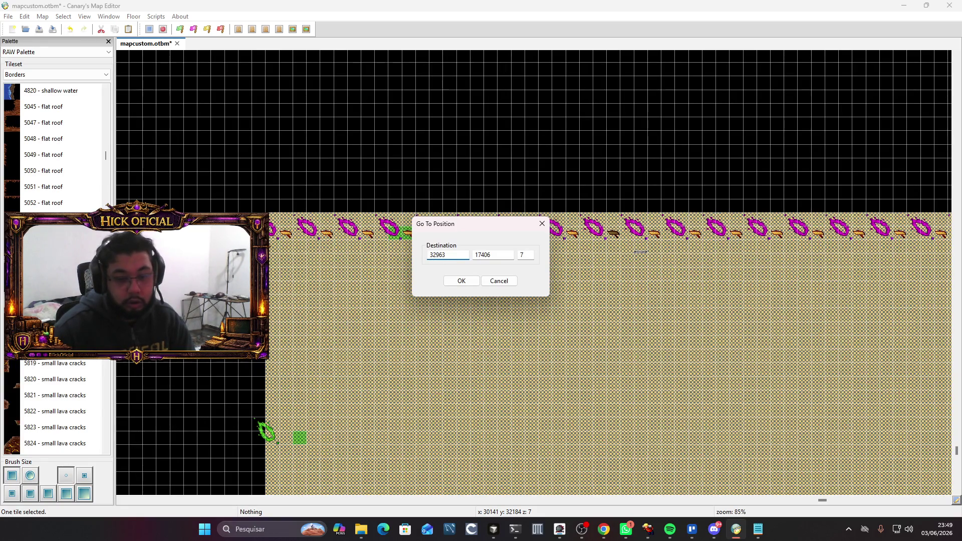
{"action": "key", "text": "Tab"}
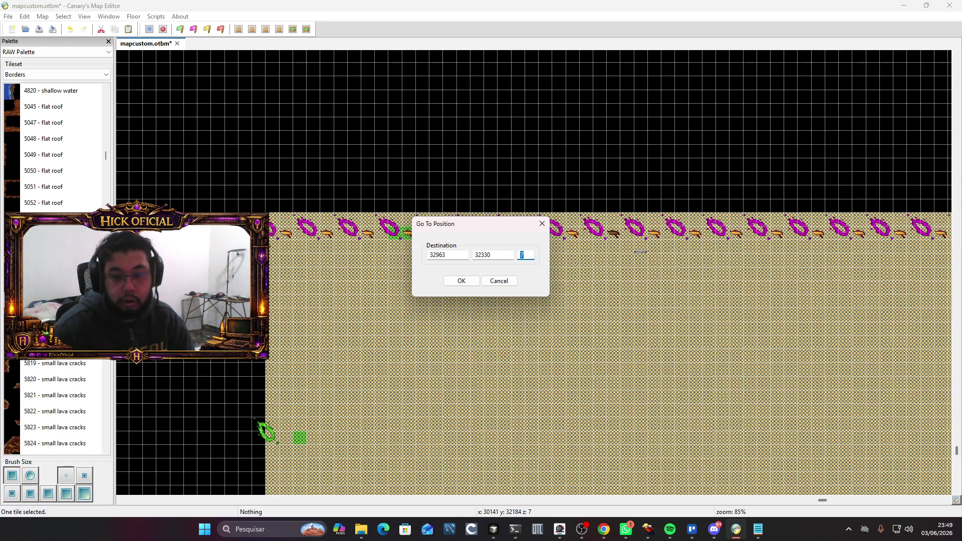
{"action": "type", "text": "8"}
{"action": "left_click", "coordinate": [461, 280]}
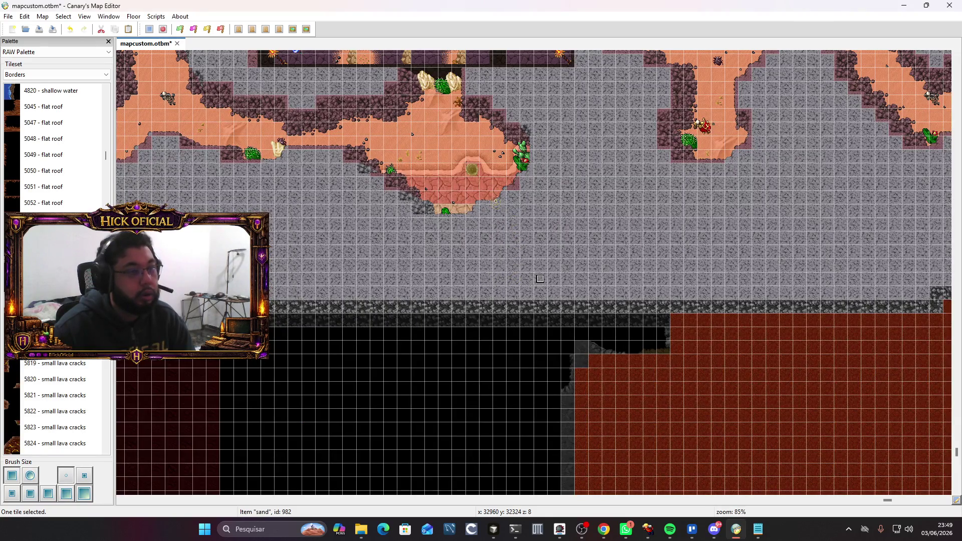
{"action": "scroll", "coordinate": [507, 119], "scroll_direction": "up", "scroll_amount": 4}
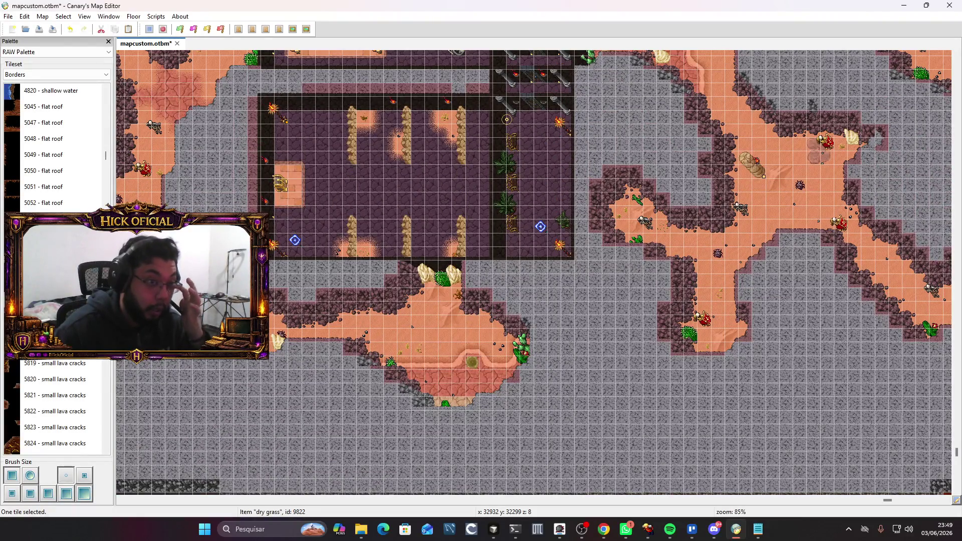
{"action": "scroll", "coordinate": [507, 119], "scroll_direction": "up", "scroll_amount": 3}
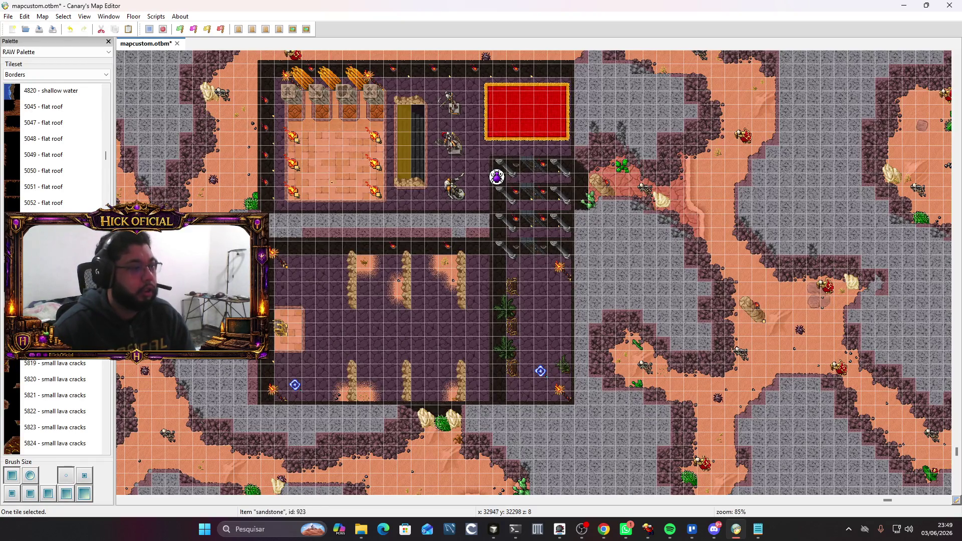
{"action": "key", "text": "Page_Down"}
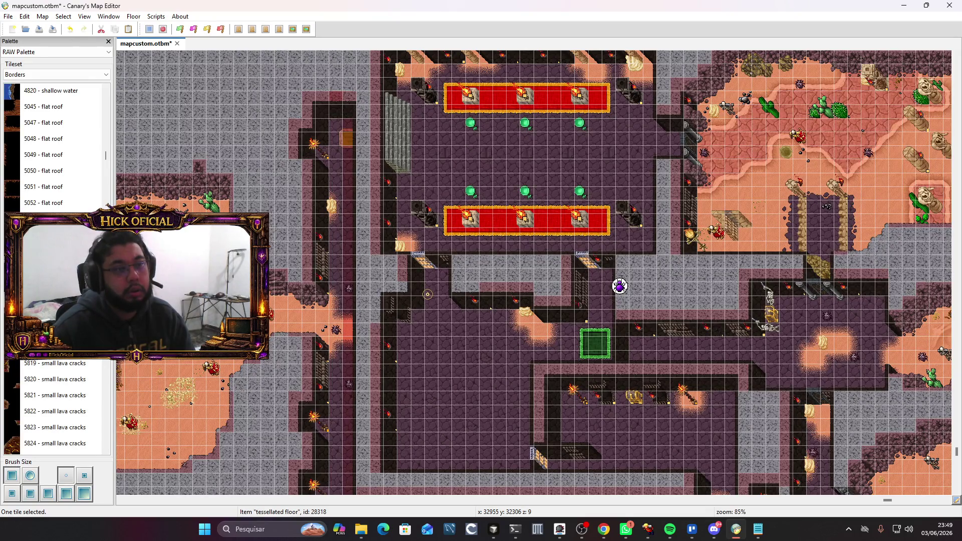
{"action": "key", "text": "Page_Up"}
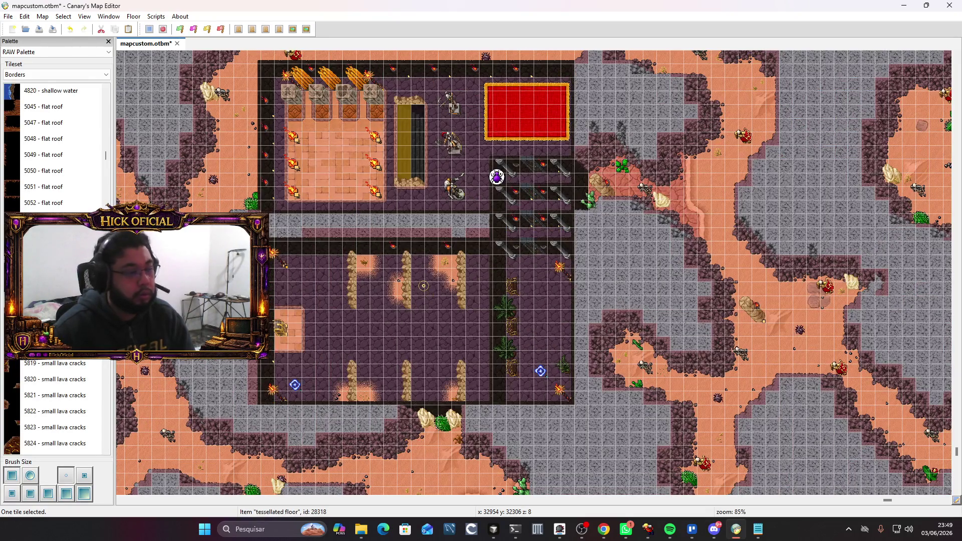
- Pan and zoom onto the walled red-carpet building near 32954, 32294
{"action": "scroll", "coordinate": [423, 286], "scroll_direction": "down", "scroll_amount": 4}
{"action": "scroll", "coordinate": [423, 285], "scroll_direction": "left", "scroll_amount": 2}
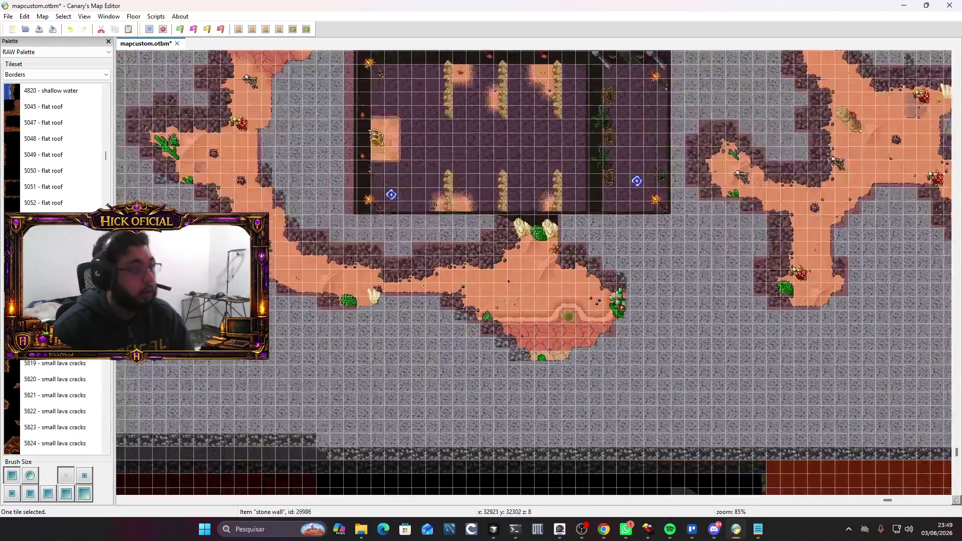
{"action": "scroll", "coordinate": [423, 285], "scroll_direction": "up", "scroll_amount": 2}
{"action": "scroll", "coordinate": [423, 285], "scroll_direction": "left", "scroll_amount": 8}
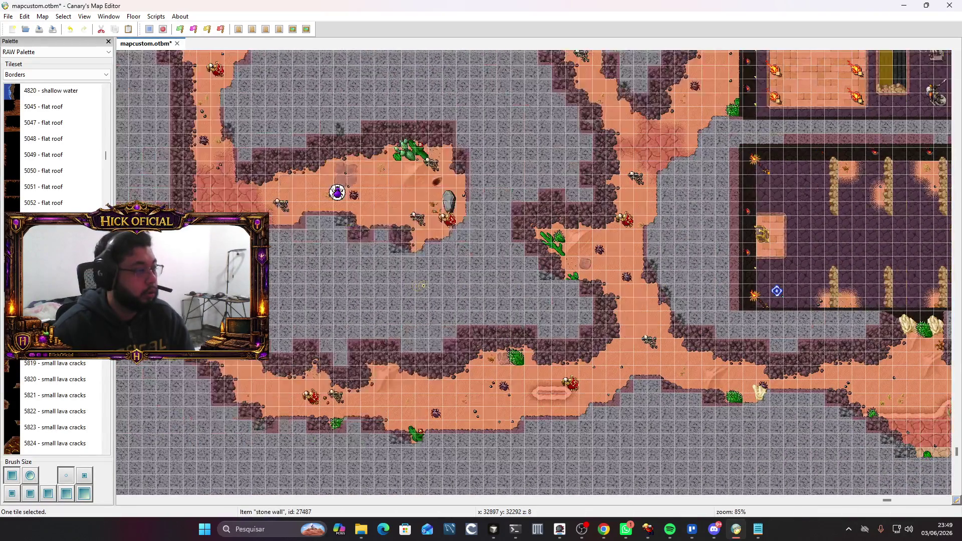
{"action": "scroll", "coordinate": [423, 286], "scroll_direction": "up", "scroll_amount": 5}
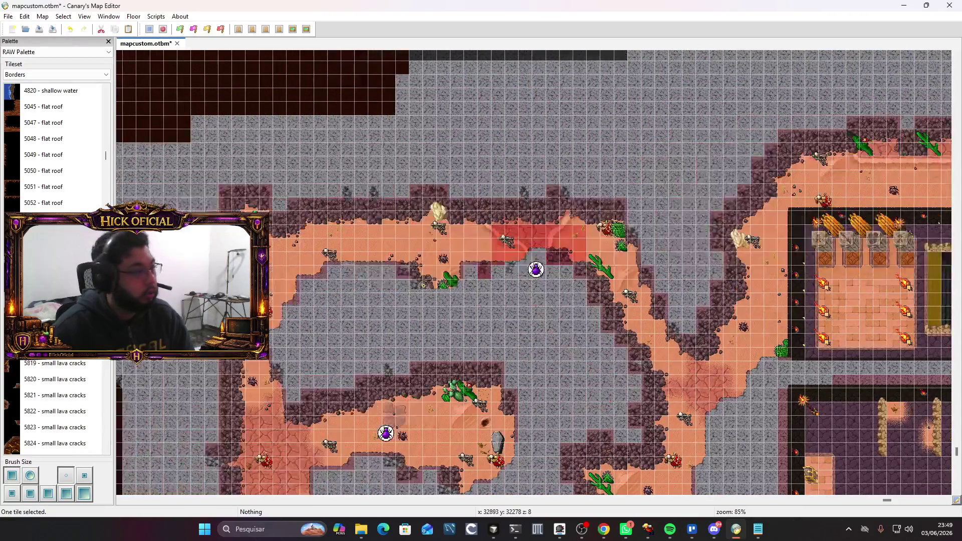
{"action": "key", "text": "Right"}
{"action": "key", "text": "Right"}
{"action": "key", "text": "Right"}
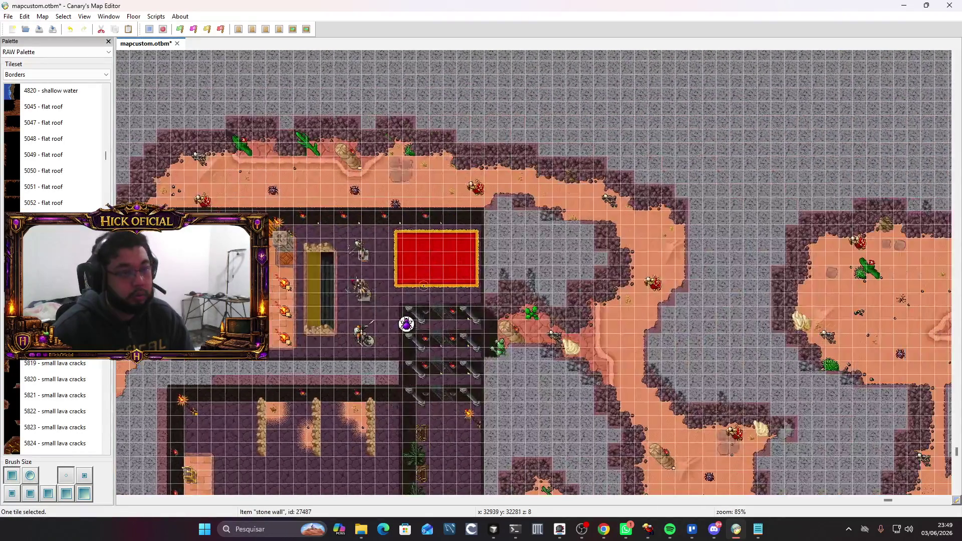
{"action": "key", "text": "Down"}
{"action": "key", "text": "Down"}
{"action": "key", "text": "Down"}
{"action": "key", "text": "Right"}
{"action": "key", "text": "Right"}
{"action": "key", "text": "Right"}
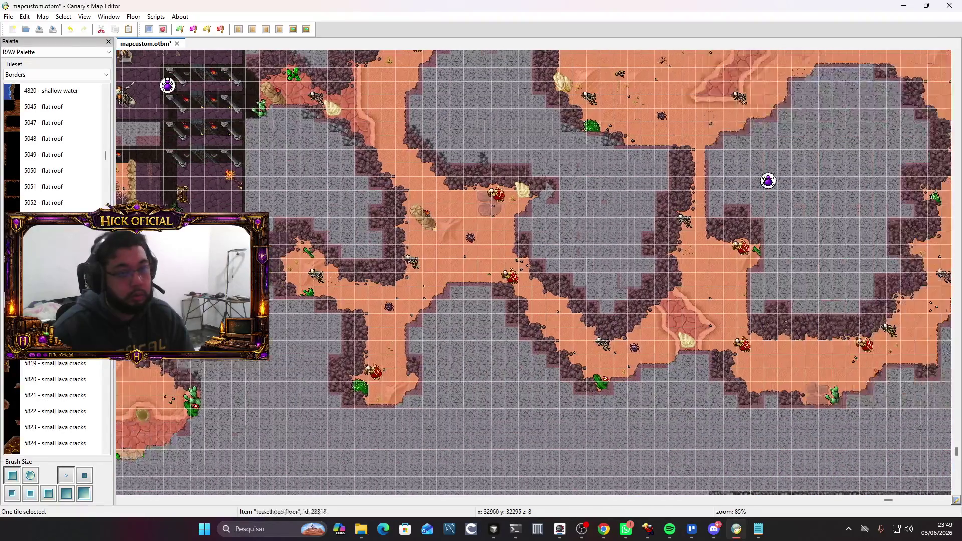
{"action": "key", "text": "Up"}
{"action": "key", "text": "Up"}
{"action": "key", "text": "Up"}
{"action": "key", "text": "Left"}
{"action": "key", "text": "Left"}
{"action": "key", "text": "Left"}
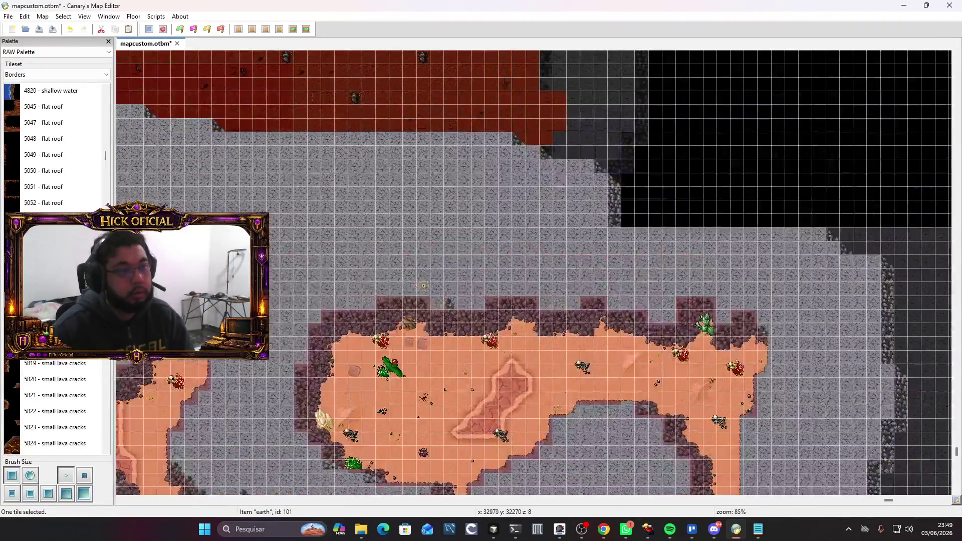
{"action": "key", "text": "Down"}
{"action": "key", "text": "Left"}
{"action": "key", "text": "Left"}
{"action": "key", "text": "Left"}
{"action": "key", "text": "Down"}
{"action": "key", "text": "Down"}
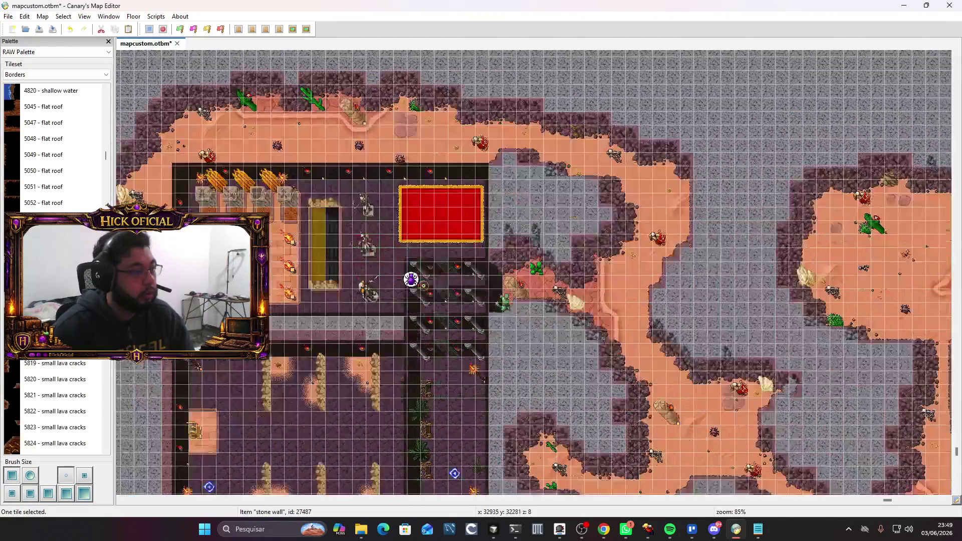
{"action": "scroll", "coordinate": [338, 132], "scroll_direction": "up", "scroll_amount": 3}
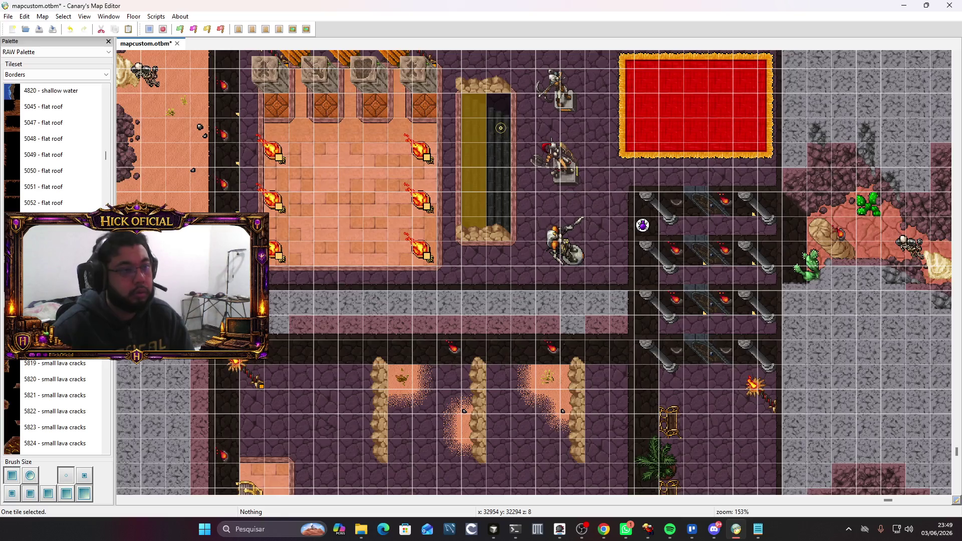
- Paste the copied green portal onto the red carpet and save mapcustom.otbm
{"action": "key", "text": "Up"}
{"action": "key", "text": "Up"}
{"action": "key", "text": "Right"}
{"action": "key", "text": "ctrl+v"}
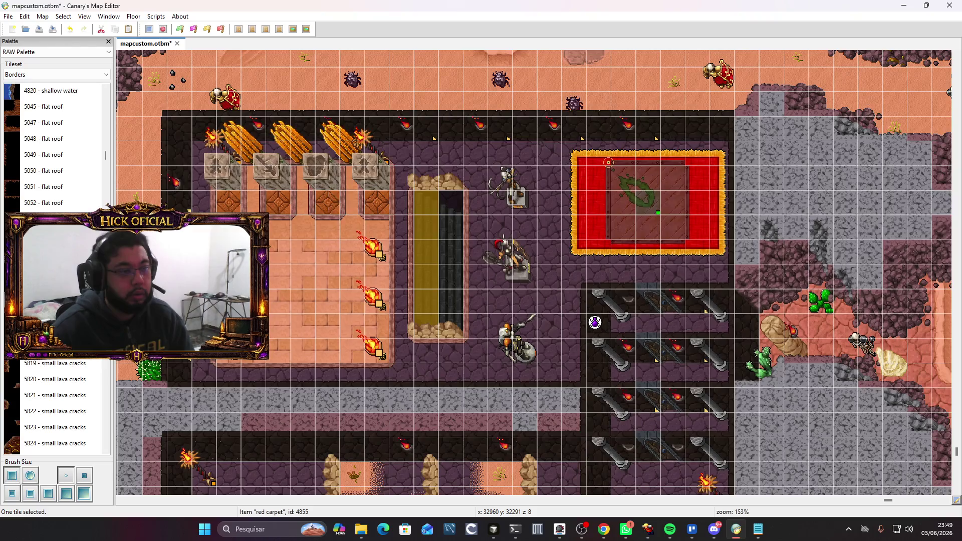
{"action": "left_click", "coordinate": [607, 162]}
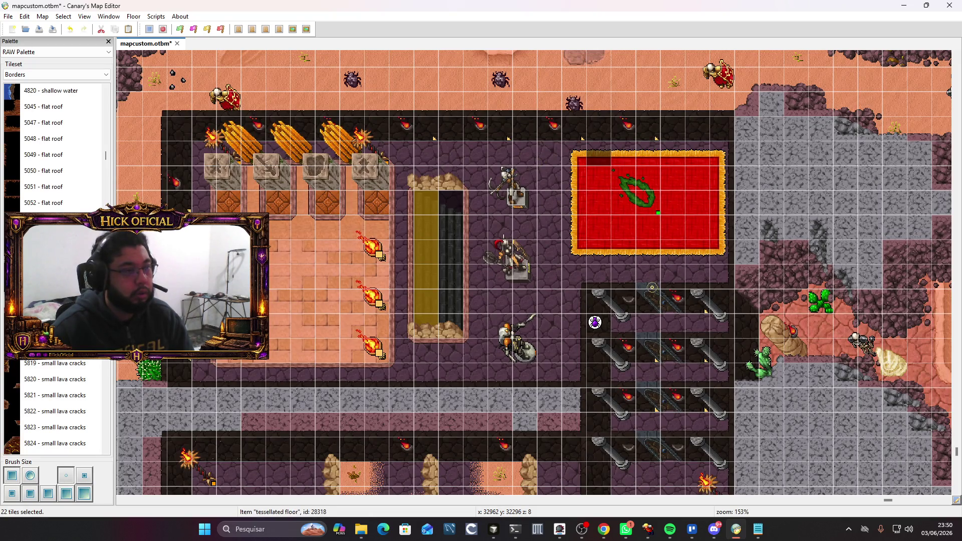
{"action": "key", "text": "ctrl+s"}
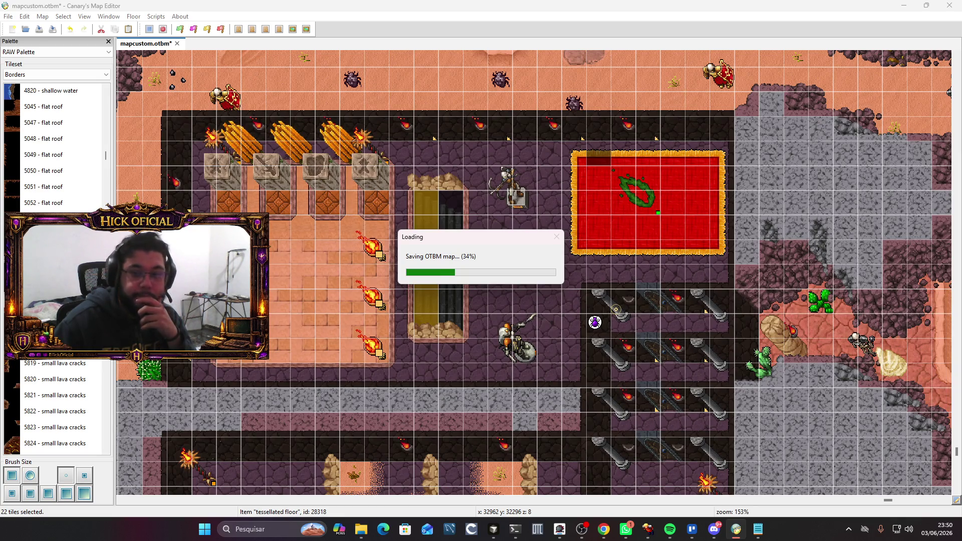
- Wait for mapcustom.otbm to finish saving, then zoom in and select a carpet tile beside the portal
{"action": "key", "text": "alt+Tab"}
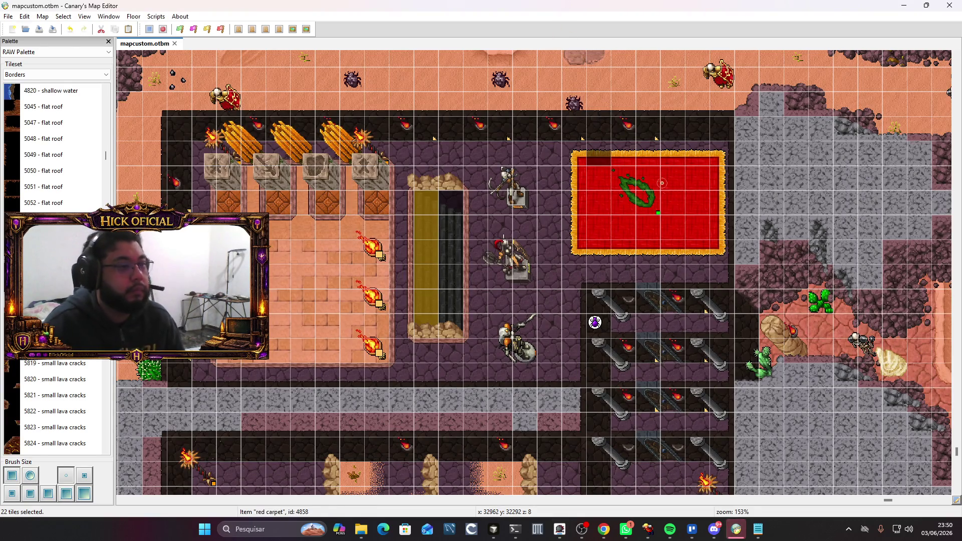
{"action": "right_click", "coordinate": [626, 94]}
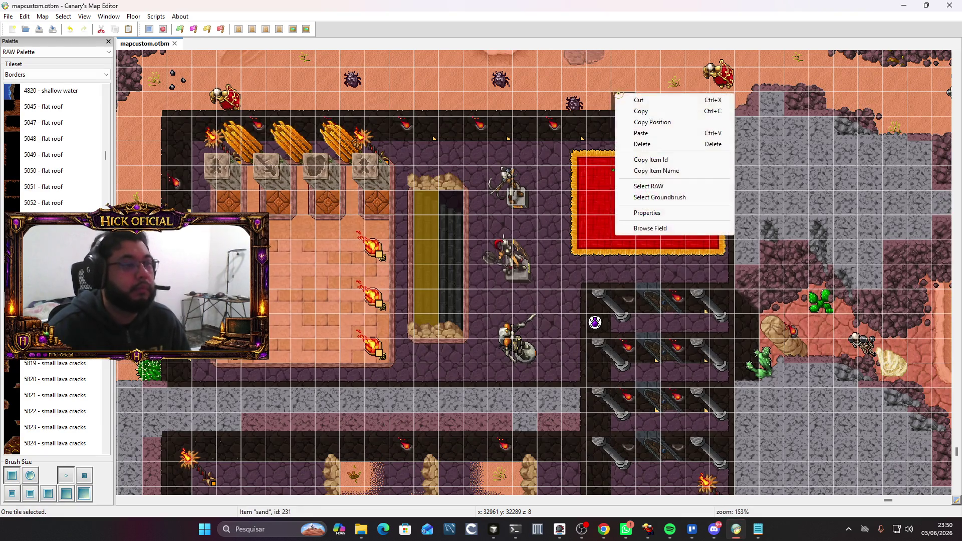
{"action": "left_click", "coordinate": [625, 10]}
{"action": "scroll", "coordinate": [683, 161], "scroll_direction": "up", "scroll_amount": 3}
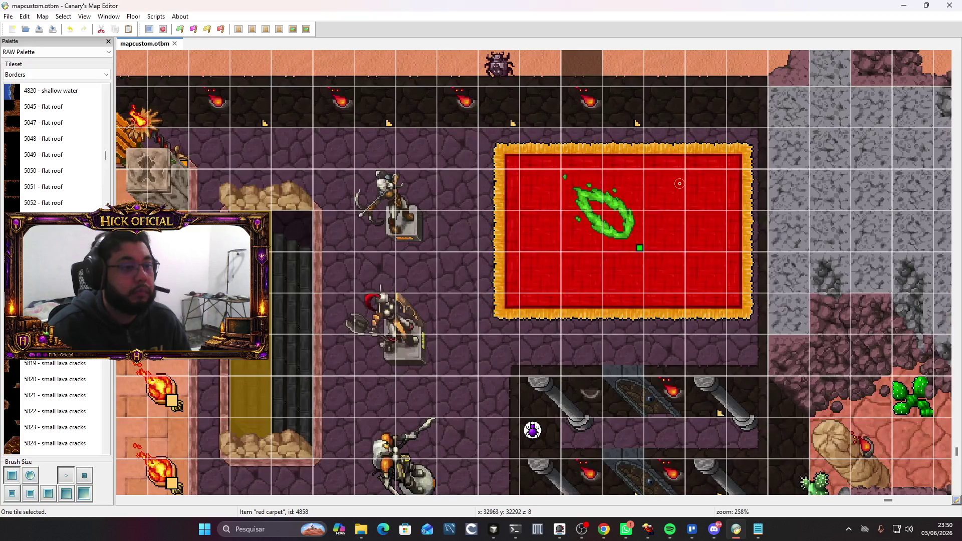
{"action": "left_click", "coordinate": [672, 190]}
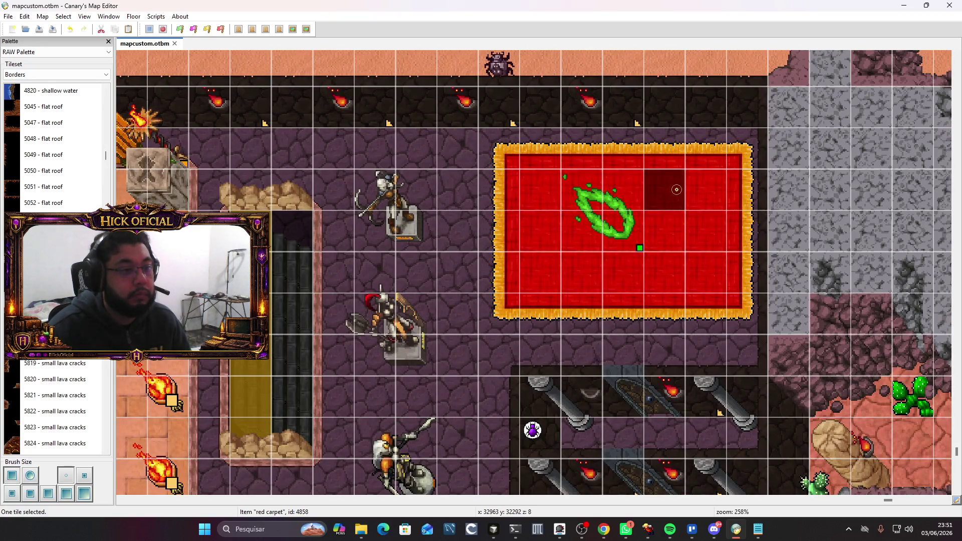
- Erase the red carpet tiles around the green portal, undoing overshoots
{"action": "key", "text": "e"}
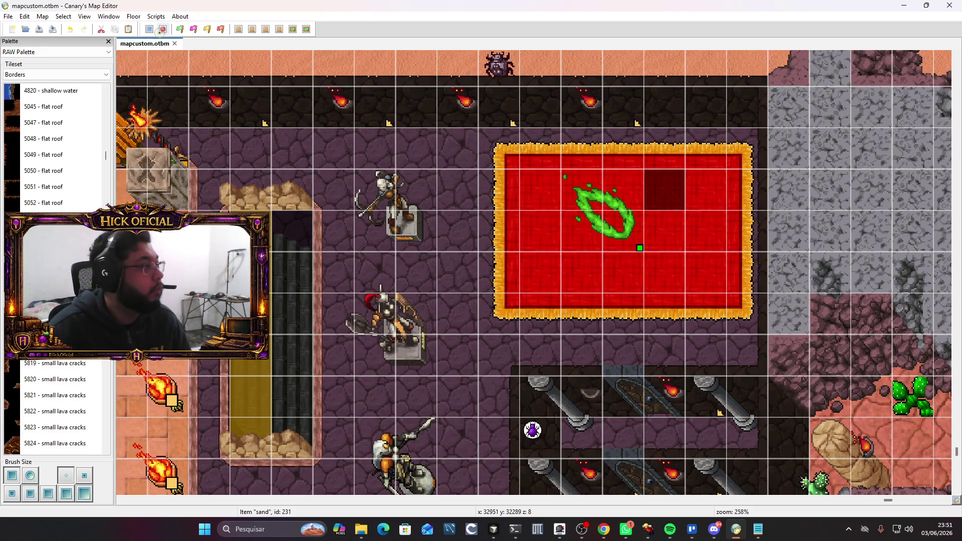
{"action": "mouse_move", "coordinate": [534, 148]}
{"action": "left_mouse_down"}
{"action": "mouse_move", "coordinate": [711, 160]}
{"action": "mouse_move", "coordinate": [734, 195]}
{"action": "mouse_move", "coordinate": [738, 281]}
{"action": "mouse_move", "coordinate": [716, 280]}
{"action": "mouse_move", "coordinate": [699, 215]}
{"action": "mouse_move", "coordinate": [666, 193]}
{"action": "mouse_move", "coordinate": [656, 200]}
{"action": "mouse_move", "coordinate": [551, 190]}
{"action": "mouse_move", "coordinate": [541, 235]}
{"action": "mouse_move", "coordinate": [531, 201]}
{"action": "mouse_move", "coordinate": [504, 188]}
{"action": "mouse_move", "coordinate": [499, 149]}
{"action": "mouse_move", "coordinate": [499, 273]}
{"action": "mouse_move", "coordinate": [521, 313]}
{"action": "mouse_move", "coordinate": [546, 266]}
{"action": "mouse_move", "coordinate": [581, 270]}
{"action": "mouse_move", "coordinate": [629, 306]}
{"action": "mouse_move", "coordinate": [647, 277]}
{"action": "mouse_move", "coordinate": [664, 308]}
{"action": "mouse_move", "coordinate": [694, 315]}
{"action": "left_mouse_up"}
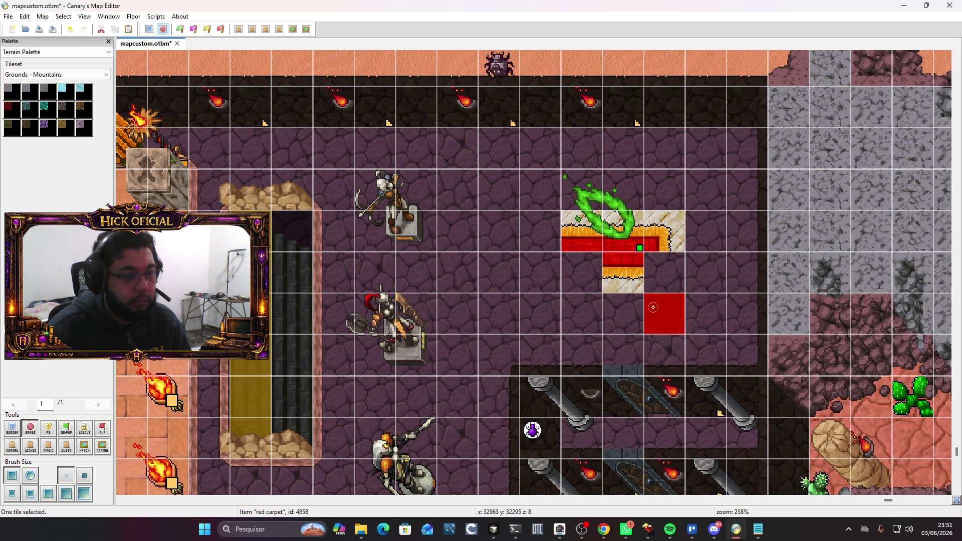
{"action": "key", "text": "ctrl+z"}
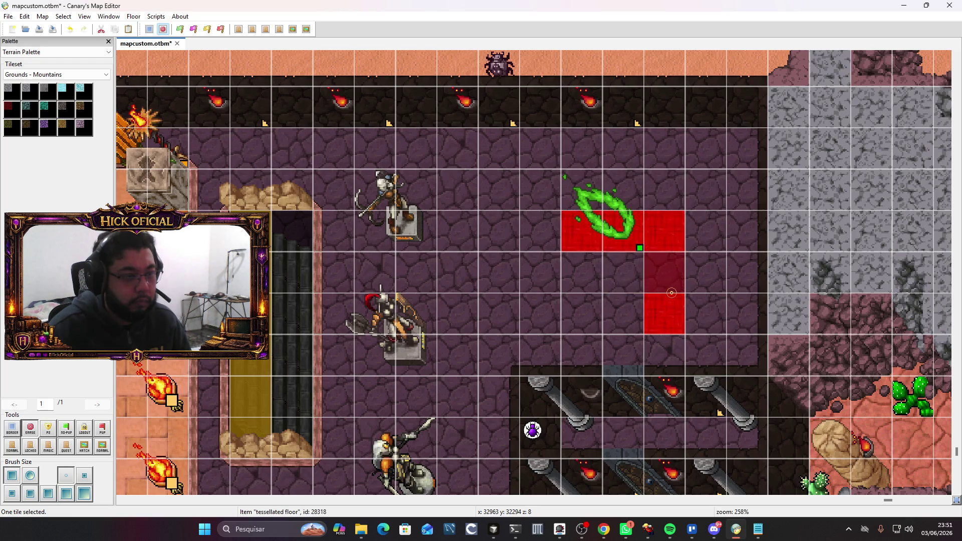
{"action": "key", "text": "ctrl+z"}
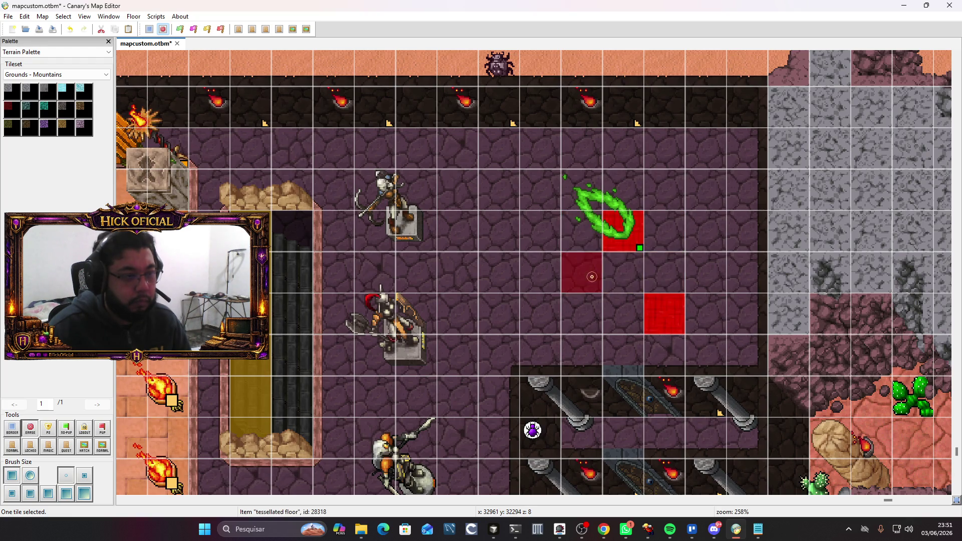
{"action": "right_click", "coordinate": [533, 289]}
{"action": "left_click", "coordinate": [504, 200]}
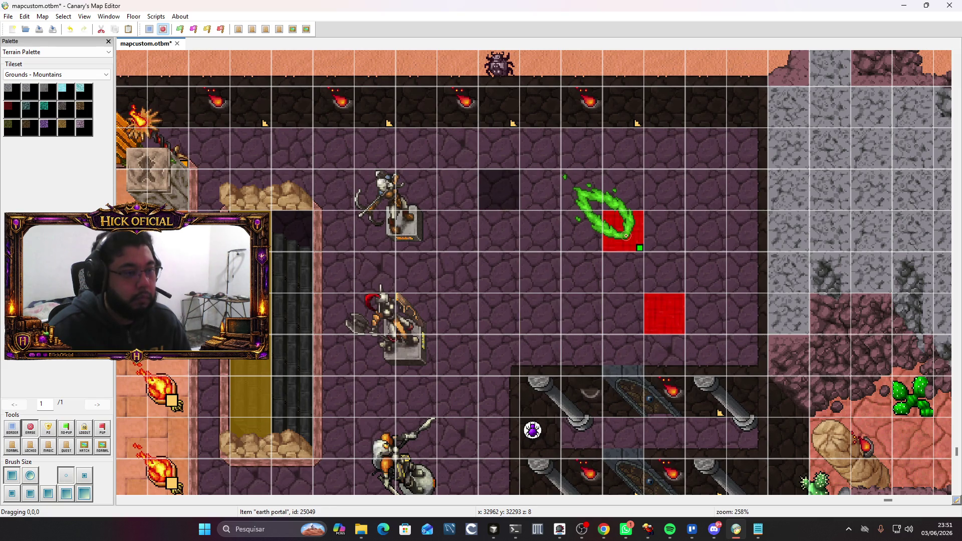
{"action": "key", "text": "ctrl+z"}
- Move the leftover red carpet tile up a row and delete it
{"action": "left_click", "coordinate": [626, 236]}
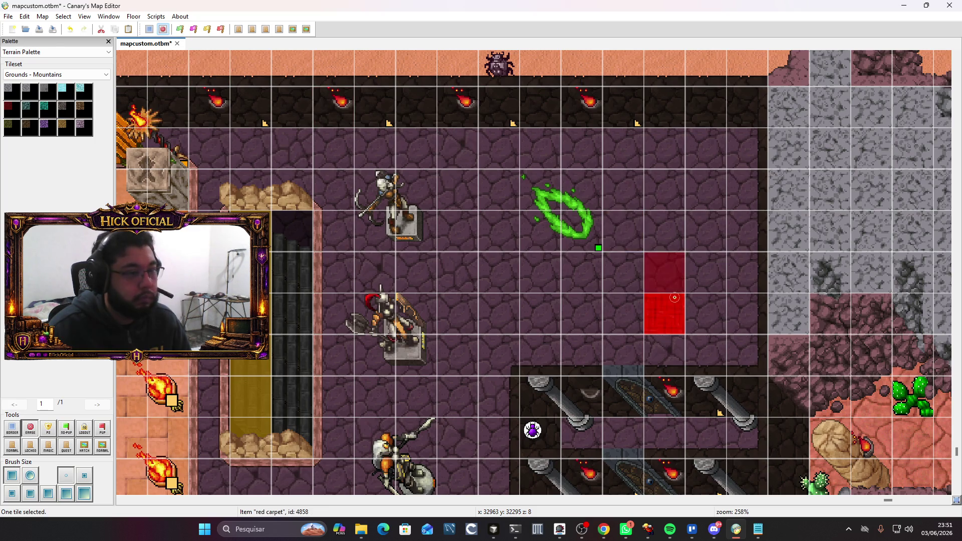
{"action": "mouse_move", "coordinate": [666, 316]}
{"action": "left_mouse_down"}
{"action": "mouse_move", "coordinate": [675, 214]}
{"action": "mouse_move", "coordinate": [510, 49]}
{"action": "mouse_move", "coordinate": [416, 63]}
{"action": "left_mouse_up"}
{"action": "right_click", "coordinate": [470, 9]}
{"action": "left_click", "coordinate": [417, 6]}
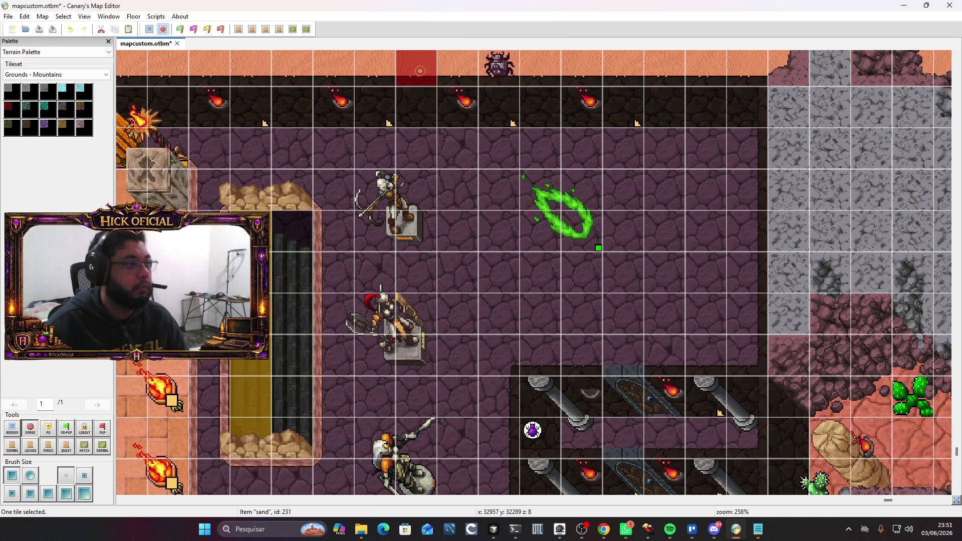
{"action": "right_click", "coordinate": [414, 64]}
{"action": "left_click", "coordinate": [426, 120]}
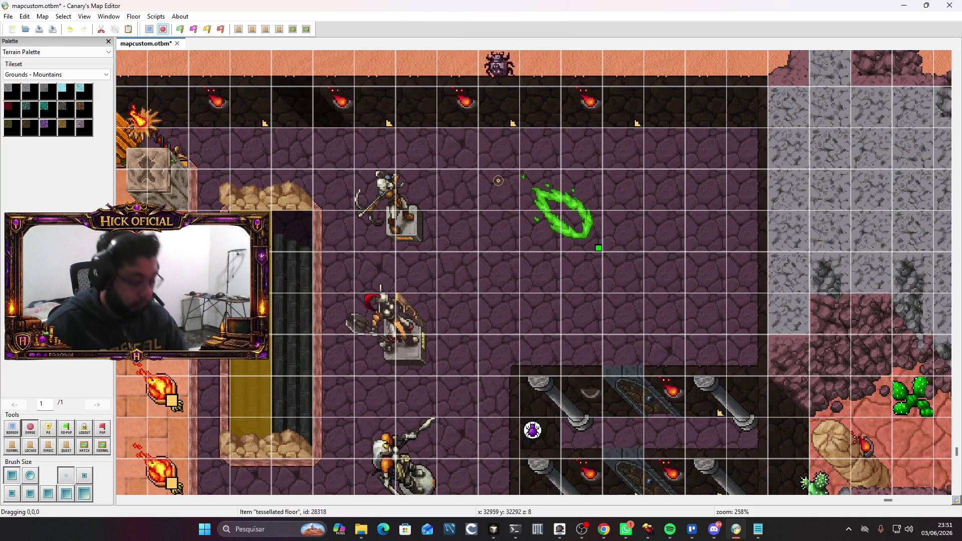
- Find 'marble floor' by name and paint the 23720 marble floor beside the green portal
{"action": "key", "text": "ctrl+j"}
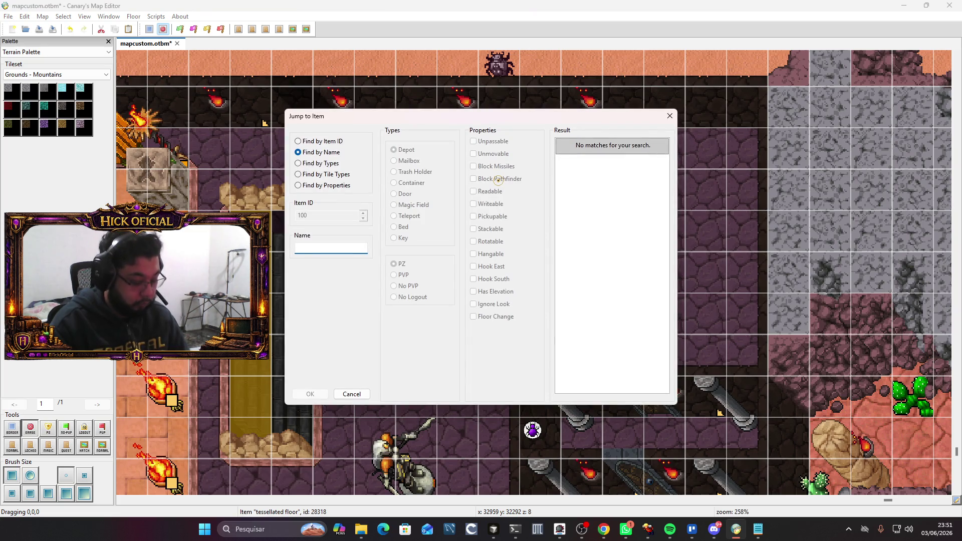
{"action": "type", "text": "marble floor"}
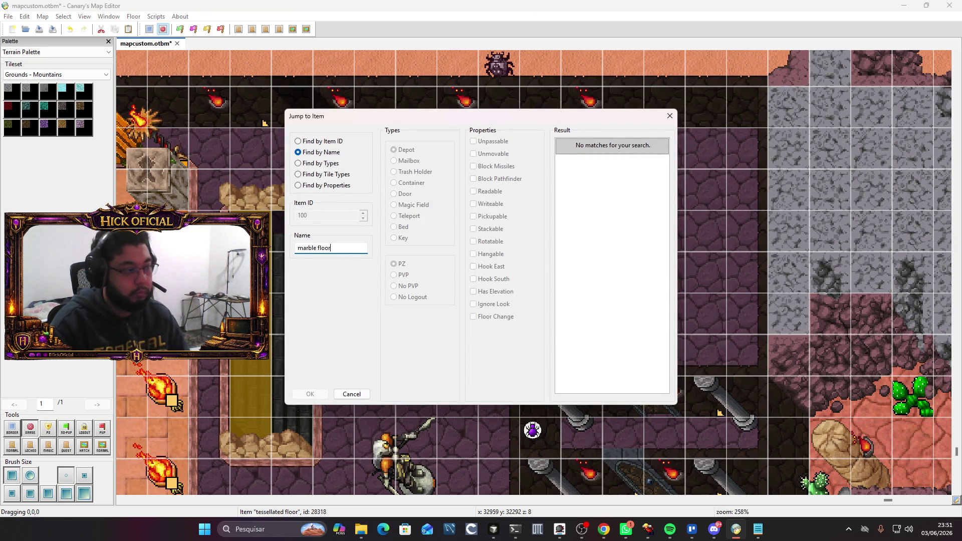
{"action": "scroll", "coordinate": [608, 274], "scroll_direction": "down", "scroll_amount": 10}
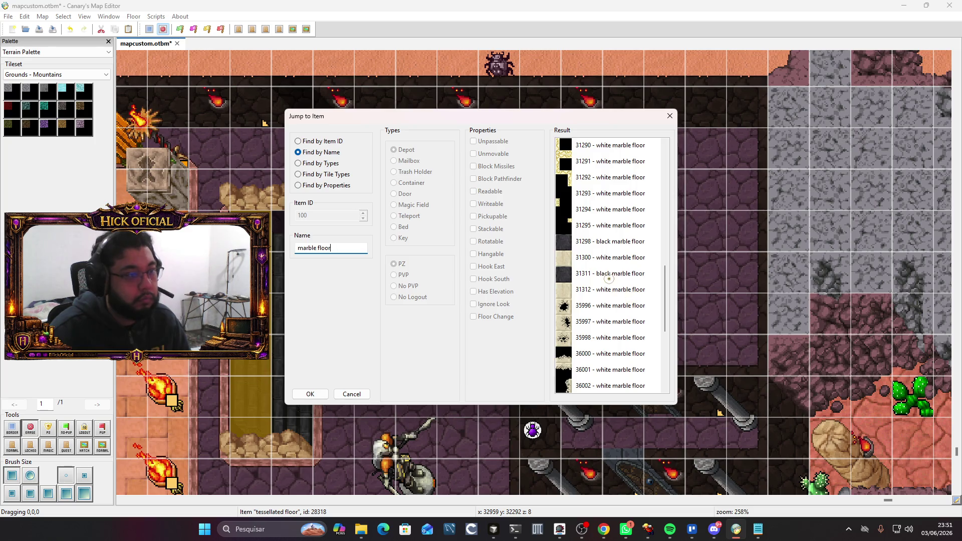
{"action": "scroll", "coordinate": [608, 274], "scroll_direction": "up", "scroll_amount": 3}
{"action": "scroll", "coordinate": [610, 273], "scroll_direction": "up", "scroll_amount": 4}
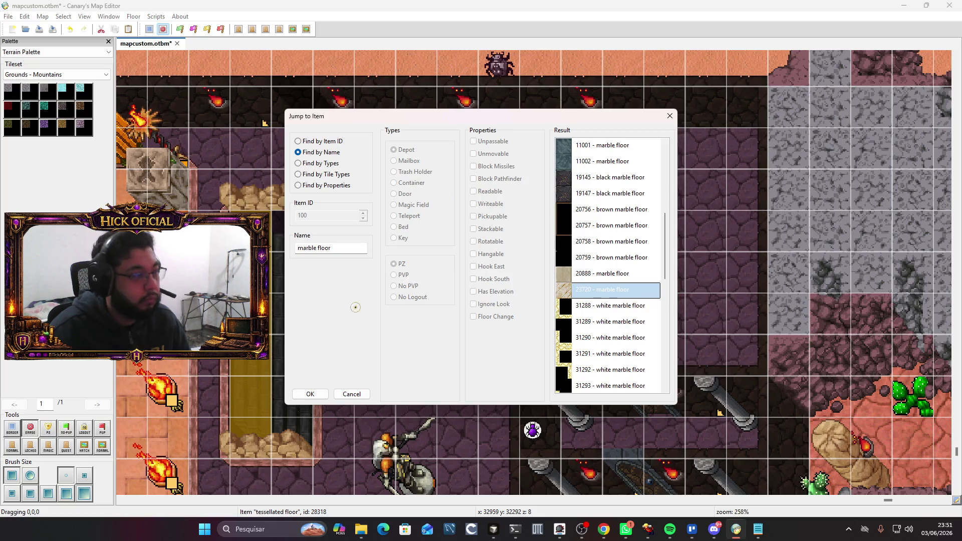
{"action": "double_click", "coordinate": [599, 293]}
{"action": "mouse_move", "coordinate": [621, 231]}
{"action": "left_mouse_down"}
{"action": "mouse_move", "coordinate": [580, 190]}
{"action": "mouse_move", "coordinate": [636, 195]}
{"action": "mouse_move", "coordinate": [665, 231]}
{"action": "mouse_move", "coordinate": [664, 273]}
{"action": "mouse_move", "coordinate": [581, 272]}
{"action": "mouse_move", "coordinate": [595, 247]}
{"action": "left_mouse_up"}
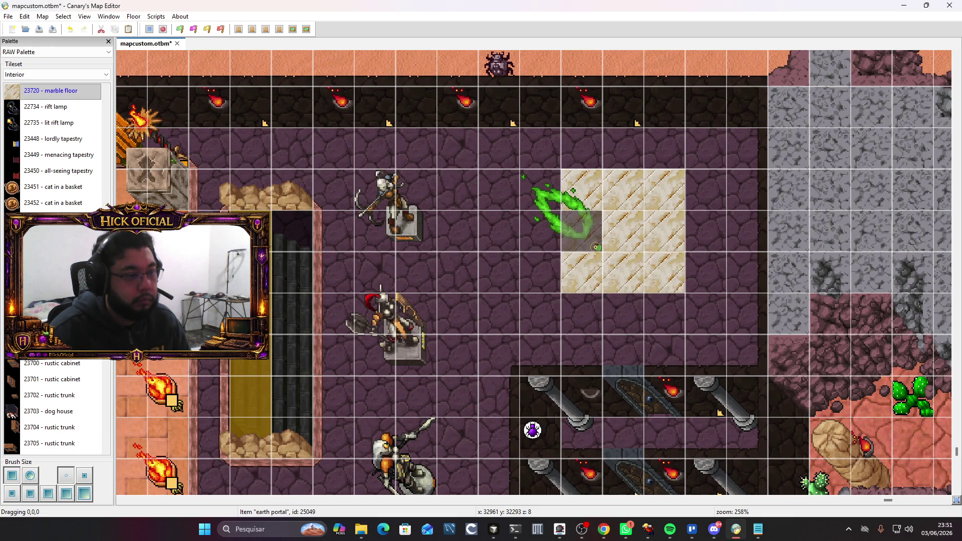
- Move the green portal one tile right onto the marble floor
{"action": "right_click", "coordinate": [482, 235]}
{"action": "left_click", "coordinate": [499, 198]}
{"action": "left_click_drag", "start_coordinate": [581, 225], "coordinate": [624, 225]}
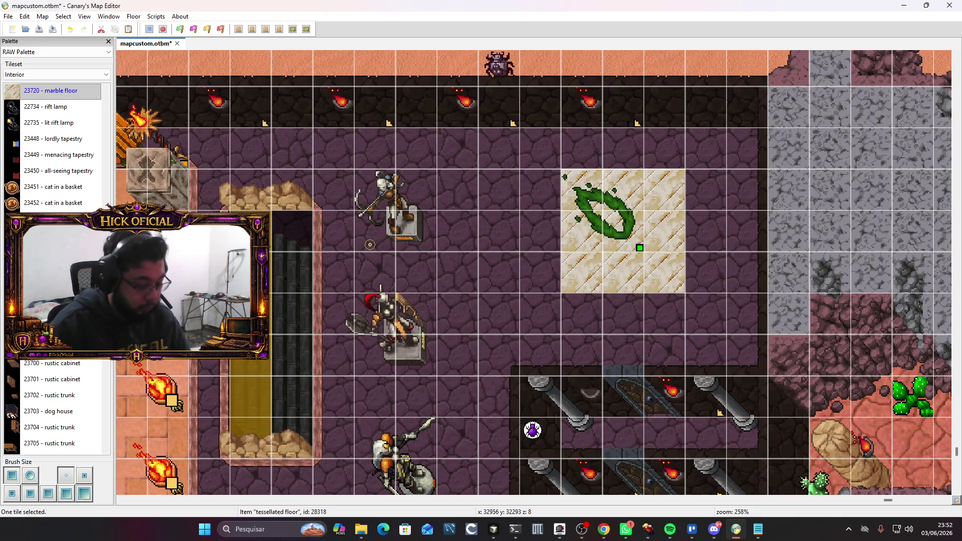
{"action": "key", "text": "ctrl+f"}
{"action": "type", "text": "metal fl"}
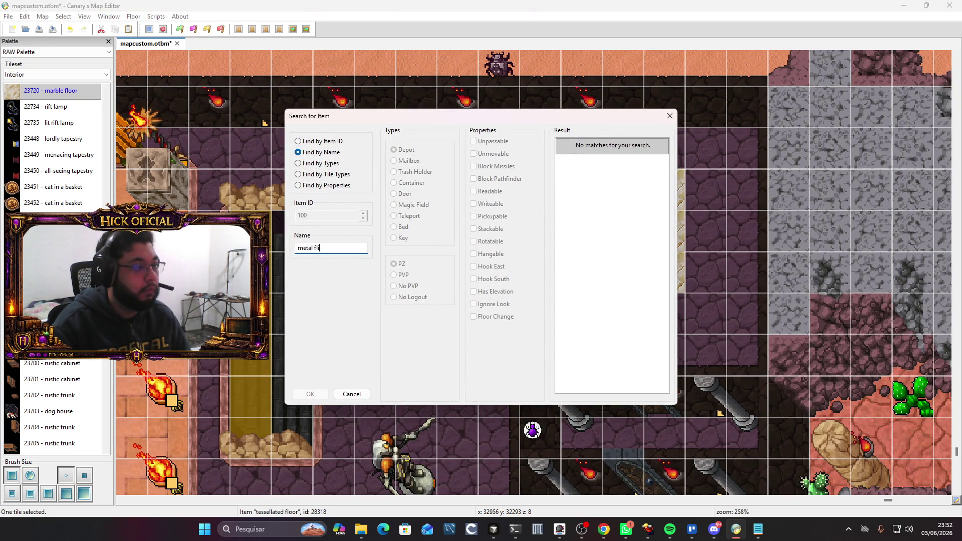
- Search 'metal fitt', pick 5771 metal fittings and dismiss the 500-result notice
{"action": "type", "text": "tt"}
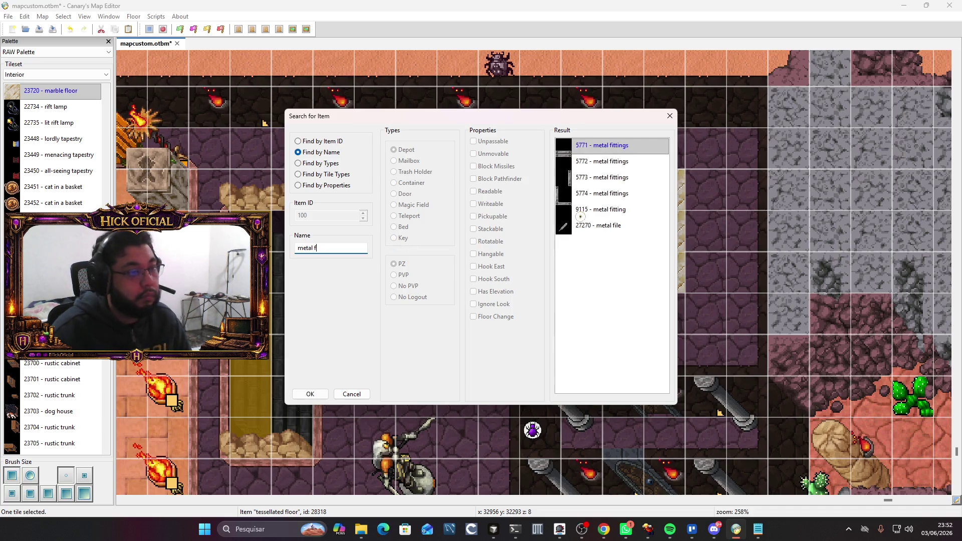
{"action": "left_click", "coordinate": [310, 394]}
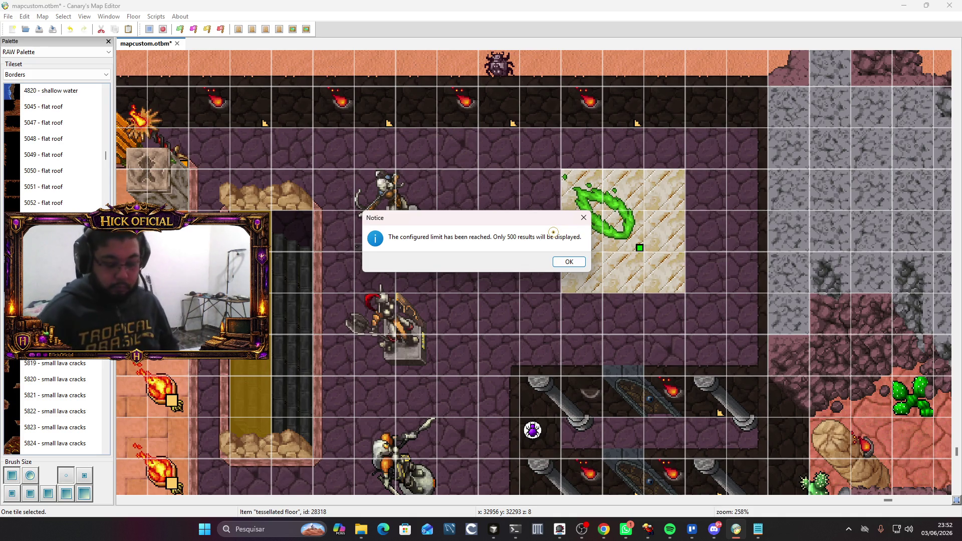
{"action": "key", "text": "Return"}
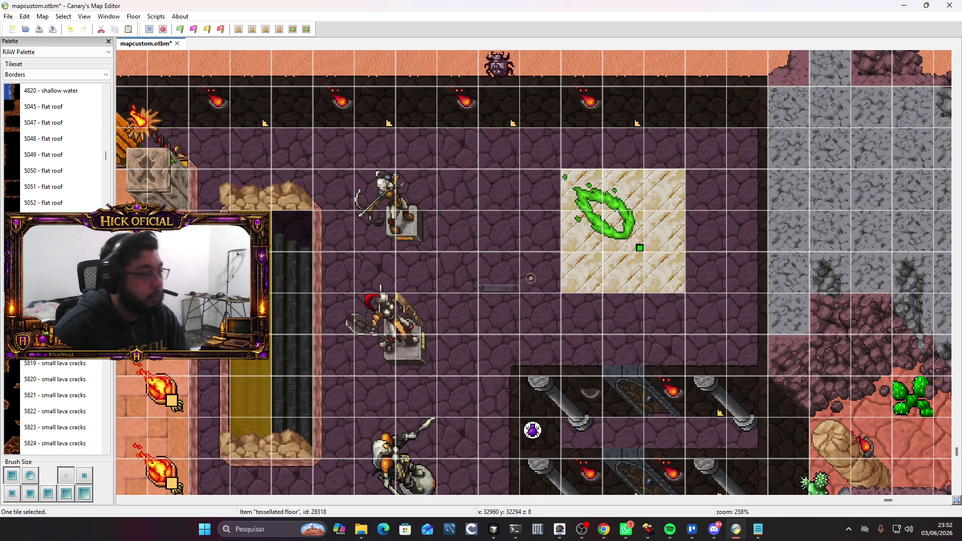
- Line the top, bottom, left and right edges of the marble room with metal fittings
{"action": "left_click", "coordinate": [585, 167]}
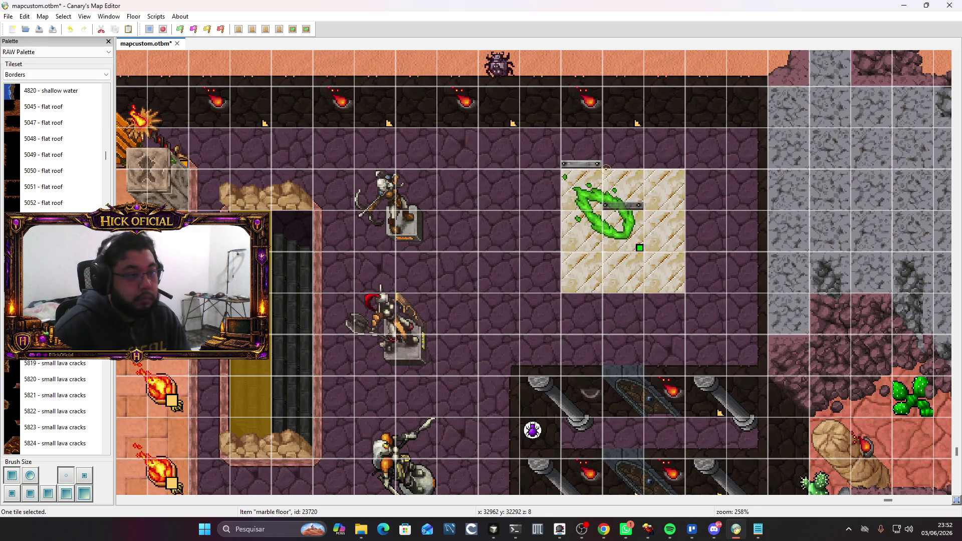
{"action": "key", "text": "ctrl+z"}
{"action": "left_click_drag", "start_coordinate": [623, 170], "coordinate": [664, 169]}
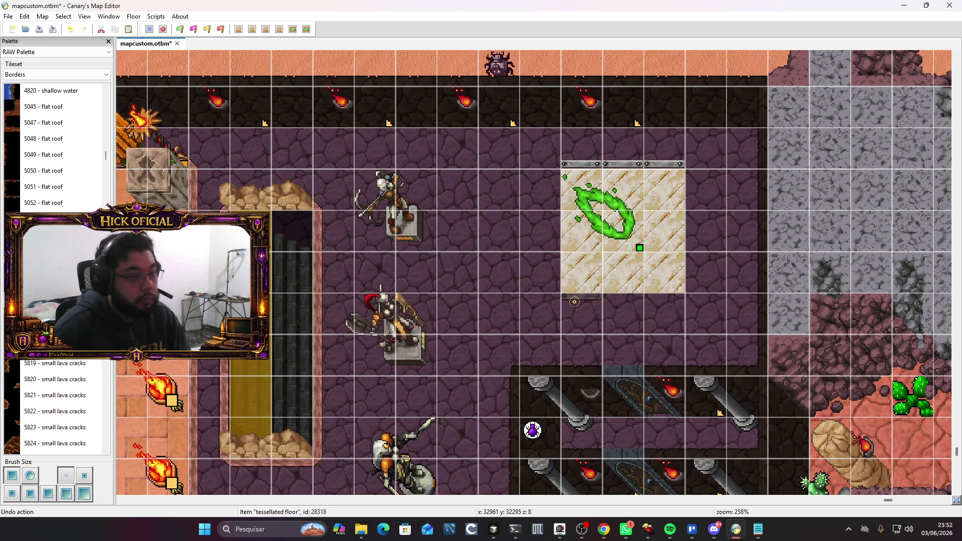
{"action": "left_click_drag", "start_coordinate": [575, 304], "coordinate": [663, 300]}
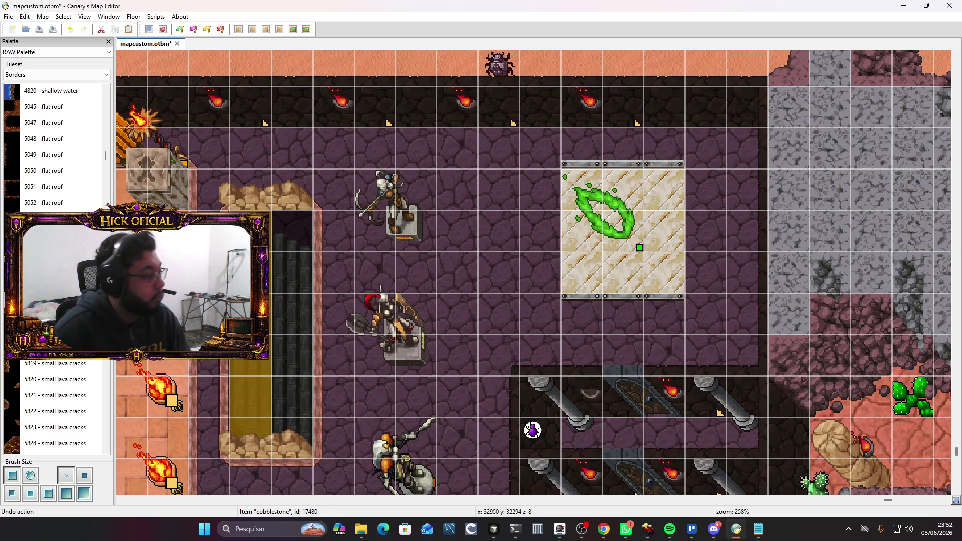
{"action": "mouse_move", "coordinate": [546, 230]}
{"action": "left_mouse_down"}
{"action": "mouse_move", "coordinate": [543, 273]}
{"action": "mouse_move", "coordinate": [548, 205]}
{"action": "left_mouse_up"}
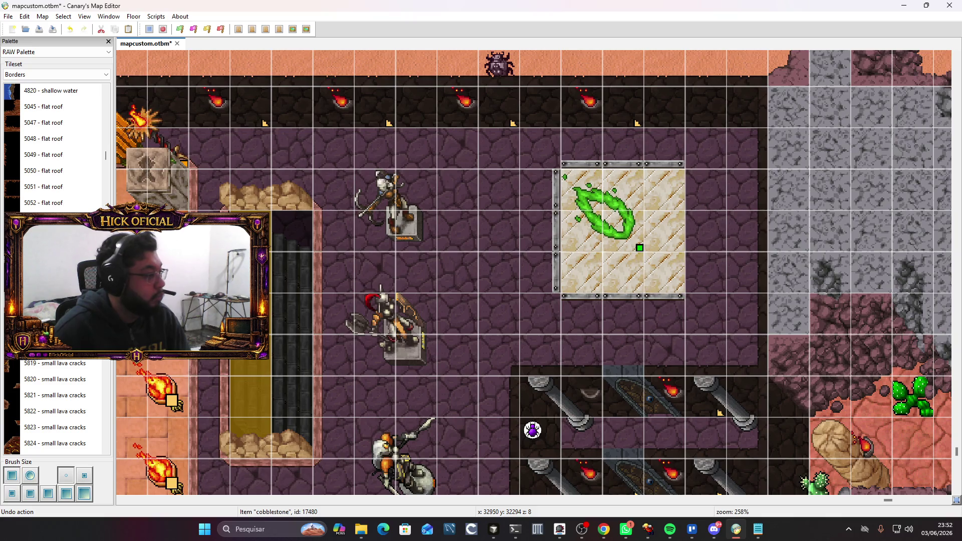
{"action": "mouse_move", "coordinate": [688, 200]}
{"action": "left_mouse_down"}
{"action": "mouse_move", "coordinate": [689, 190]}
{"action": "mouse_move", "coordinate": [688, 289]}
{"action": "left_mouse_up"}
- Test-paint the marble floor as a protection zone, then undo it
{"action": "right_click", "coordinate": [698, 133]}
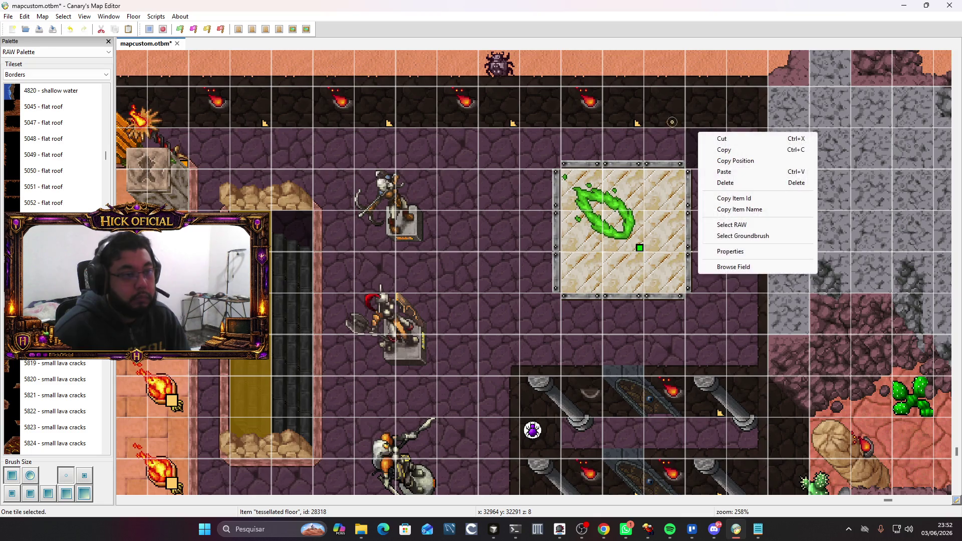
{"action": "left_click", "coordinate": [645, 86]}
{"action": "left_click_drag", "start_coordinate": [652, 70], "coordinate": [224, 40]}
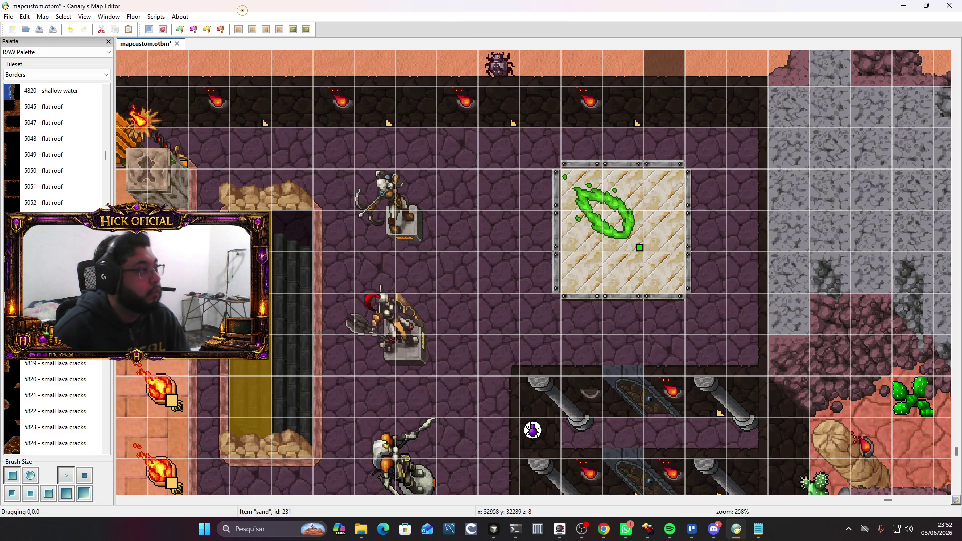
{"action": "left_click", "coordinate": [180, 29]}
{"action": "mouse_move", "coordinate": [581, 190]}
{"action": "left_mouse_down"}
{"action": "mouse_move", "coordinate": [621, 190]}
{"action": "mouse_move", "coordinate": [666, 271]}
{"action": "left_mouse_up"}
{"action": "key", "text": "ctrl+z"}
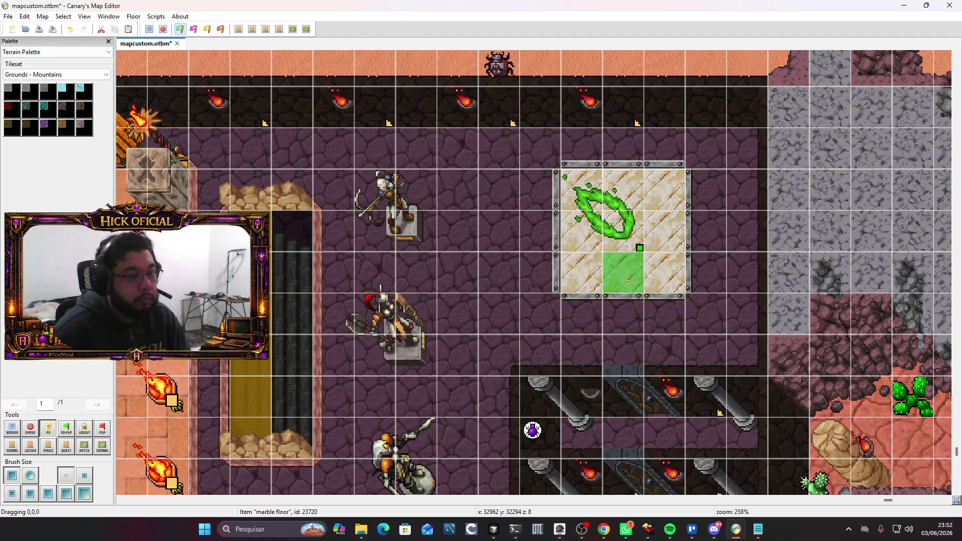
- Select the lower-middle marble tile and open its properties
{"action": "right_click", "coordinate": [501, 147]}
{"action": "left_click", "coordinate": [694, 265]}
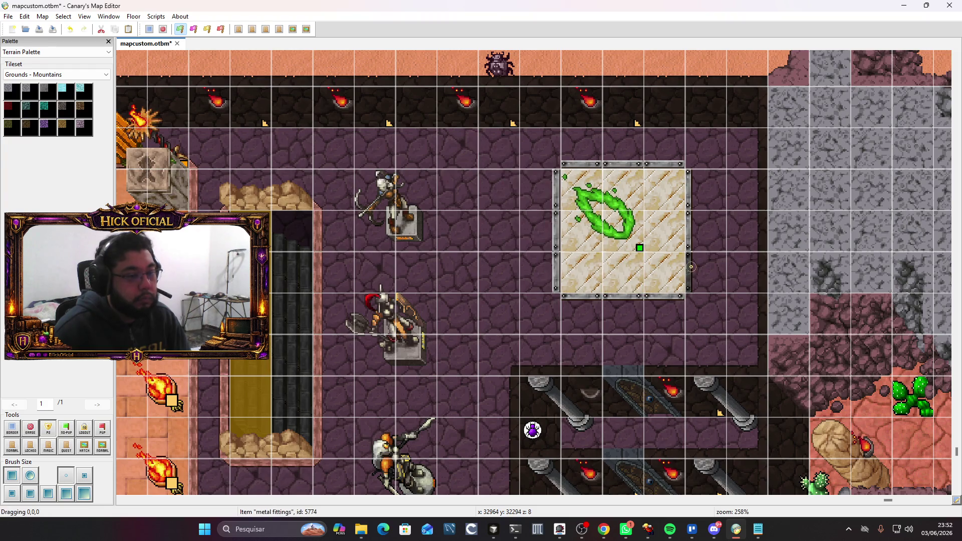
{"action": "left_click", "coordinate": [623, 279]}
{"action": "double_click", "coordinate": [623, 280]}
- Browse the items stacked on the marble tile, then start a jump to 30124, 32205, floor 7
{"action": "key", "text": "Escape"}
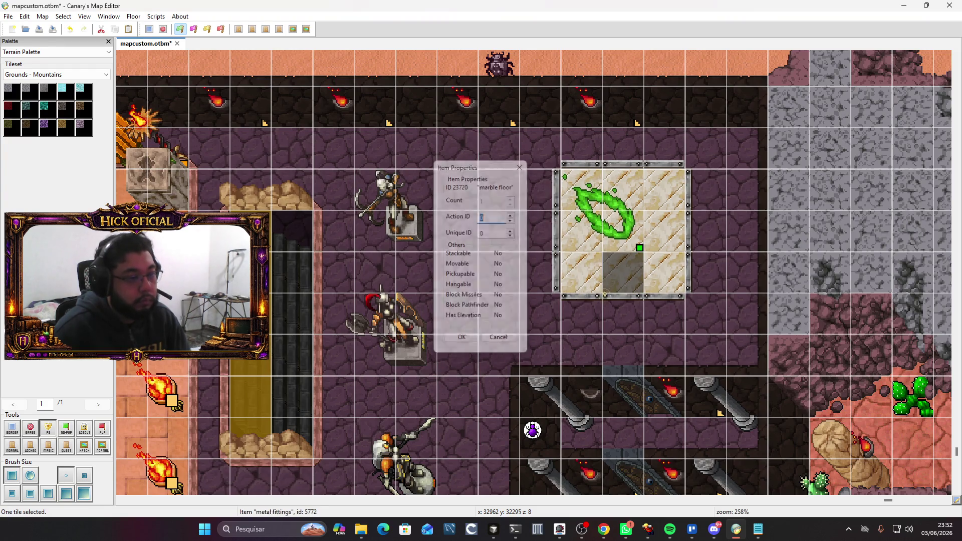
{"action": "right_click", "coordinate": [616, 278]}
{"action": "left_click", "coordinate": [652, 423]}
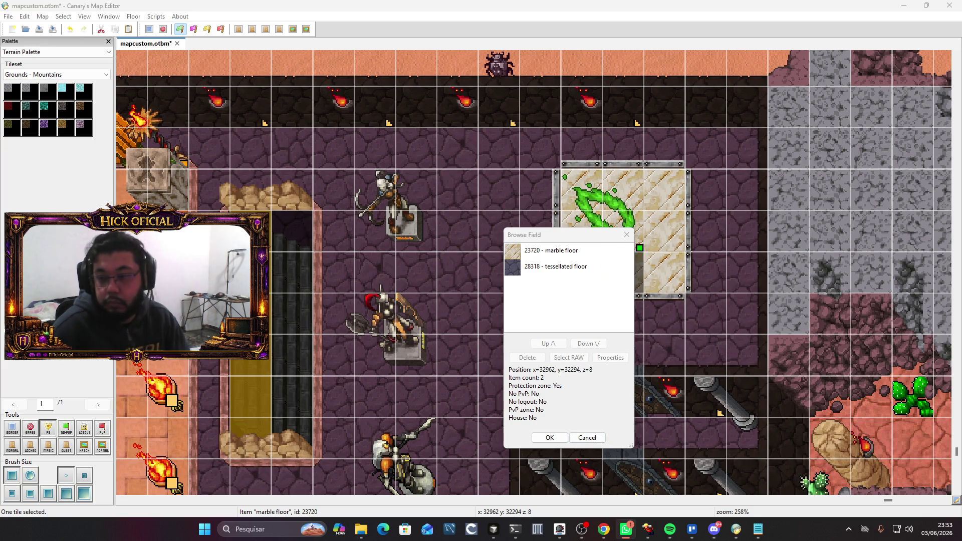
{"action": "left_click", "coordinate": [550, 439]}
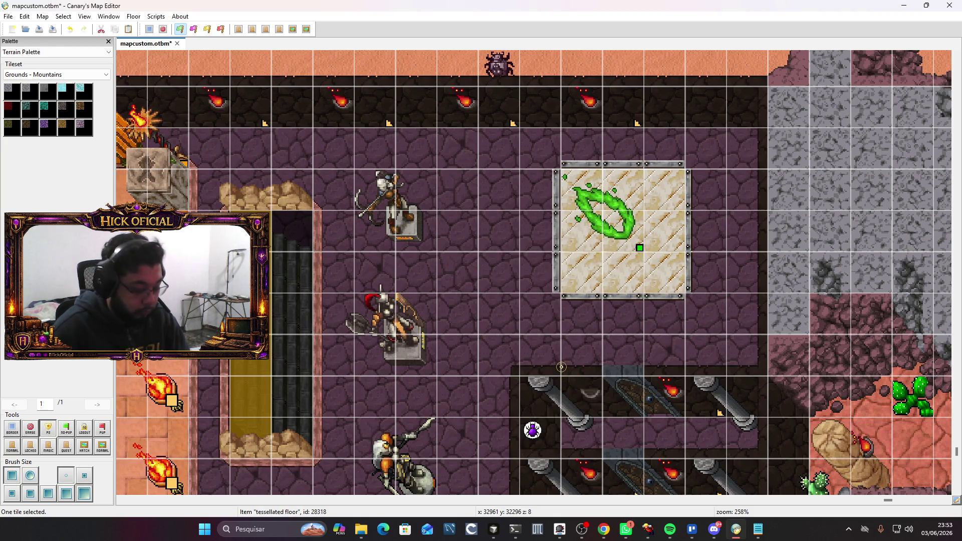
{"action": "key", "text": "ctrl+g"}
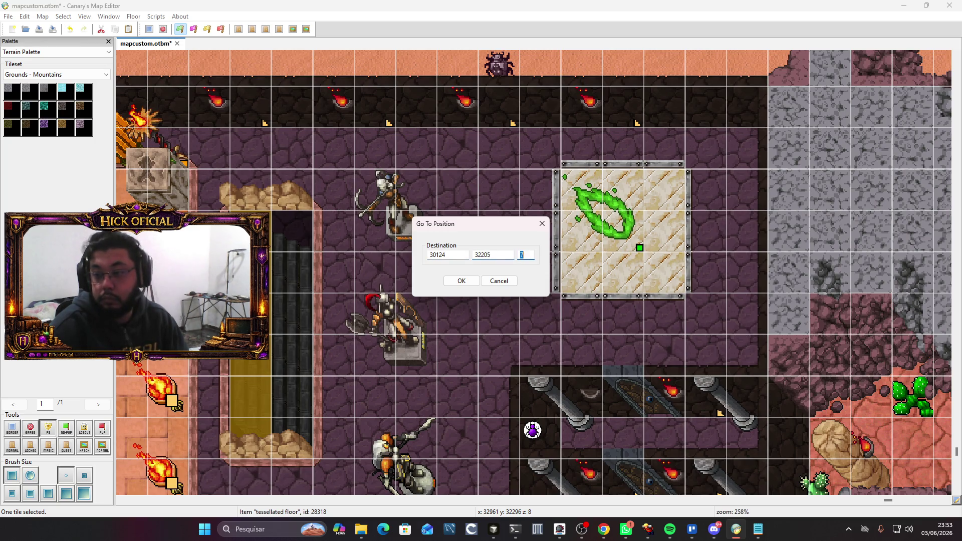
- Jump to the portal hub and inspect one of its signs
{"action": "left_click", "coordinate": [461, 281]}
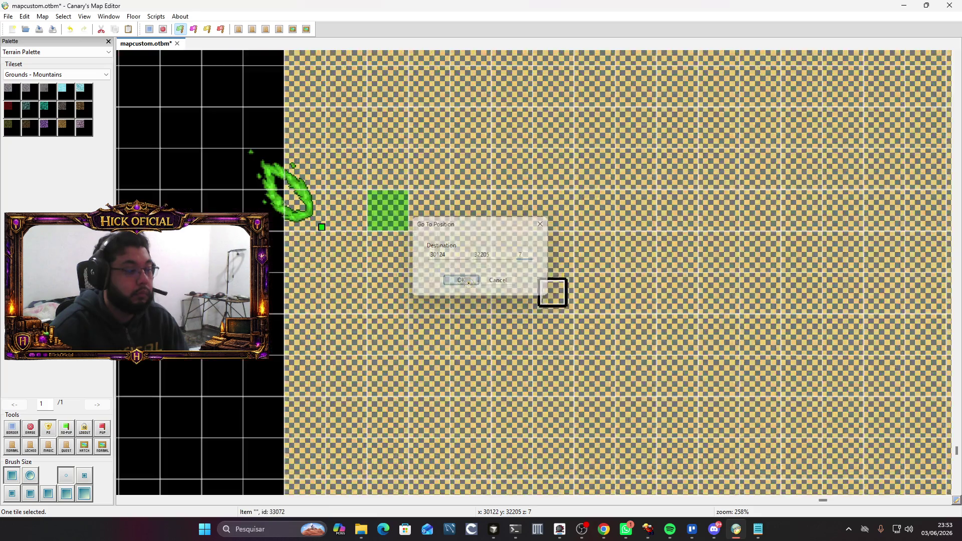
{"action": "scroll", "coordinate": [551, 290], "scroll_direction": "down", "scroll_amount": 5}
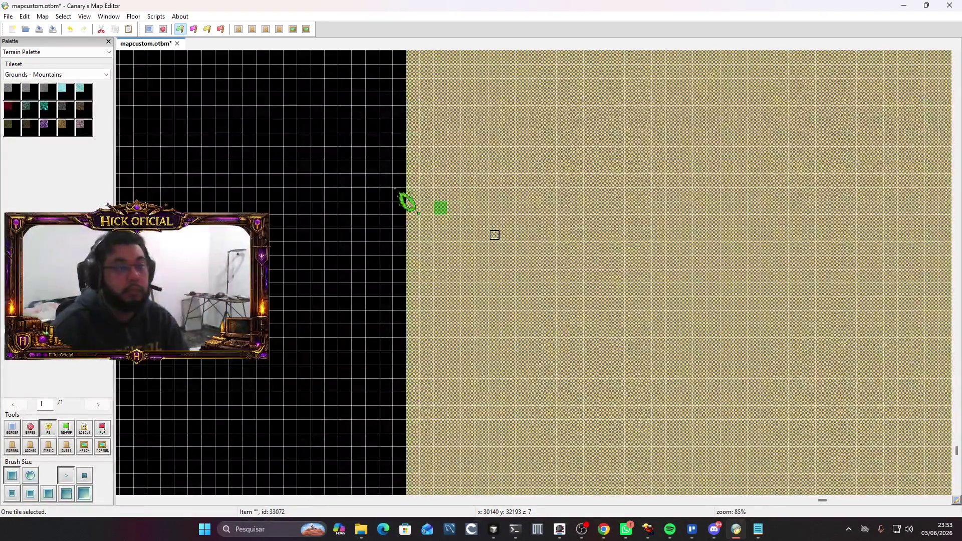
{"action": "scroll", "coordinate": [494, 234], "scroll_direction": "up", "scroll_amount": 2}
{"action": "scroll", "coordinate": [652, 211], "scroll_direction": "up", "scroll_amount": 8}
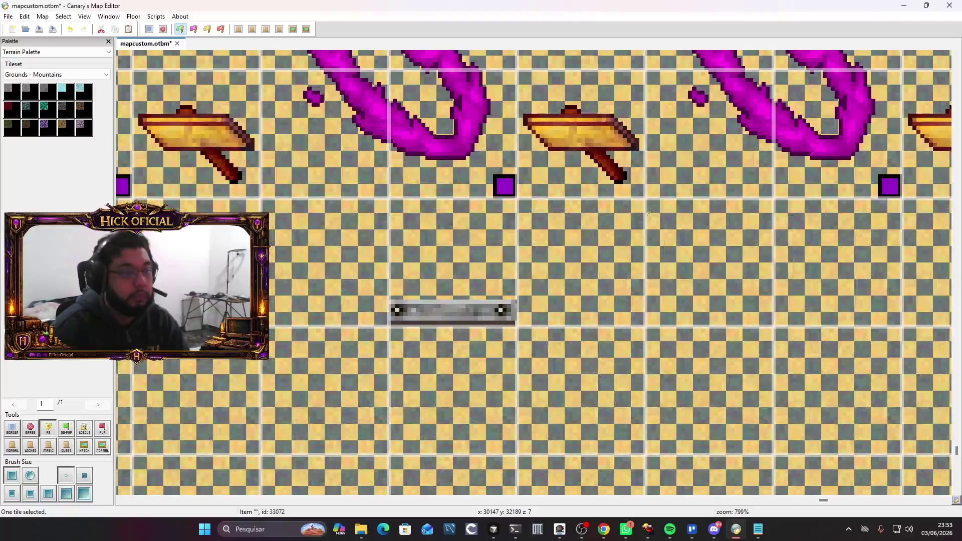
{"action": "double_click", "coordinate": [612, 160]}
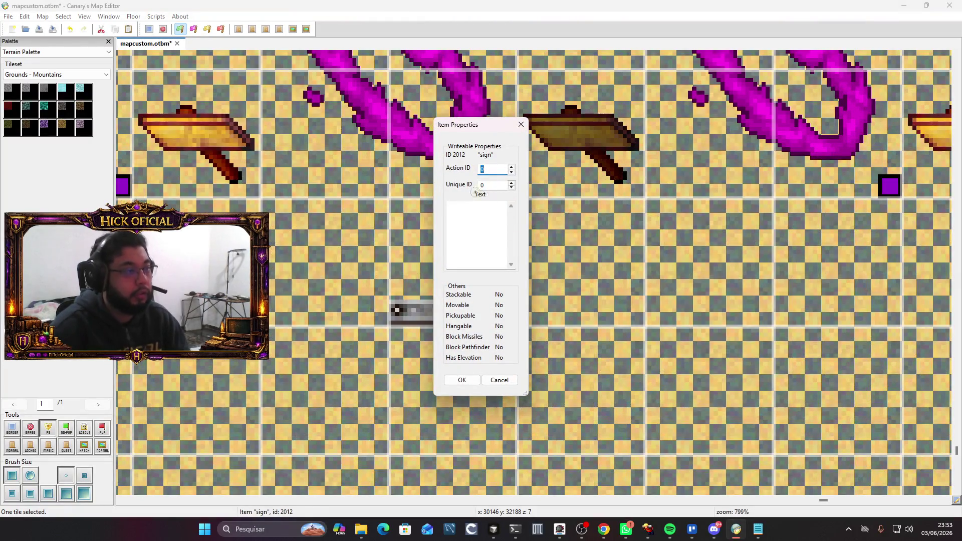
{"action": "key", "text": "Escape"}
- Point the hub's energy portal to the marble room and label its sign 'Deep Desert'
{"action": "double_click", "coordinate": [484, 189]}
{"action": "type", "text": "32294"}
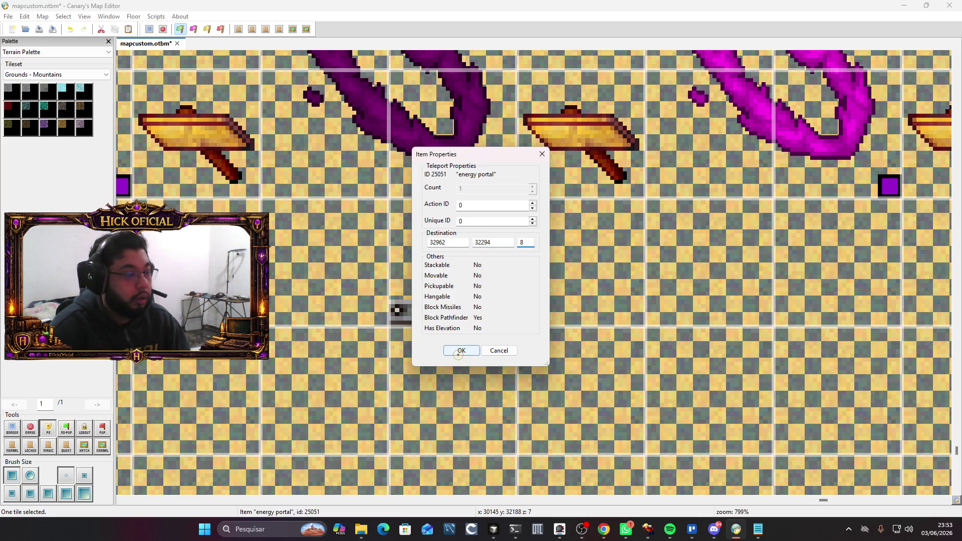
{"action": "left_click", "coordinate": [458, 354]}
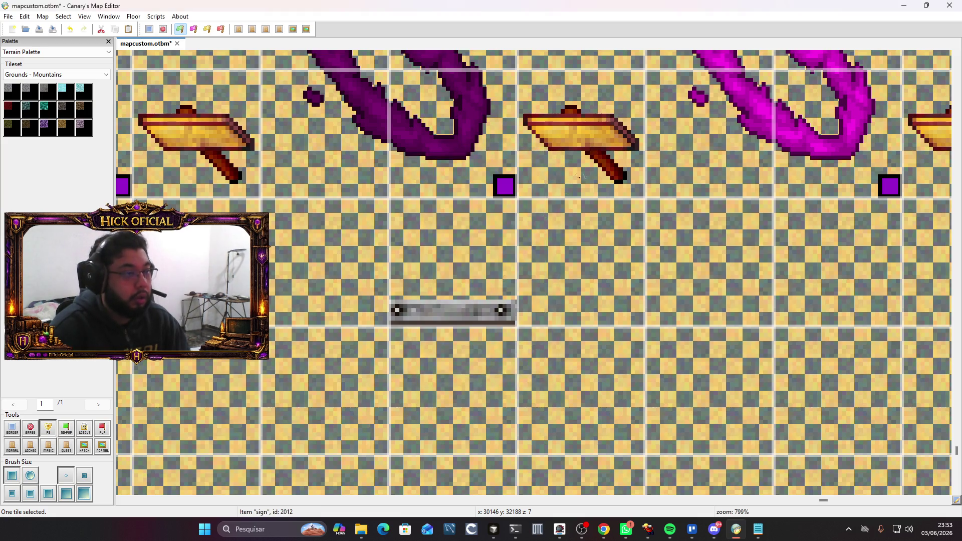
{"action": "double_click", "coordinate": [598, 153]}
{"action": "type", "text": "Deep Desert"}
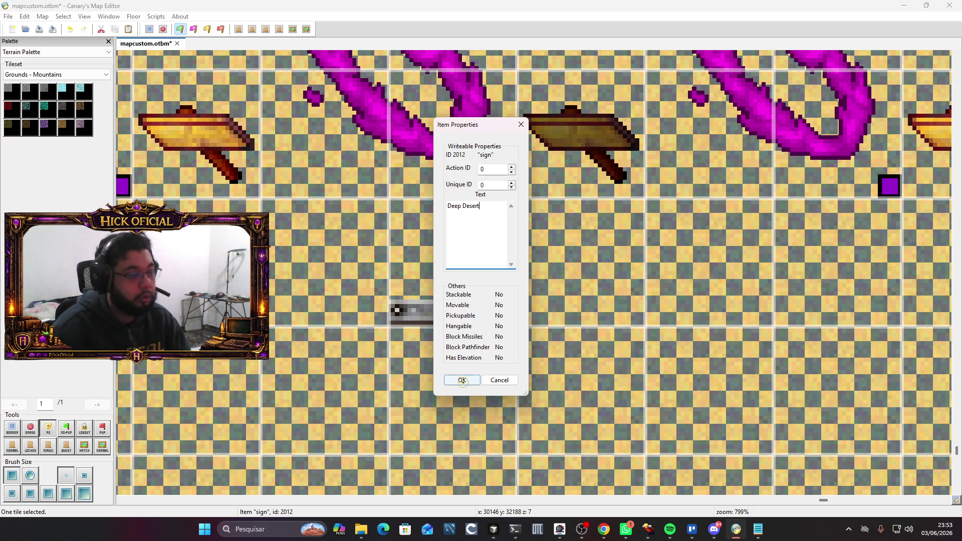
{"action": "left_click", "coordinate": [461, 380]}
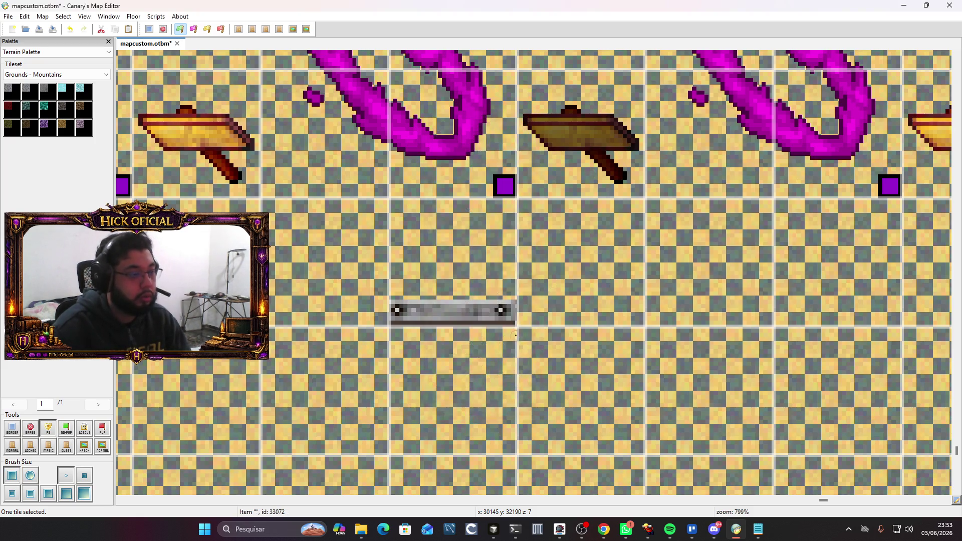
- Save the map as mapcustom.otbm
{"action": "scroll", "coordinate": [508, 346], "scroll_direction": "down", "scroll_amount": 5}
{"action": "scroll", "coordinate": [507, 347], "scroll_direction": "up", "scroll_amount": 3}
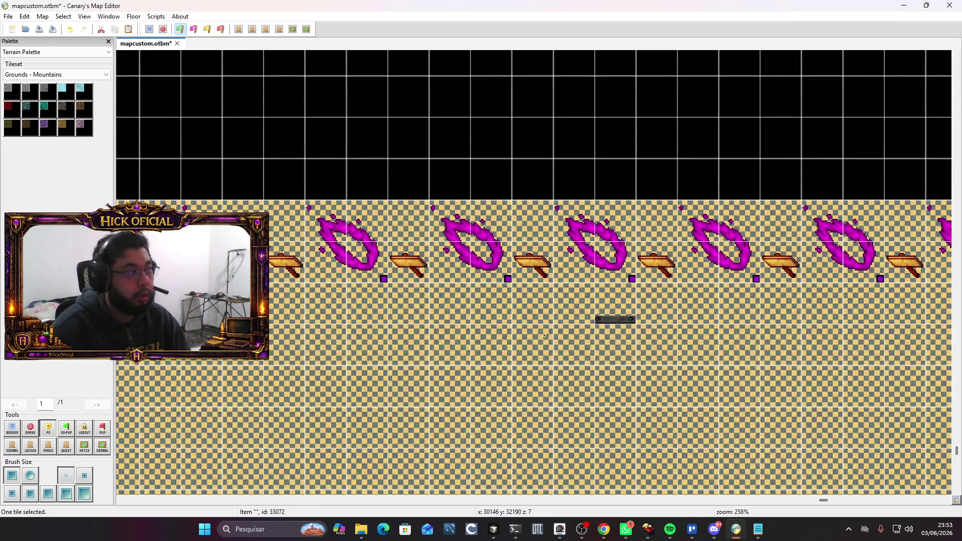
{"action": "key", "text": "ctrl+s"}
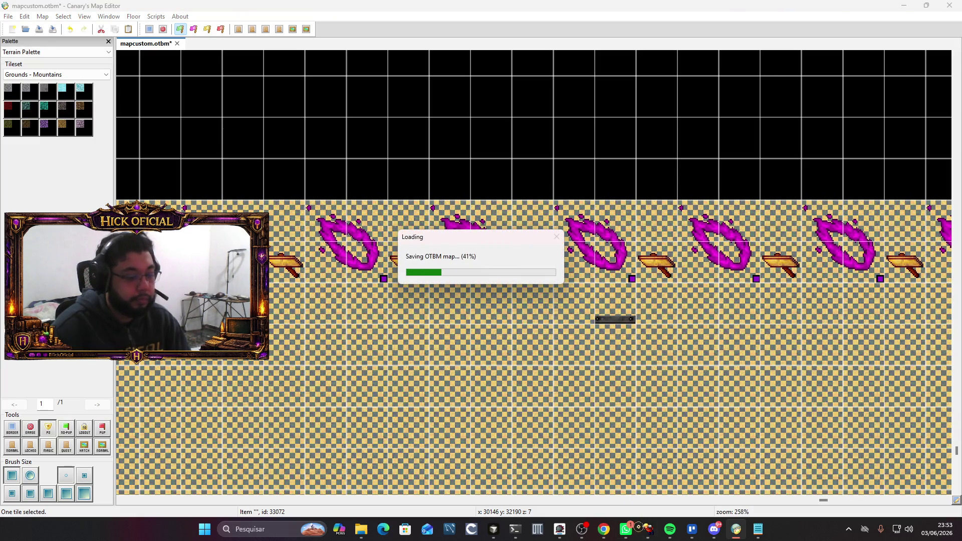
- Return to the Tibia client, view the server log, close the Canary console and walk east into the hub
{"action": "mouse_move", "coordinate": [646, 529]}
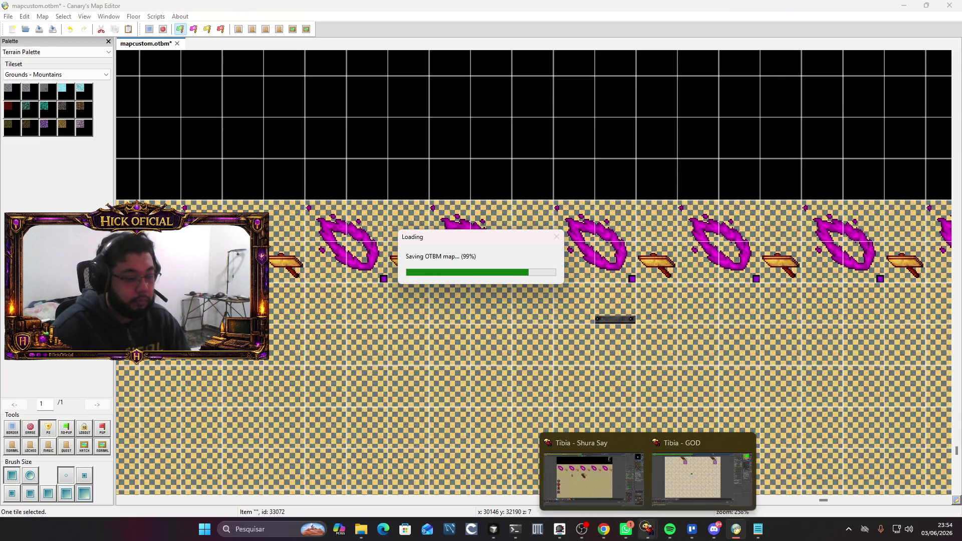
{"action": "left_click", "coordinate": [545, 488]}
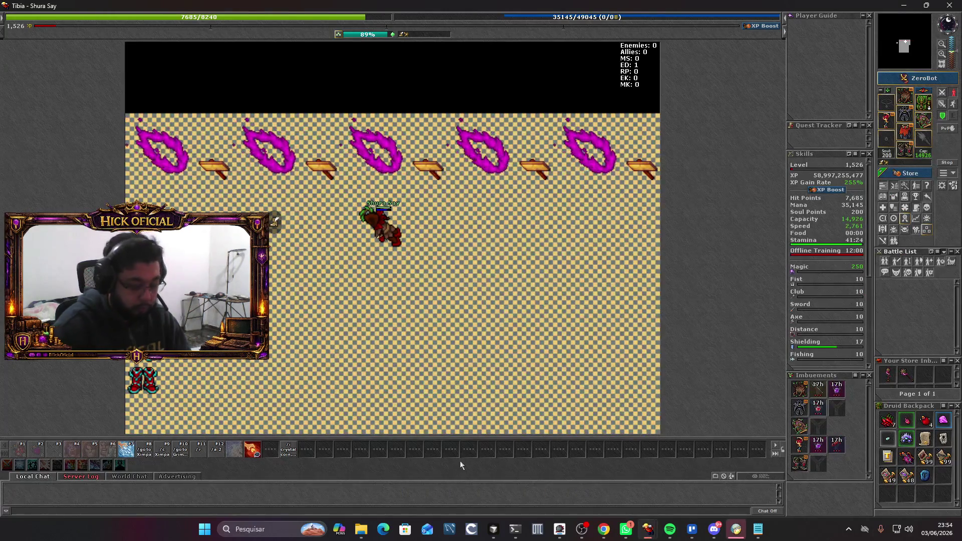
{"action": "key", "text": "ctrl+Return"}
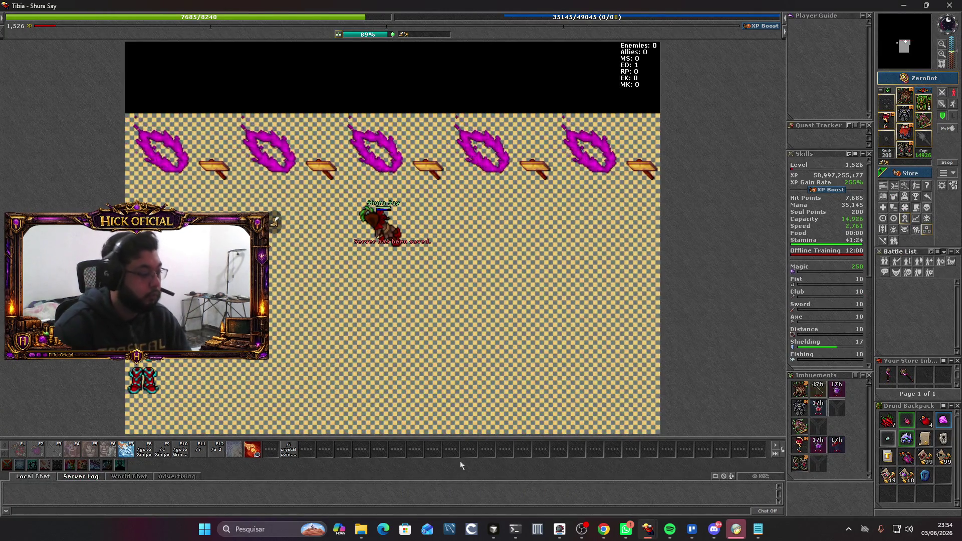
{"action": "key", "text": "Tab"}
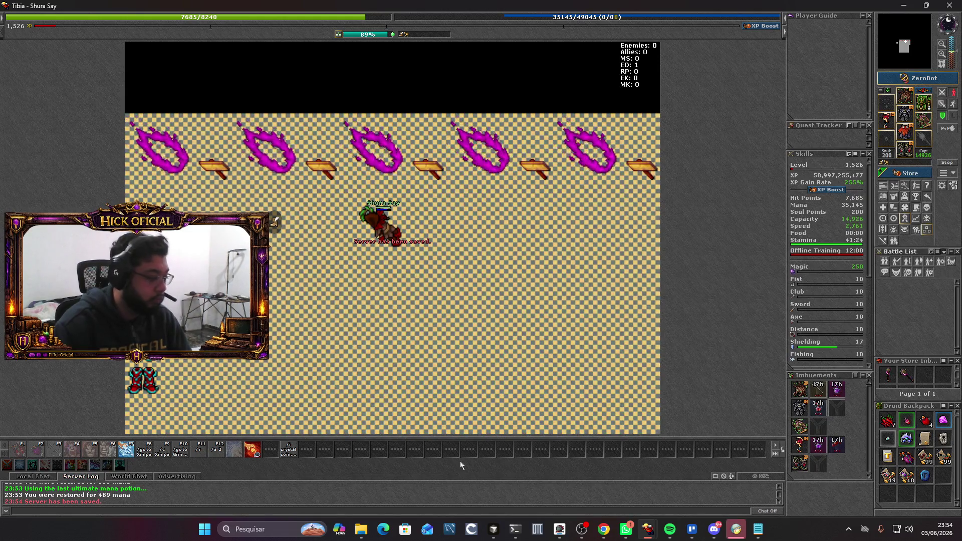
{"action": "mouse_move", "coordinate": [514, 530]}
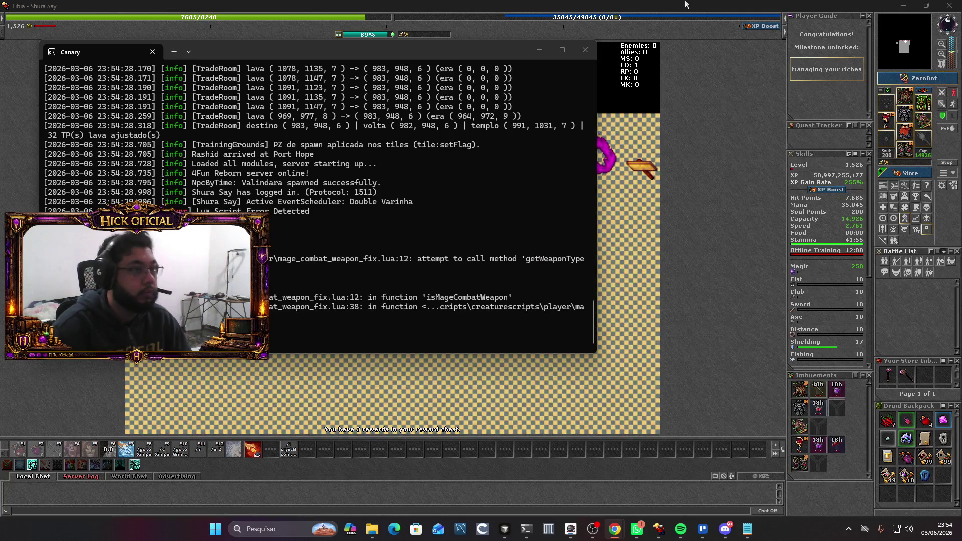
{"action": "left_click", "coordinate": [685, 4]}
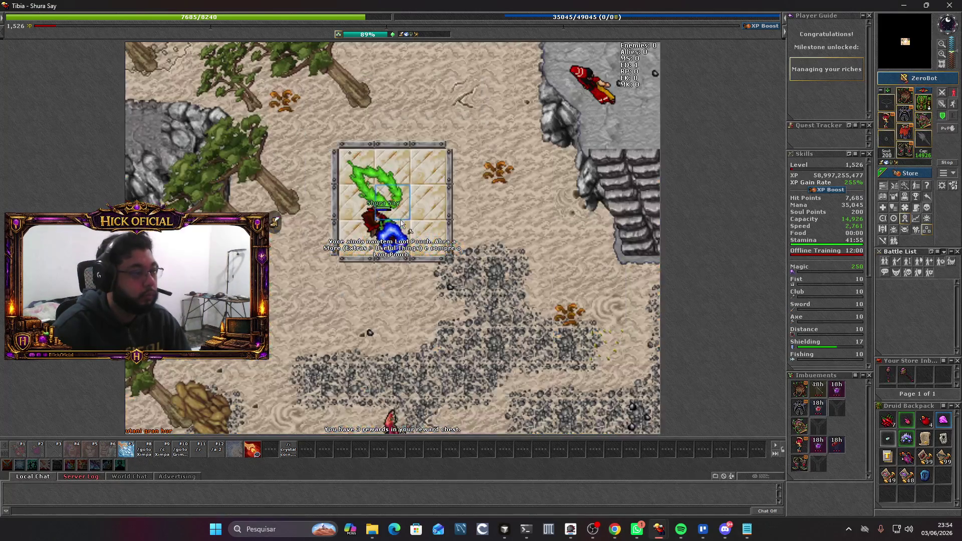
{"action": "key", "text": "Right"}
{"action": "key", "text": "Right"}
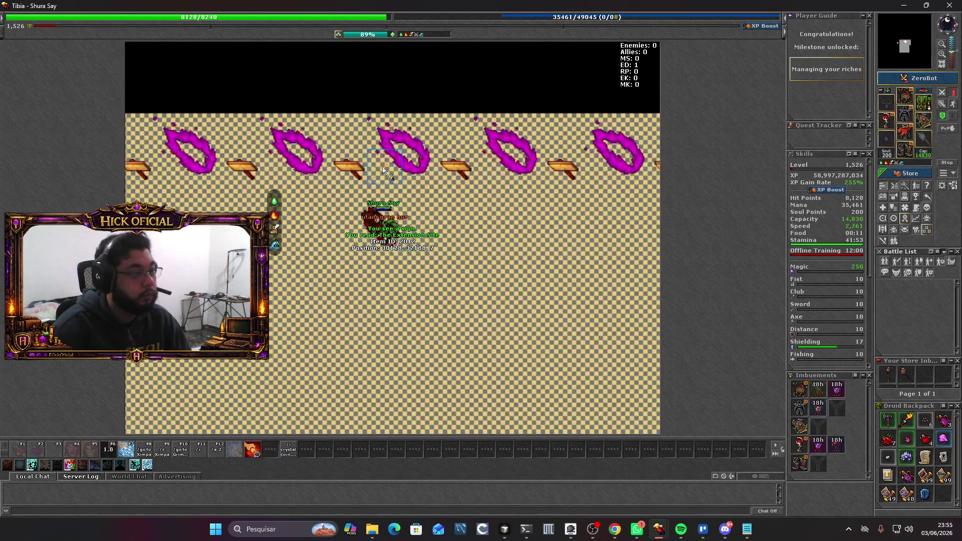
- Look at The Extension Site and Kilmaresh Catacombs signs
{"action": "left_click", "coordinate": [383, 183], "text": "shift"}
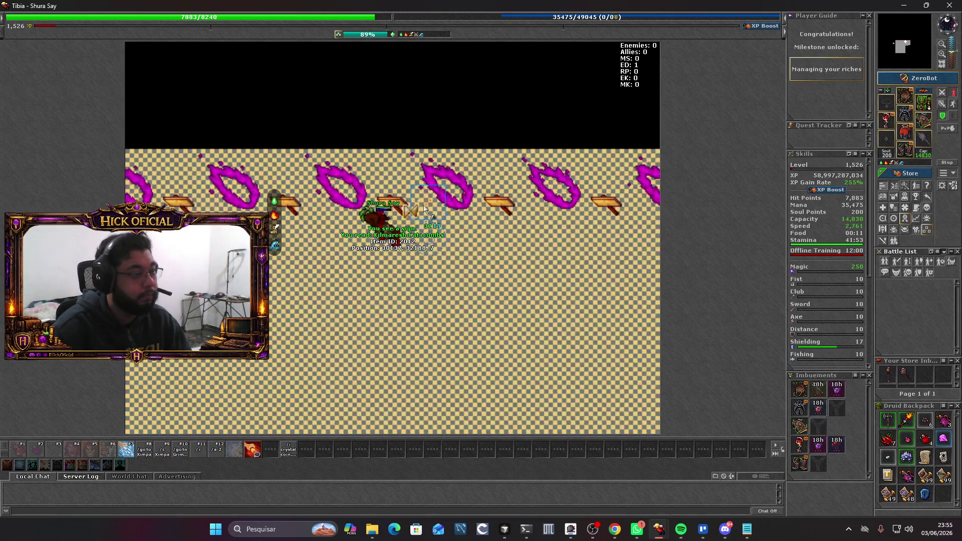
{"action": "left_click", "coordinate": [424, 208], "text": "shift"}
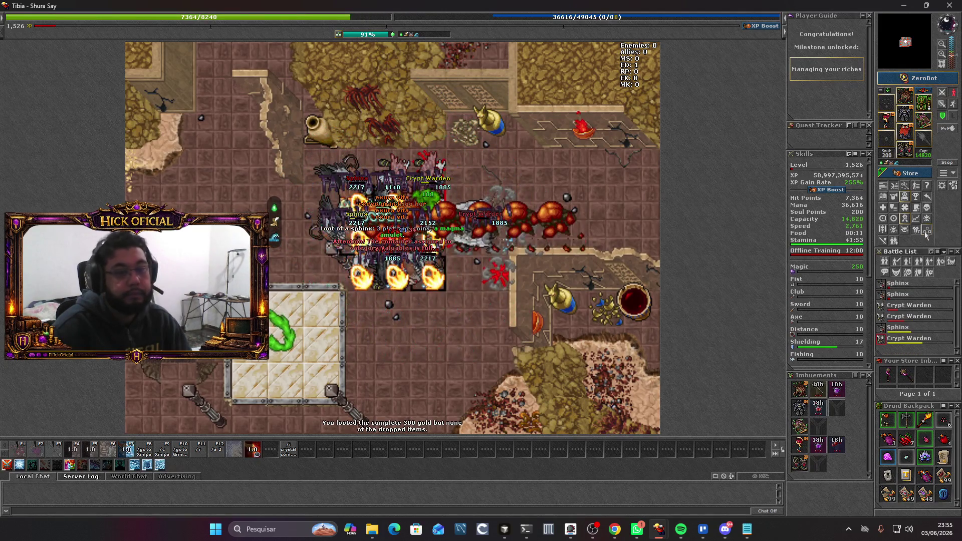
- Apply the +1 Magic Level proficiency perk for the grand sanguine rod
{"action": "key", "text": "ctrl+w"}
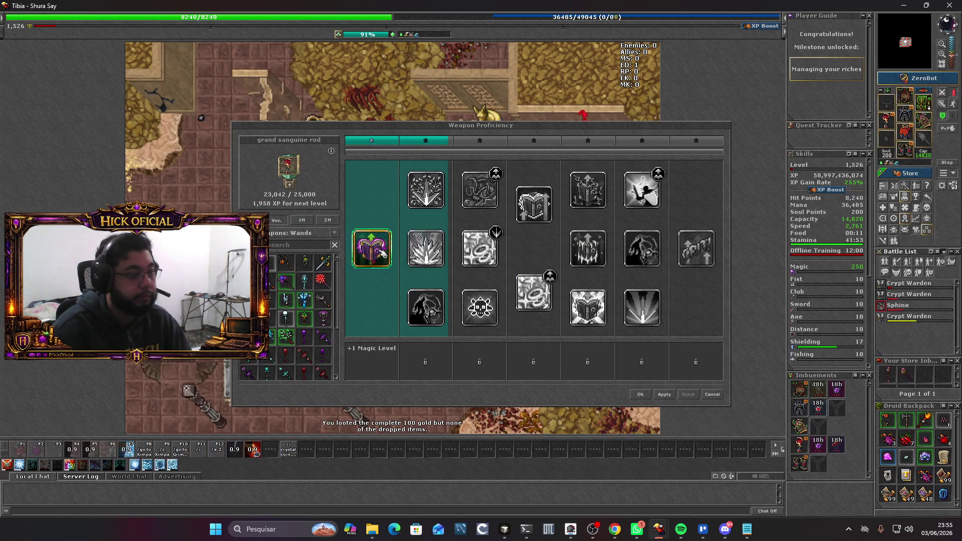
{"action": "left_click", "coordinate": [666, 396]}
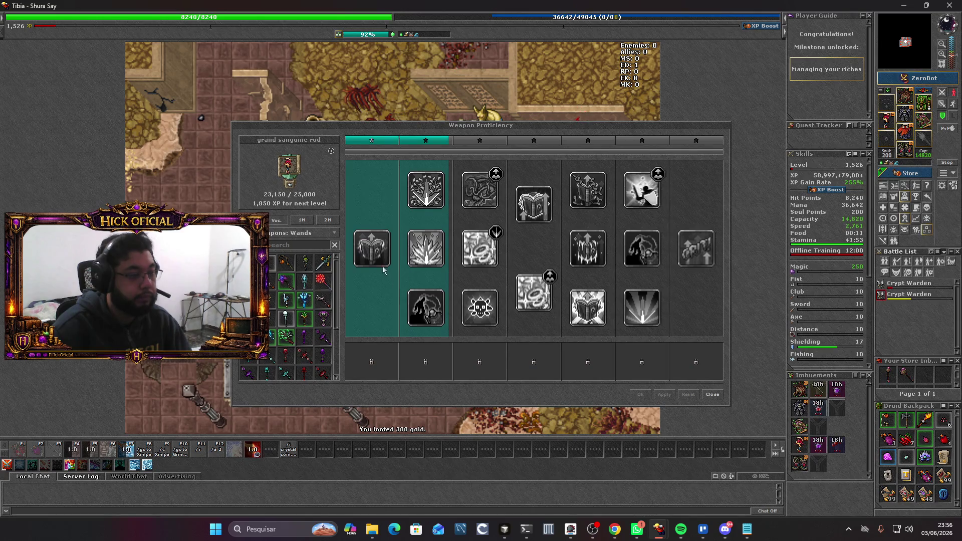
{"action": "left_click", "coordinate": [642, 395]}
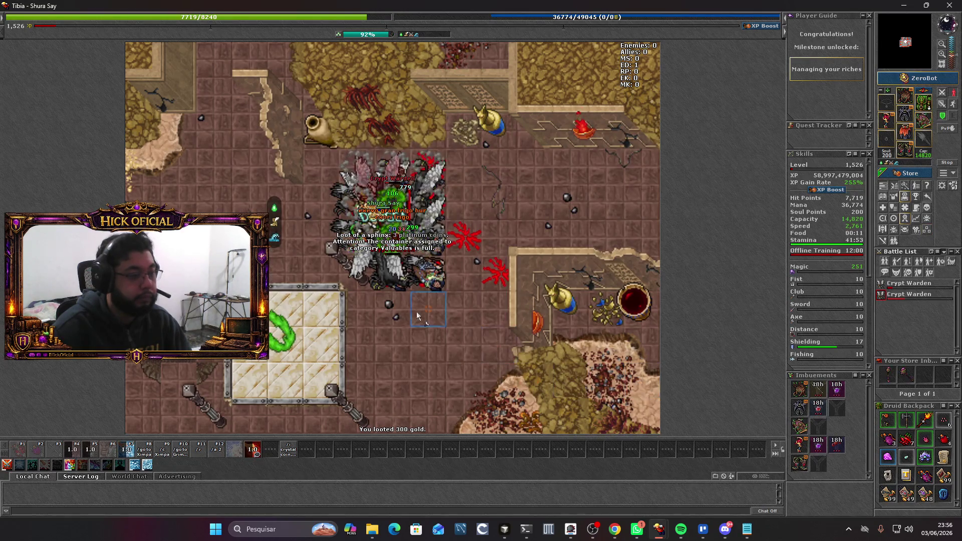
{"action": "key", "text": "ctrl+w"}
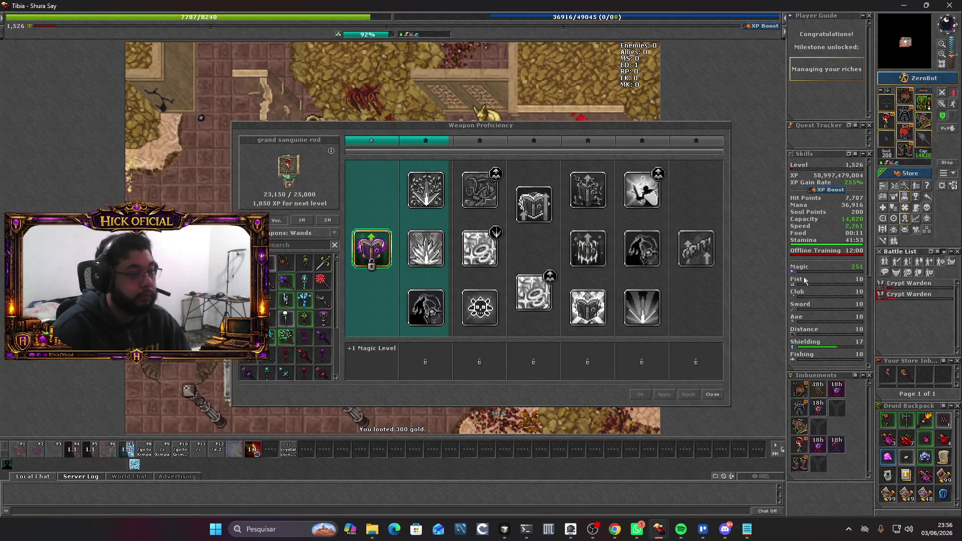
{"action": "key", "text": "Escape"}
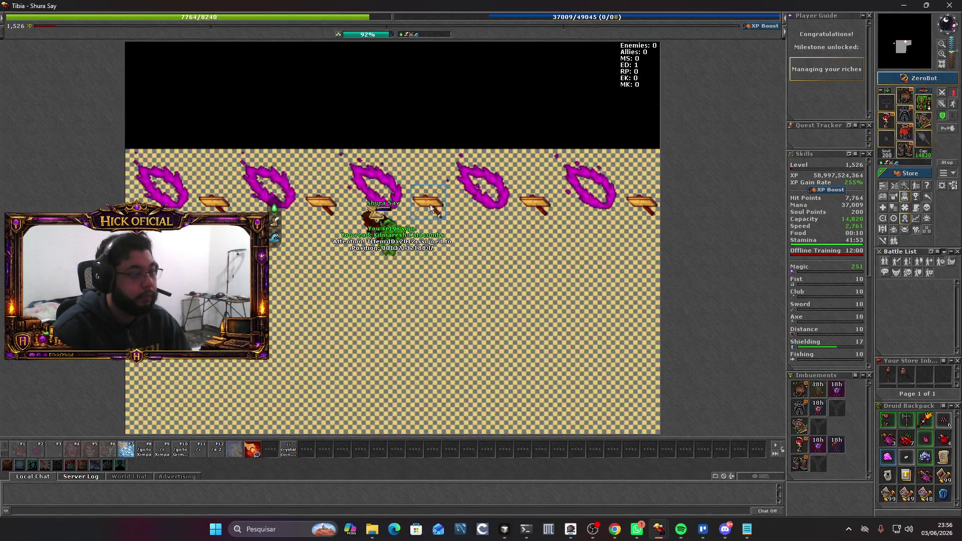
- Read the Hell Hub, Drowned Library and Deep Desert signs along the hub row
{"action": "left_click", "coordinate": [425, 208], "text": "shift"}
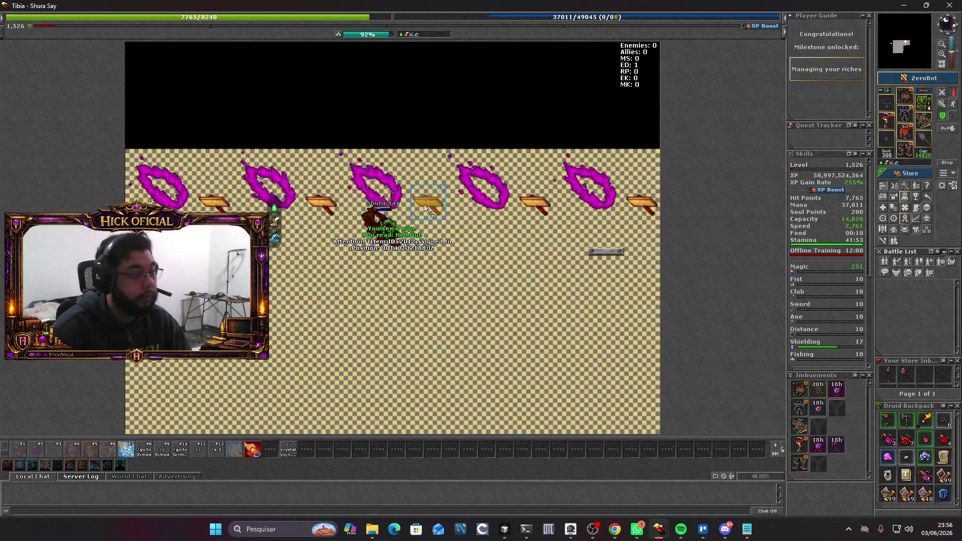
{"action": "left_click", "coordinate": [424, 208], "text": "shift"}
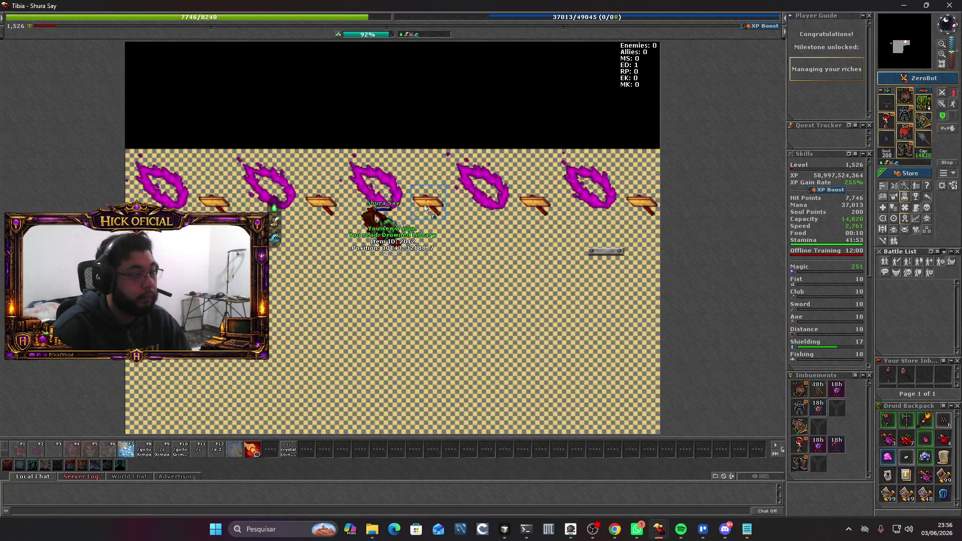
{"action": "key", "text": "Up"}
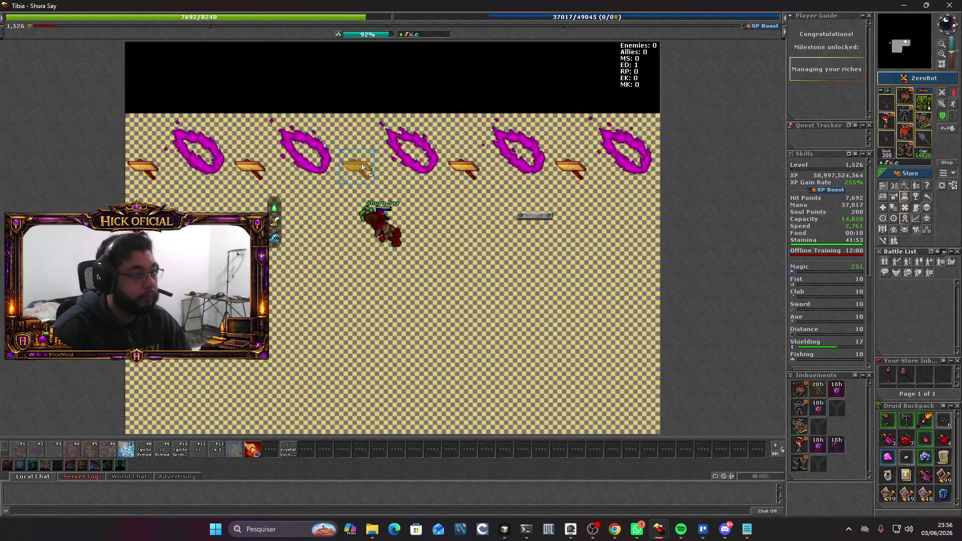
{"action": "left_click", "coordinate": [363, 165], "text": "shift"}
{"action": "left_click", "coordinate": [412, 174], "text": "shift"}
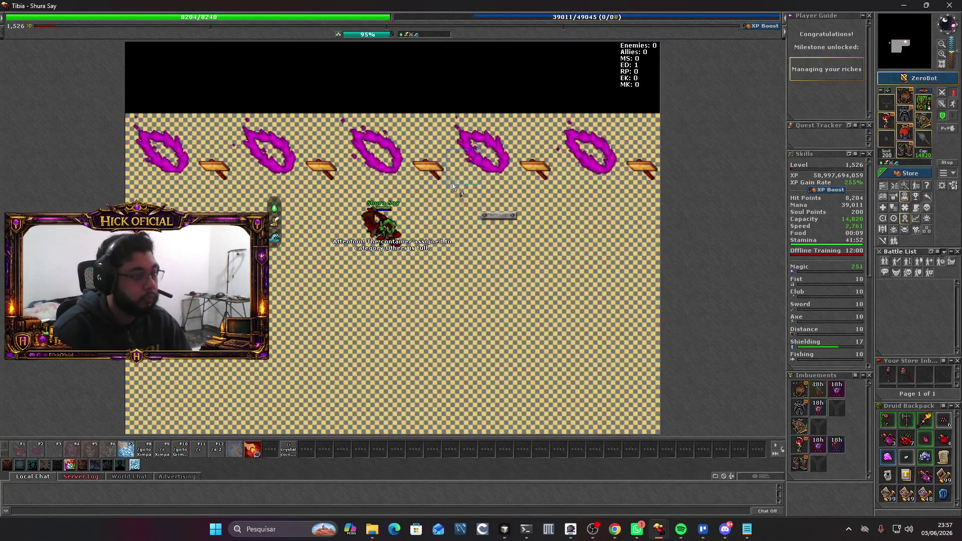
- Recheck the Deep Desert sign and the blank sign, then reread Drowned Library
{"action": "left_click", "coordinate": [437, 163], "text": "shift"}
{"action": "left_click", "coordinate": [459, 164], "text": "shift"}
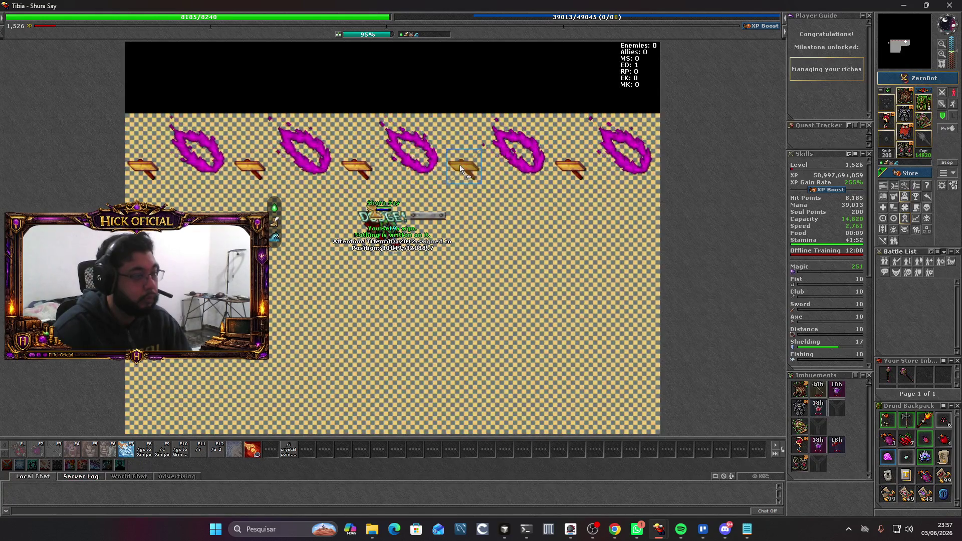
{"action": "key", "text": "Up"}
{"action": "key", "text": "Left"}
{"action": "key", "text": "Left"}
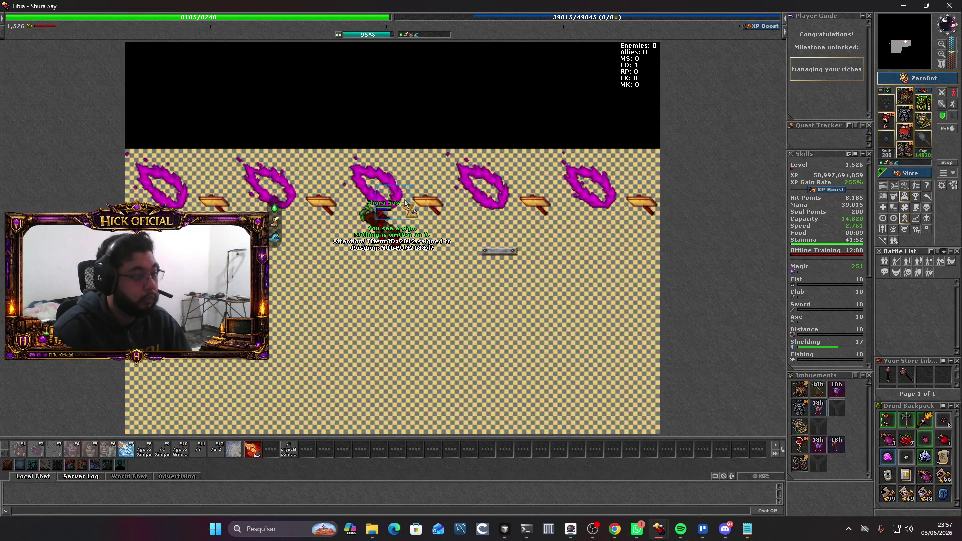
{"action": "key", "text": "Left"}
{"action": "key", "text": "Left"}
{"action": "key", "text": "Left"}
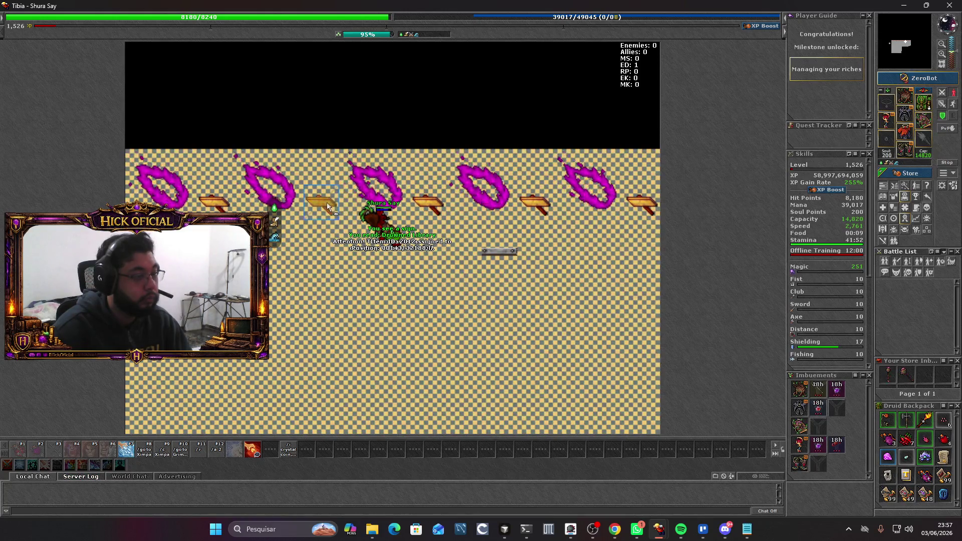
{"action": "left_click", "coordinate": [327, 206], "text": "shift"}
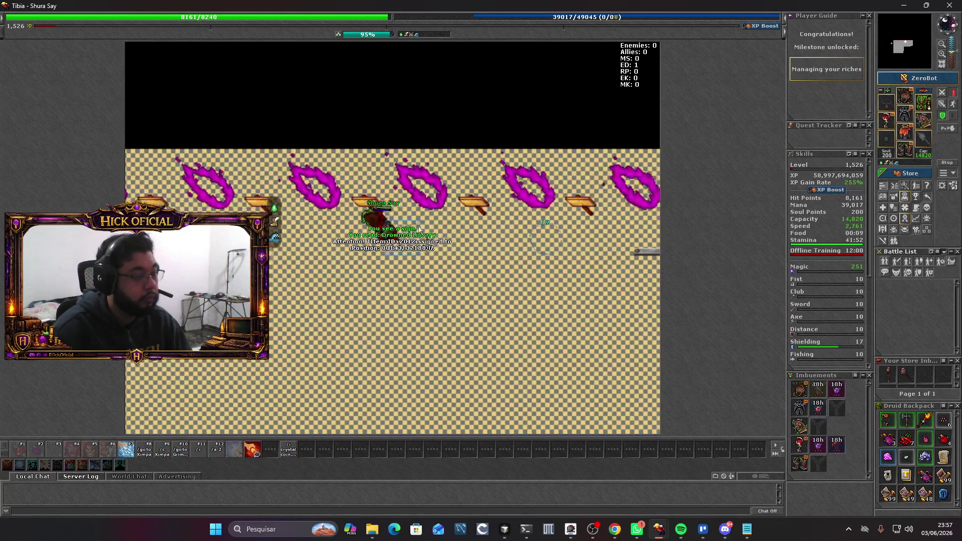
{"action": "key", "text": "Down"}
{"action": "key", "text": "Down"}
{"action": "key", "text": "Down"}
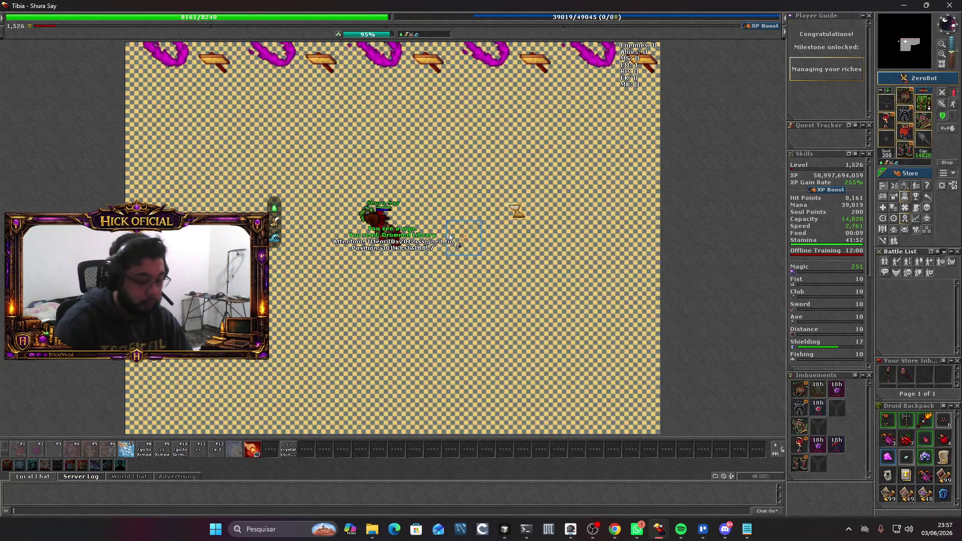
- Step through the portal and cast exana pox to cure poison
{"action": "key", "text": "F6"}
{"action": "type", "text": "exana pox"}
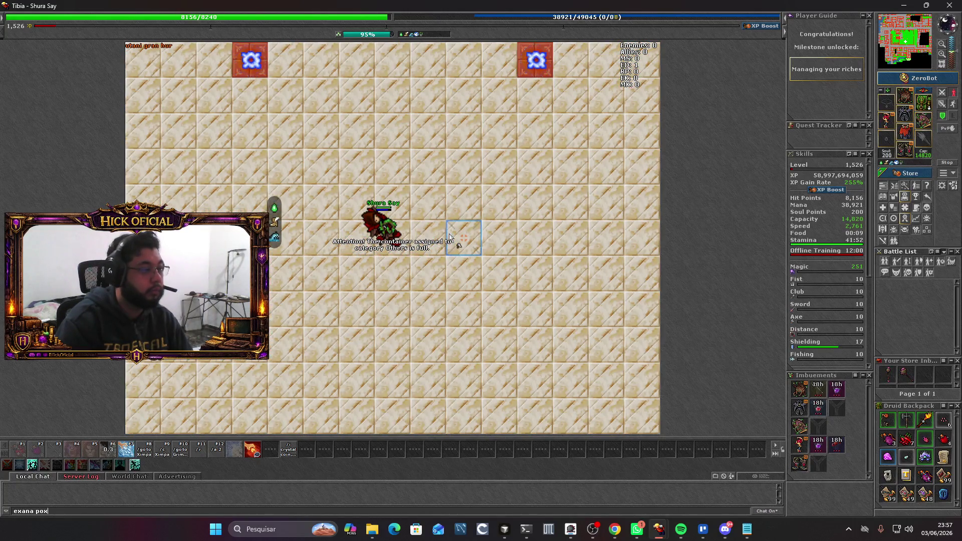
{"action": "key", "text": "Return"}
- Walk west and north into town near the bank, then cast haste
{"action": "key", "text": "Left"}
{"action": "key", "text": "Left"}
{"action": "key", "text": "Left"}
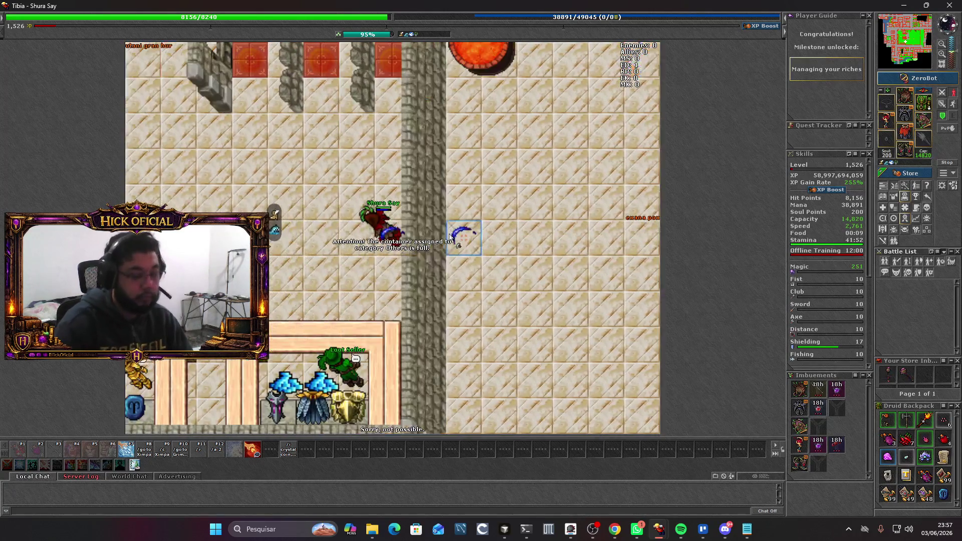
{"action": "key", "text": "Left"}
{"action": "key", "text": "Left"}
{"action": "key", "text": "Left"}
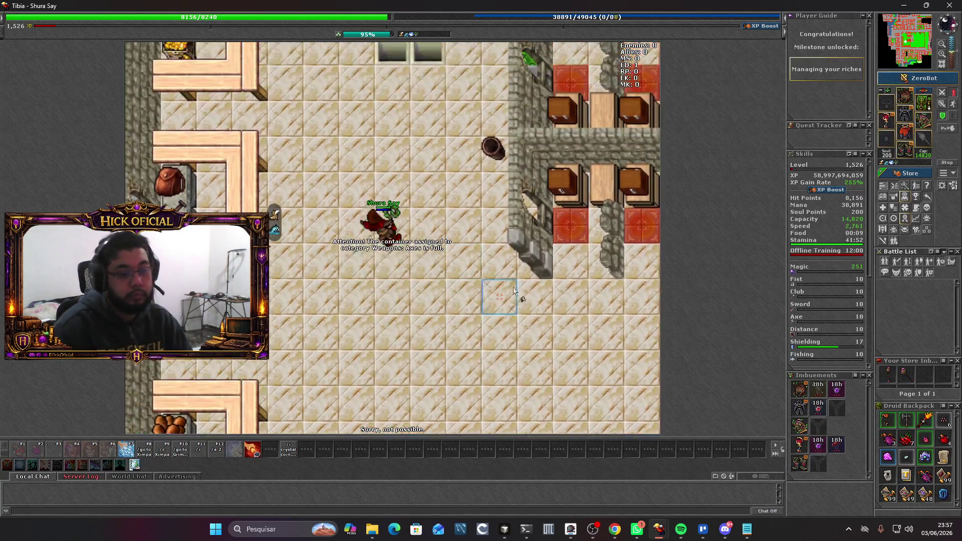
{"action": "key", "text": "Up"}
{"action": "key", "text": "Up"}
{"action": "key", "text": "Up"}
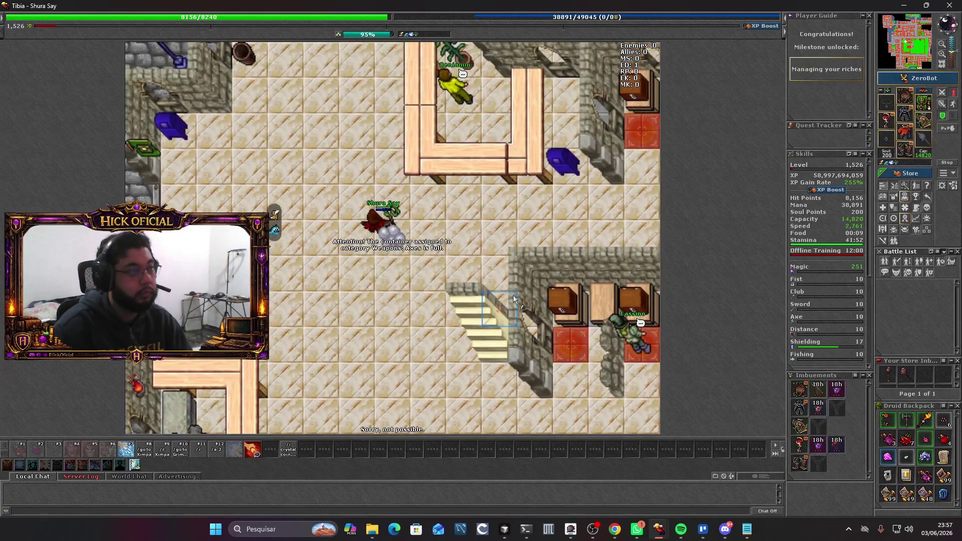
{"action": "key", "text": "Up"}
{"action": "key", "text": "Up"}
{"action": "key", "text": "Up"}
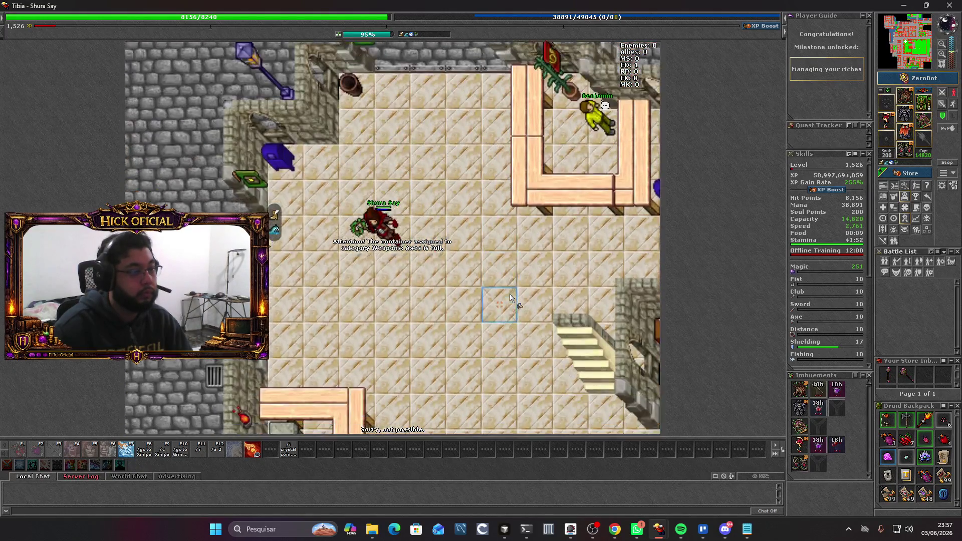
{"action": "key", "text": "Down"}
{"action": "key", "text": "Down"}
{"action": "key", "text": "Down"}
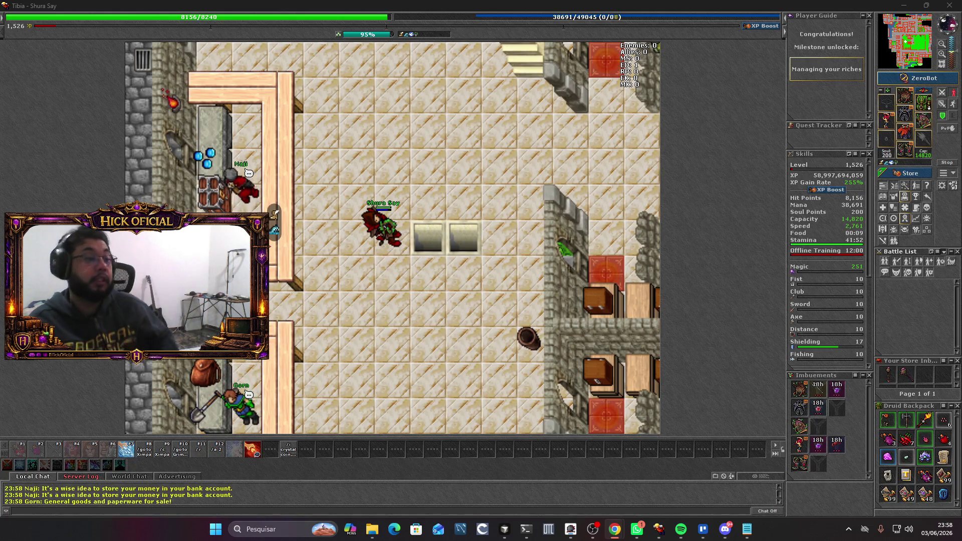
{"action": "key", "text": "F6"}
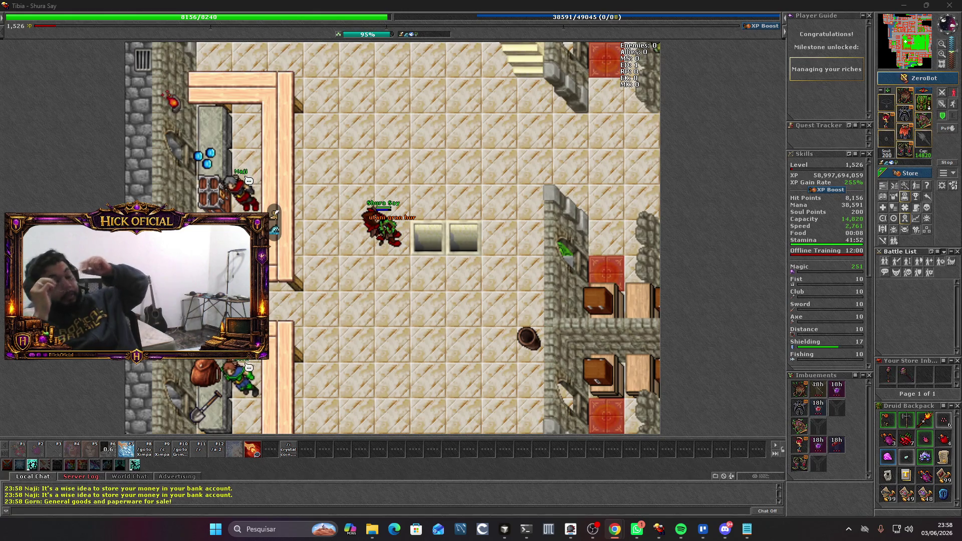